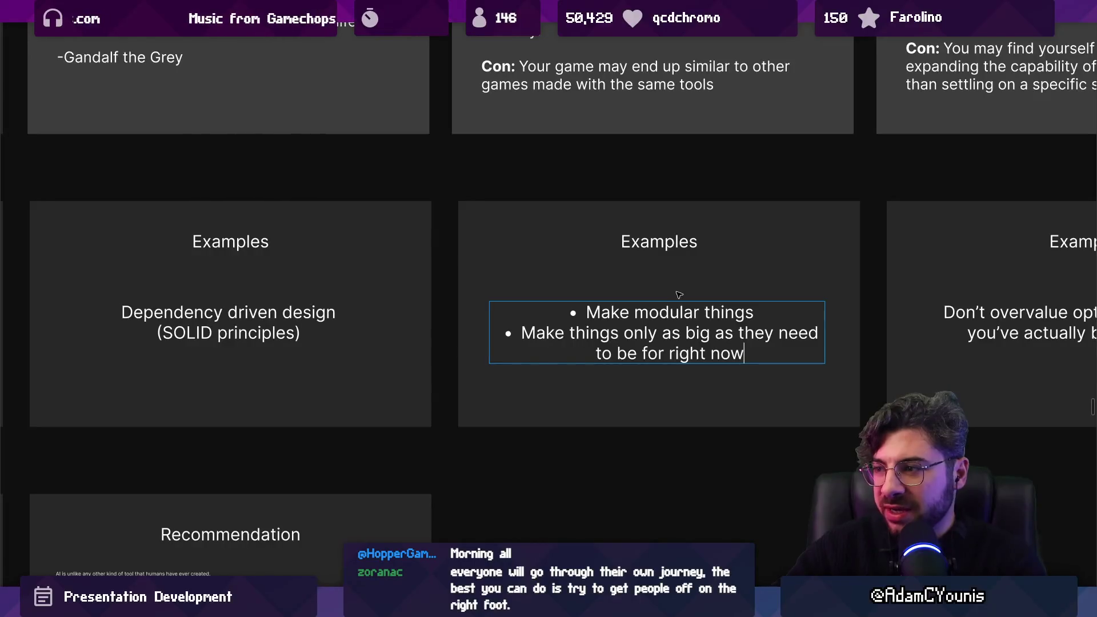
Retitle the middle slide 'Dependency Driven Design'.
double_click(680, 240)
text(e)
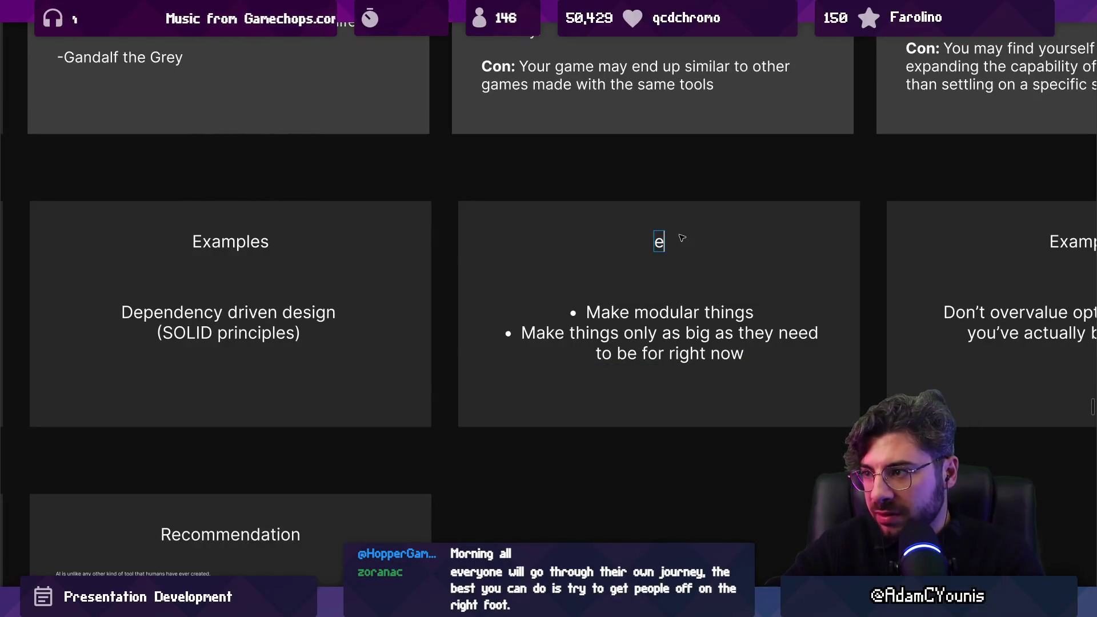
text(Dependency D)
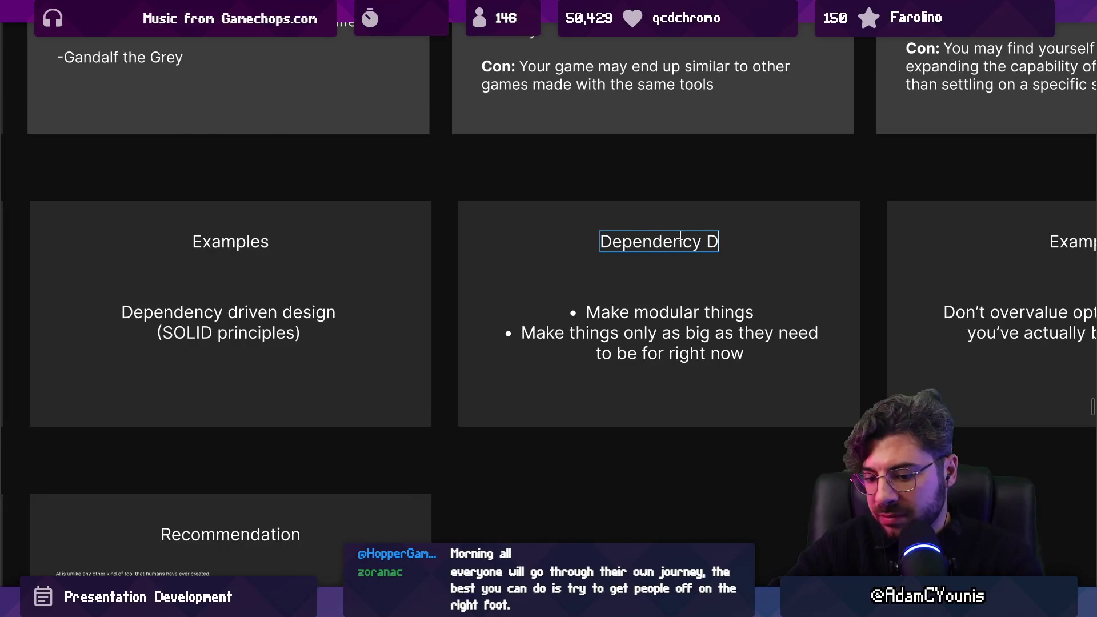
text(iven D)
key(BackSpace)
key(BackSpace)
key(BackSpace)
text(r)
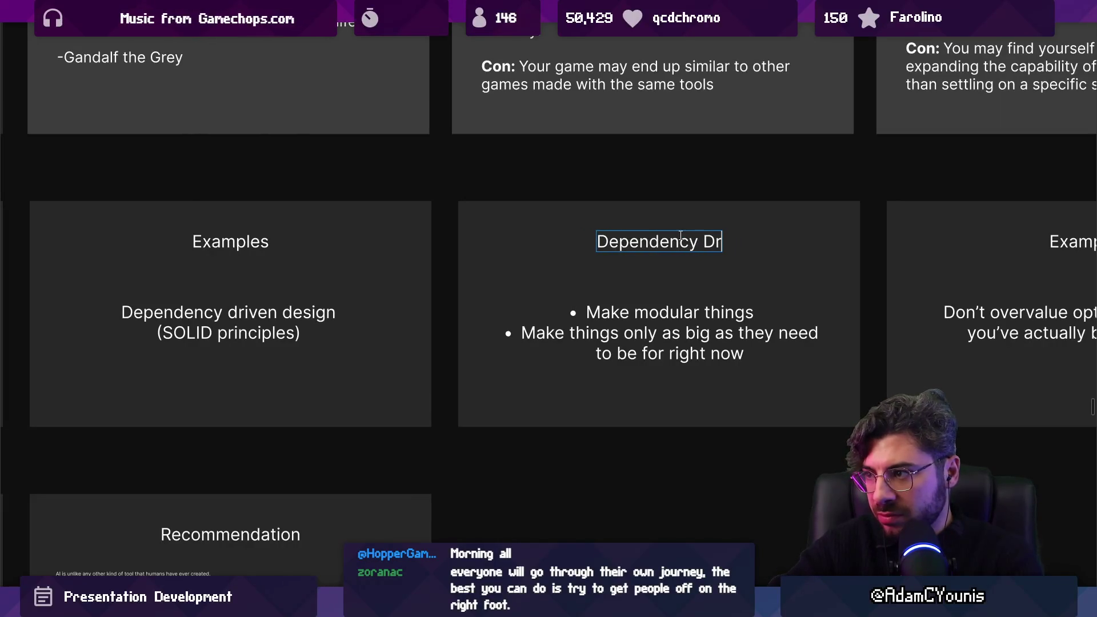
text(iven Design)
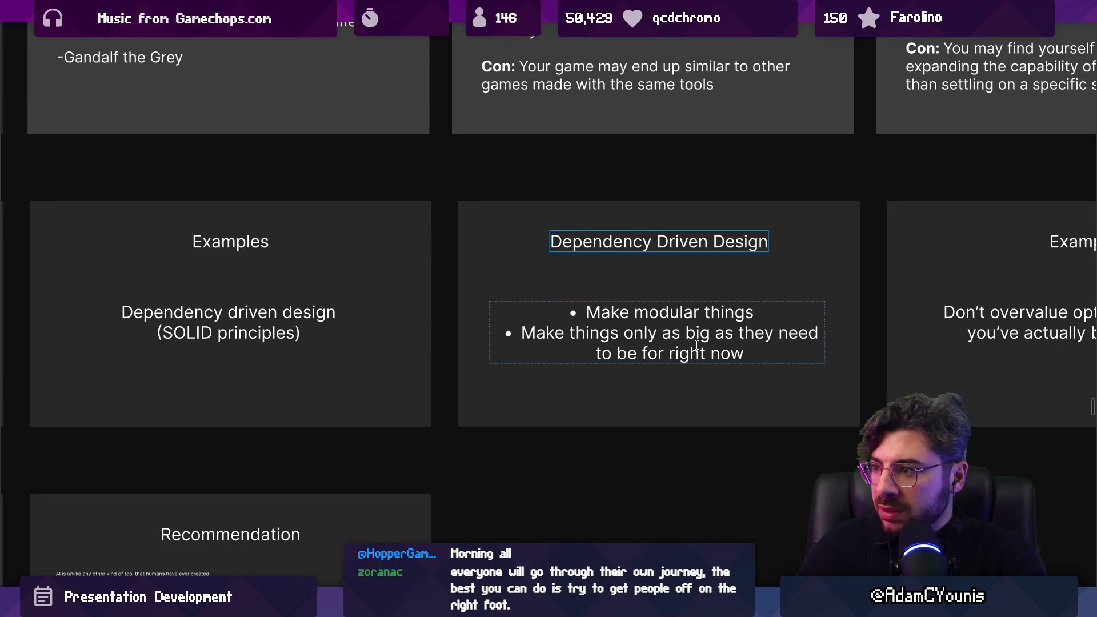
Rewrite the bullet to end 'prototype and make better decisions tomorrow' and insert 'today' after 'big'.
click(758, 320)
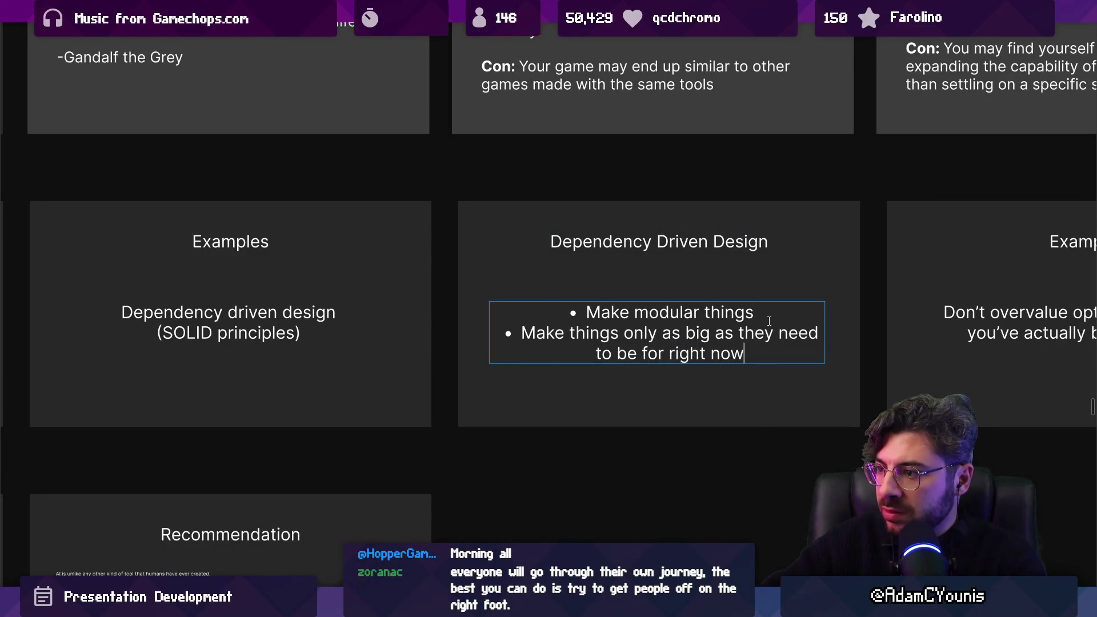
key(ctrl+shift+Left)
key(ctrl+shift+Left)
key(ctrl+shift+Left)
text(to )
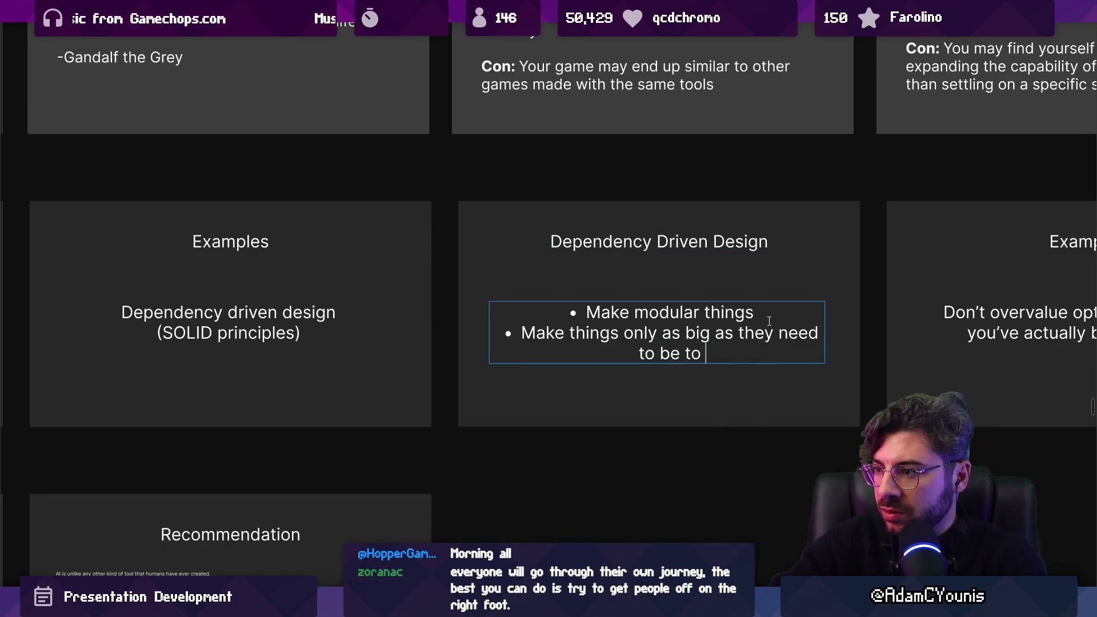
text(help you make better)
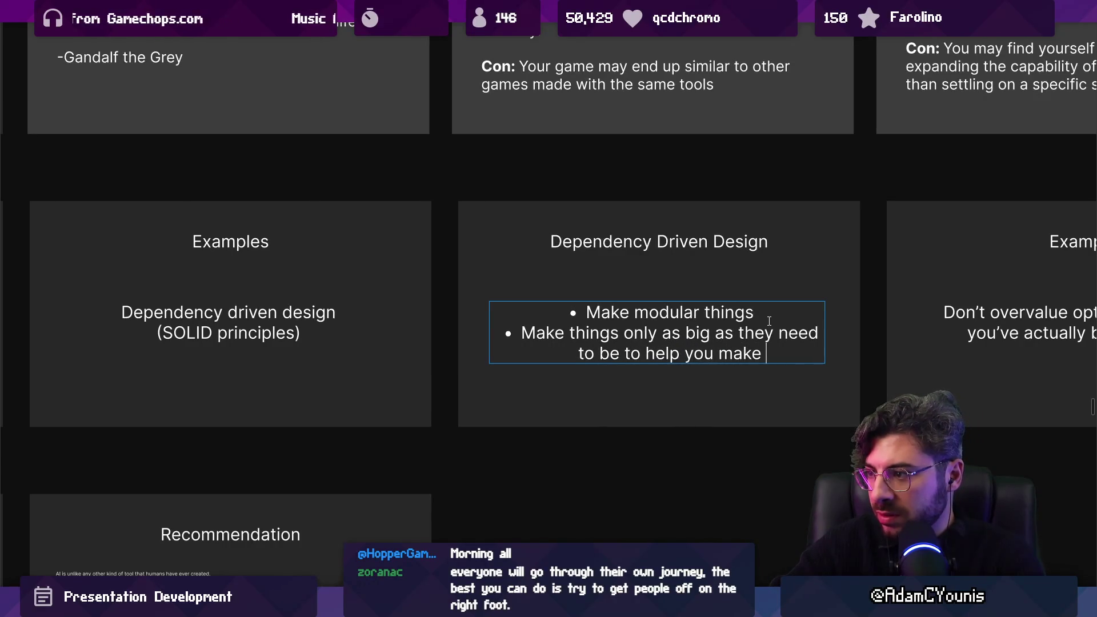
key(ctrl+shift+Left)
key(ctrl+shift+Left)
key(ctrl+shift+Left)
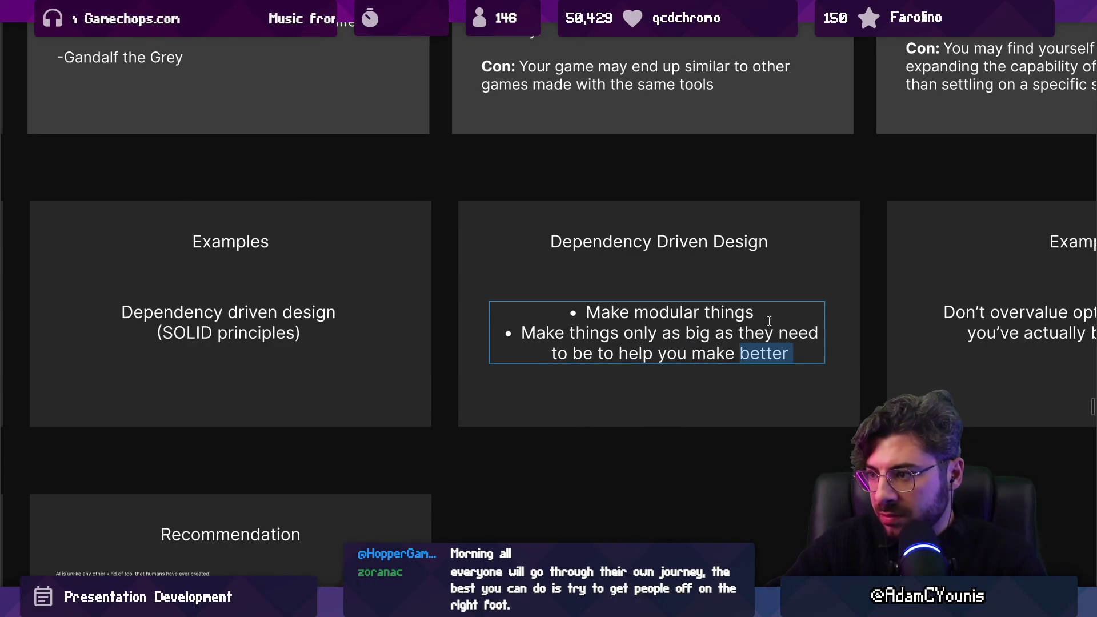
text(pr)
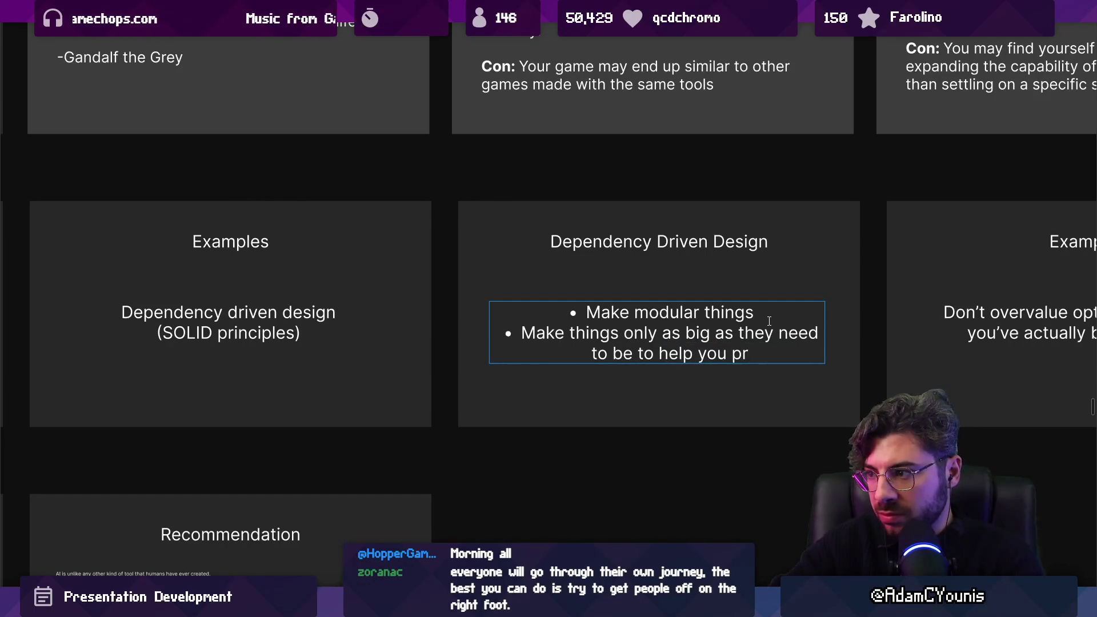
text(ototype and make )
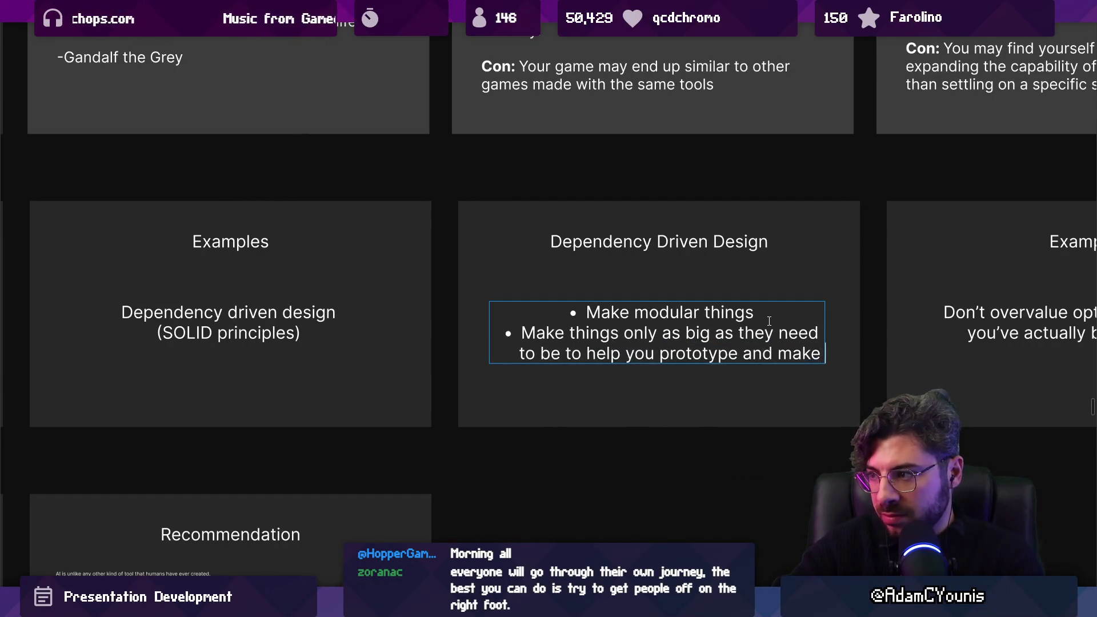
text(better decisions tomorrow)
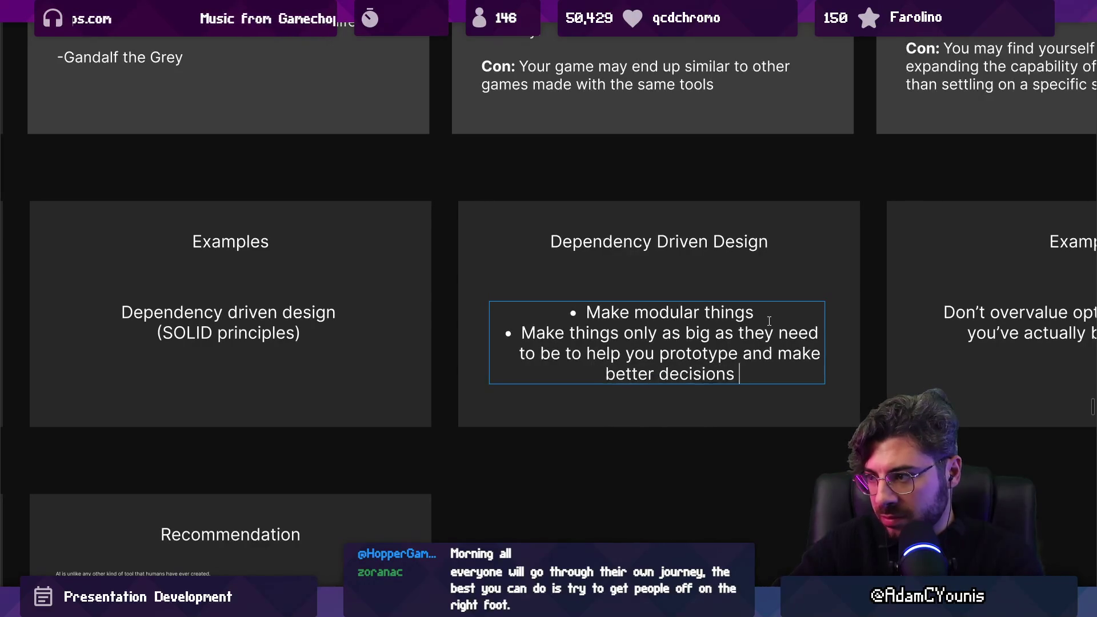
key(ctrl+shift+Left)
key(ctrl+shift+Left)
key(ctrl+shift+Left)
key(Left)
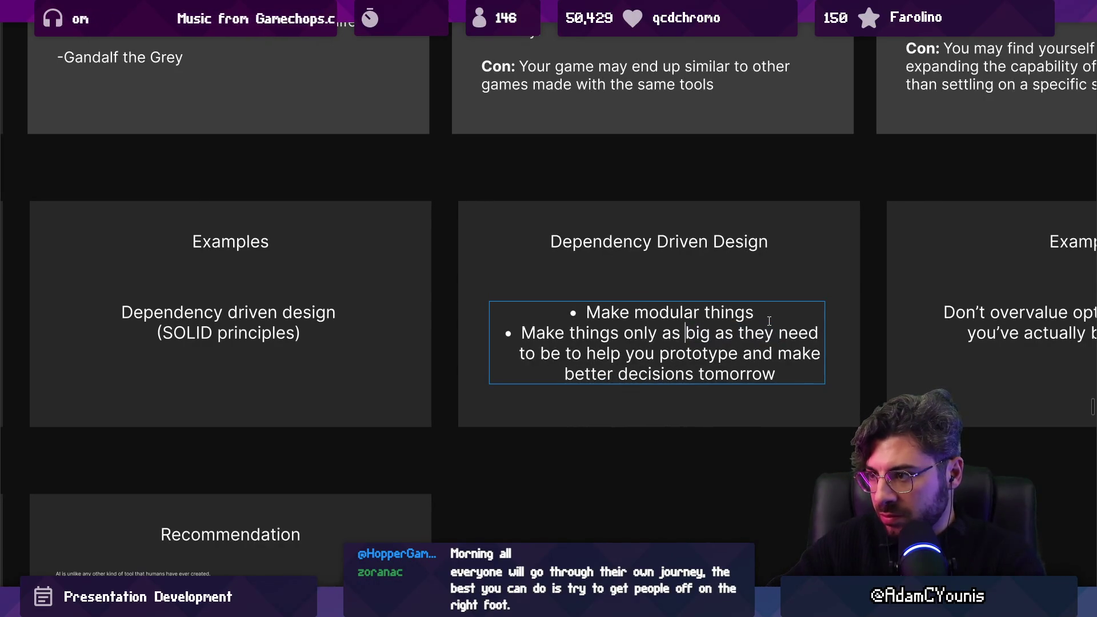
key(ctrl+Right)
text(today)
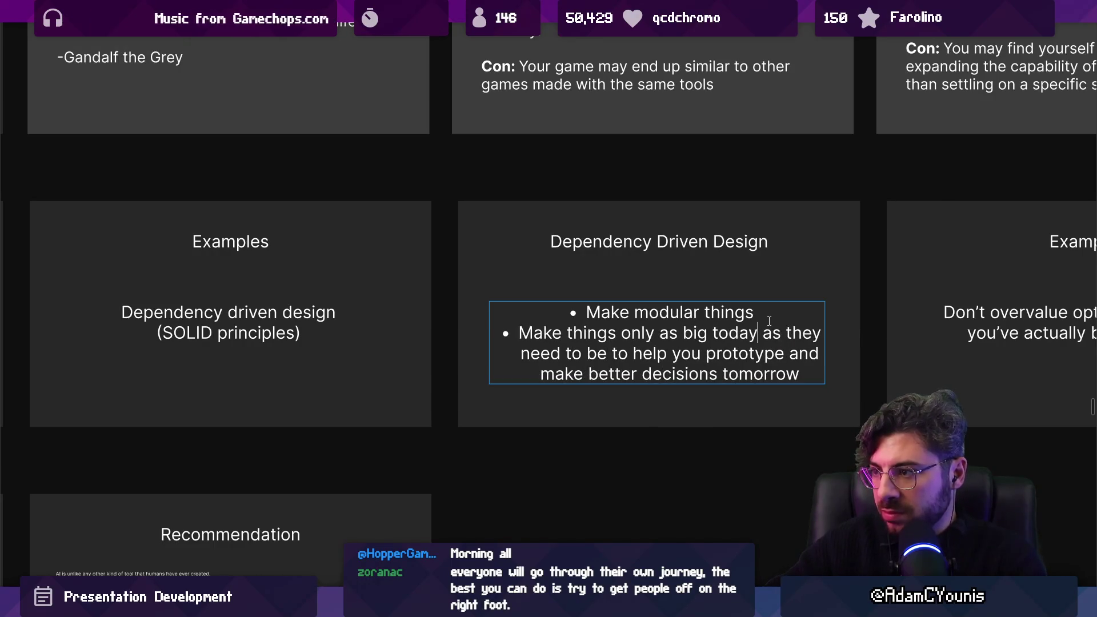
Delete the 'Make modular things' line, keeping the bullet on the remaining sentence.
triple_click(771, 314)
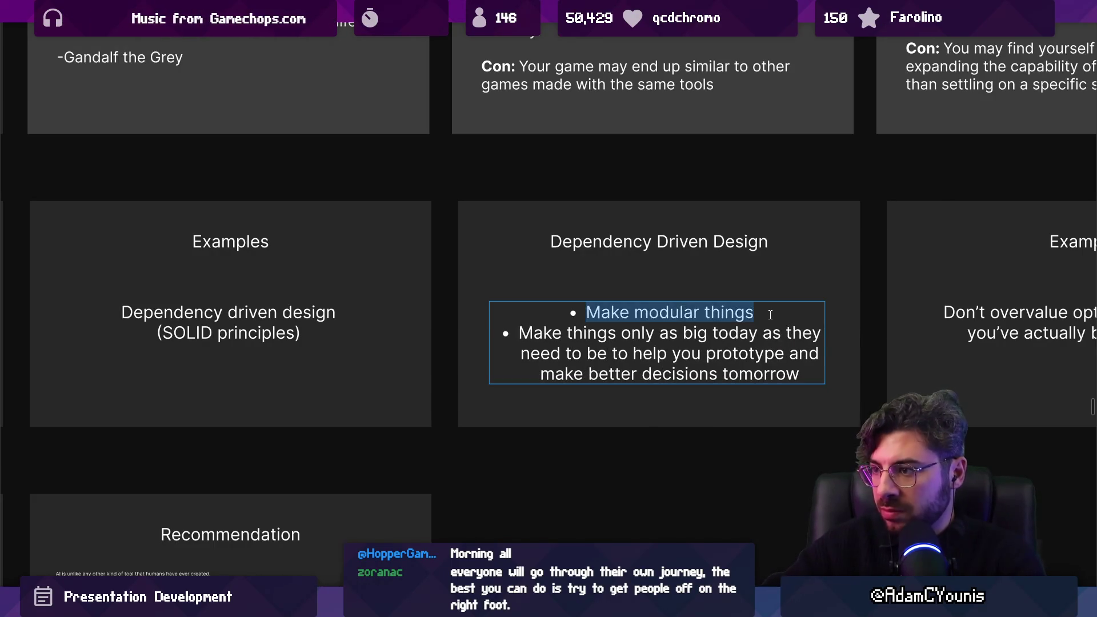
key(BackSpace)
key(BackSpace)
key(Delete)
key(ctrl+z)
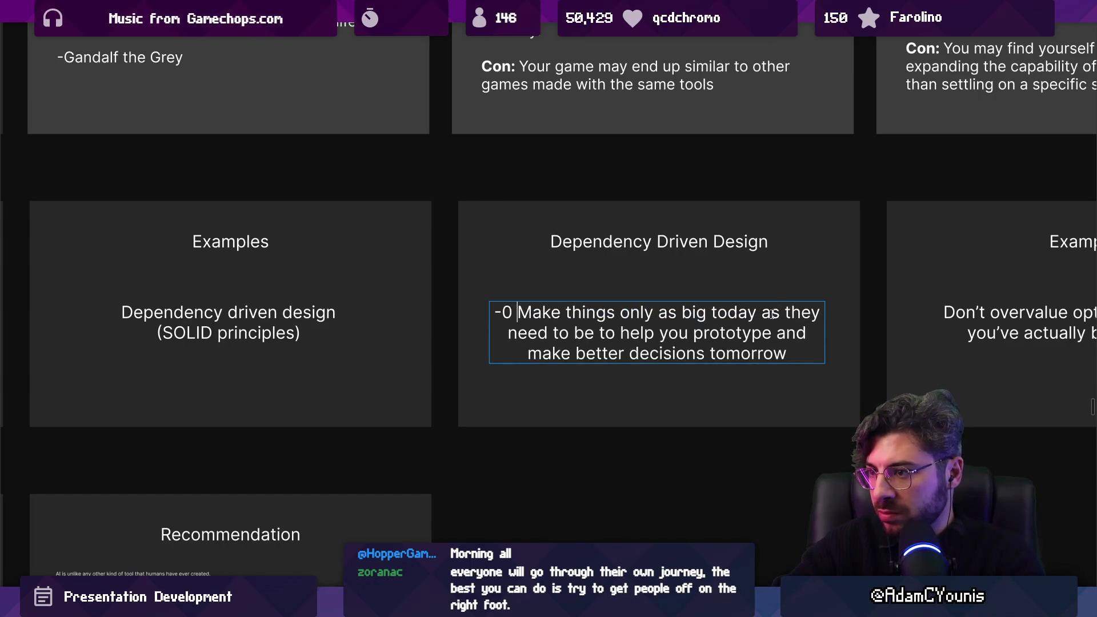
key(ctrl+y)
key(ctrl+z)
key(ctrl+y)
key(ctrl+z)
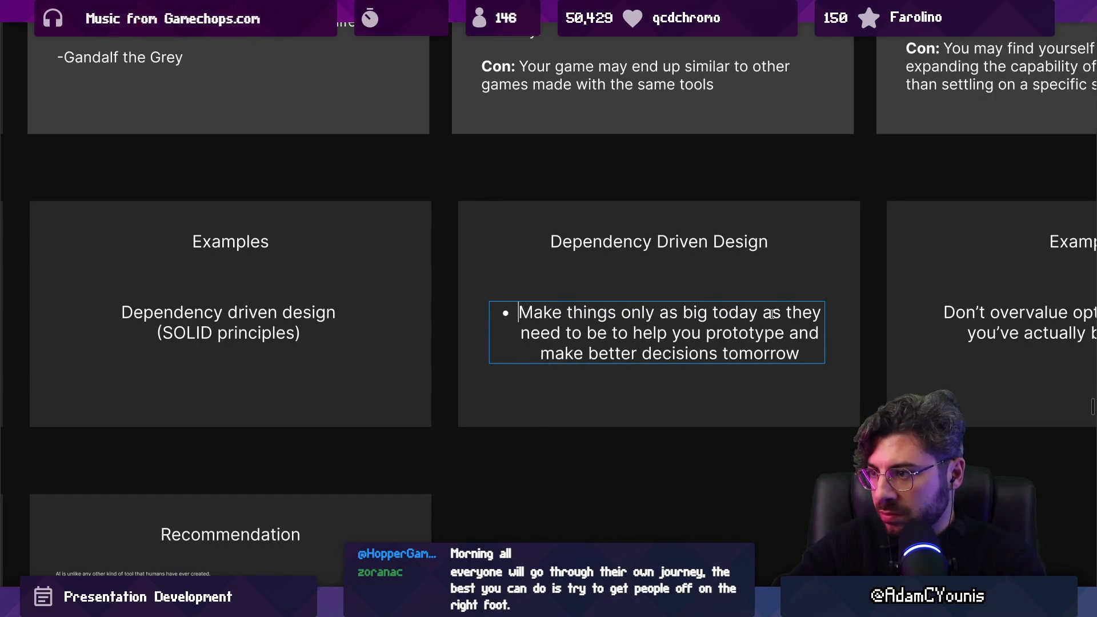
Shrink the bullet text box and its text, then zoom to the slide.
key(Escape)
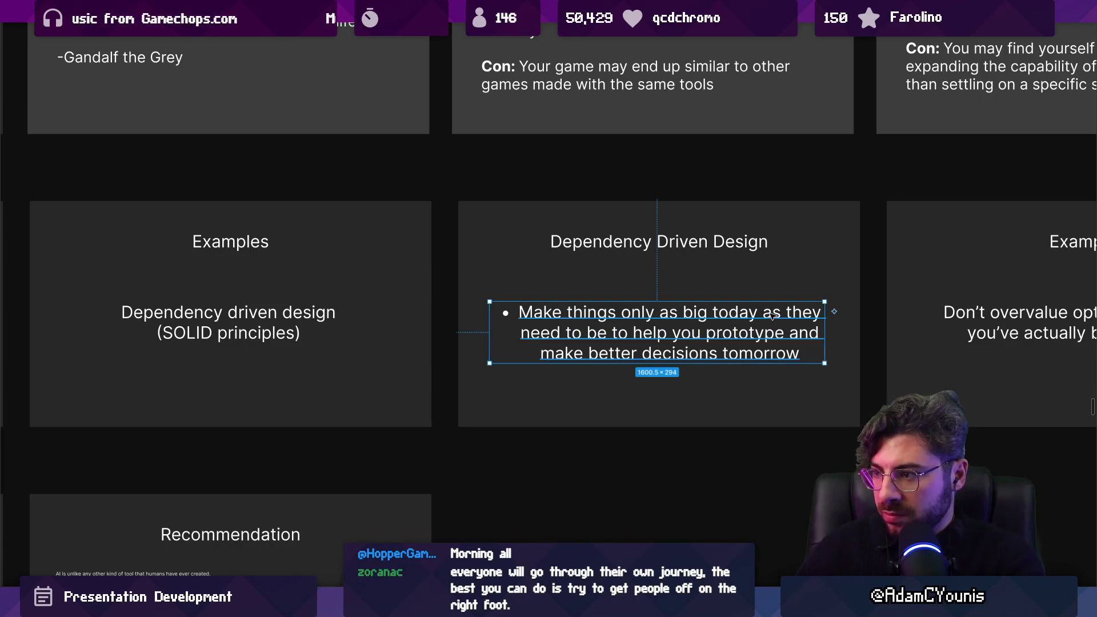
drag(824, 361, 777, 350)
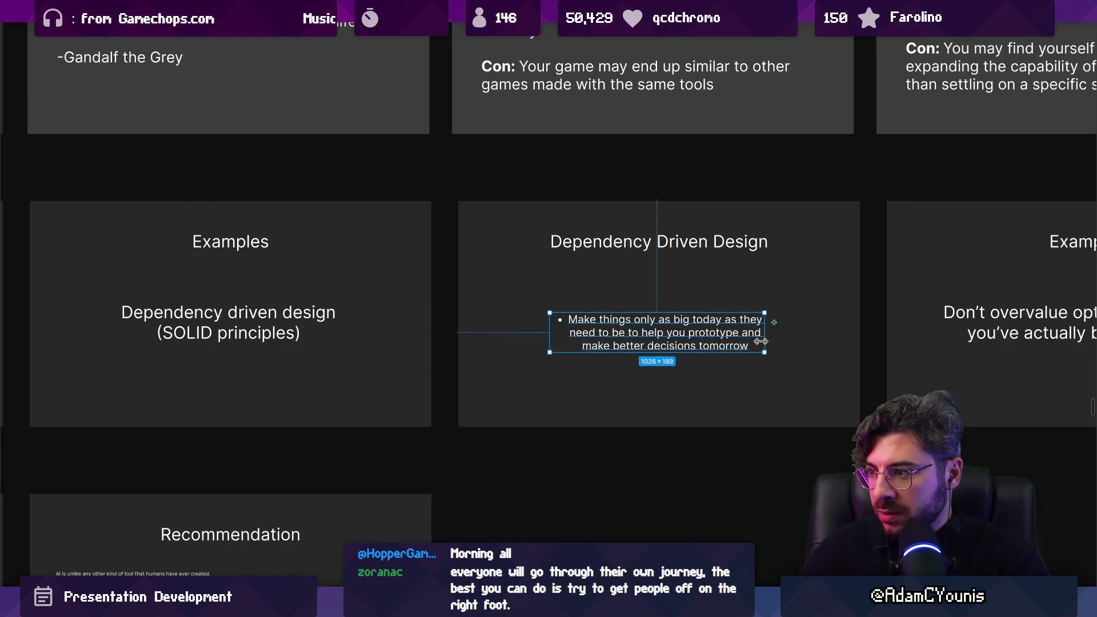
key(Return)
Add a second line 'things come before others,' and then delete it again.
click(753, 362)
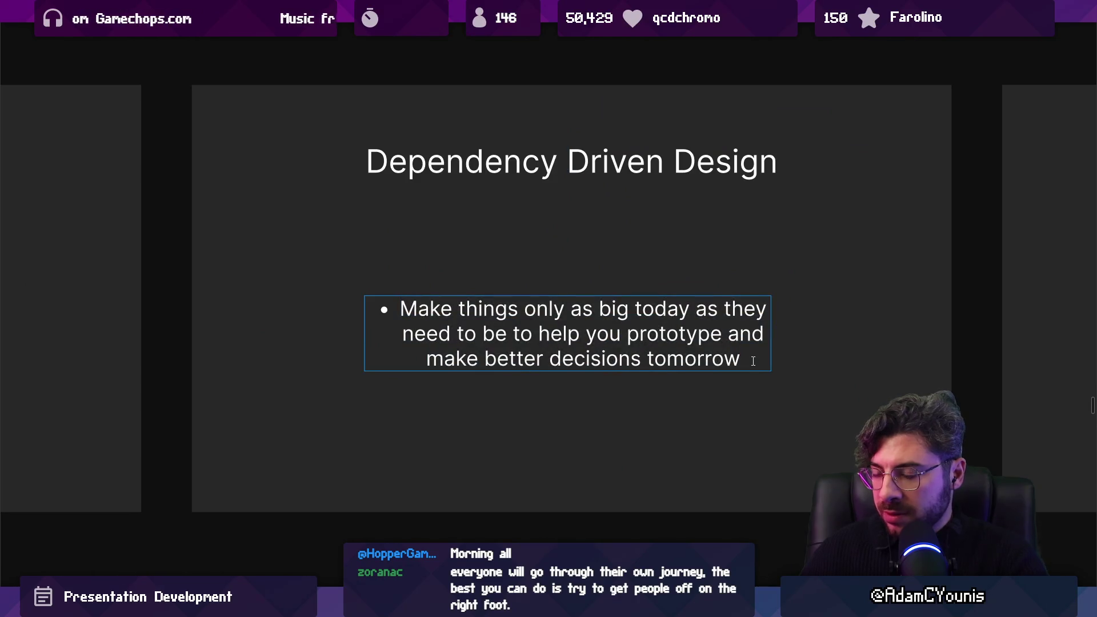
key(Return)
text(Some thi)
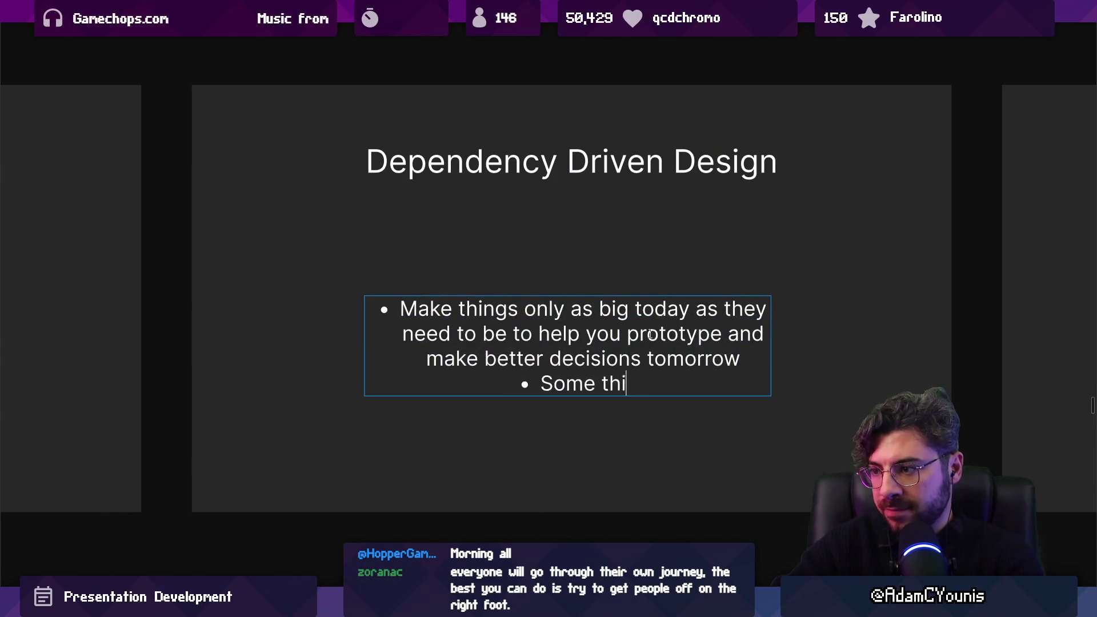
text(ngs come before others,)
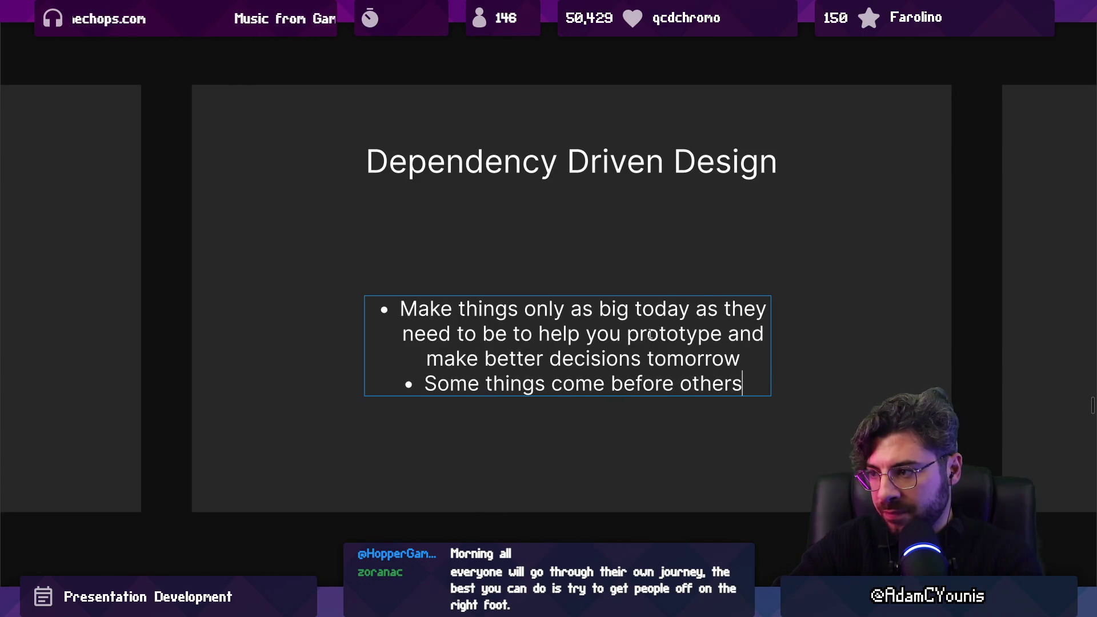
key(shift+Home)
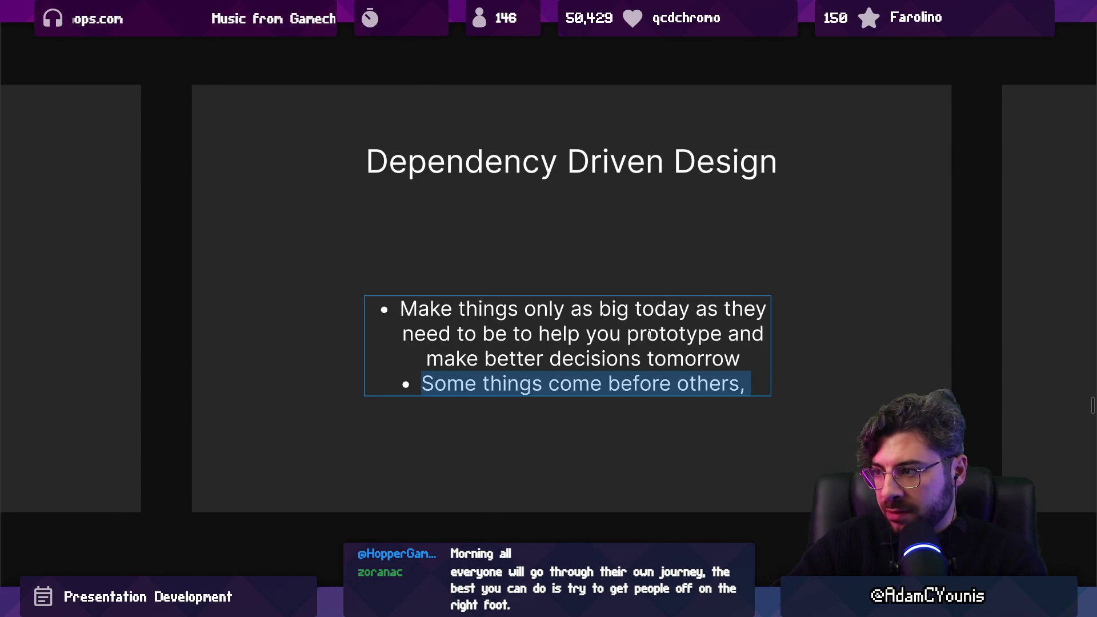
key(BackSpace)
key(BackSpace)
key(Escape)
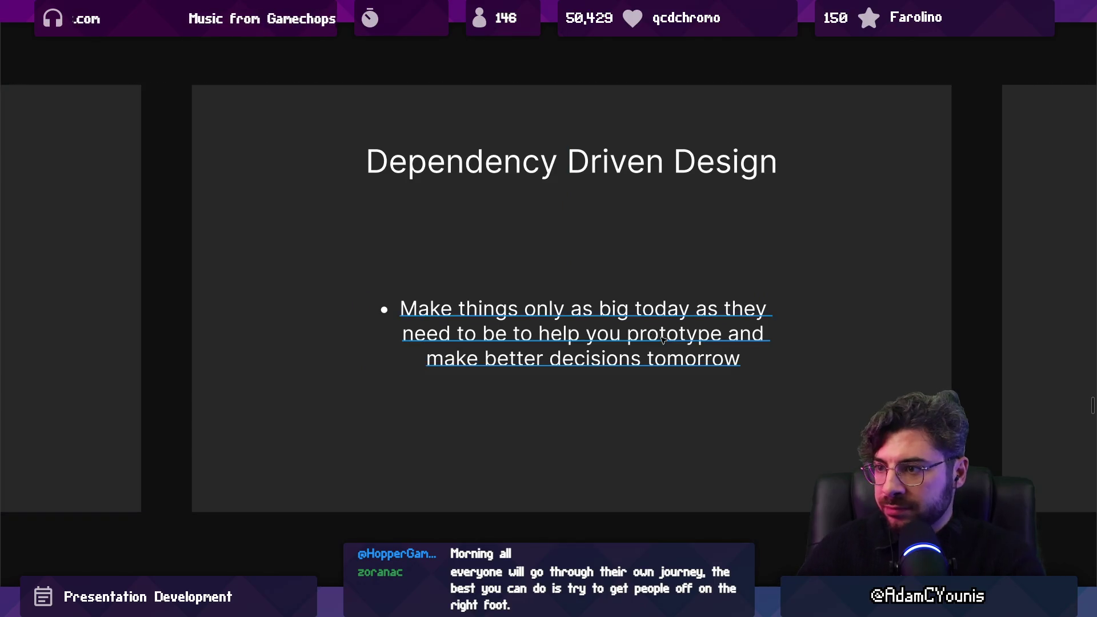
ctrl+scroll(514, 318, down, 3)
Remove the bullet from the start of the sentence.
double_click(416, 310)
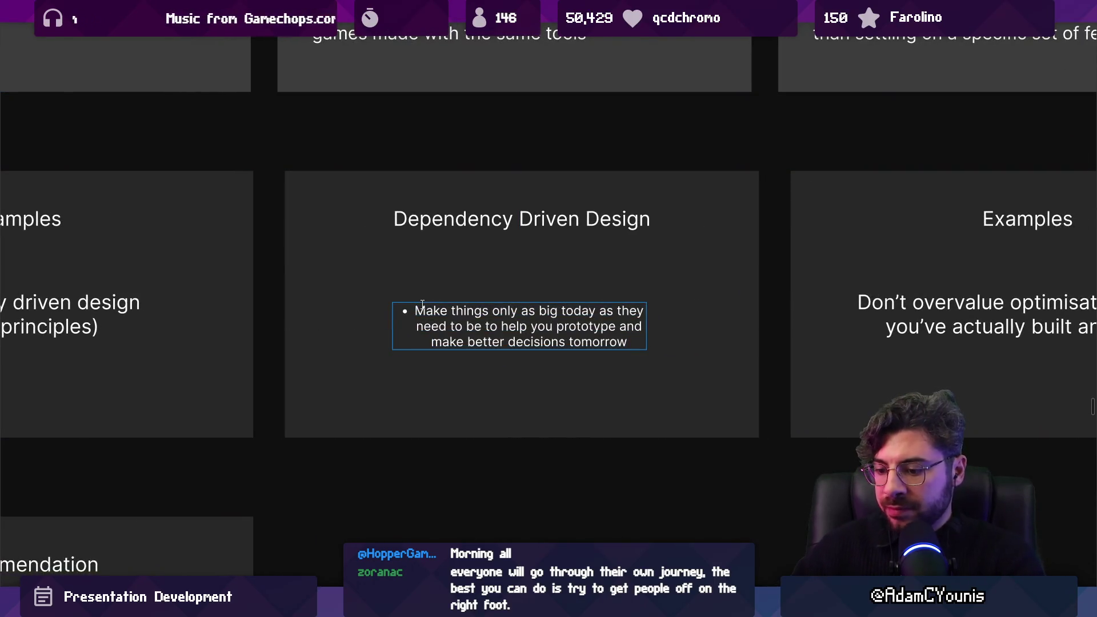
key(BackSpace)
text(\)
key(BackSpace)
key(Escape)
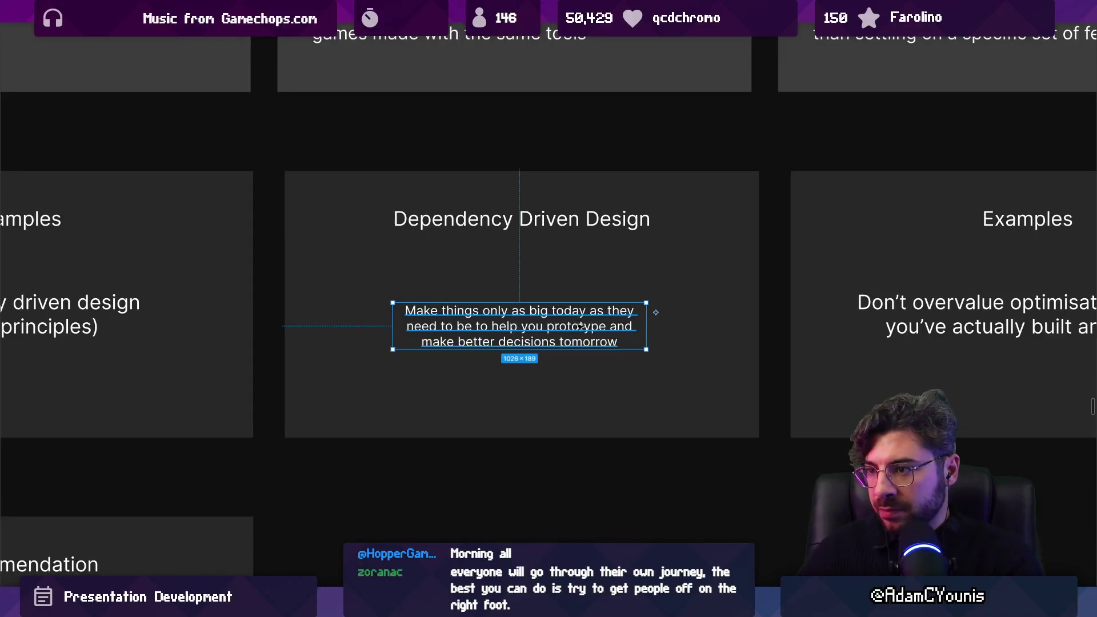
Widen the text box so the sentence wraps onto two lines, keeping the original wording.
drag(647, 324, 691, 319)
key(Return)
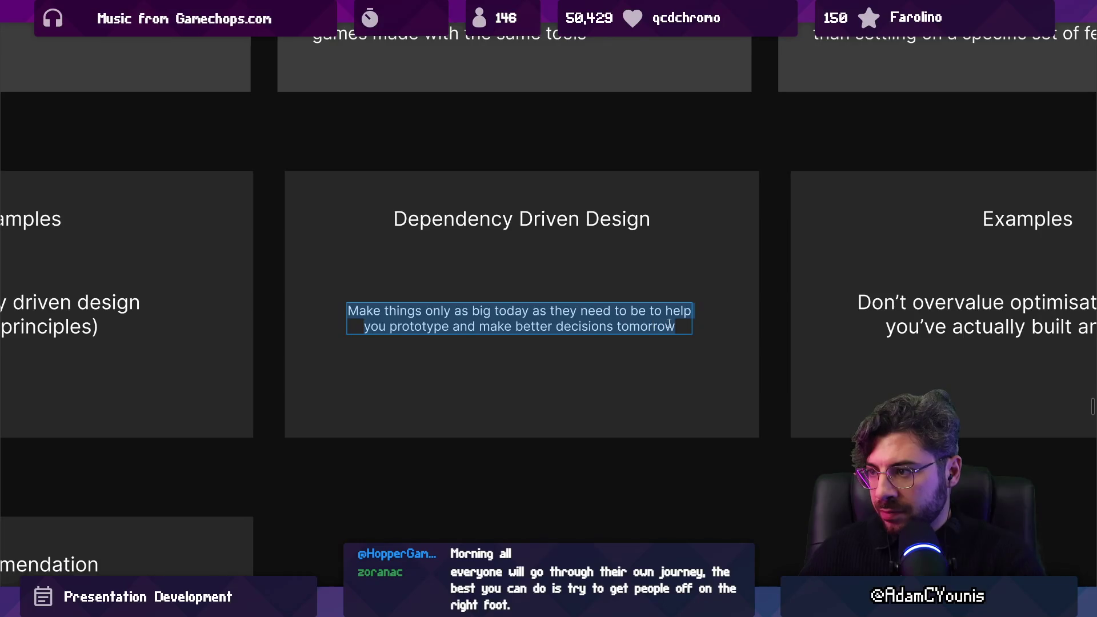
text(Don)
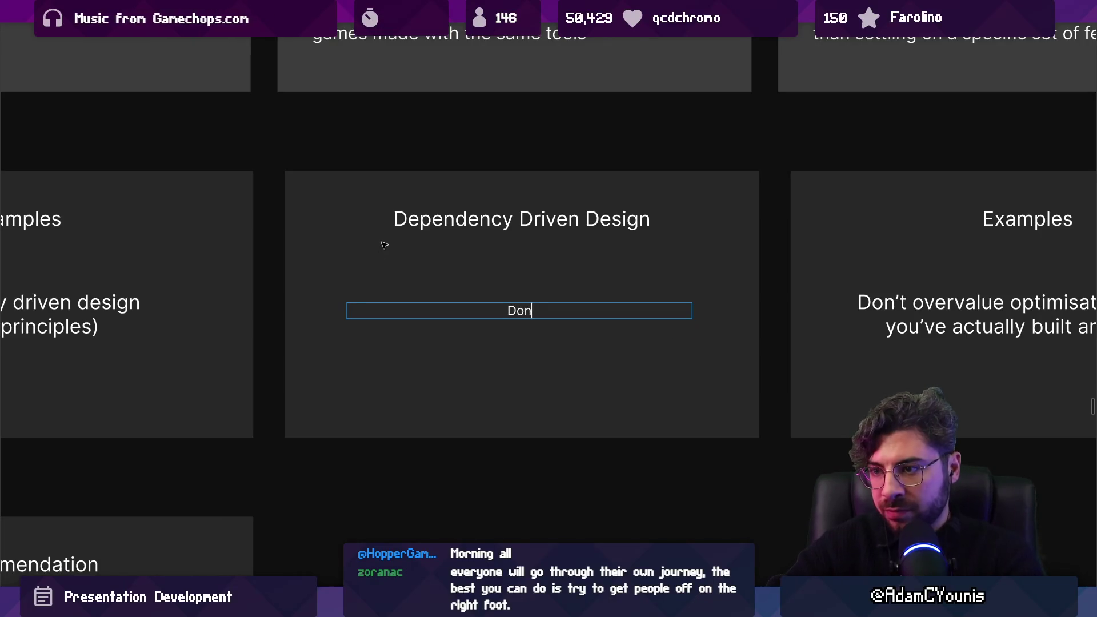
text(’t make something)
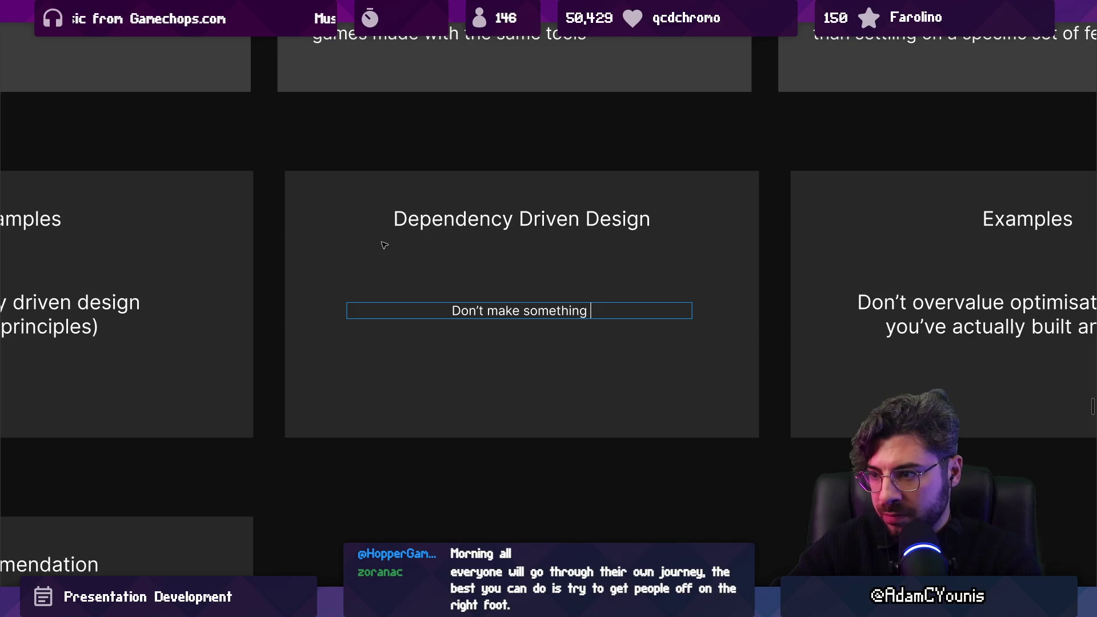
key(ctrl+z)
key(Right)
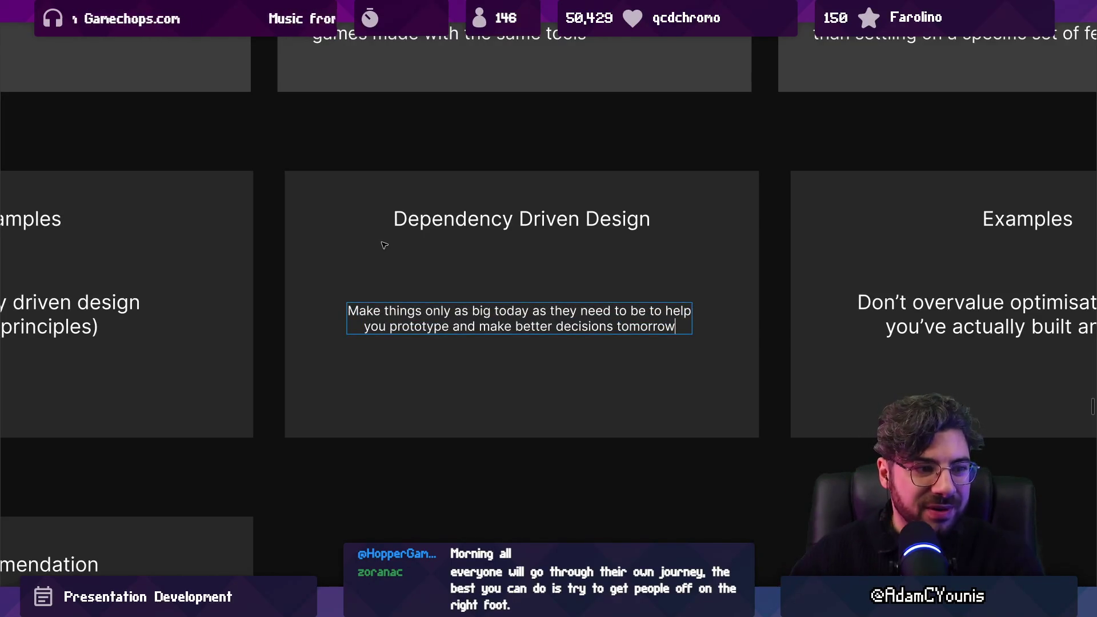
click(385, 245)
scroll(525, 225, down, 3)
scroll(542, 225, right, 2)
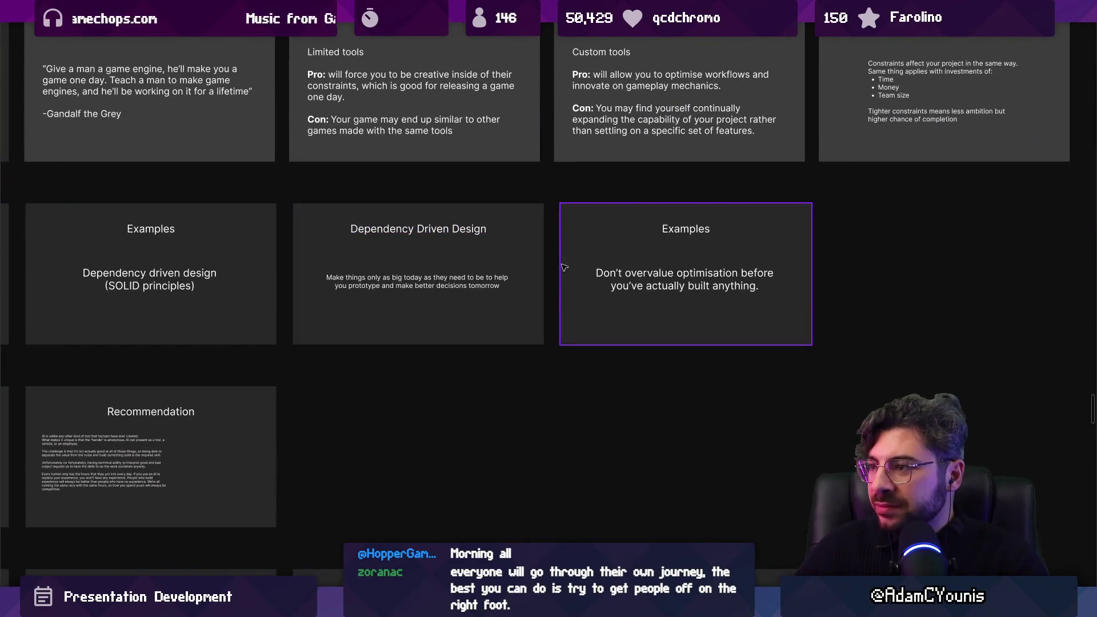
scroll(528, 266, up, 3)
scroll(514, 271, down, 3)
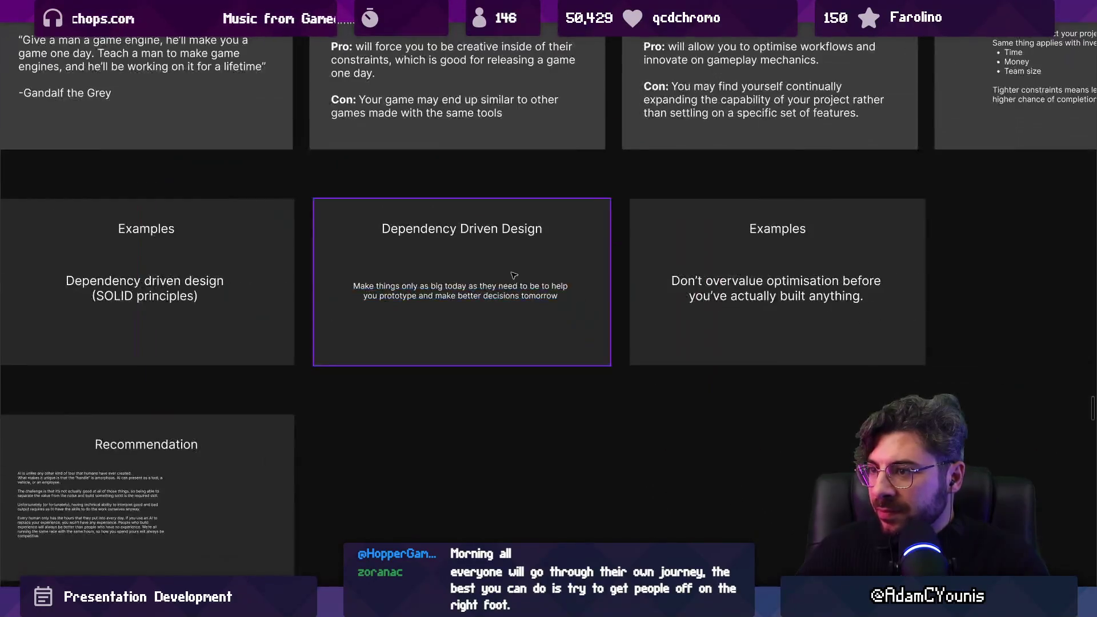
scroll(505, 278, up, 3)
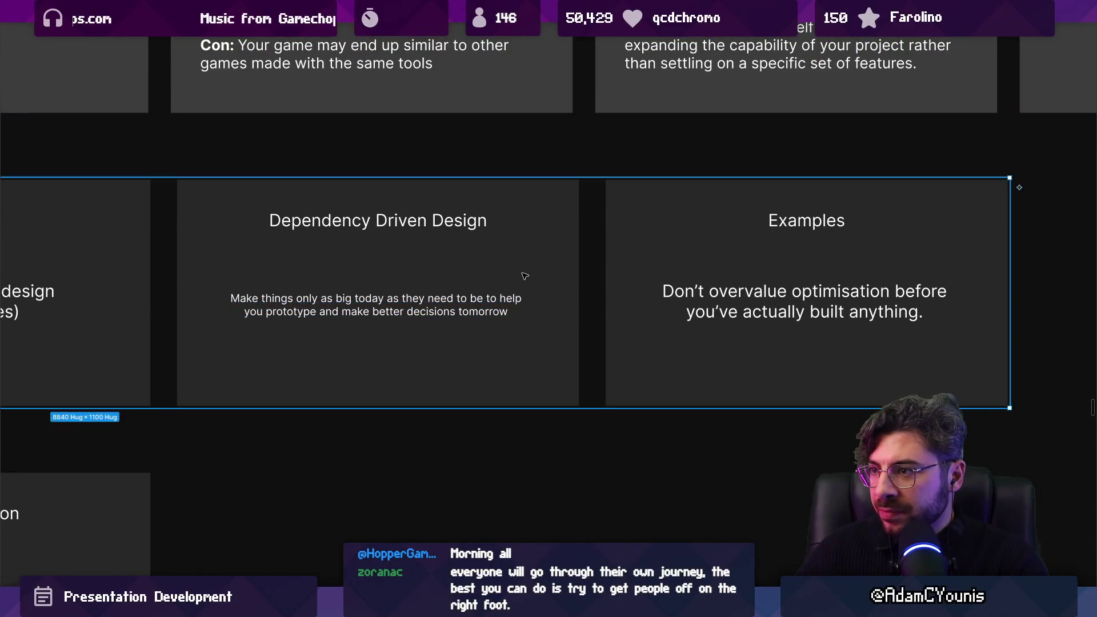
click(502, 298)
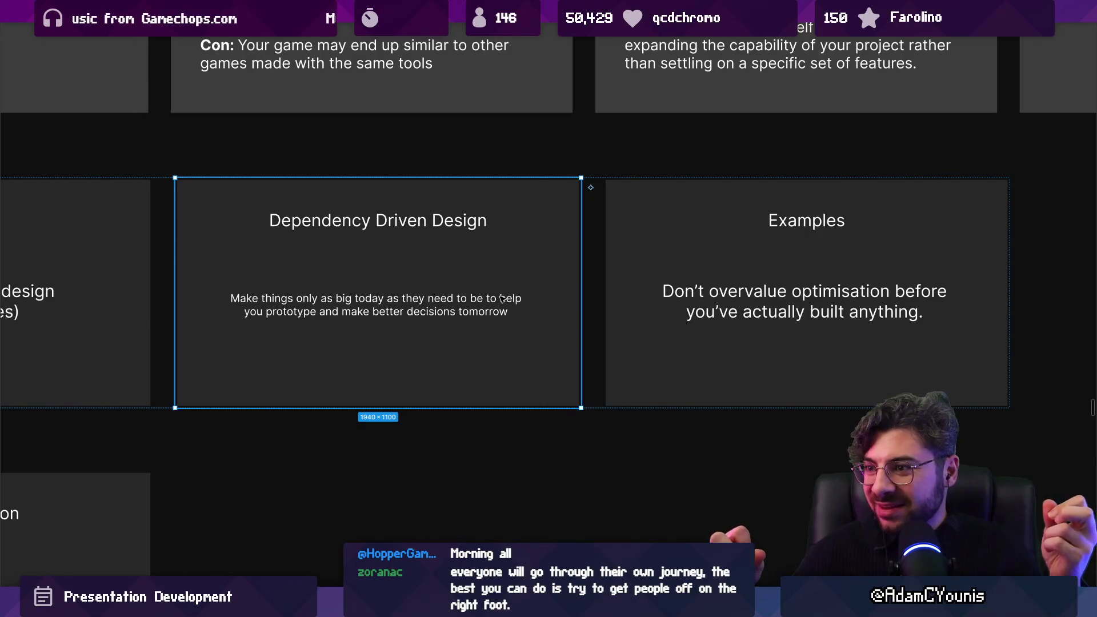
scroll(765, 236, down, 3)
scroll(421, 261, up, 2)
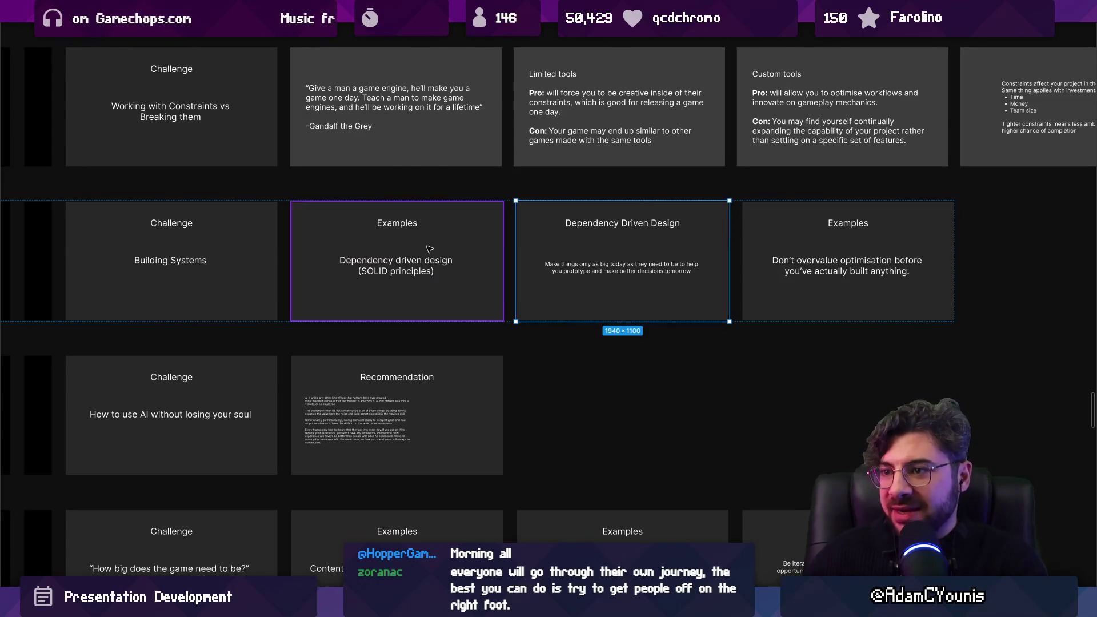
scroll(411, 250, up, 2)
click(450, 221)
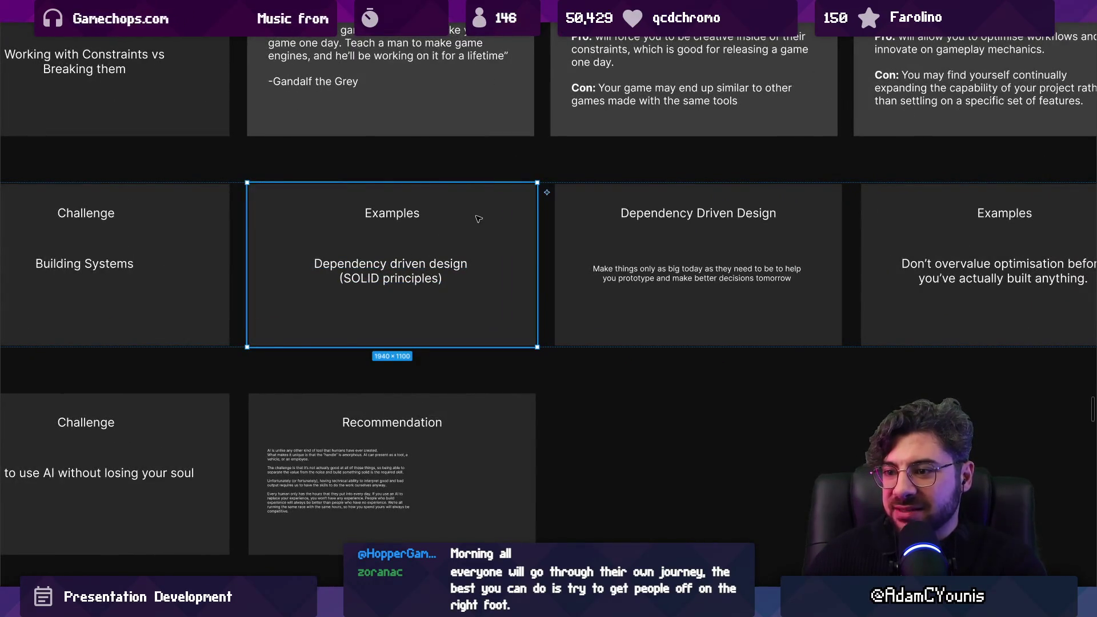
scroll(481, 223, down, 2)
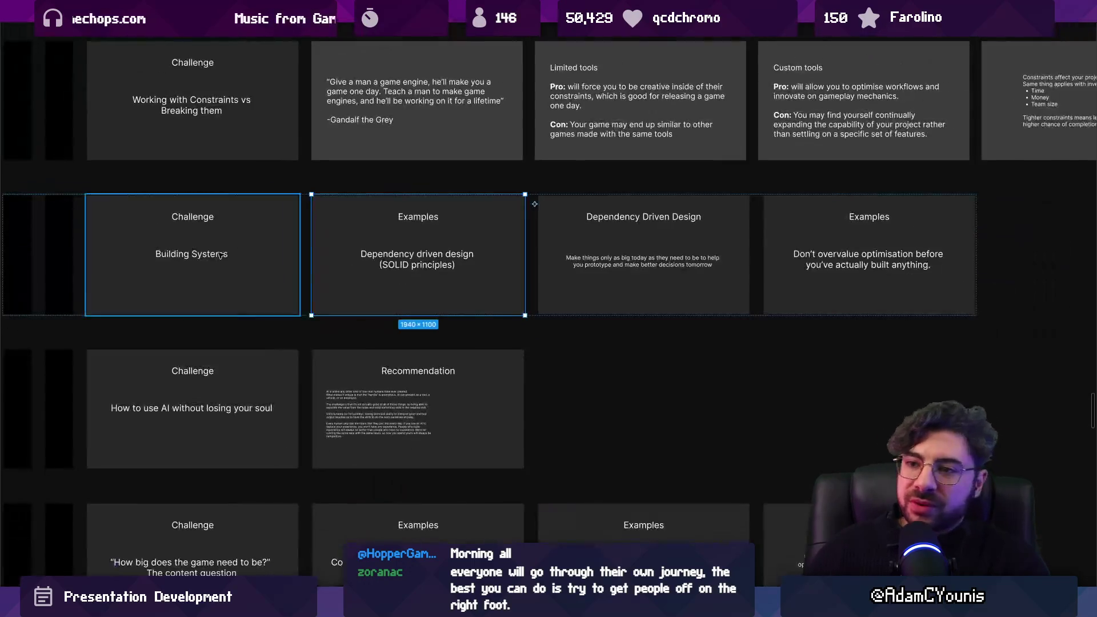
scroll(189, 227, up, 3)
click(197, 227)
click(501, 215)
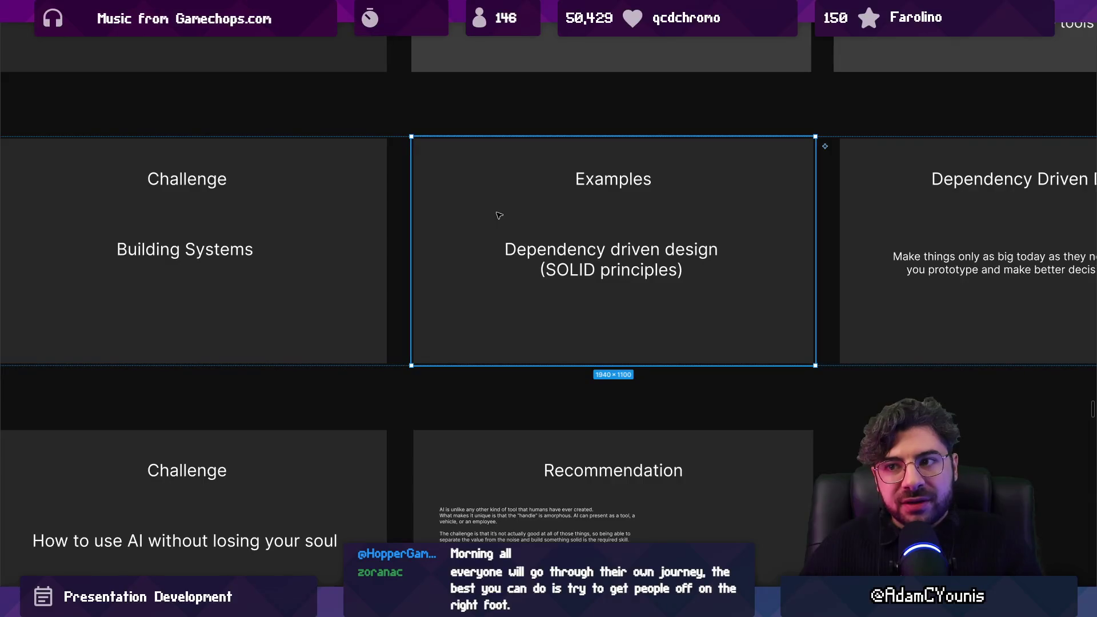
Retitle the SOLID slide 'Lesson'.
scroll(519, 231, right, 3)
click(489, 238)
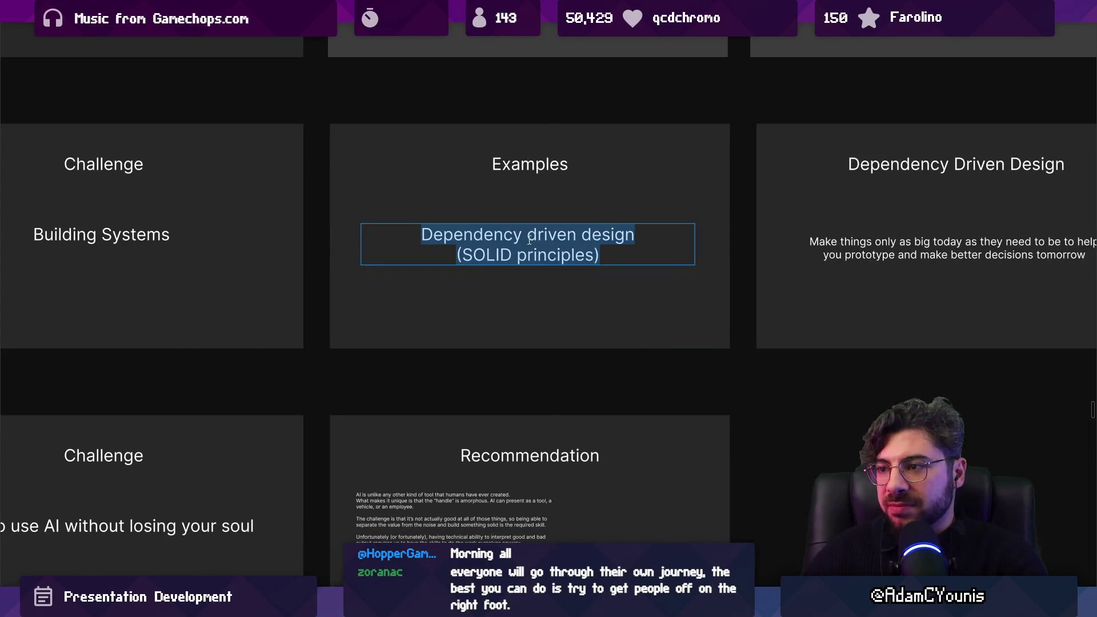
scroll(489, 238, right, 5)
double_click(377, 172)
click(378, 174)
double_click(378, 171)
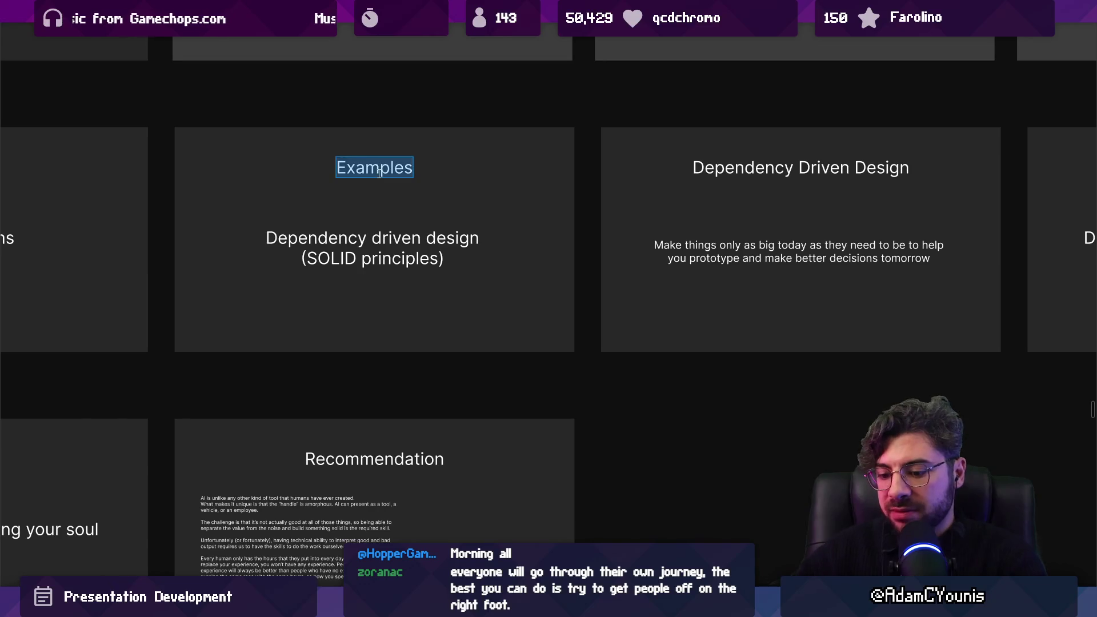
text(Lesson)
Retitle the next slide 'Example' with body text 'State Machine case study'.
scroll(379, 173, right, 3)
double_click(607, 171)
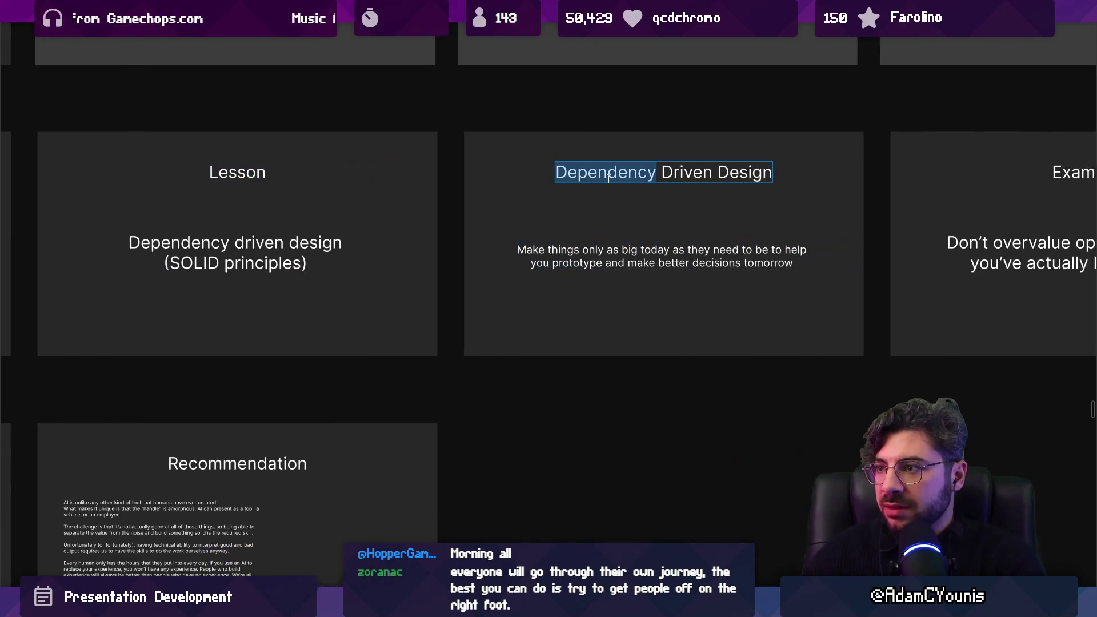
click(607, 171)
text(Example)
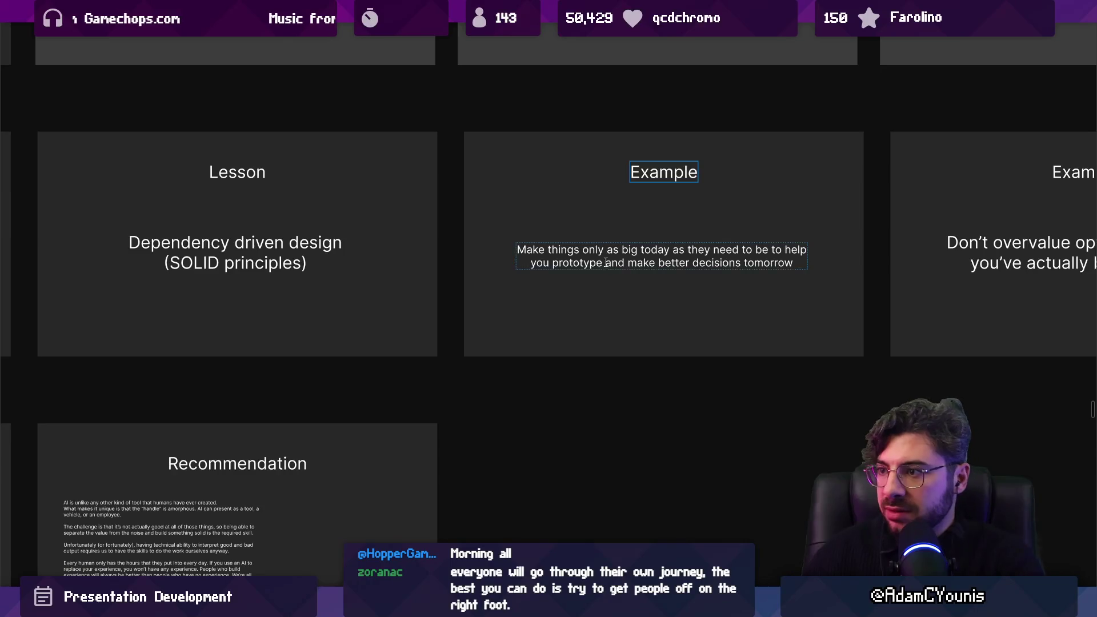
triple_click(606, 263)
text(State Machine)
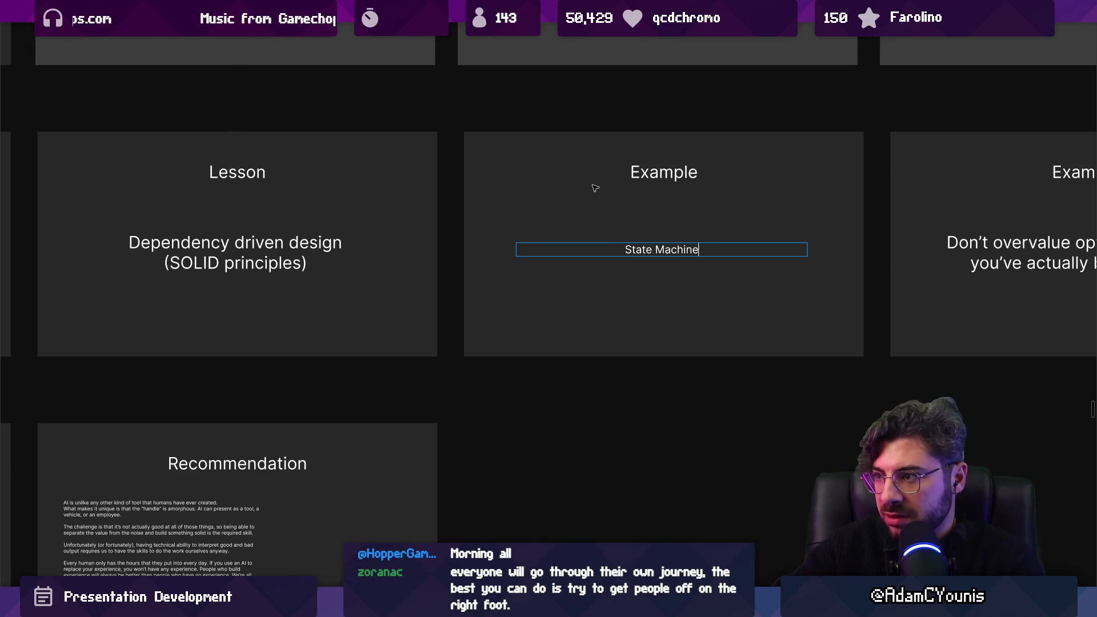
text(study)
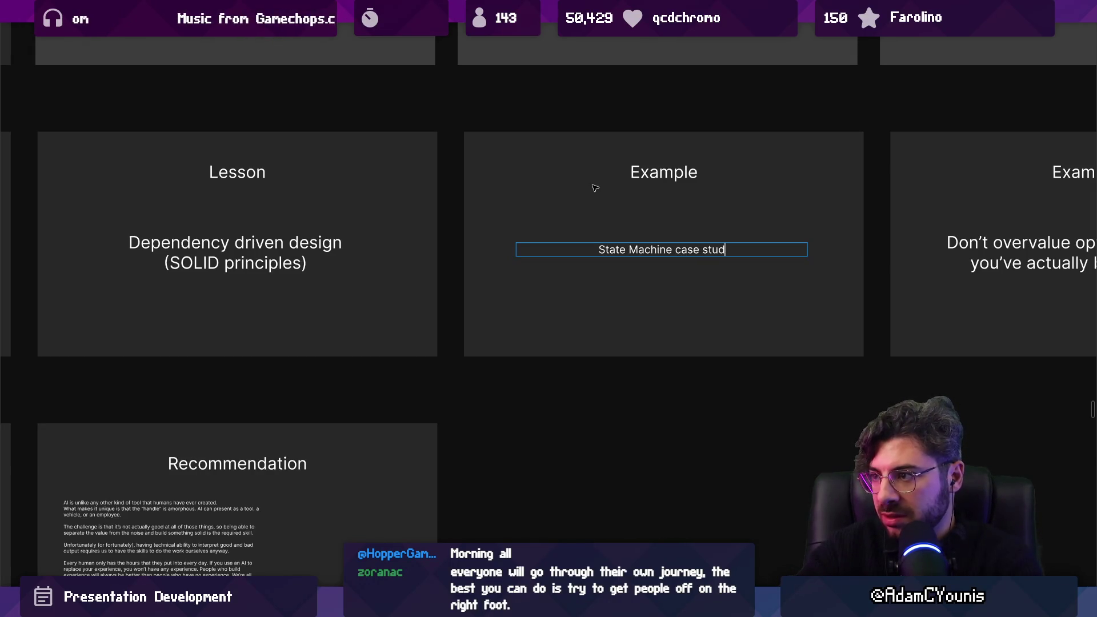
key(Escape)
Make the 'State Machine case study' text box hug its text and enlarge it.
scroll(437, 319, down, 3)
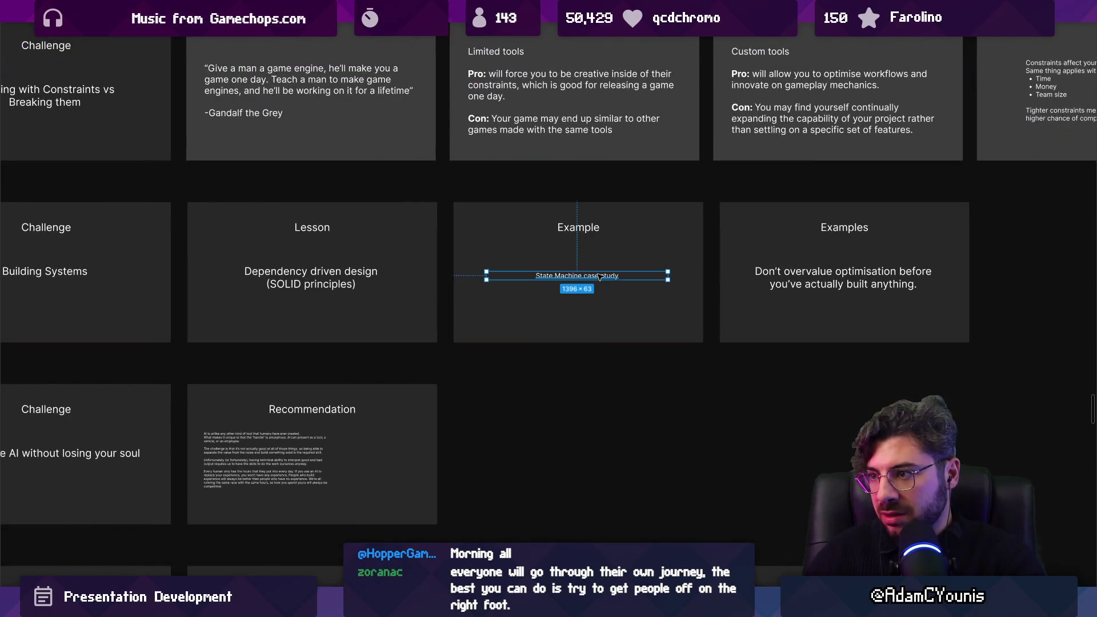
key(alt)
double_click(668, 275)
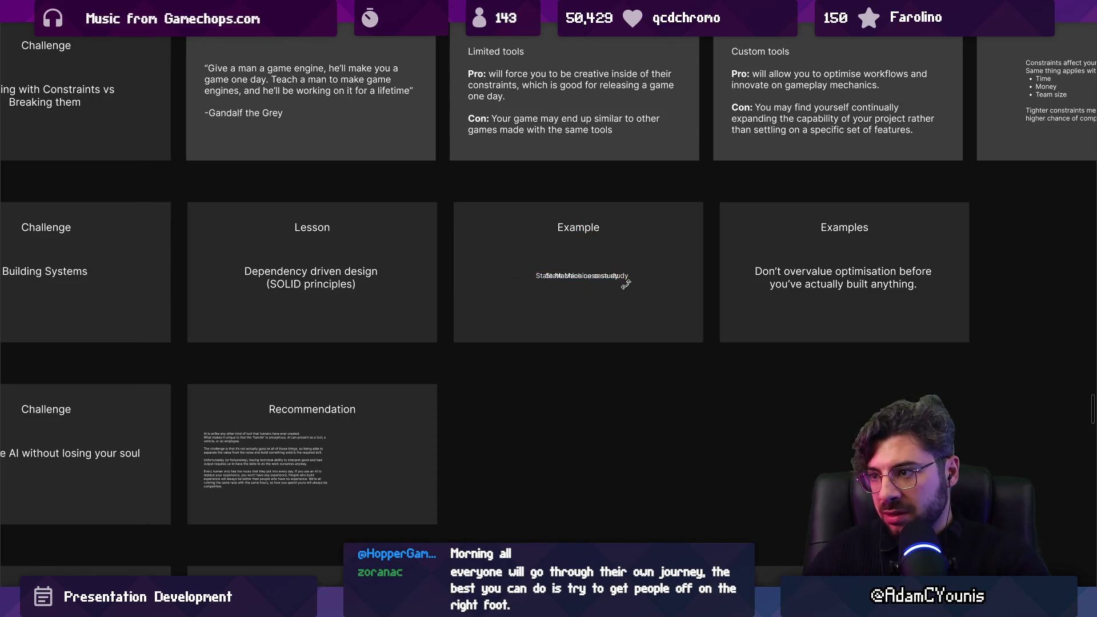
drag(620, 279, 676, 291)
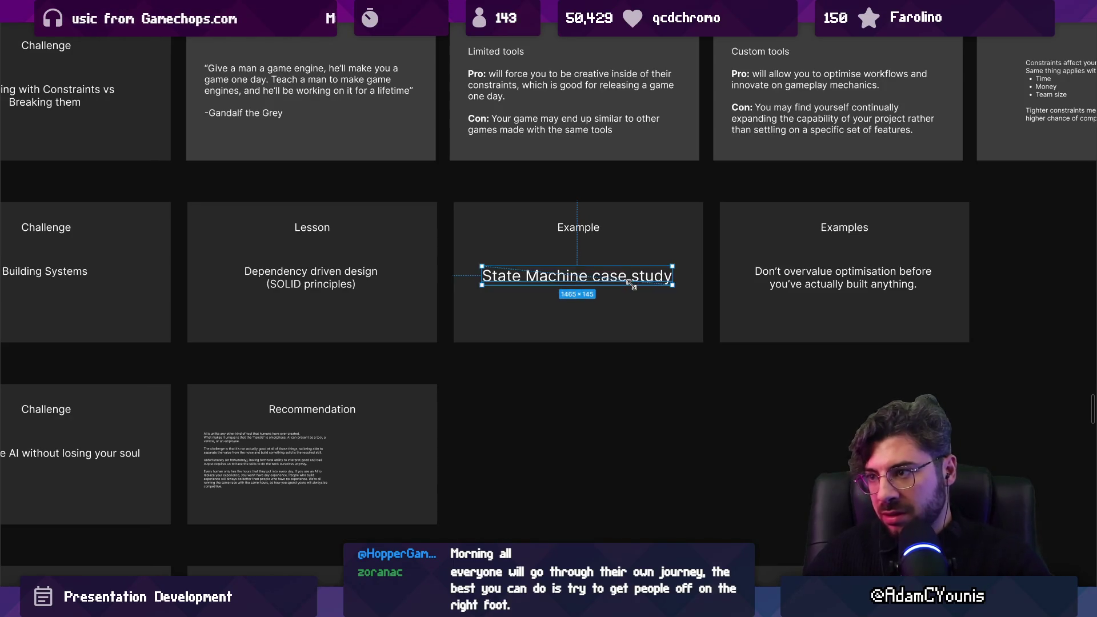
Duplicate the State Machine Example slide.
scroll(676, 290, right, 5)
click(576, 289)
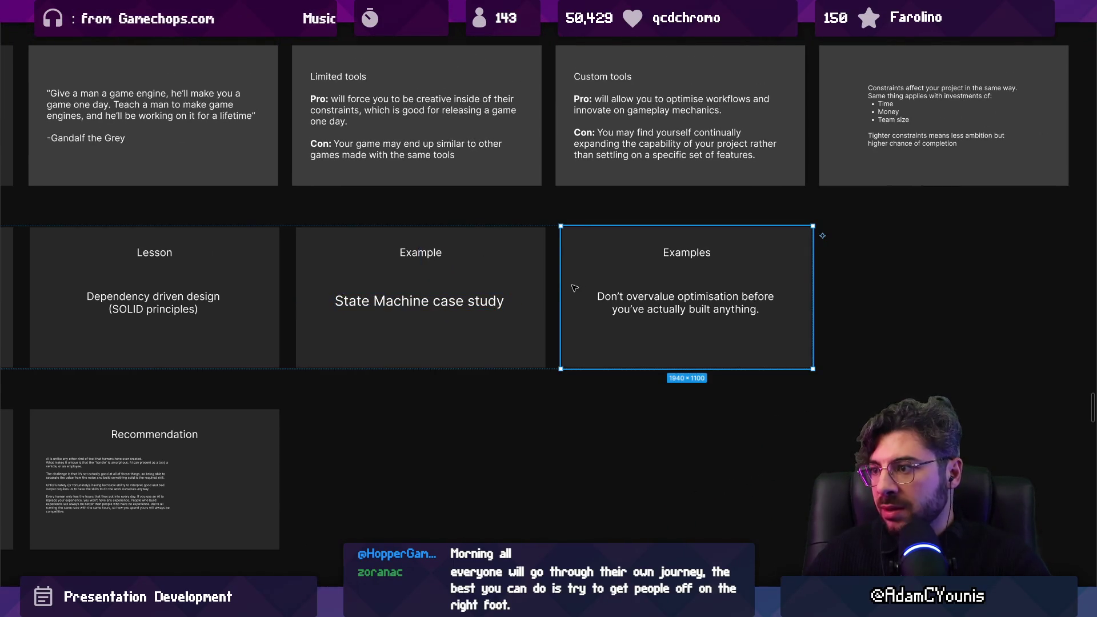
click(537, 291)
key(ctrl+d)
scroll(485, 303, right, 3)
scroll(490, 307, up, 2)
Title the copy 'State Machine case study' with a narrowed body 'Built a bunch of enemies, copy pasted a bunch of code'.
double_click(490, 307)
key(ctrl+c)
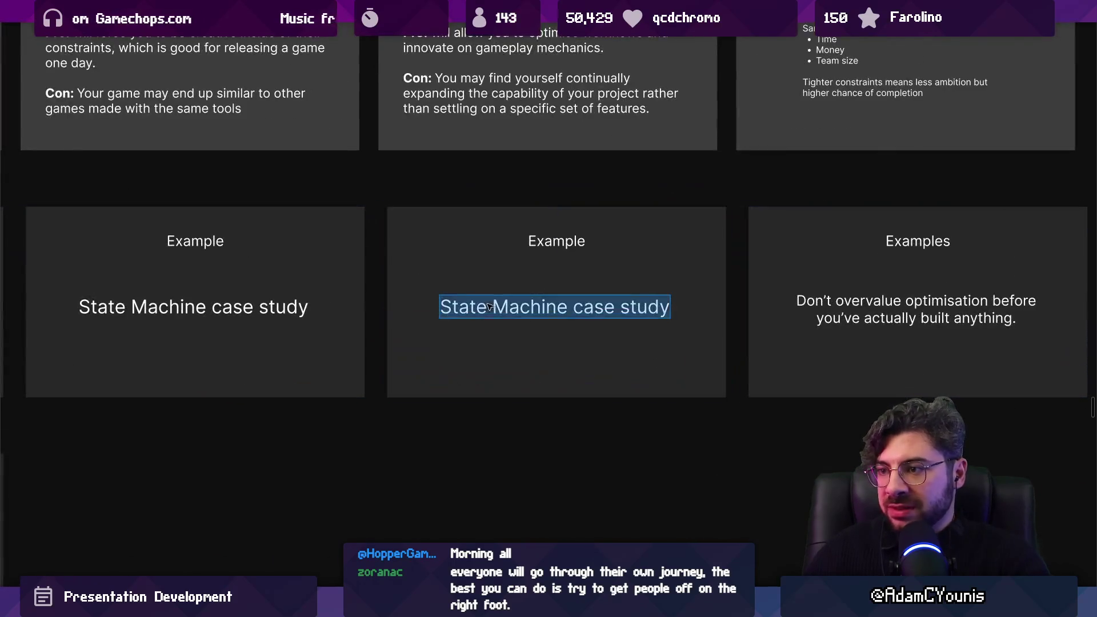
double_click(530, 246)
key(ctrl+v)
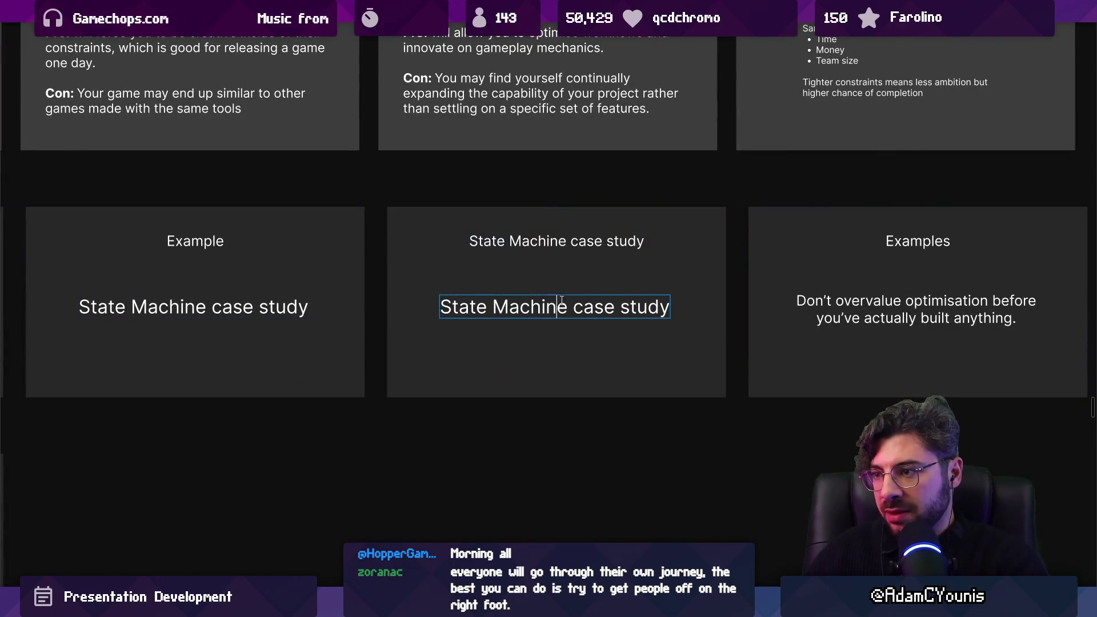
triple_click(565, 305)
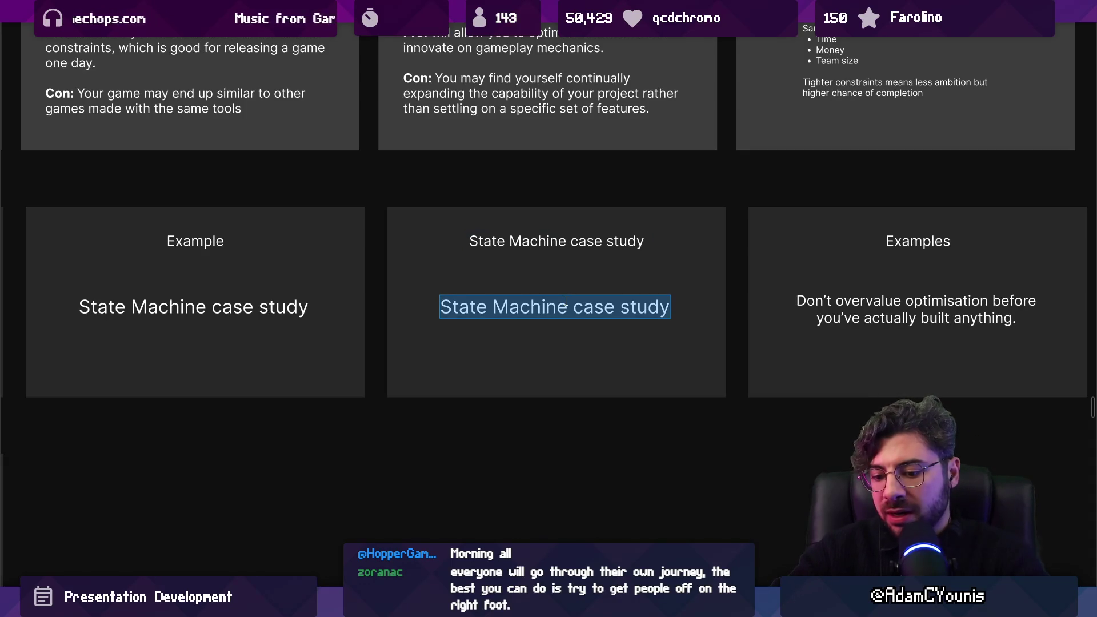
text(Built a bunch of enemies)
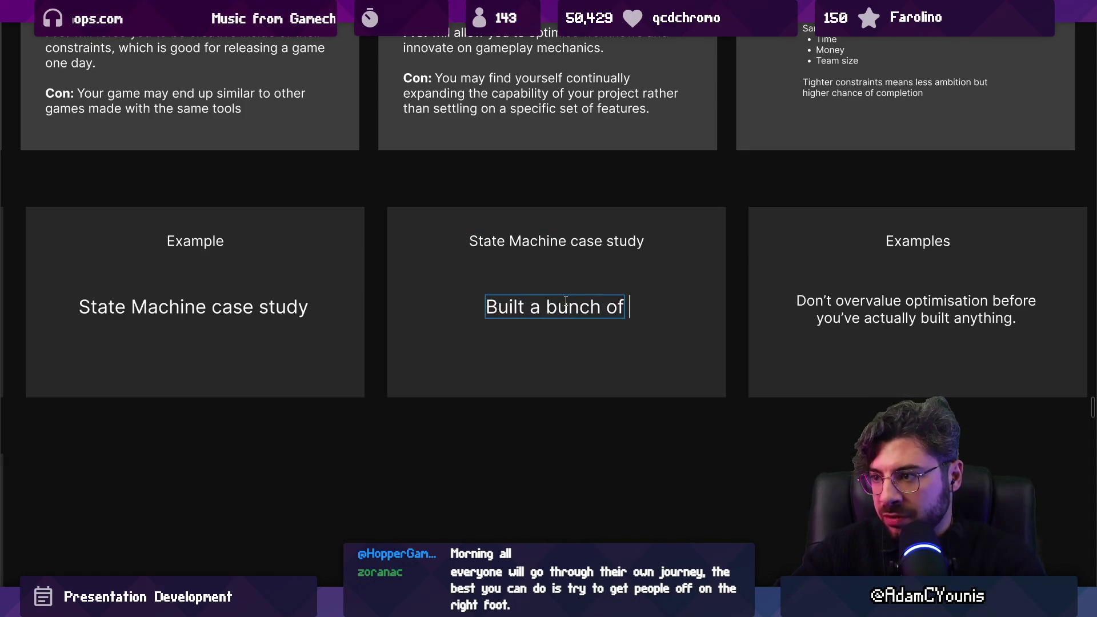
text(, )
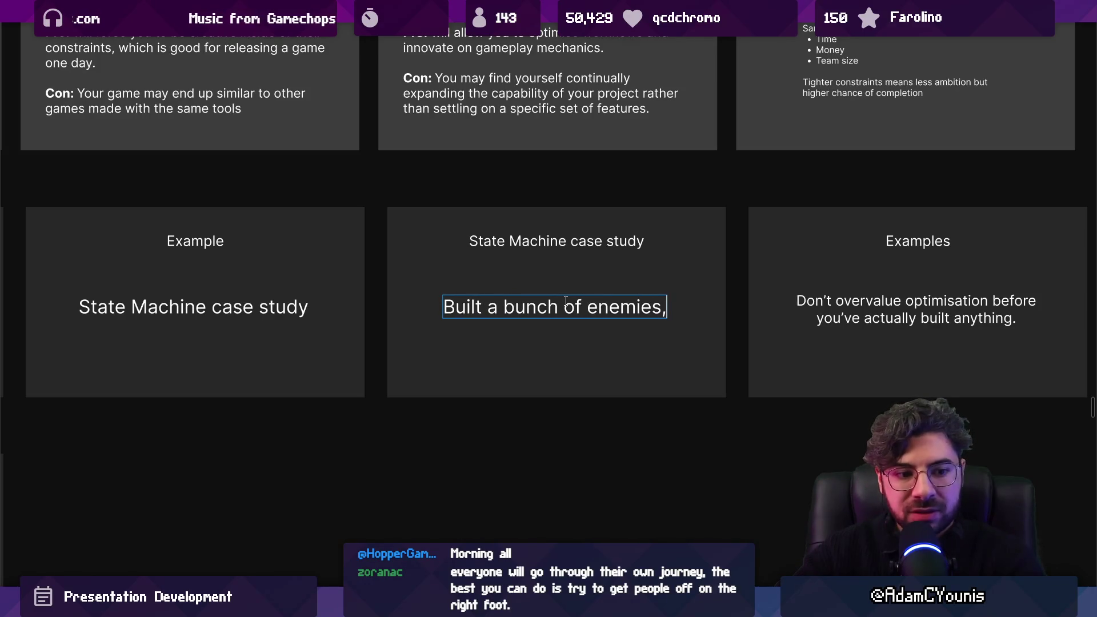
text(copy paste)
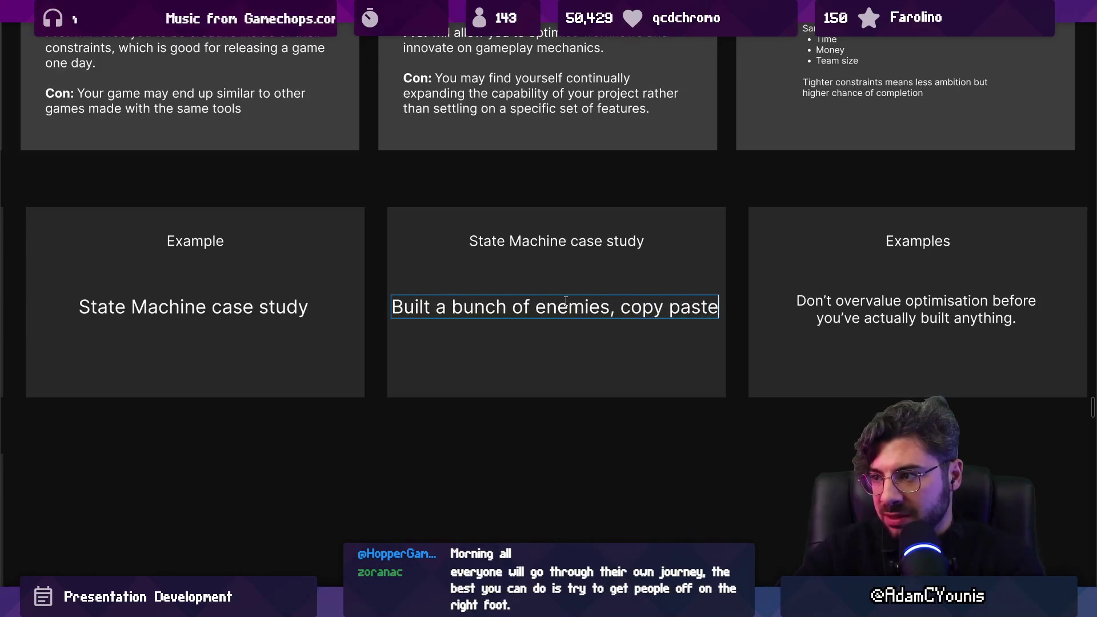
text(d a bunch of)
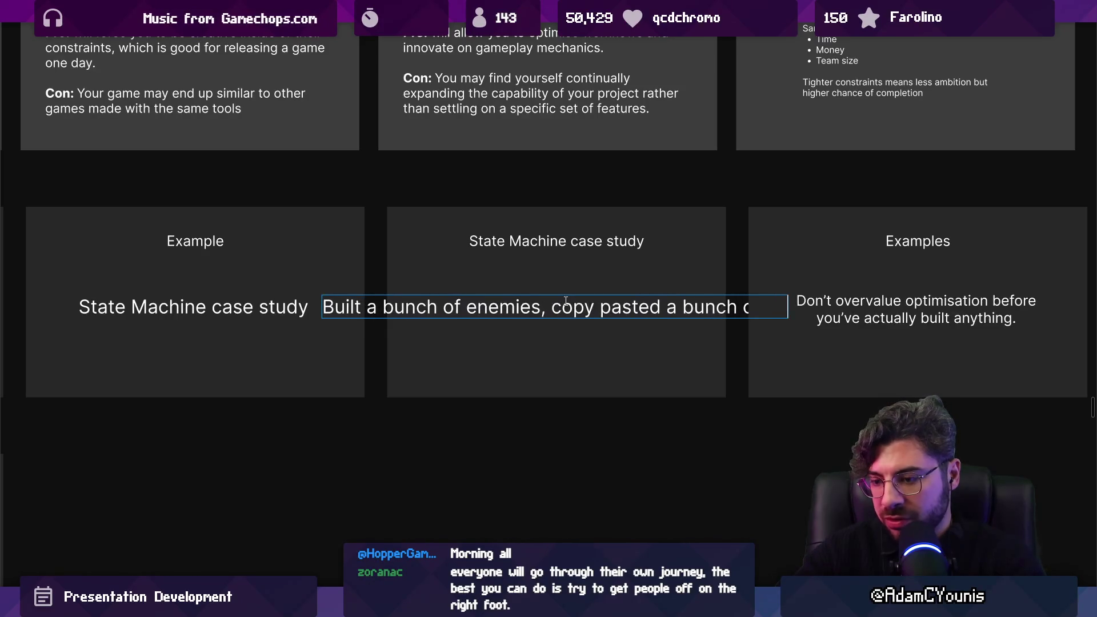
key(Escape)
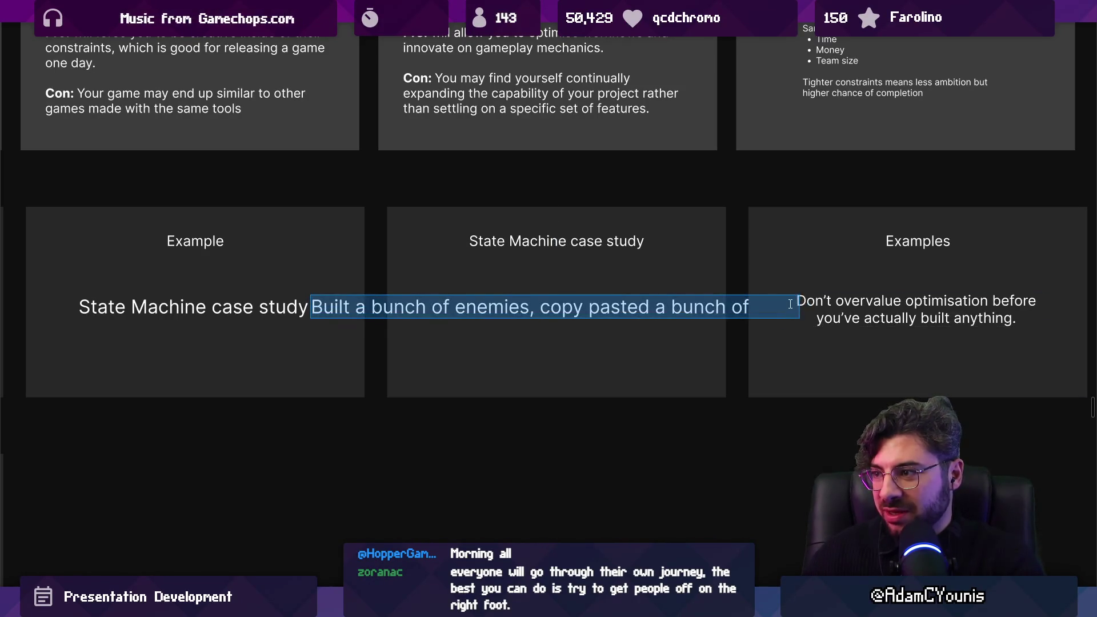
drag(799, 305, 702, 305)
key(Escape)
scroll(629, 286, right, 3)
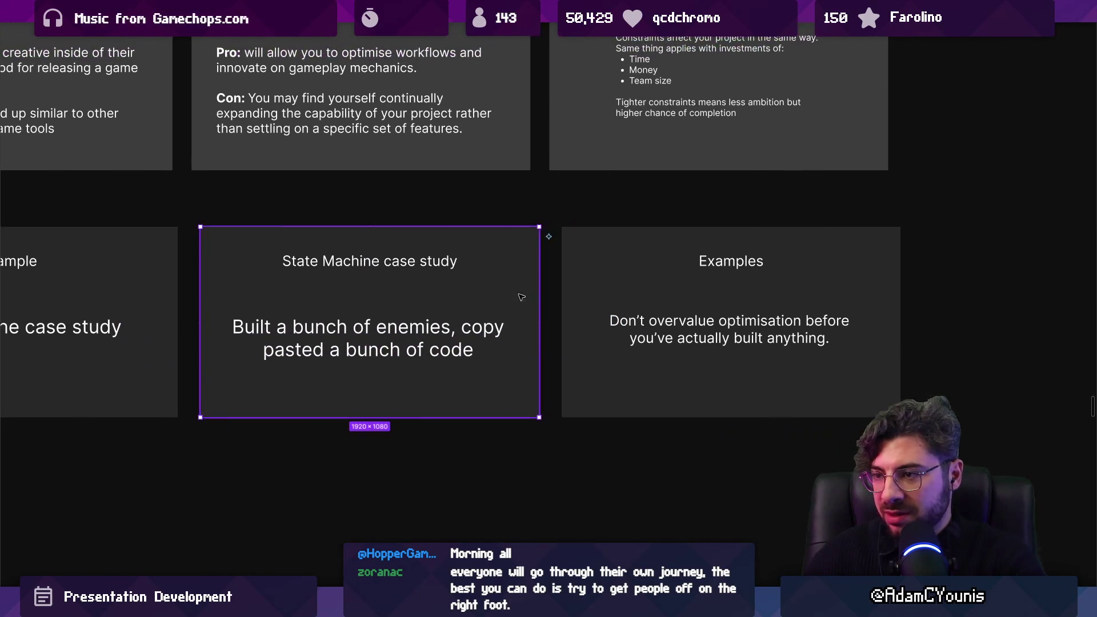
Duplicate the slide and make its body 'Got stuck, couldn't update anything without needing to update it everywhere by hand'.
key(ctrl+d)
scroll(540, 355, right, 3)
double_click(540, 355)
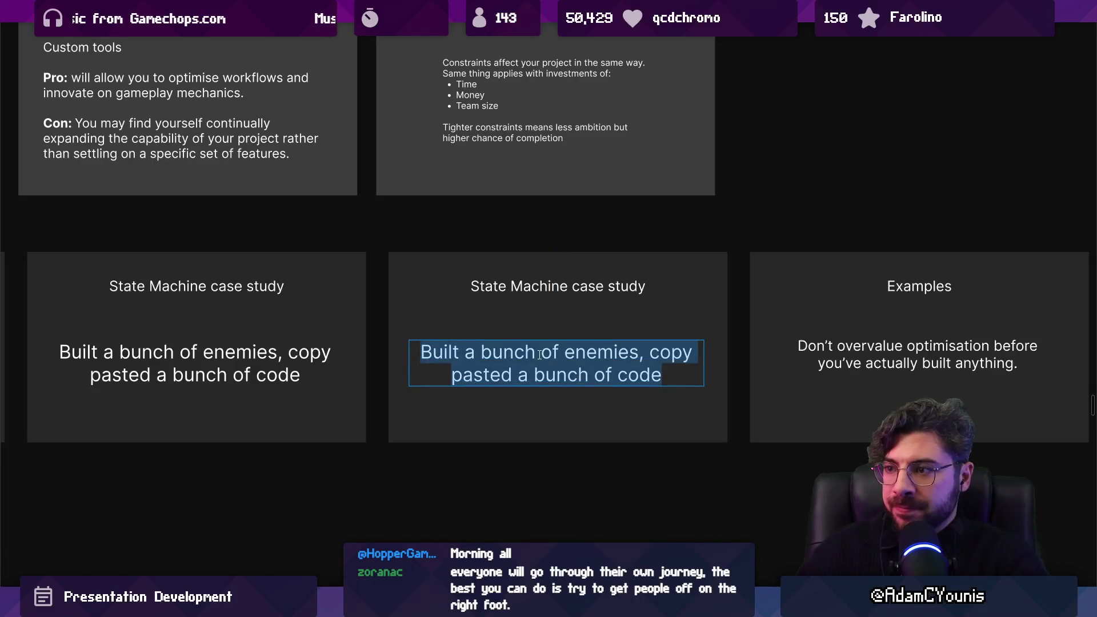
text(Go s)
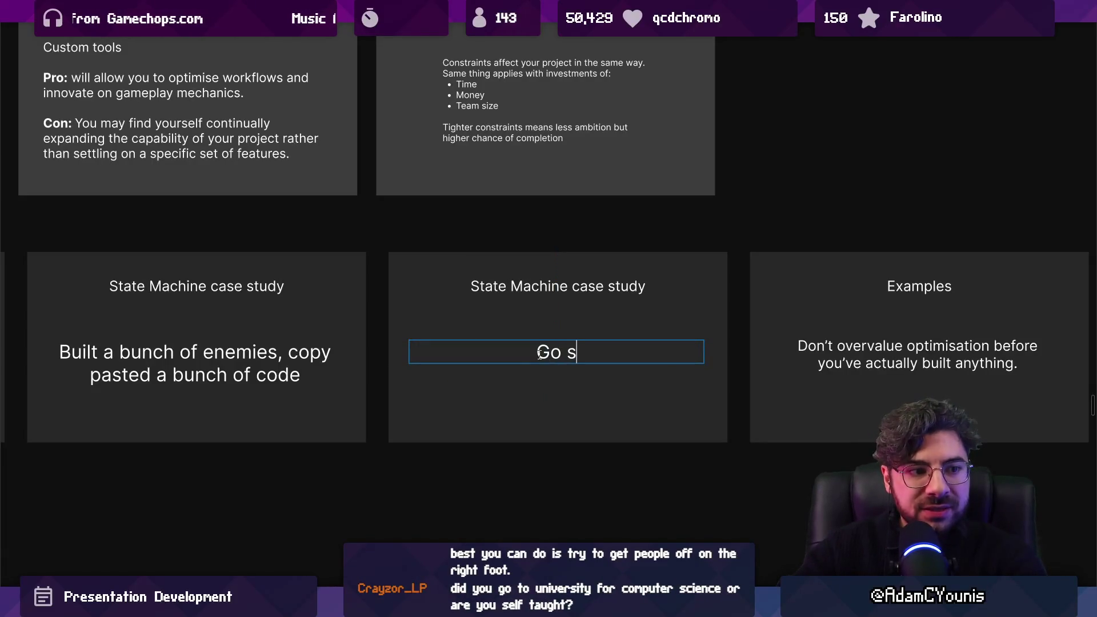
text(tuck, )
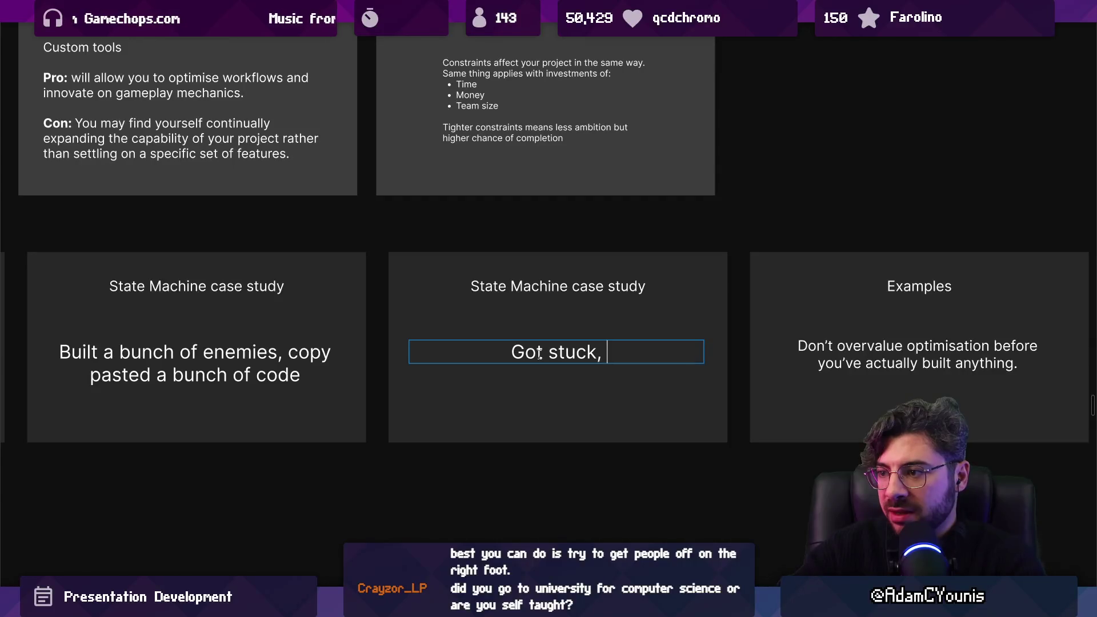
text(couldn't updatye)
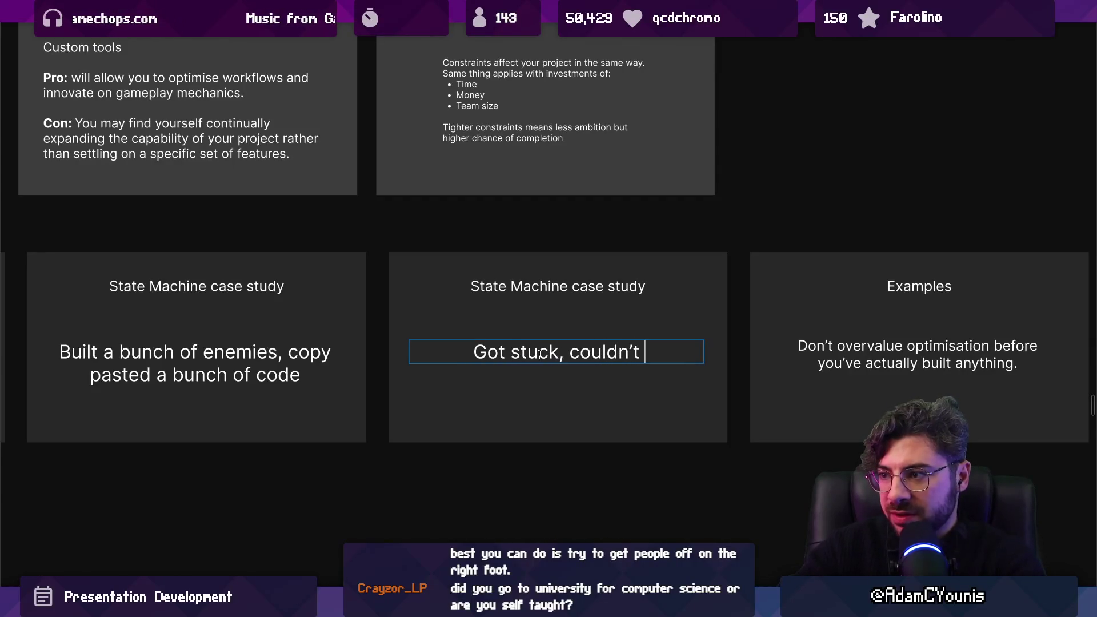
key(BackSpace)
key(BackSpace)
key(BackSpace)
text(te )
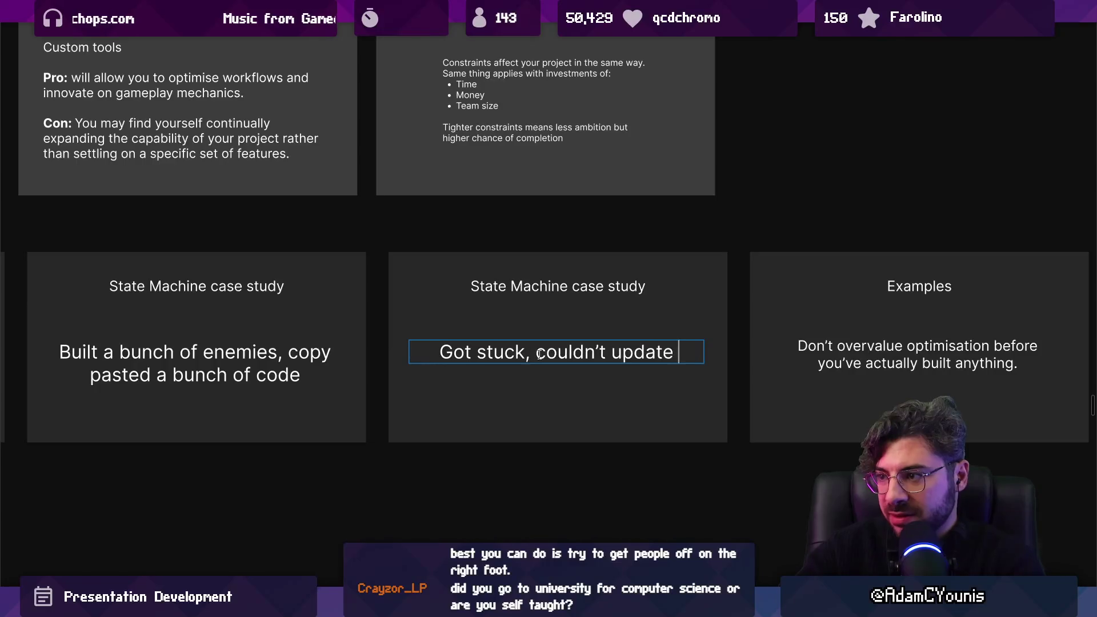
text(anything without )
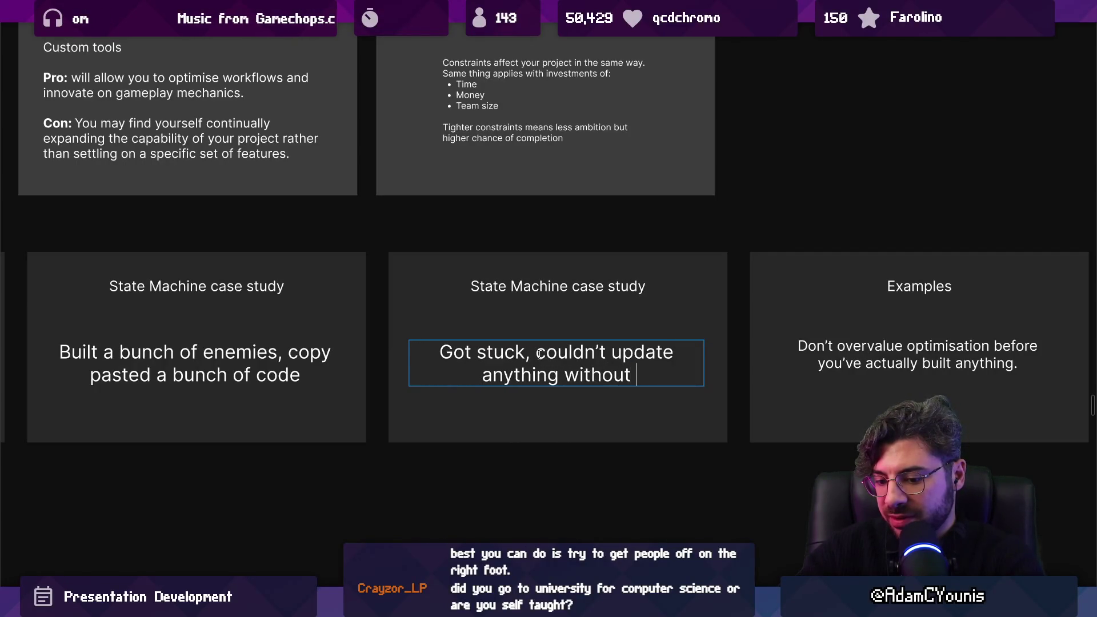
text(upding it)
key(BackSpace)
key(BackSpace)
key(BackSpace)
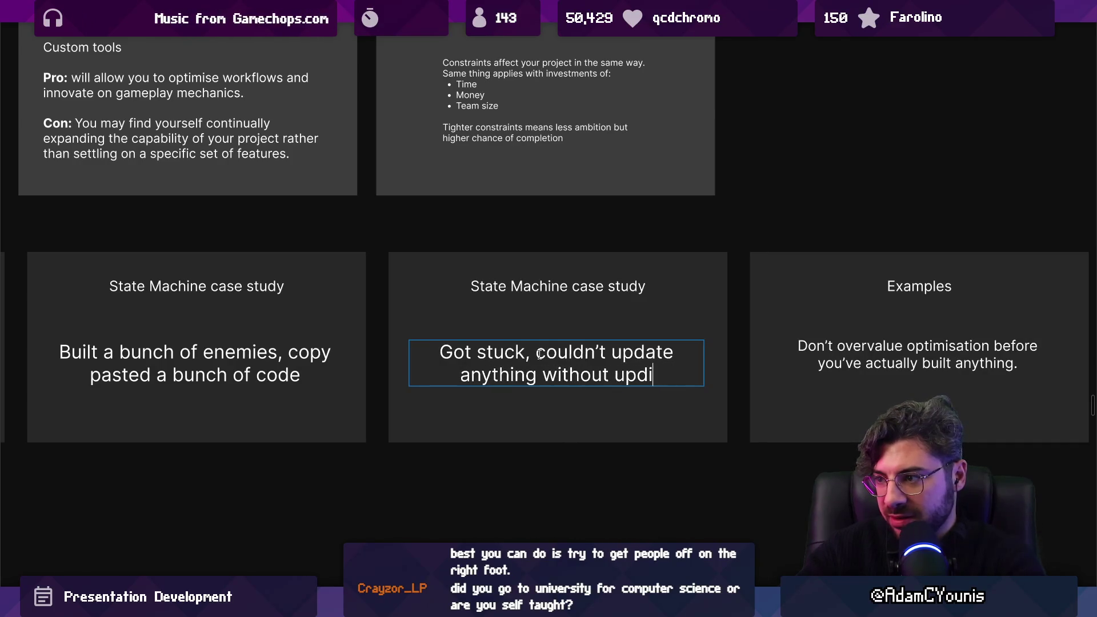
key(BackSpace)
text(anything)
key(ctrl+BackSpace)
text(neegin)
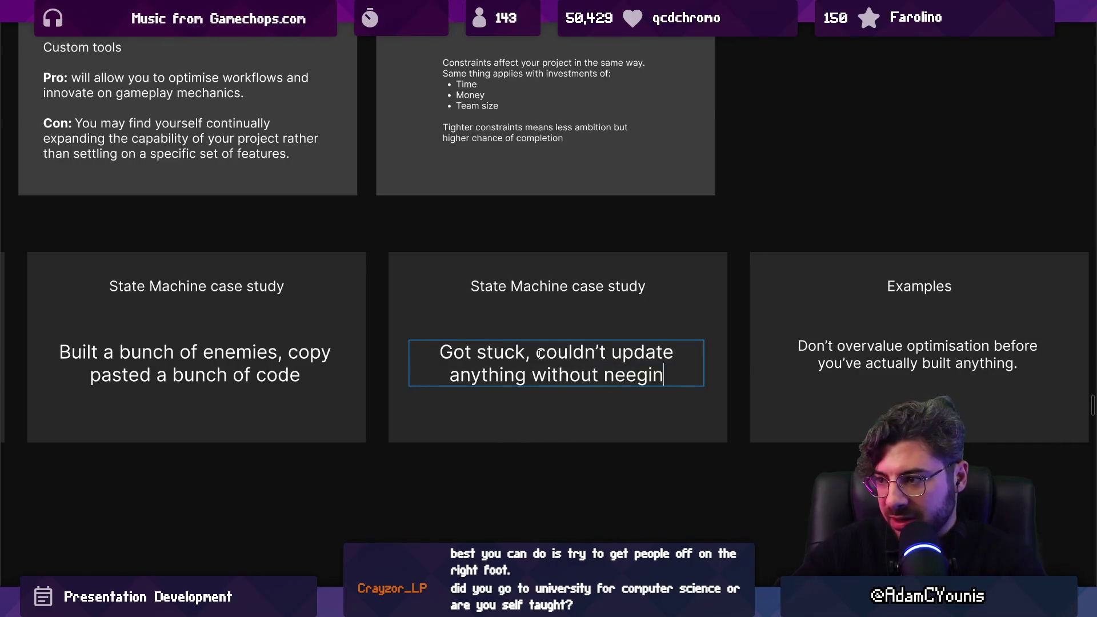
key(BackSpace)
key(BackSpace)
key(BackSpace)
text(ding to )
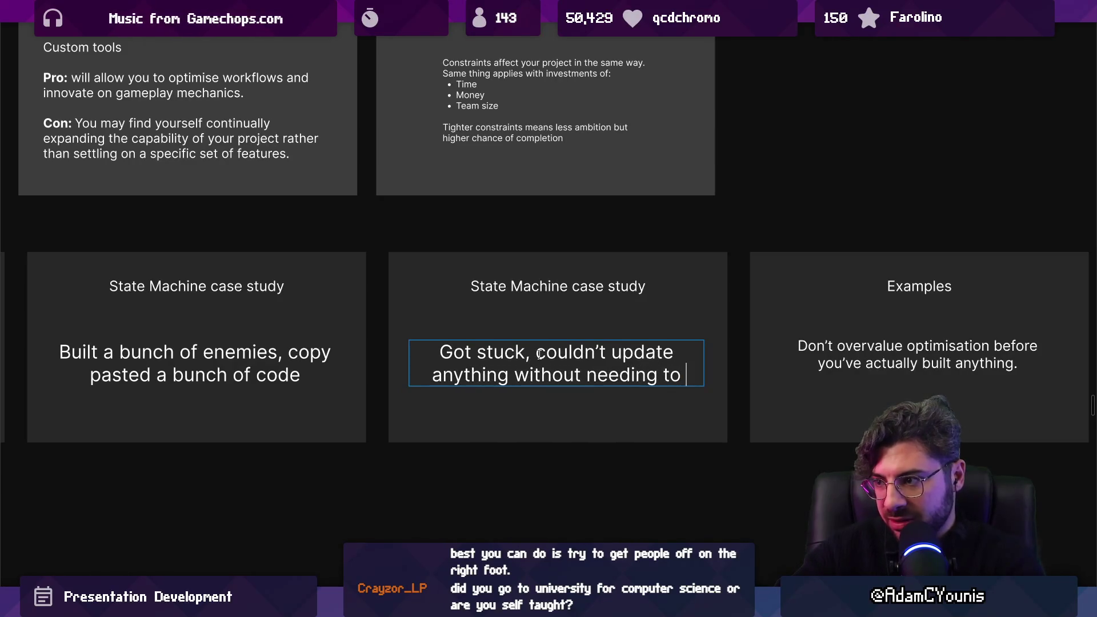
text(update it everyon)
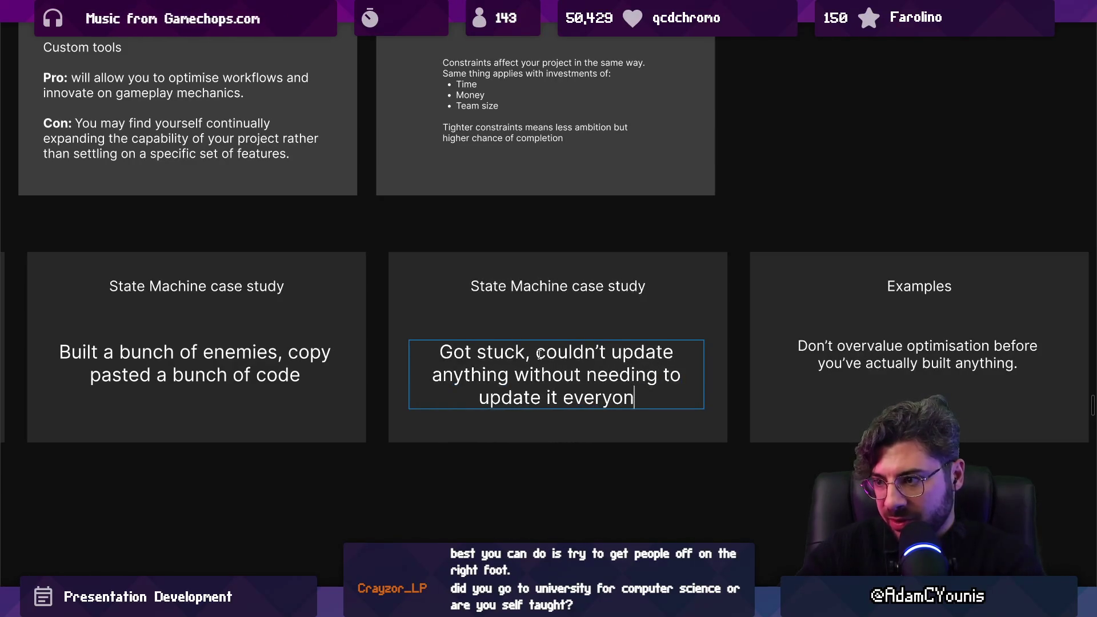
text(e)
key(BackSpace)
key(BackSpace)
key(BackSpace)
text(where by ha)
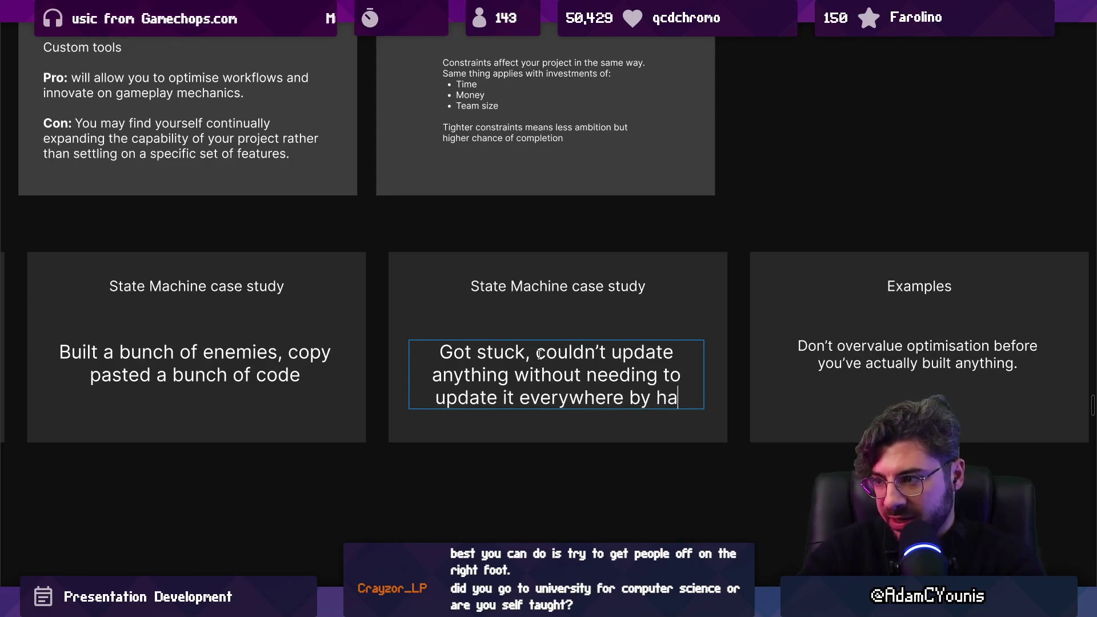
text(nd)
Finish the text edit and duplicate this case-study slide again.
triple_click(559, 355)
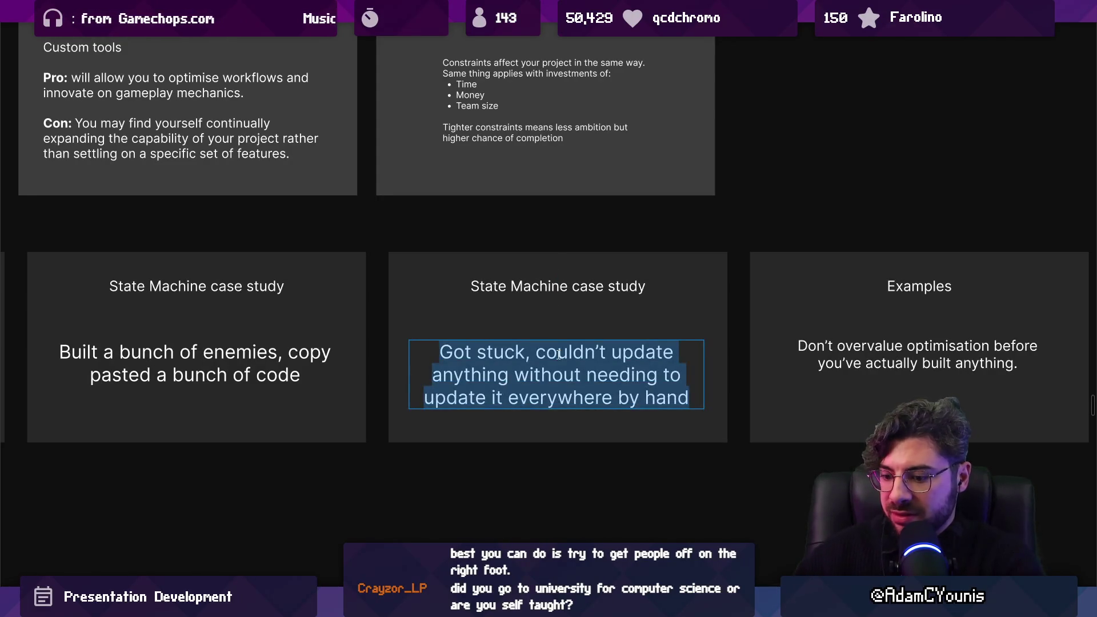
key(Down)
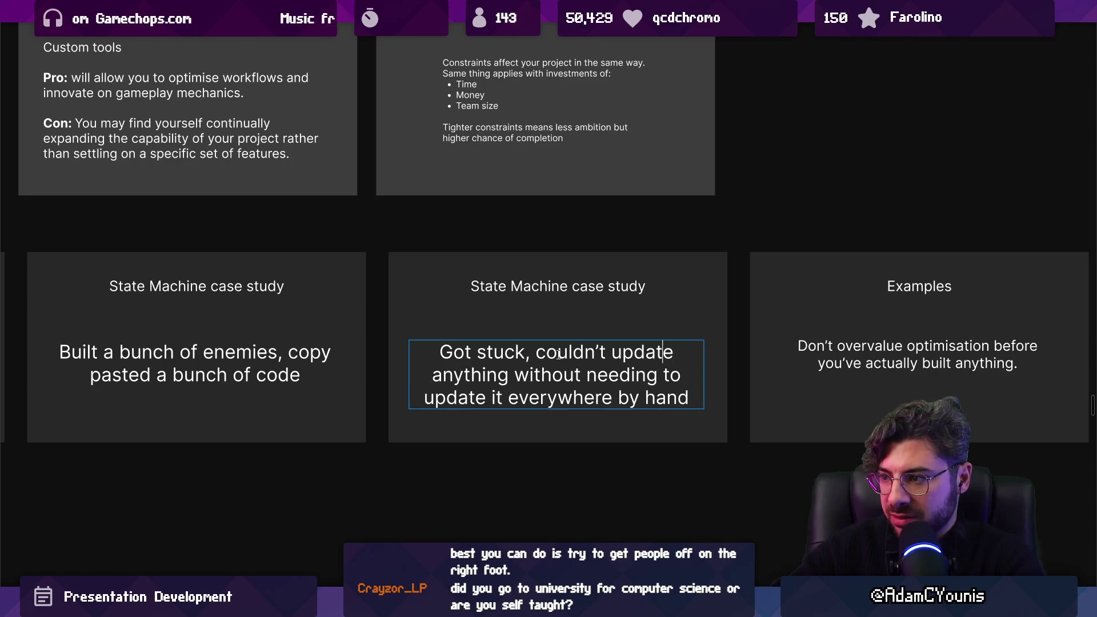
key(Escape)
key(ctrl+d)
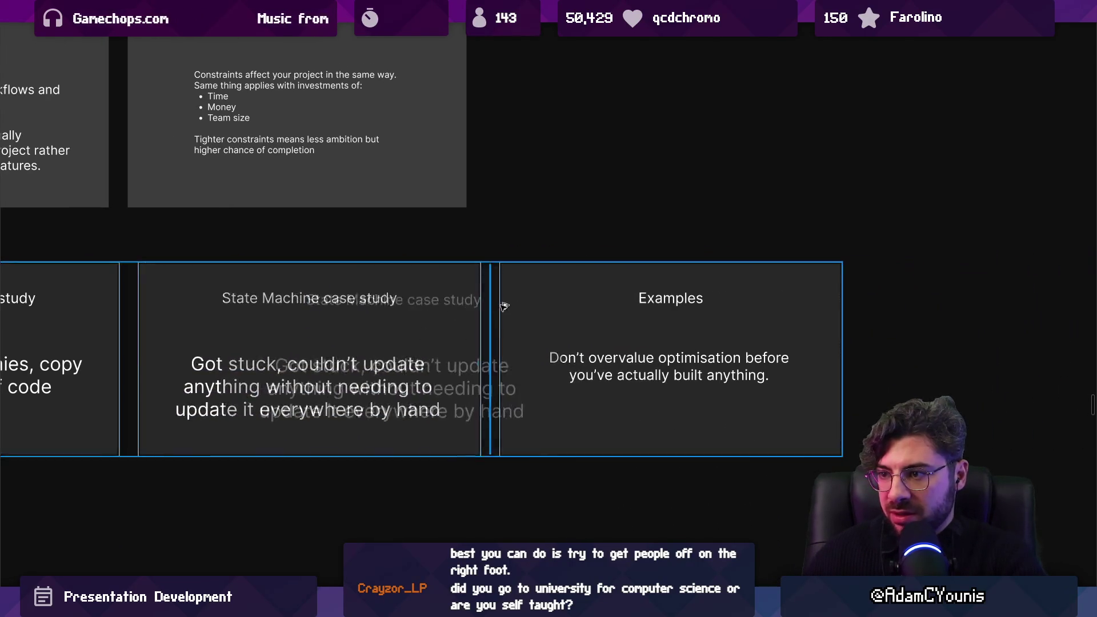
Rewrite the third case-study slide's body as 'Built a modular system of reusable and extensible behaviours, everything became easier'.
scroll(481, 315, right, 1)
double_click(577, 390)
text(BVui)
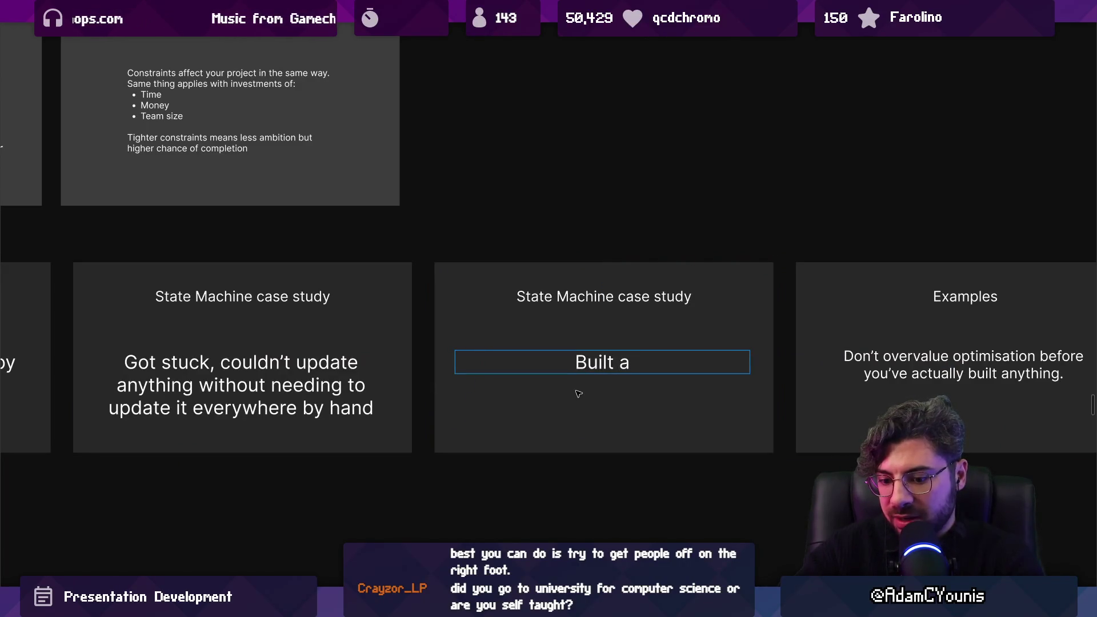
text(ar system )
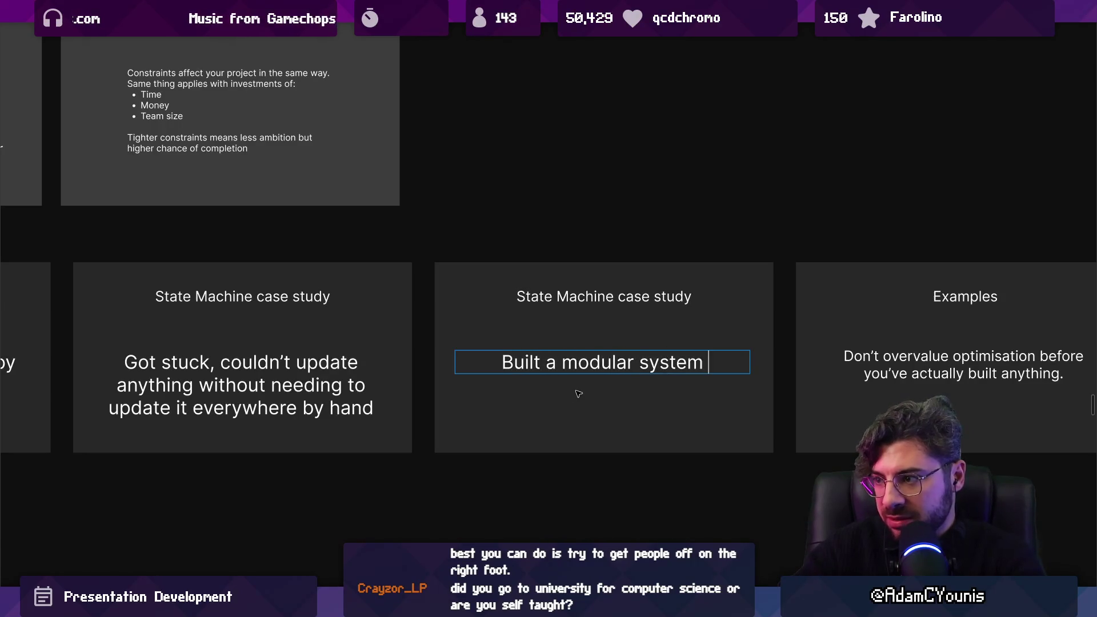
text( f)
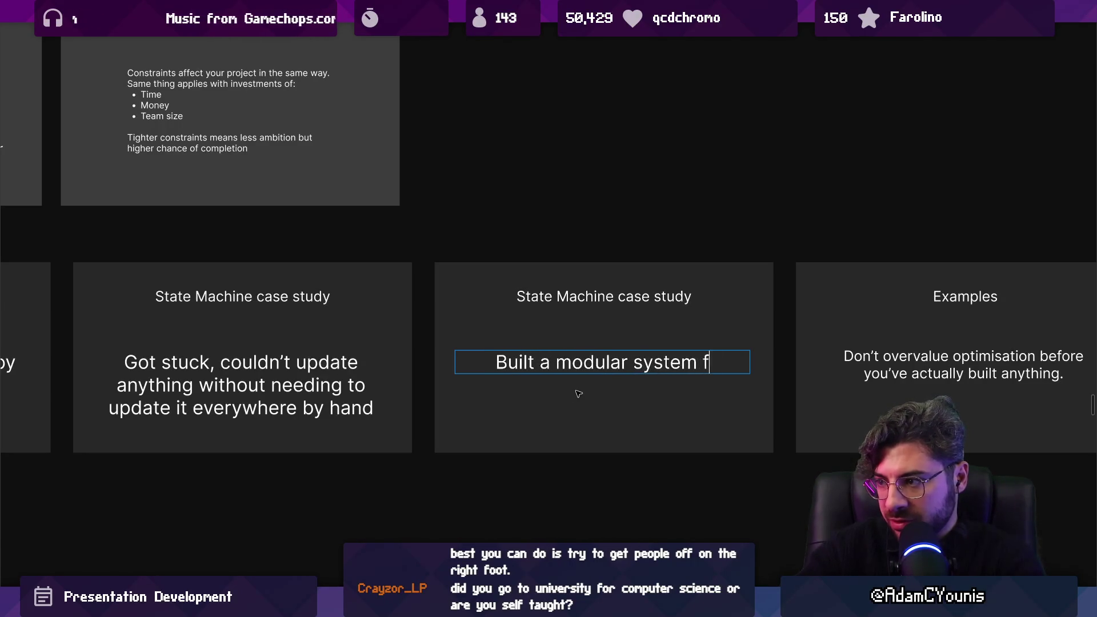
text(or behaviours,)
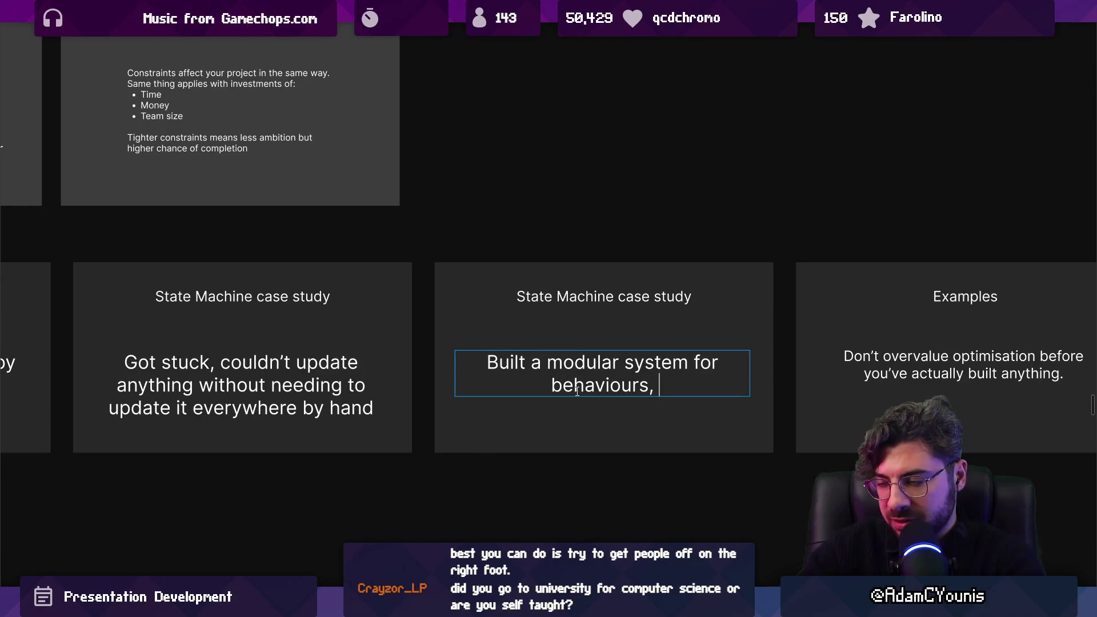
key(BackSpace)
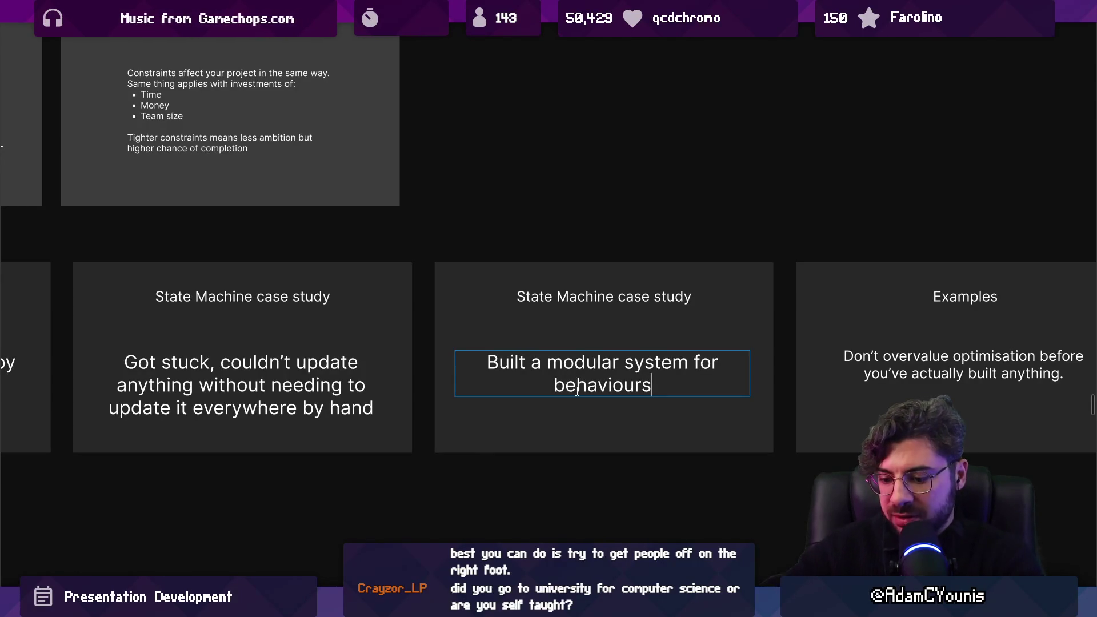
text(, everyuthi)
key(BackSpace)
key(BackSpace)
key(BackSpace)
text(t)
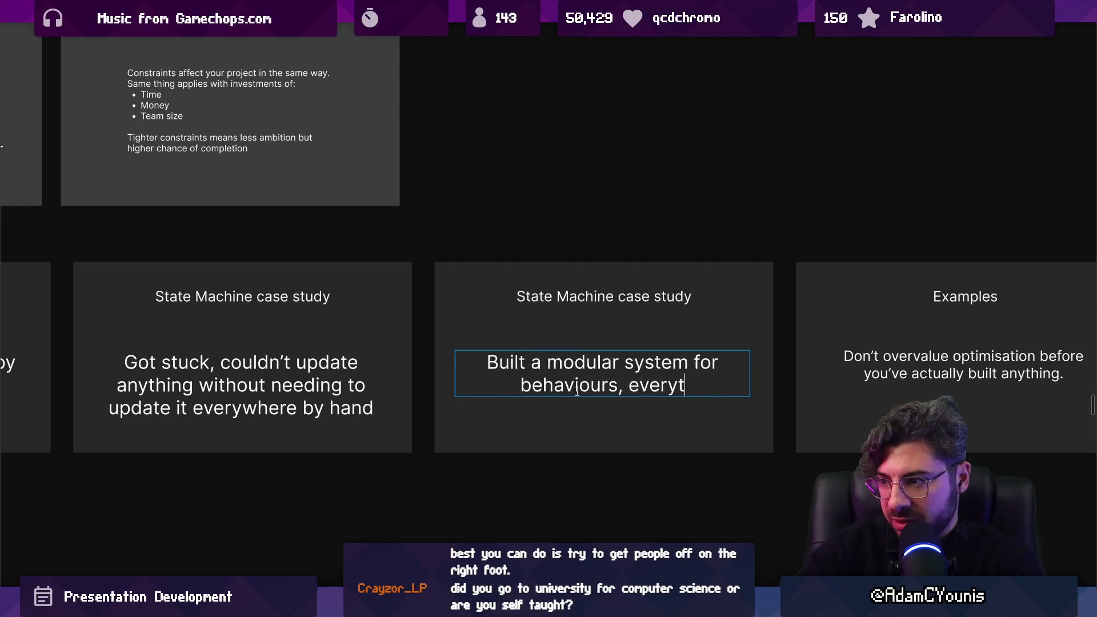
text(hing became easier)
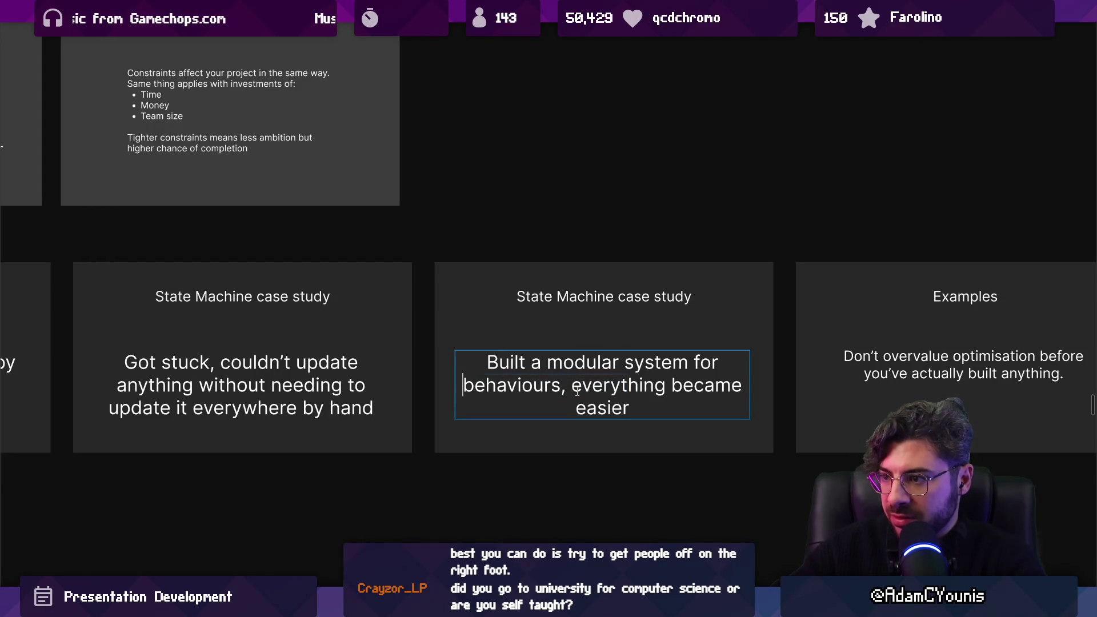
key(ctrl+shift+Left)
text(of re)
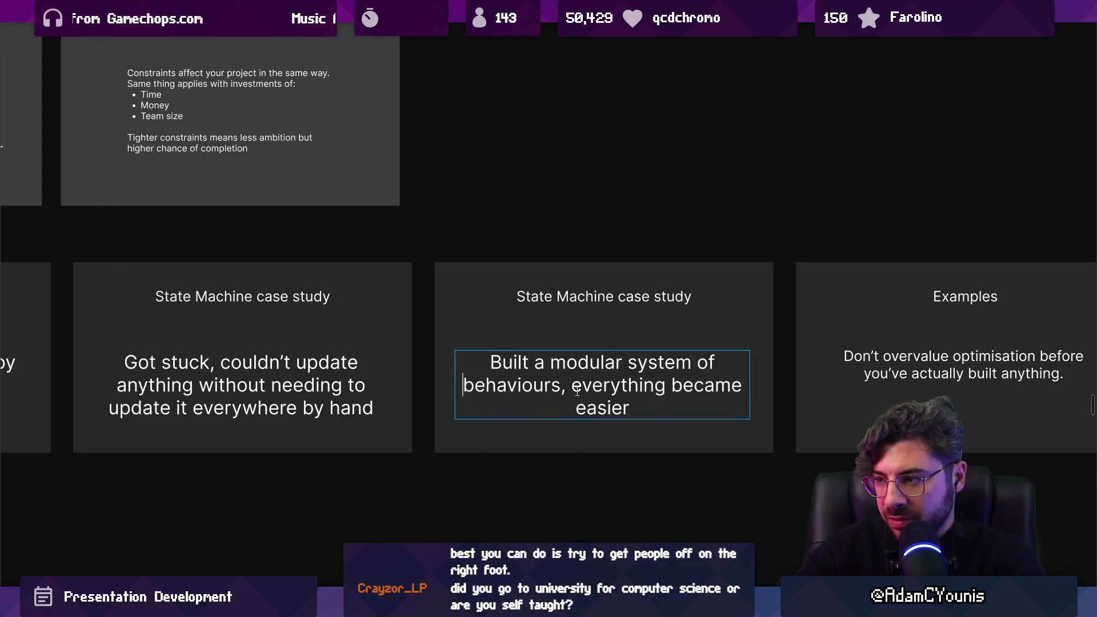
text(and extensible)
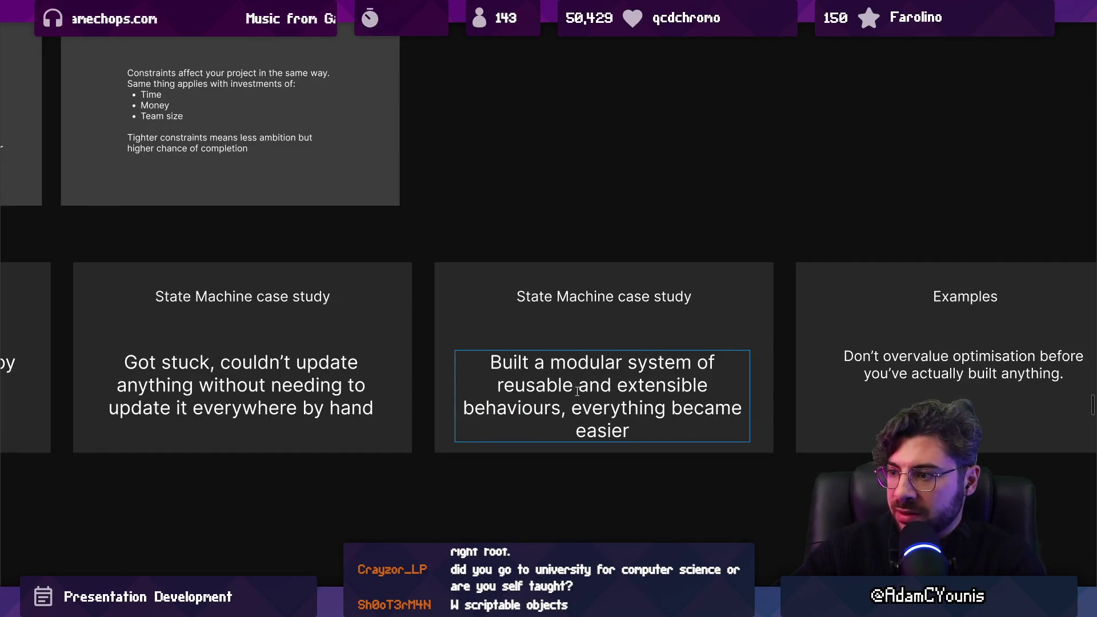
key(Escape)
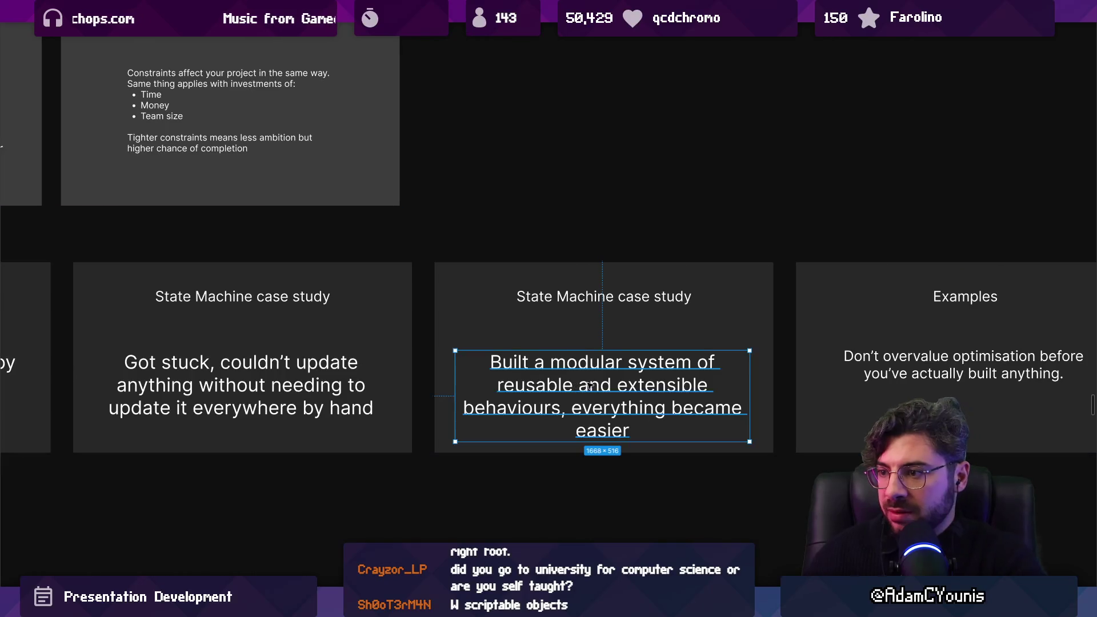
Resize the 'Built a modular system' text box to wrap on three lines and align it.
drag(578, 389, 591, 376)
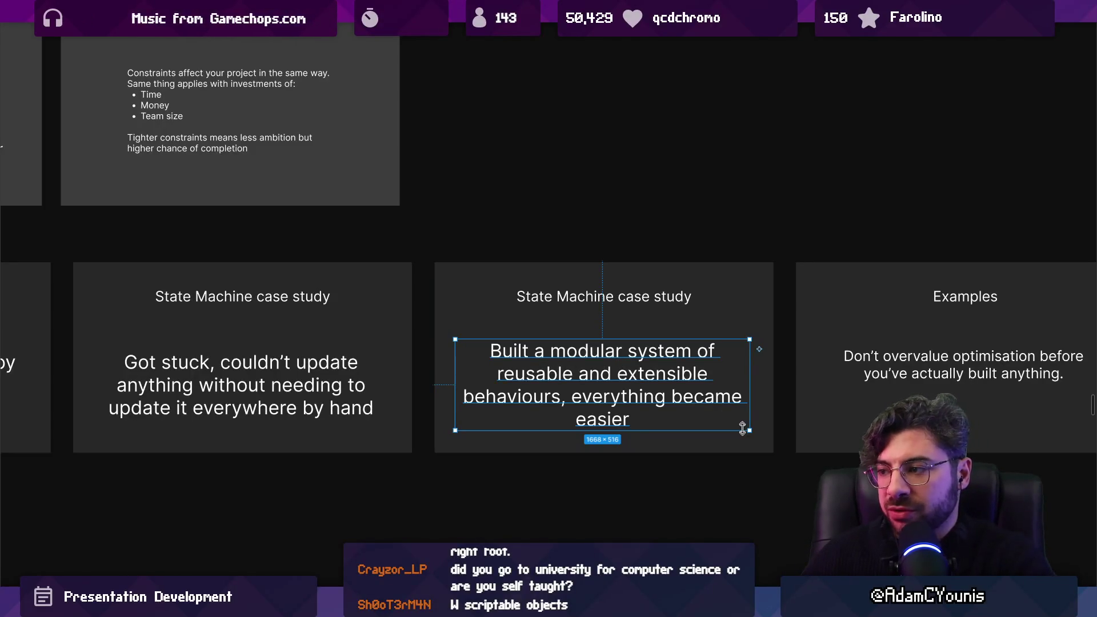
mouse_move(749, 416)
mouse_down()
mouse_move(757, 409)
mouse_move(737, 430)
mouse_up()
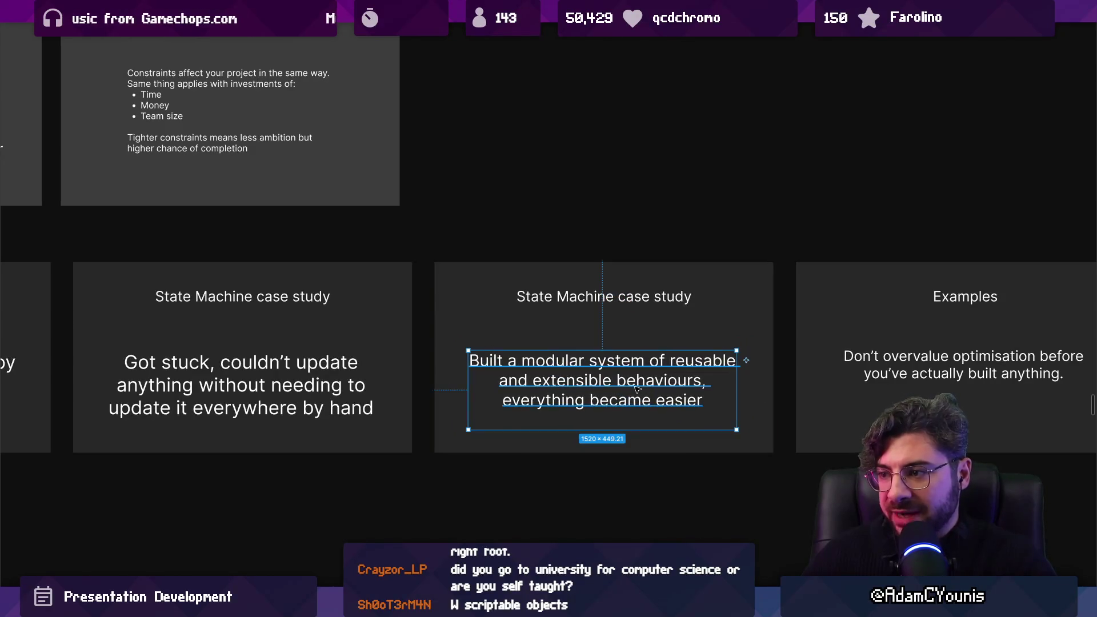
double_click(615, 416)
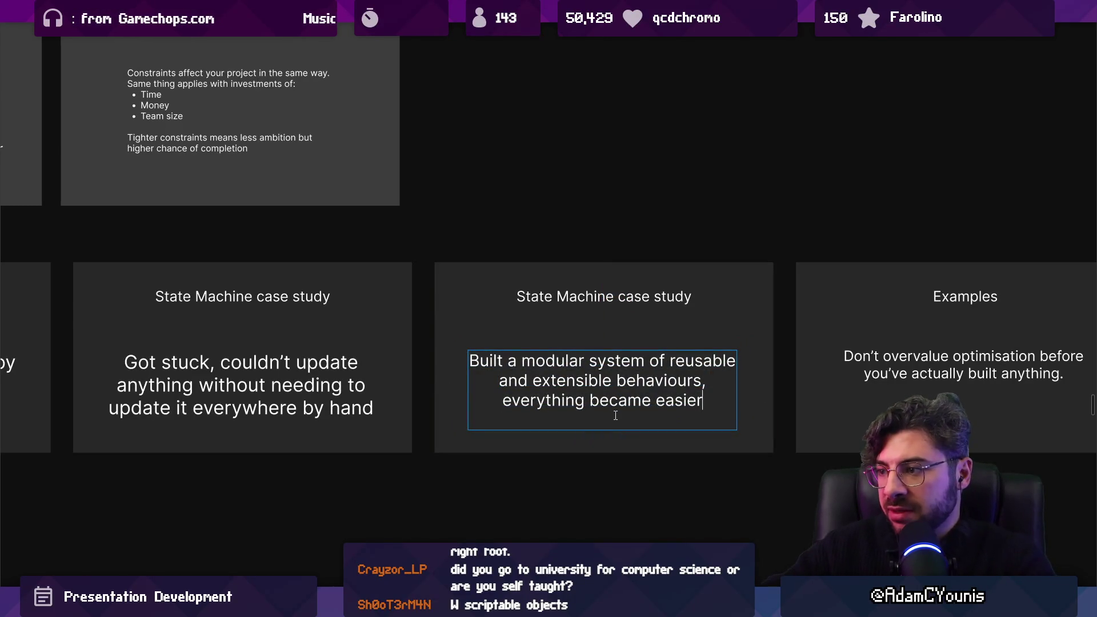
key(Escape)
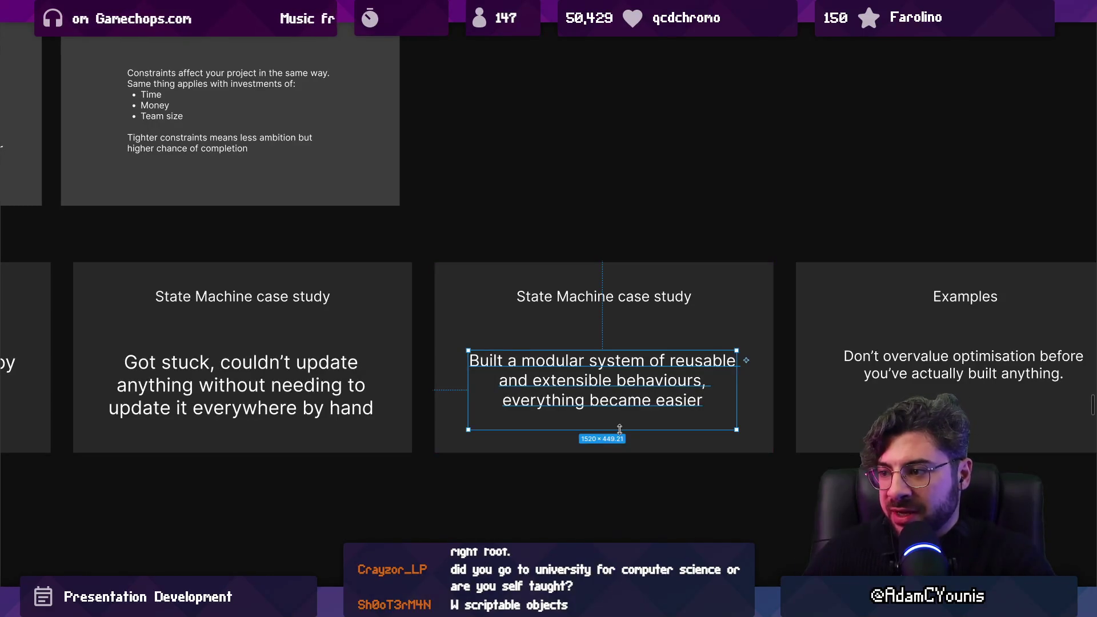
drag(617, 394, 603, 377)
Raise the 'Got stuck' text slightly and nudge the 'Built a modular system' box up.
scroll(598, 378, down, 3)
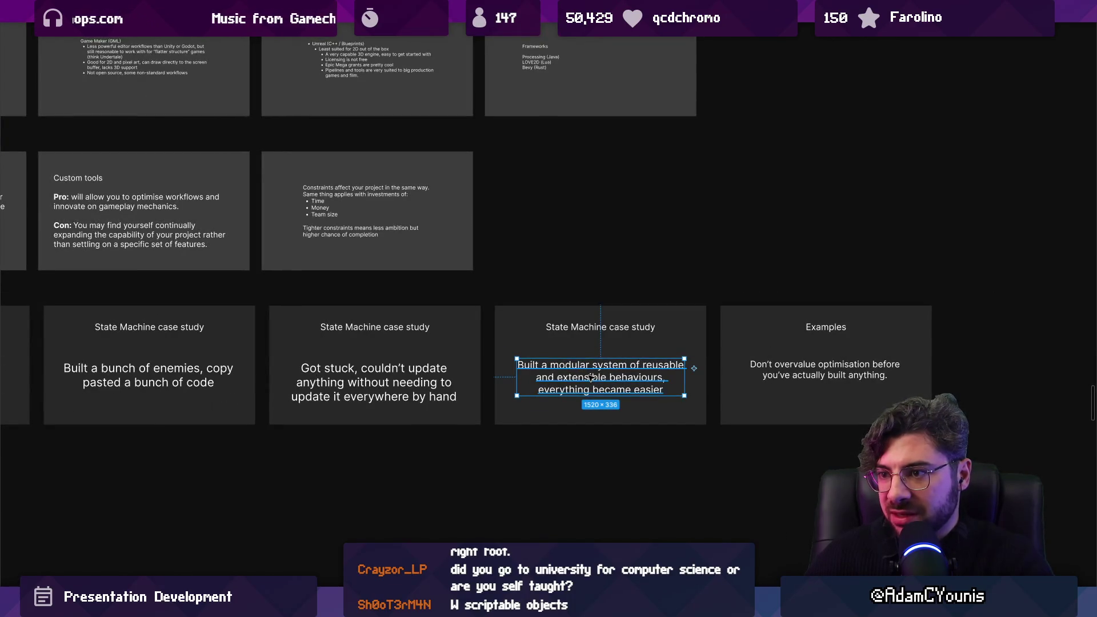
drag(377, 382, 377, 370)
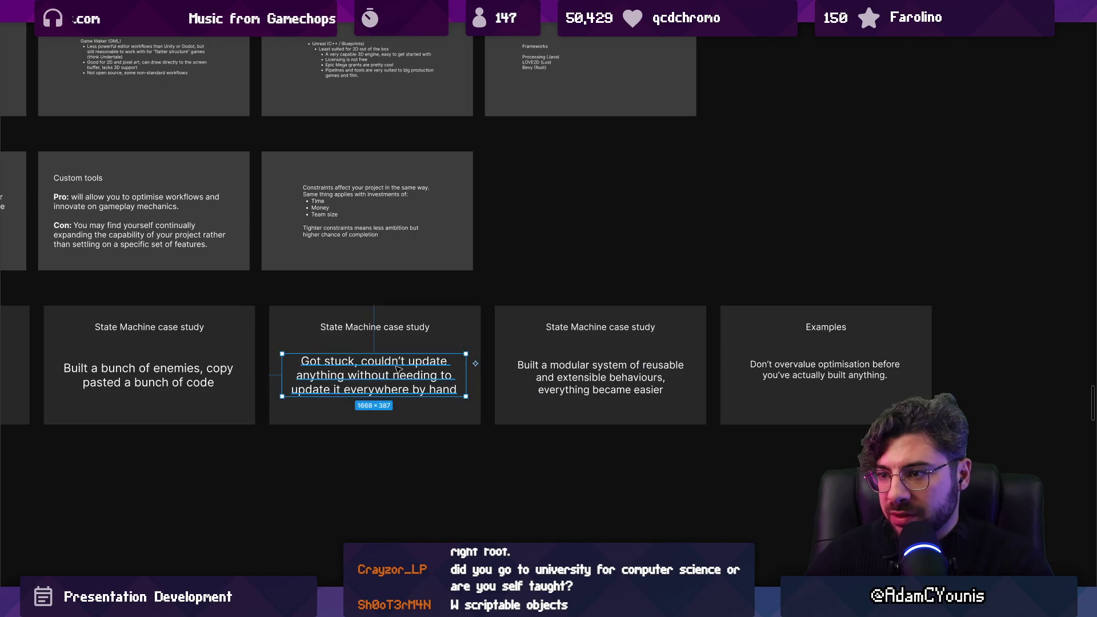
click(493, 343)
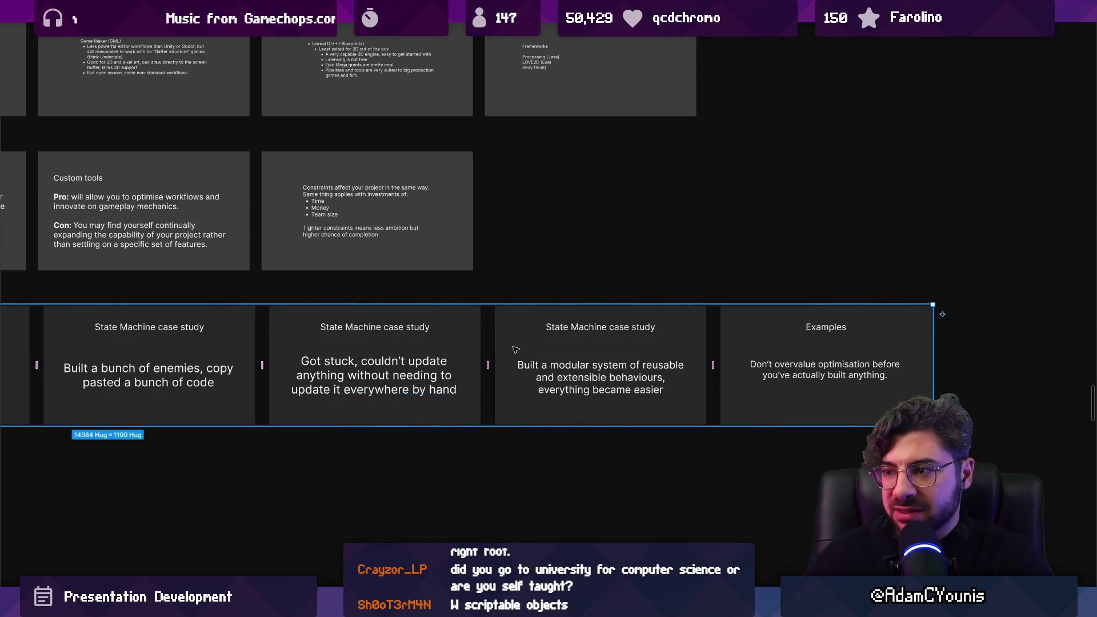
click(535, 372)
drag(539, 370, 542, 366)
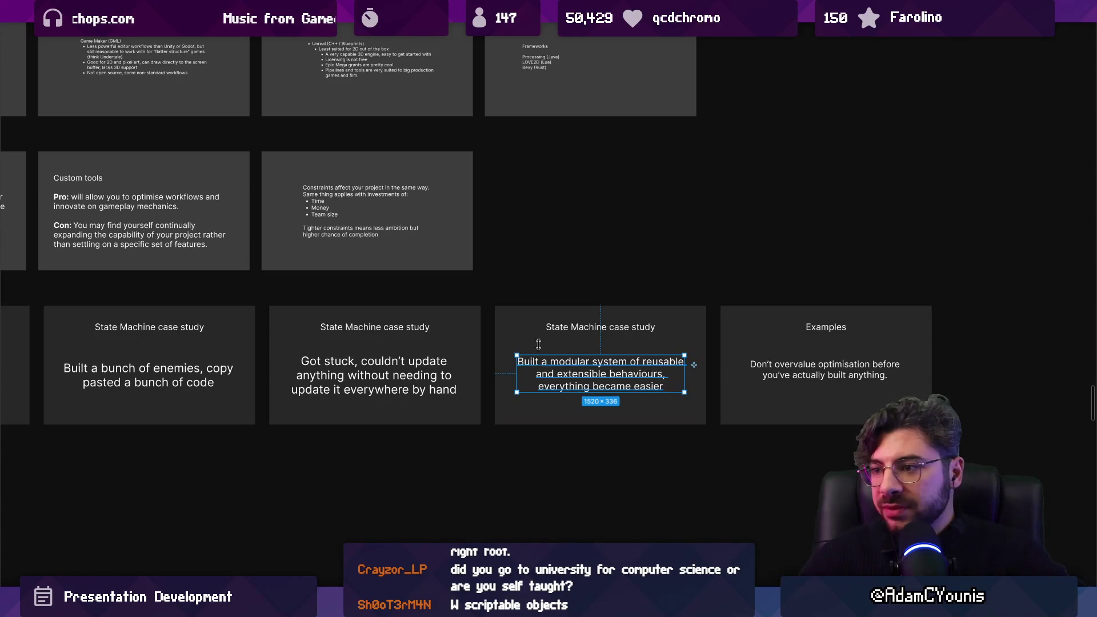
Deselect the text box and scroll the slide grid.
click(514, 291)
scroll(514, 291, down, 5)
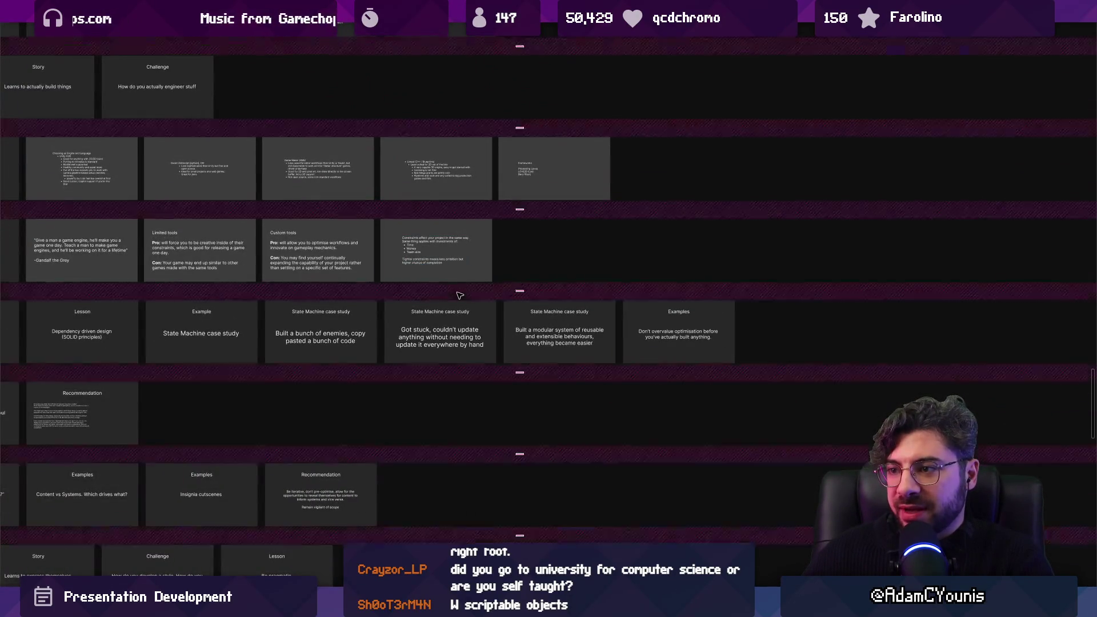
Navigate the grid to the 'How to use AI without losing your soul' Challenge slide and select it.
scroll(459, 294, down, 5)
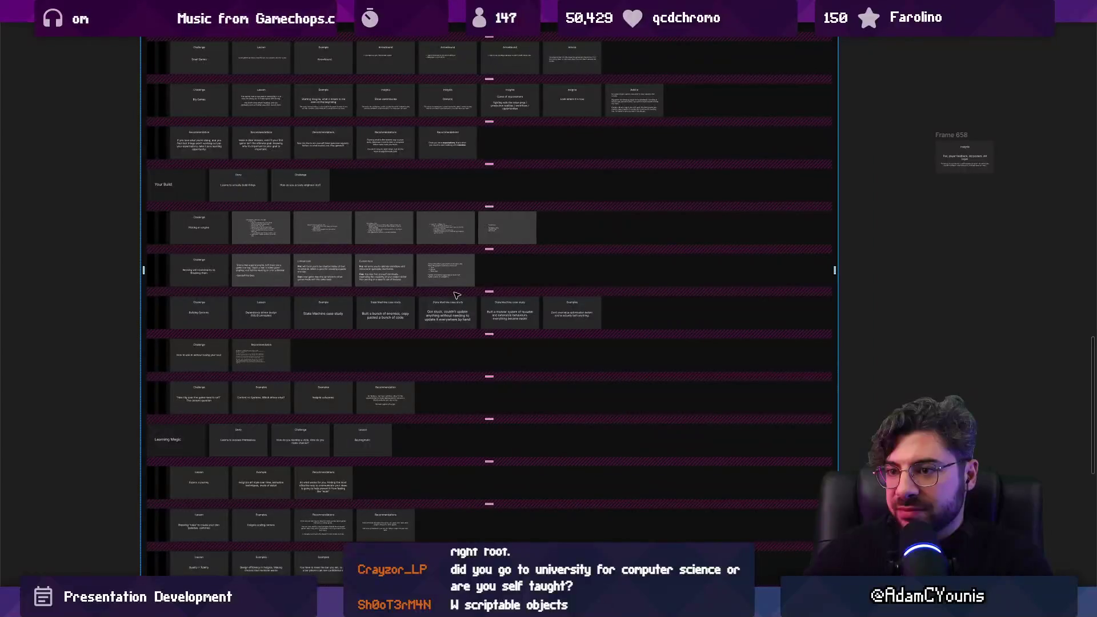
scroll(138, 312, up, 5)
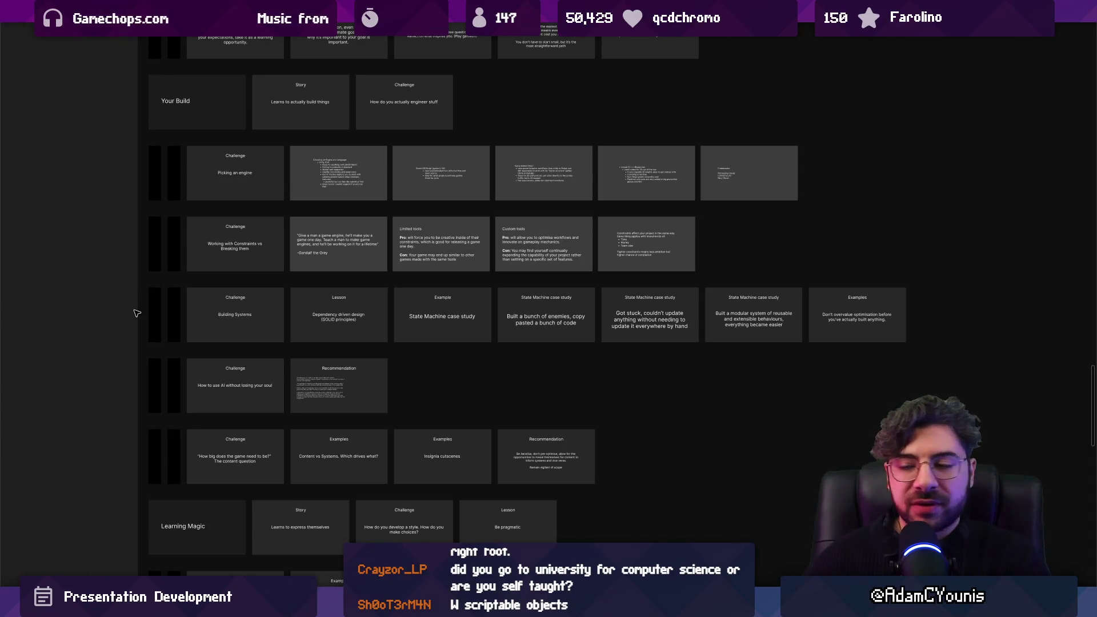
key(ctrl+a)
click(166, 312)
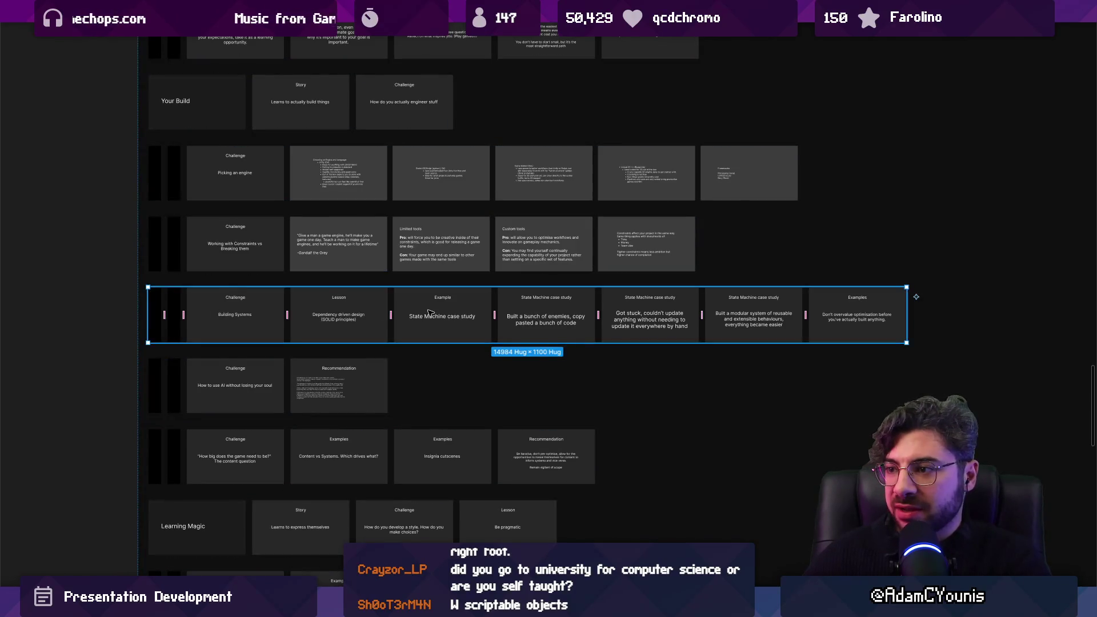
scroll(383, 314, right, 3)
click(83, 324)
click(34, 321)
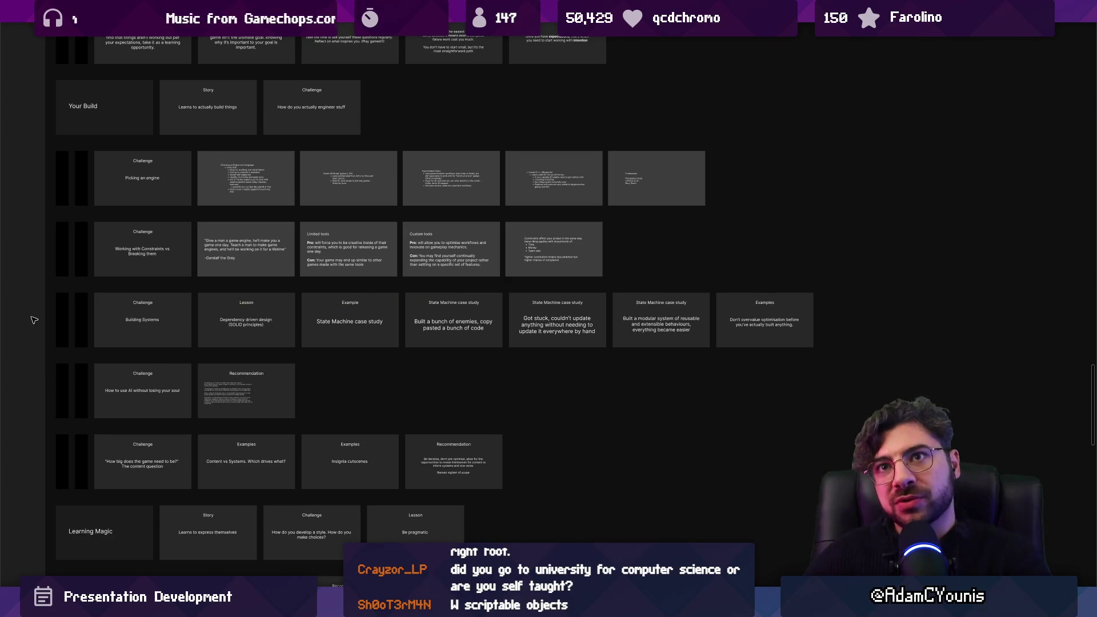
key(ctrl+a)
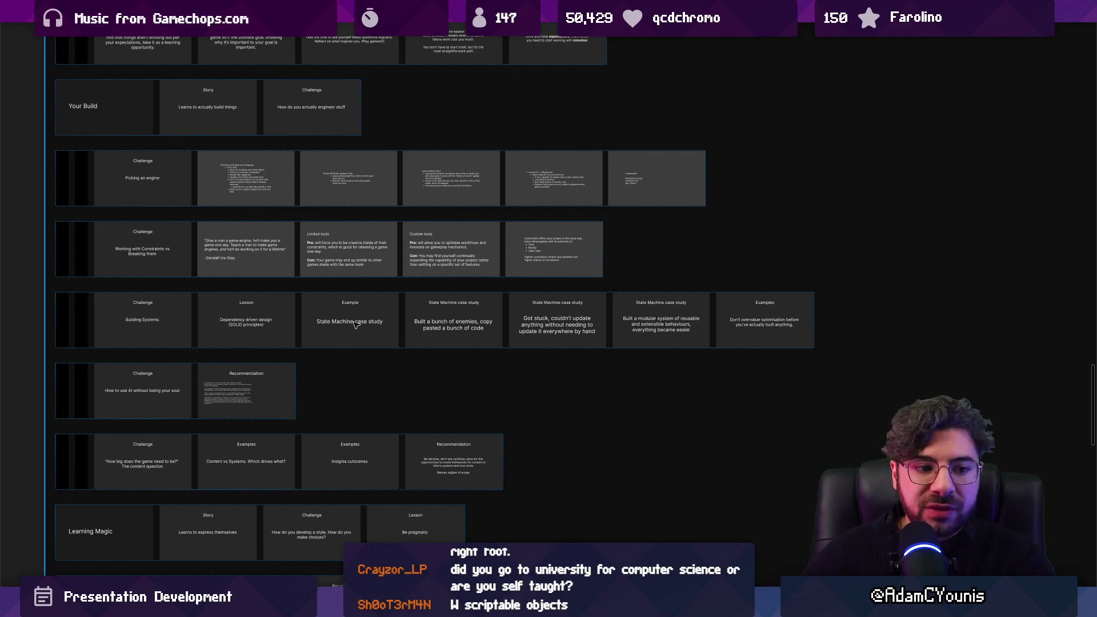
scroll(509, 332, up, 5)
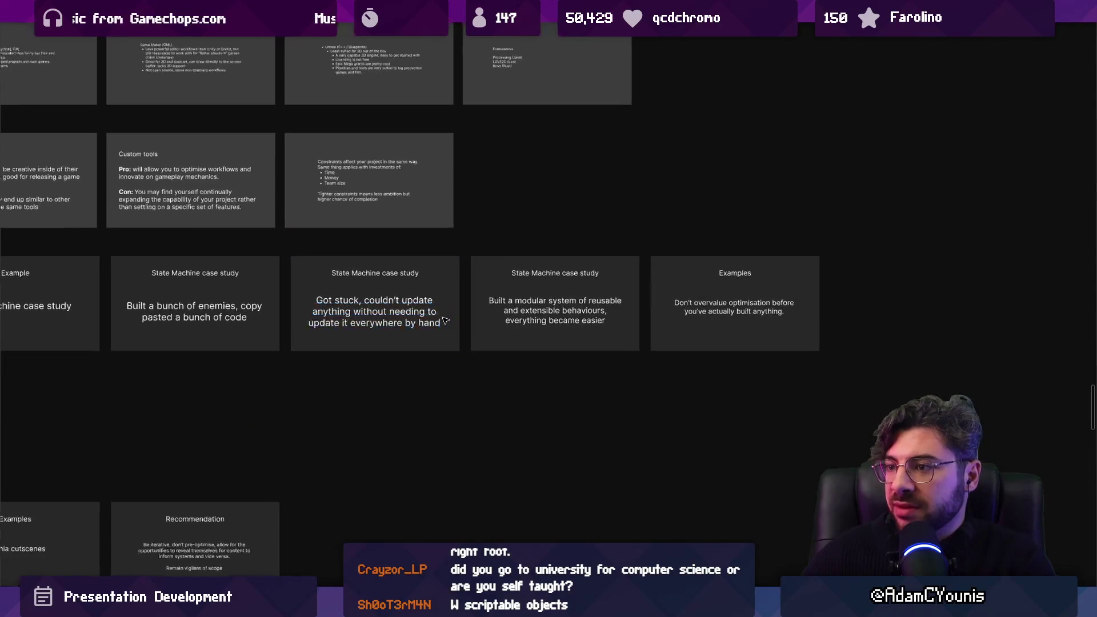
key(ctrl+a)
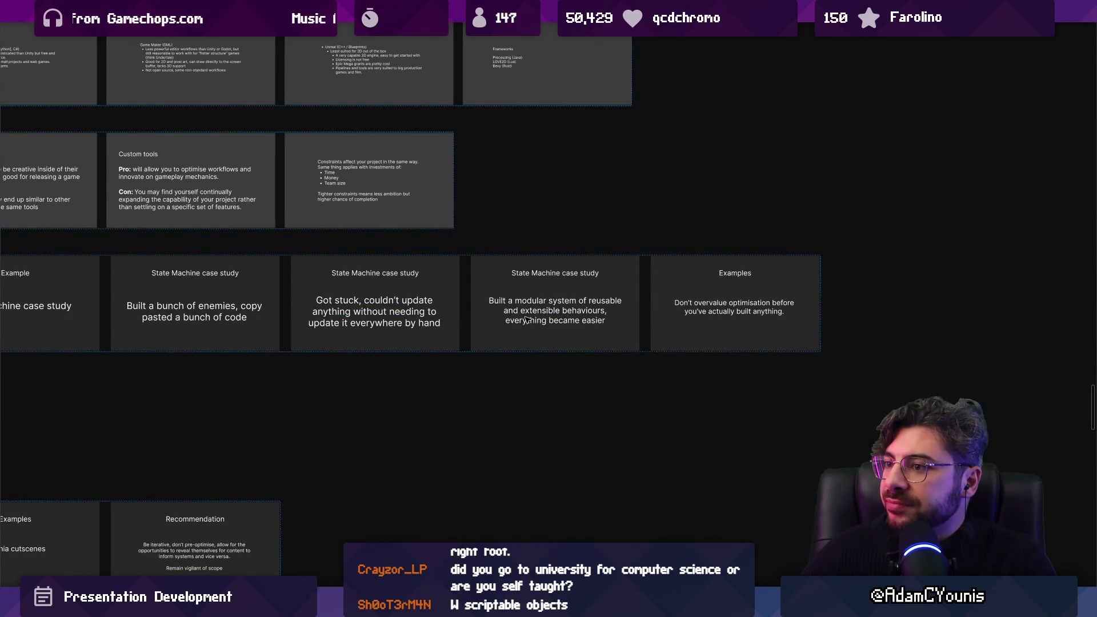
click(526, 320)
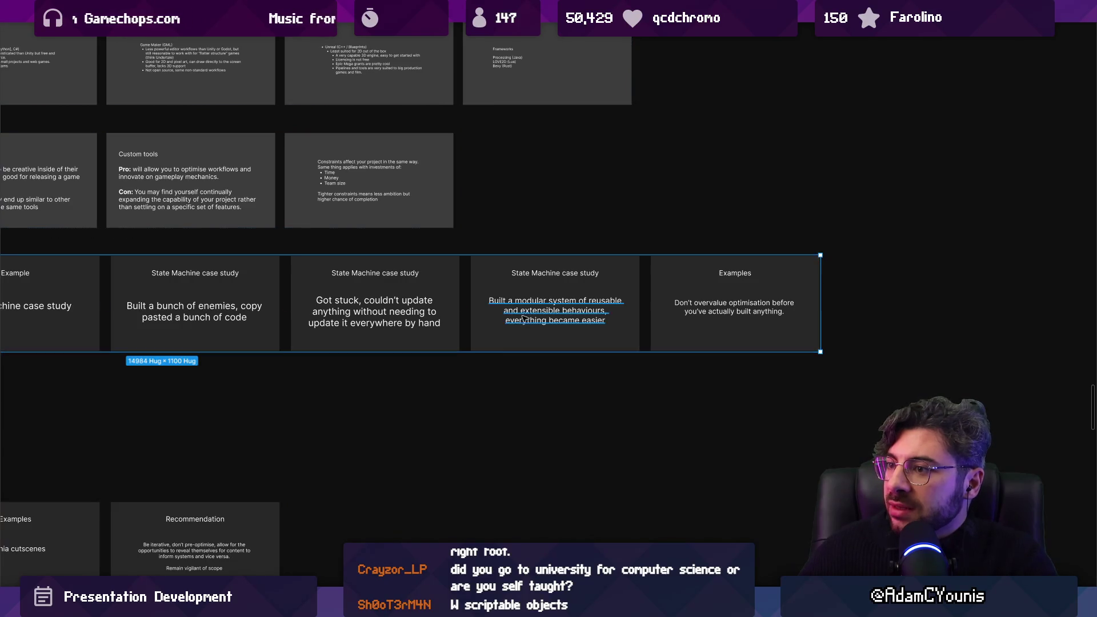
scroll(523, 320, up, 1)
click(524, 370)
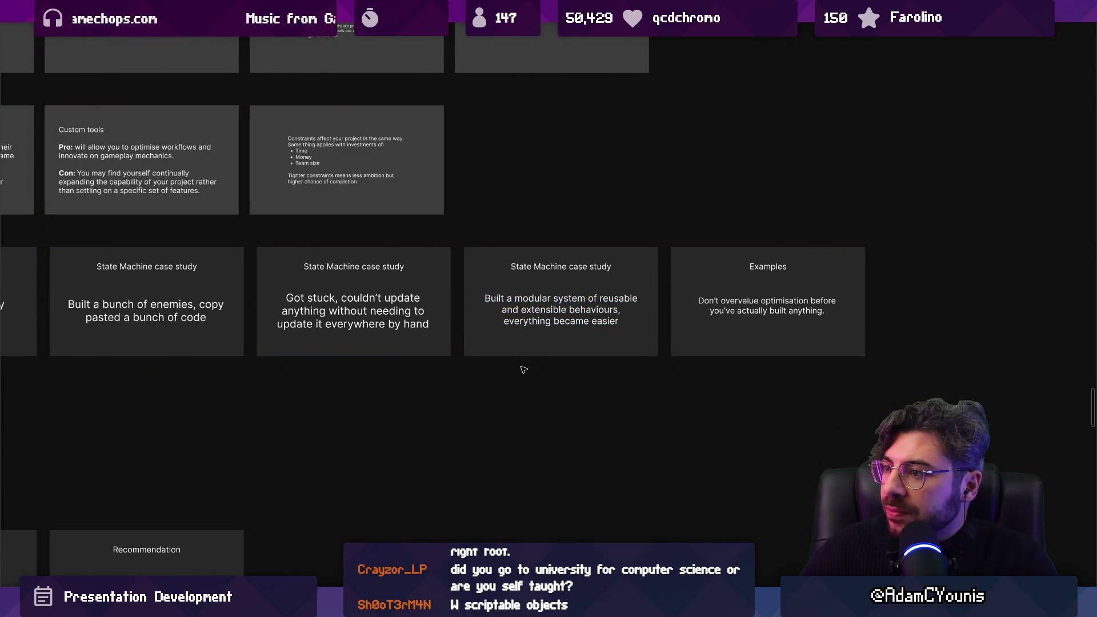
scroll(555, 341, down, 3)
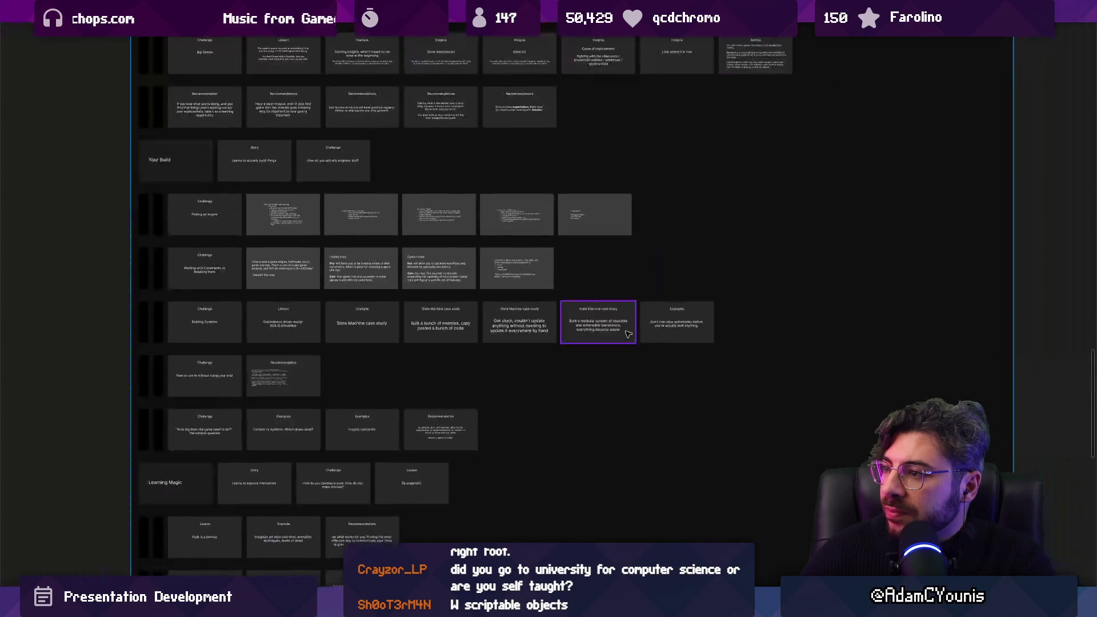
scroll(400, 354, left, 2)
scroll(274, 372, up, 5)
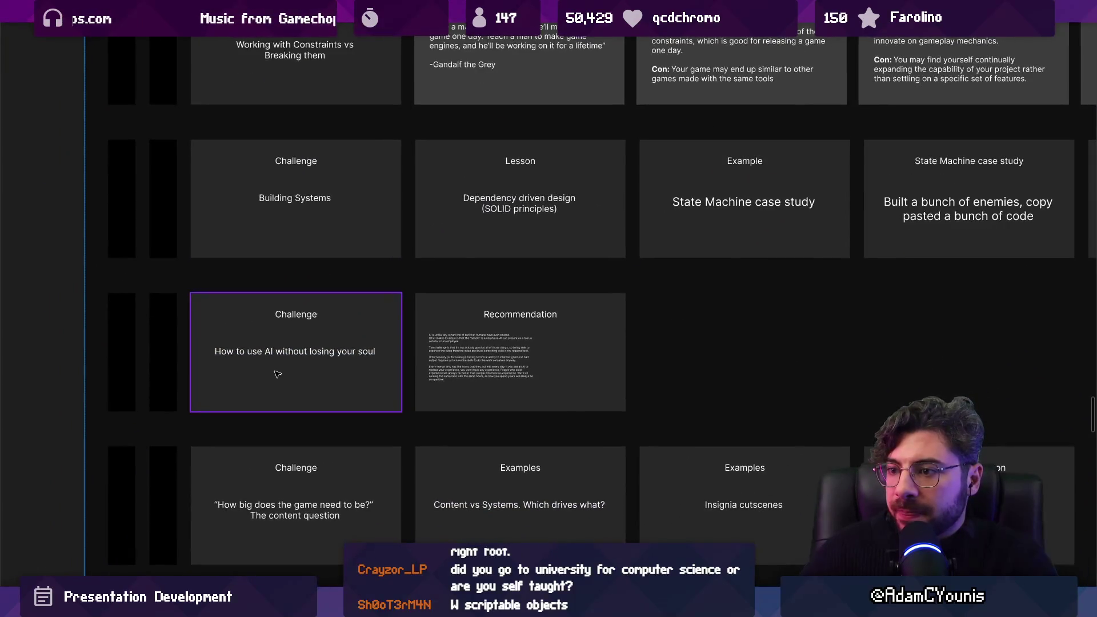
click(275, 372)
Trim the Recommendation slide's body text down to its first paragraph.
scroll(491, 360, up, 3)
scroll(484, 352, right, 3)
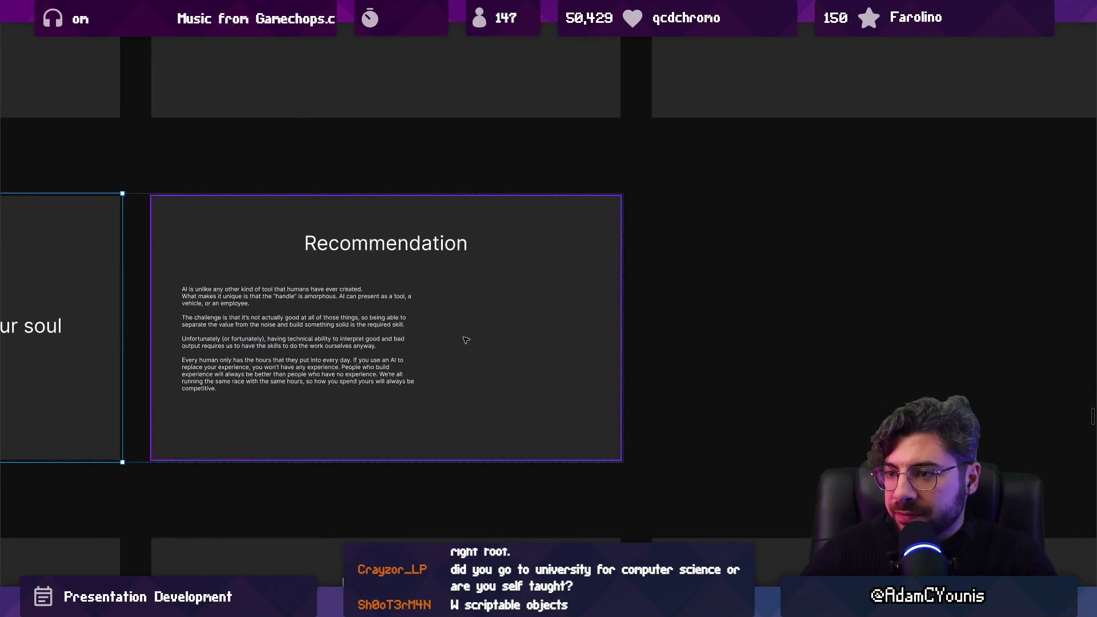
scroll(485, 352, down, 5)
scroll(359, 323, up, 6)
click(359, 323)
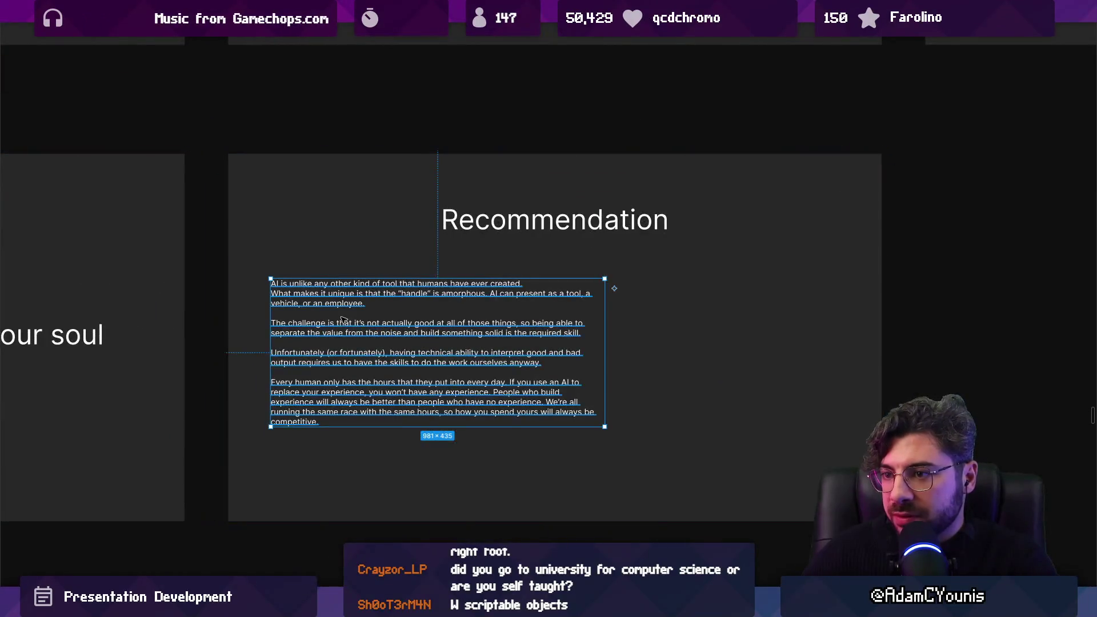
double_click(359, 319)
click(358, 315)
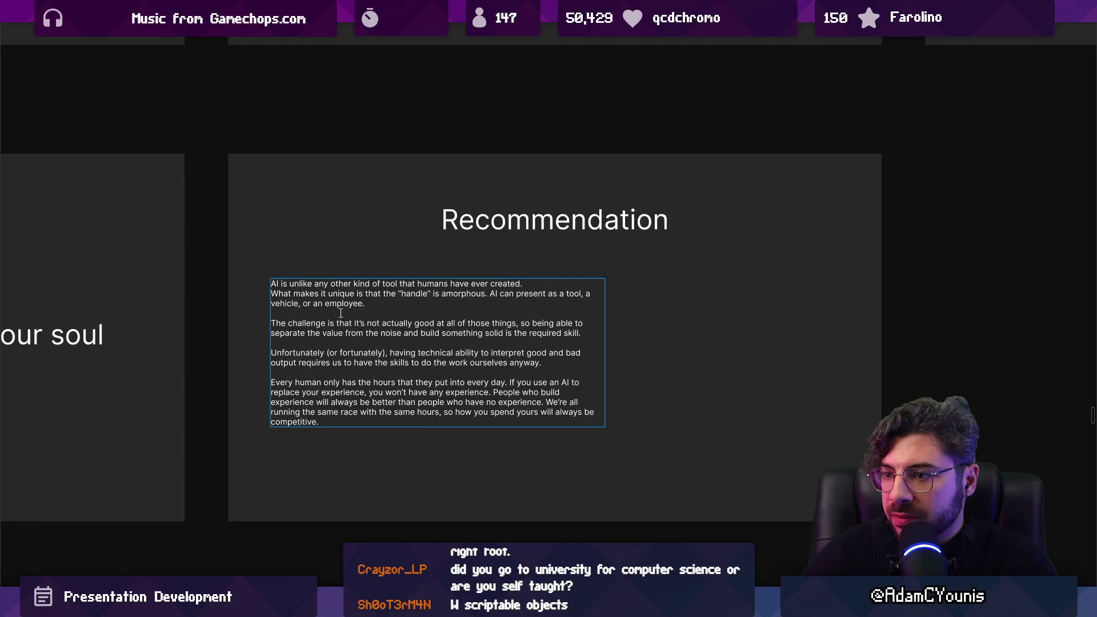
mouse_move(340, 313)
mouse_down()
mouse_move(365, 340)
mouse_move(396, 414)
mouse_up()
key(BackSpace)
key(Escape)
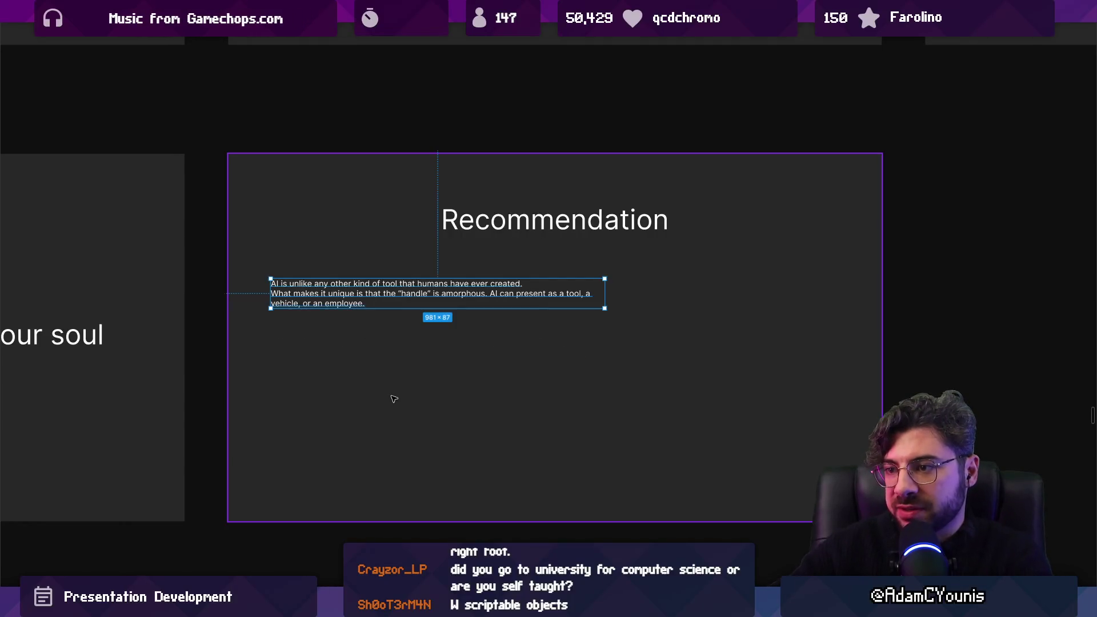
Duplicate the Recommendation slide and paste the removed paragraphs into the copy, minus the last one.
scroll(394, 399, down, 5)
click(478, 363)
scroll(478, 363, right, 4)
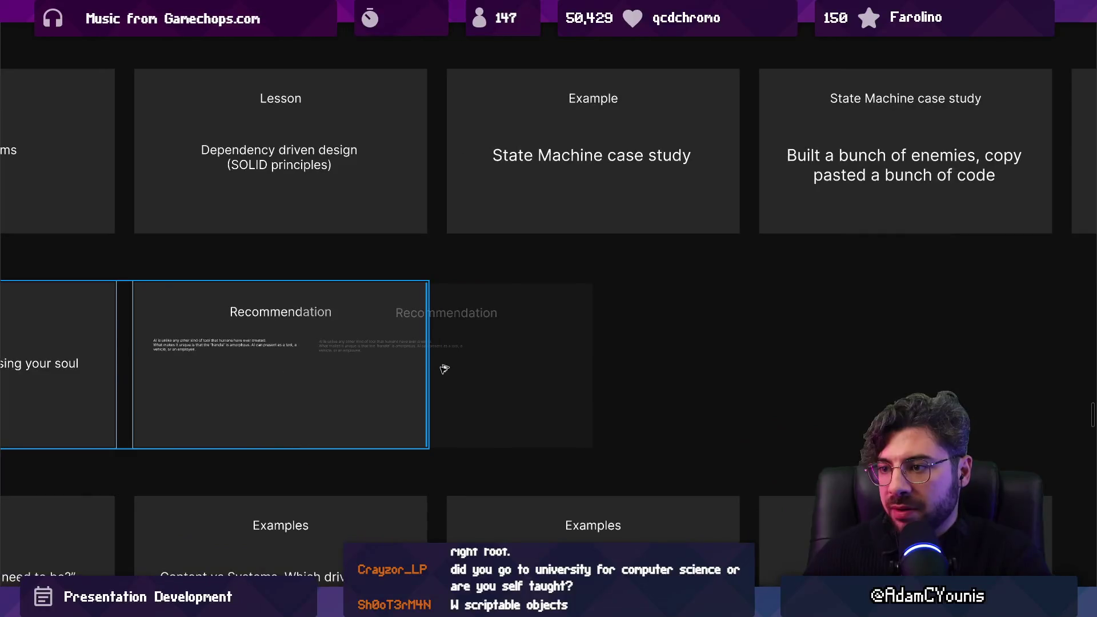
key(ctrl+d)
scroll(470, 370, right, 2)
double_click(400, 352)
text(The challenge is that it's not actually good at all of those things, so being able to separate the value from the noise and build something solid is the required skill.  Unfortunately (or fortunately), having technical ability to interpret good and bad output requires us to have the skills to do the work ourselves anyway.  Every human only has the hours that they put into every day. If you use an AI to replace your experience, you won't have any experience. People who build experience will always be better than people who have no experience. We're all running the same race with the same hours, so how you spend yours will always be competitive.)
scroll(477, 368, up, 3)
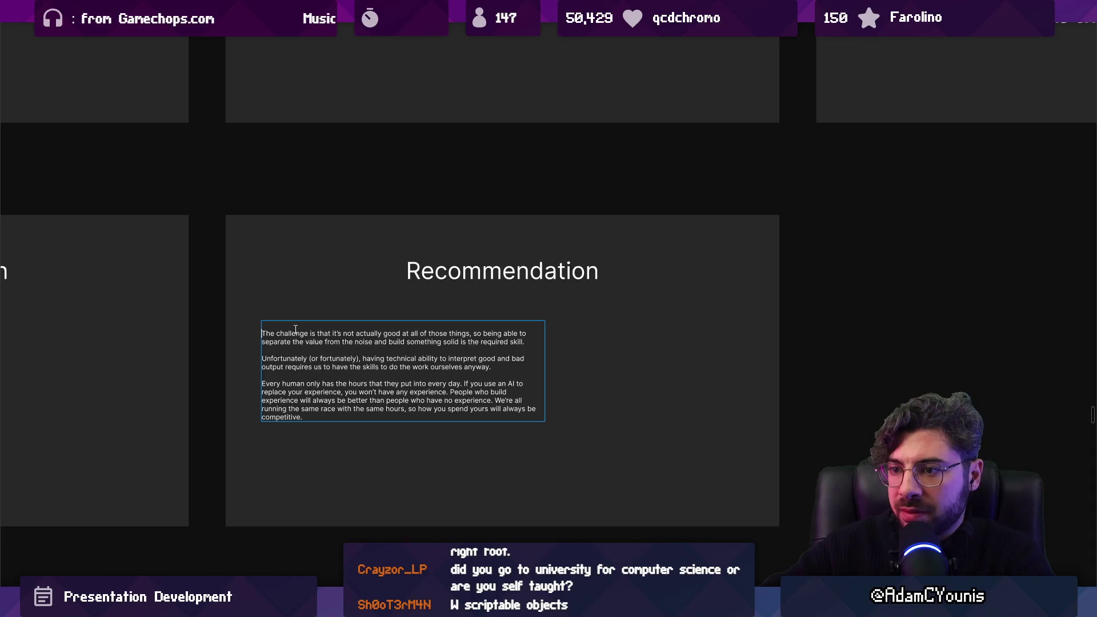
scroll(297, 357, up, 3)
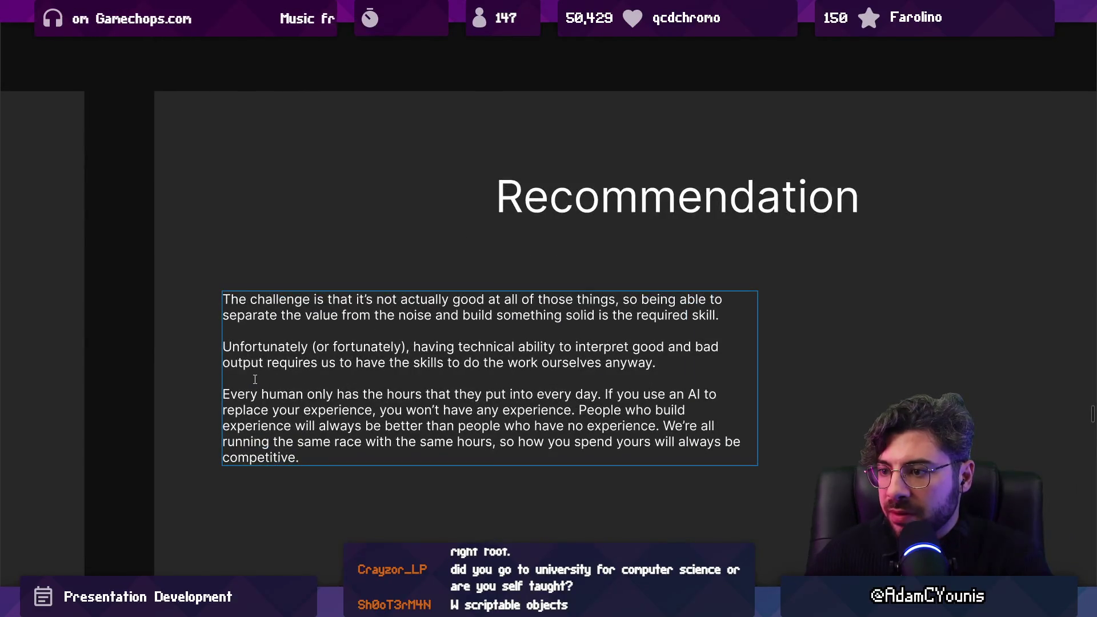
mouse_move(255, 379)
mouse_down()
mouse_move(303, 410)
mouse_move(393, 507)
mouse_up()
key(ctrl+c)
key(BackSpace)
key(Escape)
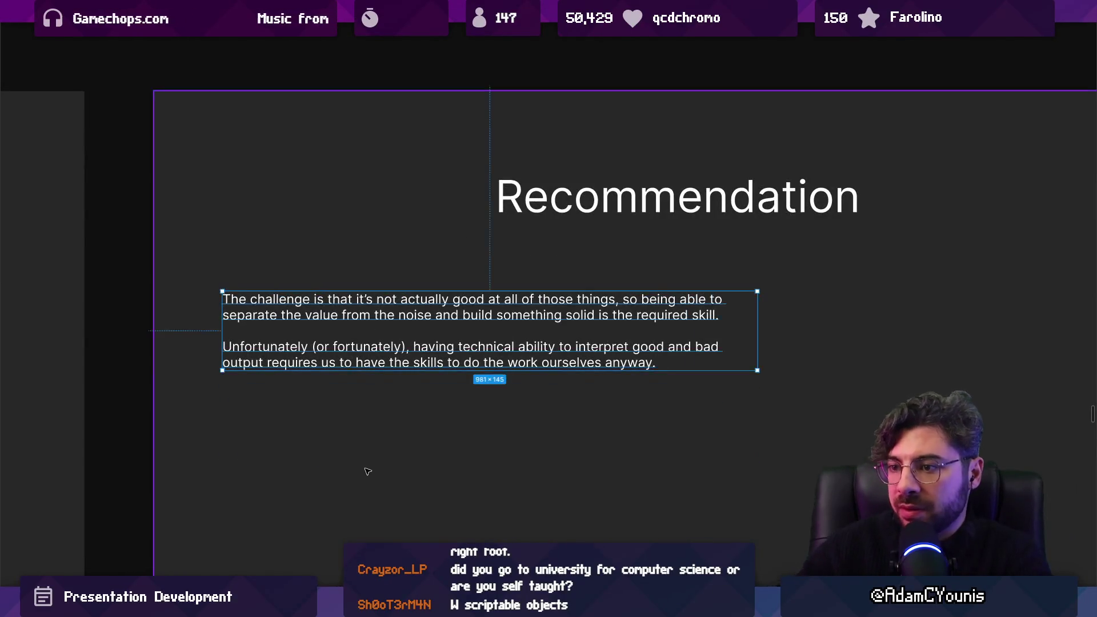
Make a third Recommendation slide holding only the 'Every human' paragraph.
scroll(367, 472, down, 5)
mouse_move(363, 454)
mouse_down()
mouse_move(367, 437)
mouse_move(532, 417)
mouse_up()
click(593, 395)
key(ctrl+v)
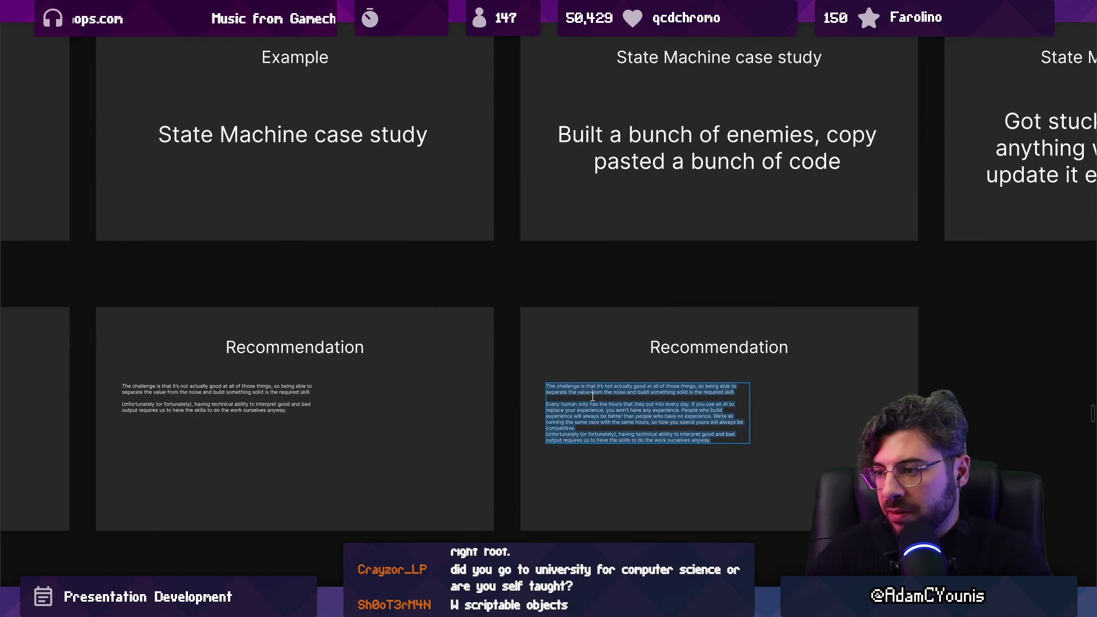
key(ctrl+v)
key(Escape)
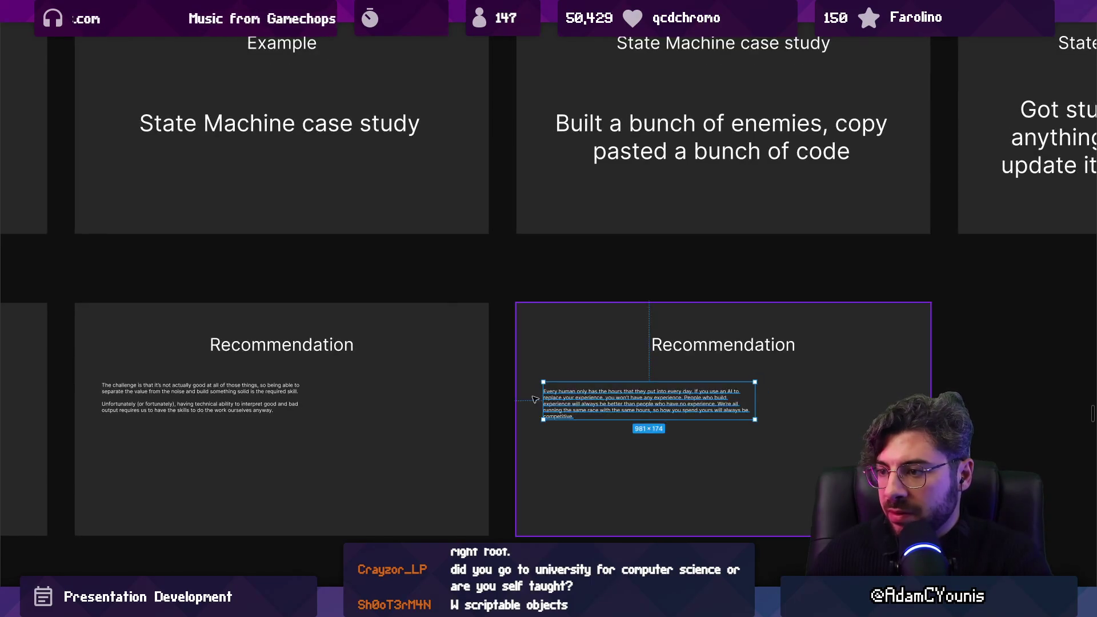
Widen all three Recommendation body text boxes together to 1601.
scroll(527, 397, down, 3)
click(205, 399)
shift+click(384, 397)
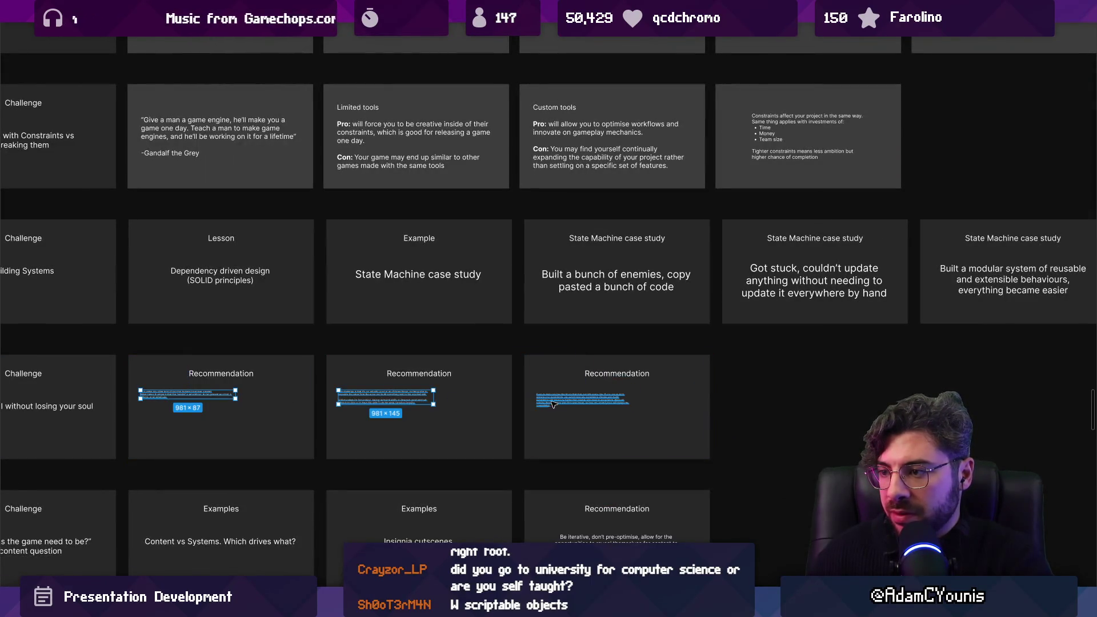
shift+click(583, 400)
drag(617, 409, 674, 419)
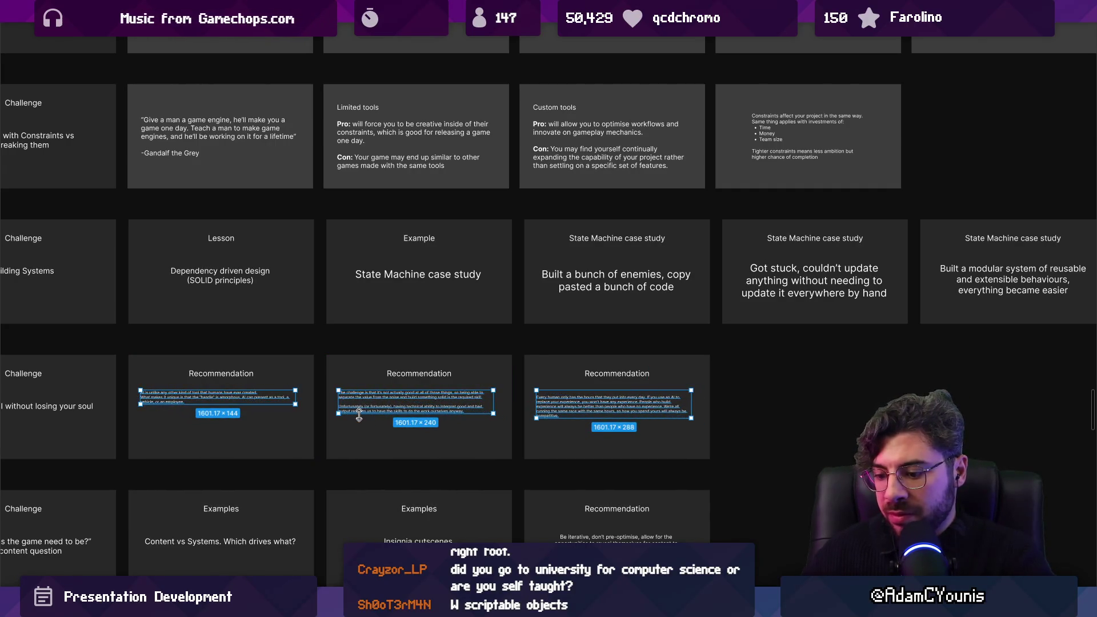
key(ctrl+backslash)
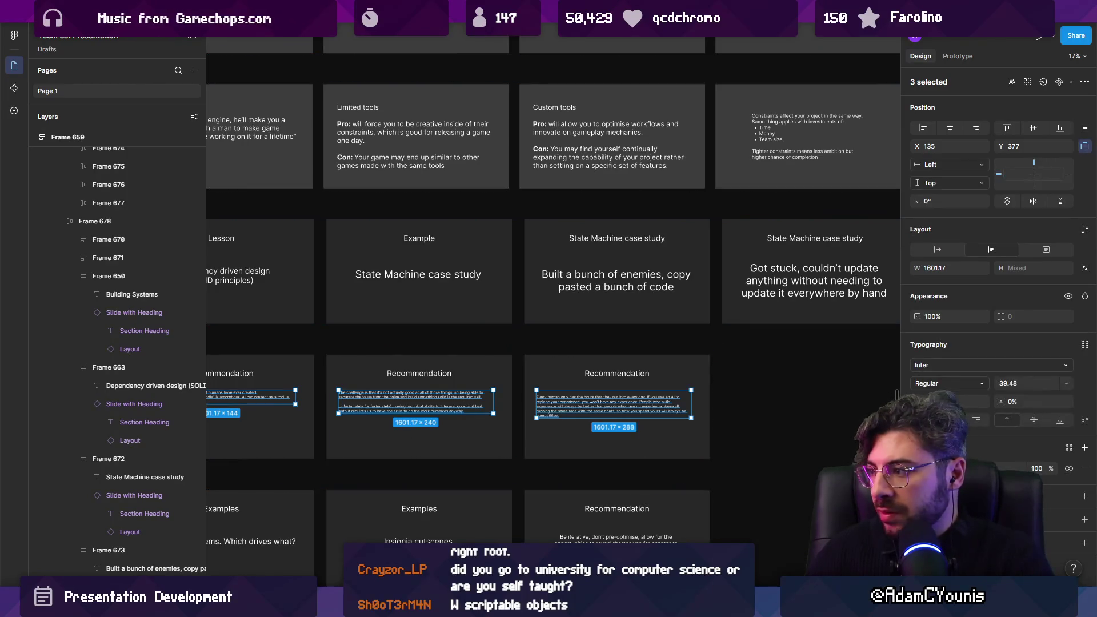
Center-align the body text in all three Recommendation text boxes, then hide the side panels.
click(514, 343)
scroll(352, 379, left, 3)
key(ctrl+backslash)
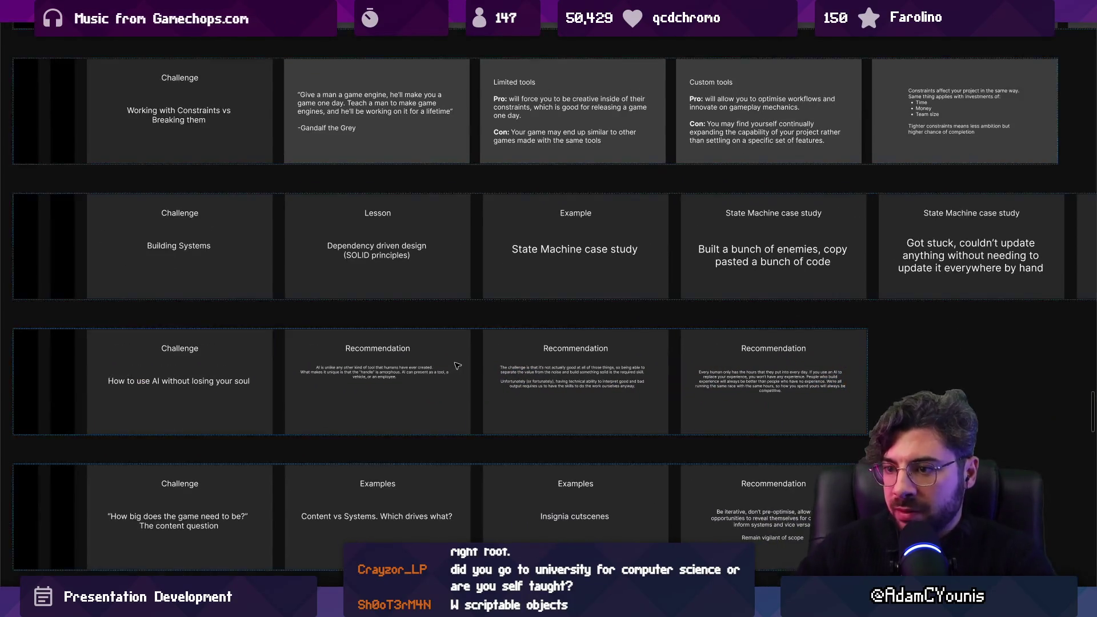
scroll(381, 361, up, 5)
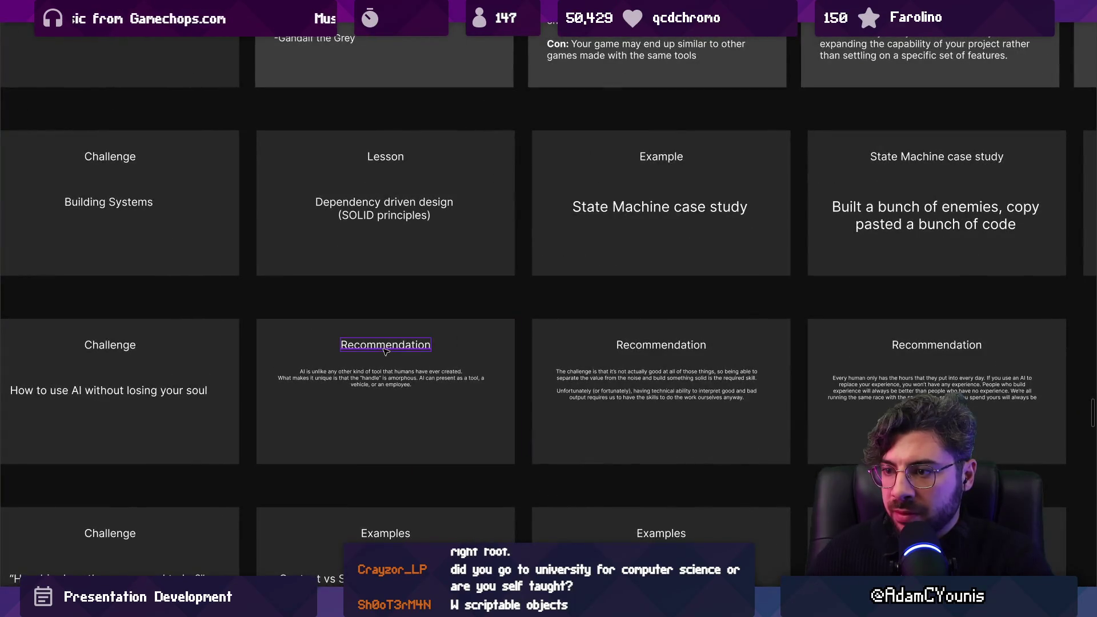
double_click(386, 345)
drag(459, 346, 369, 345)
scroll(212, 325, down, 3)
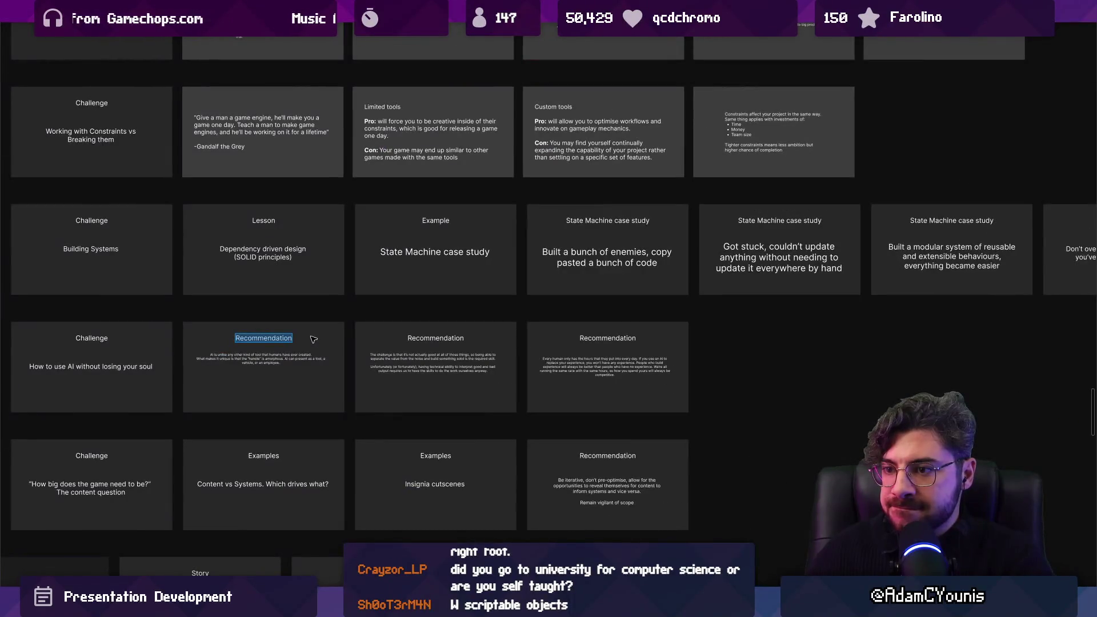
key(Escape)
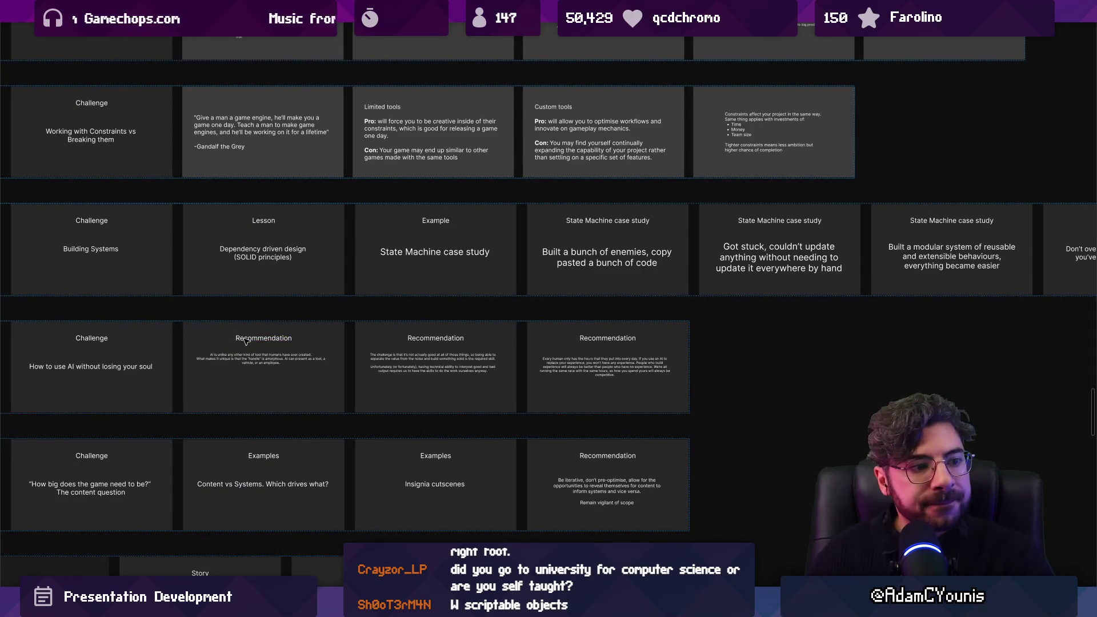
scroll(277, 330, left, 2)
scroll(278, 330, down, 1)
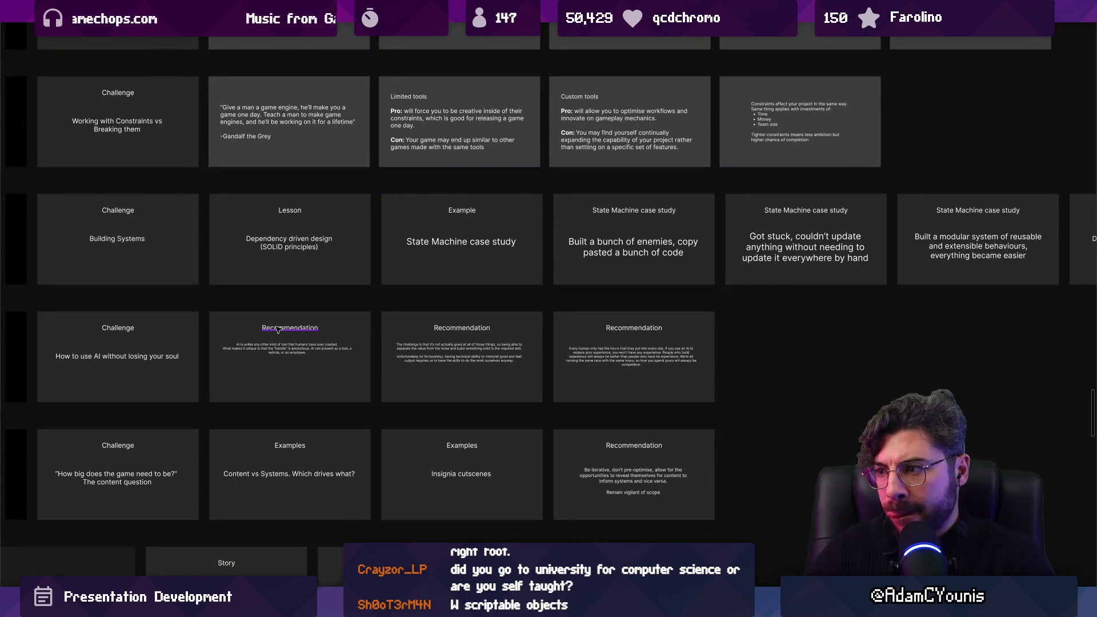
scroll(463, 361, up, 3)
On the third Recommendation slide, break the body text into a new paragraph starting at 'We're'.
key(n)
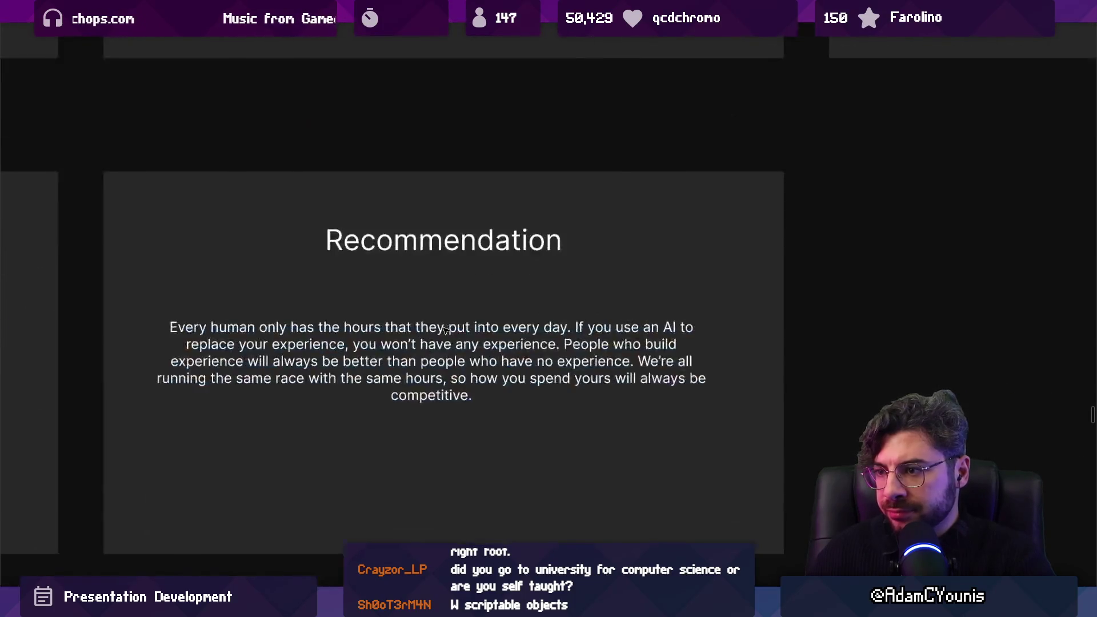
double_click(545, 341)
click(640, 362)
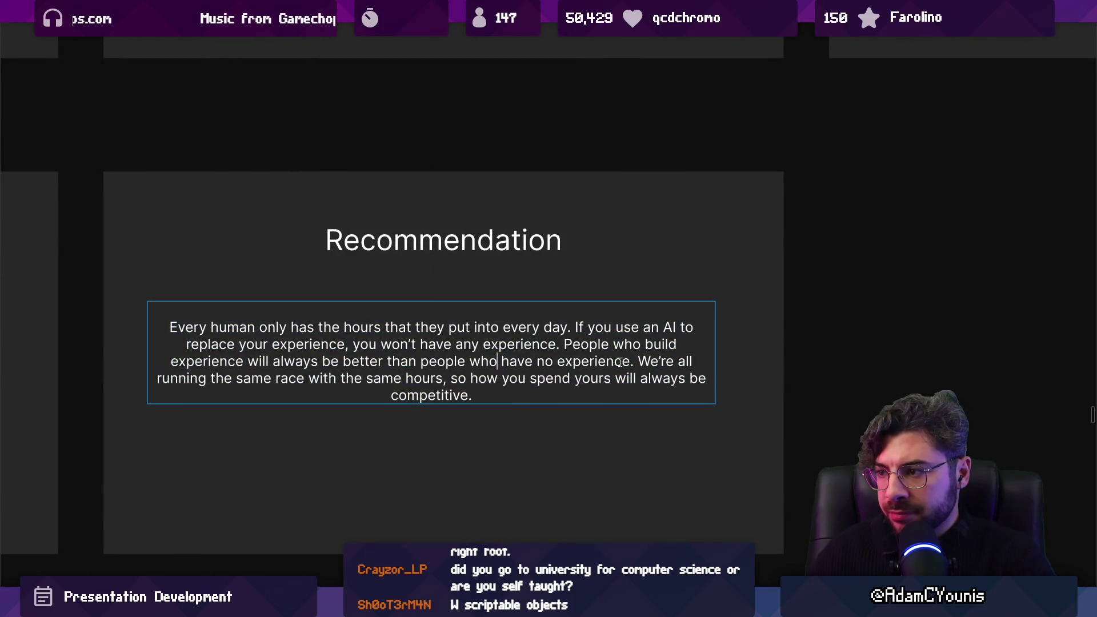
key(Return)
key(Return)
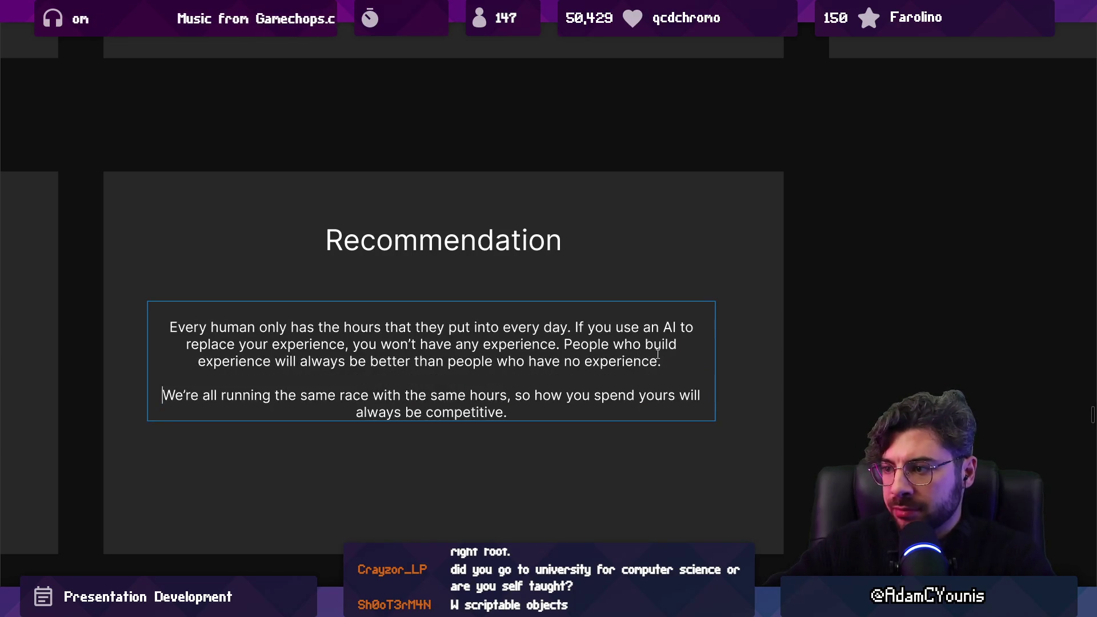
Rewrite the rest of the sentence so it ends 'more valuable than someone with no skills.'.
key(Right)
key(Right)
key(Right)
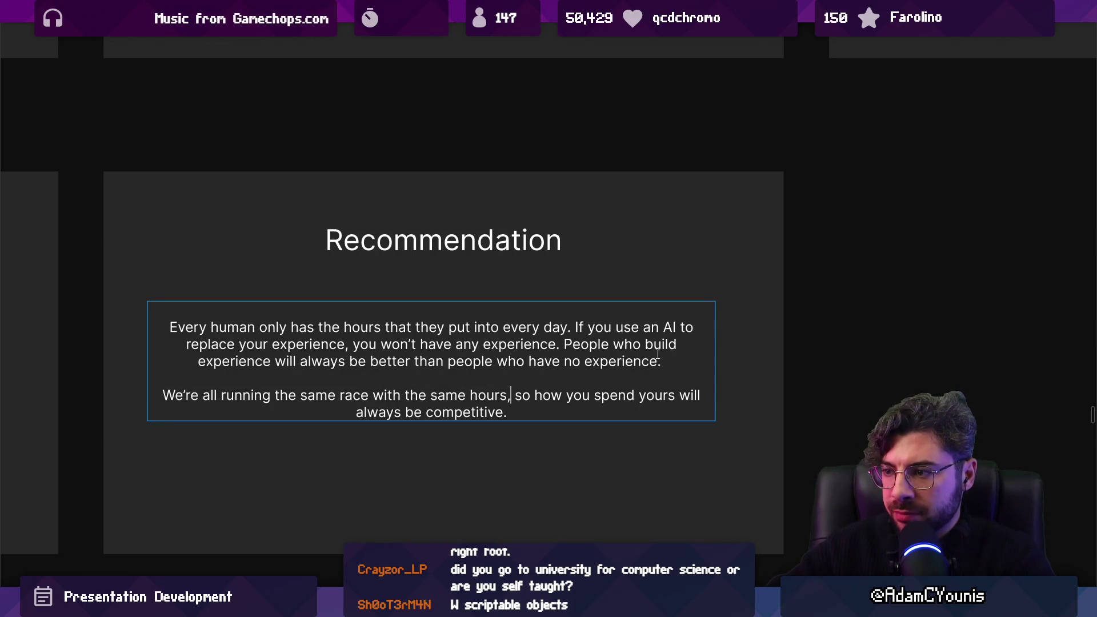
key(shift+Right)
key(shift+Right)
key(ctrl+shift+Right)
key(ctrl+shift+Right)
key(ctrl+shift+Right)
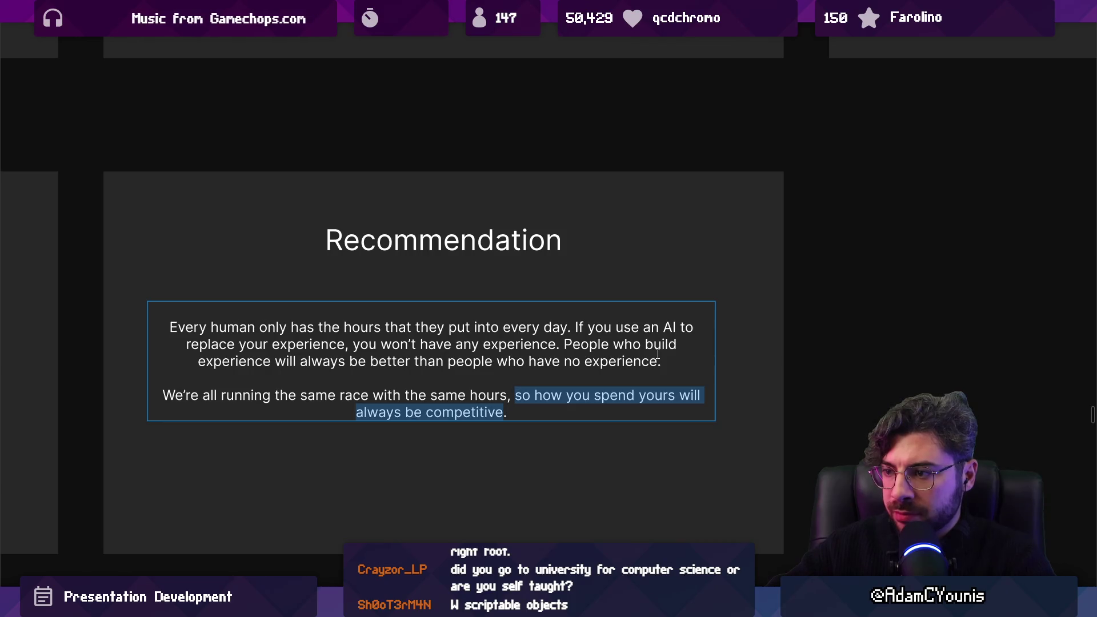
text(so spe)
text(nding yours devel)
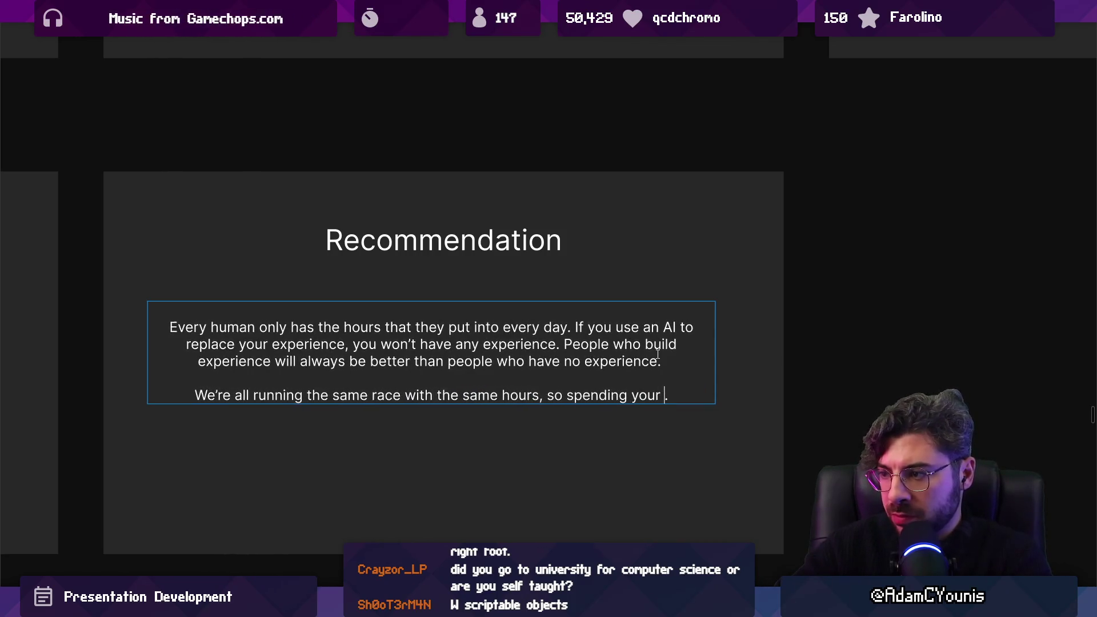
key(BackSpace)
key(BackSpace)
key(BackSpace)
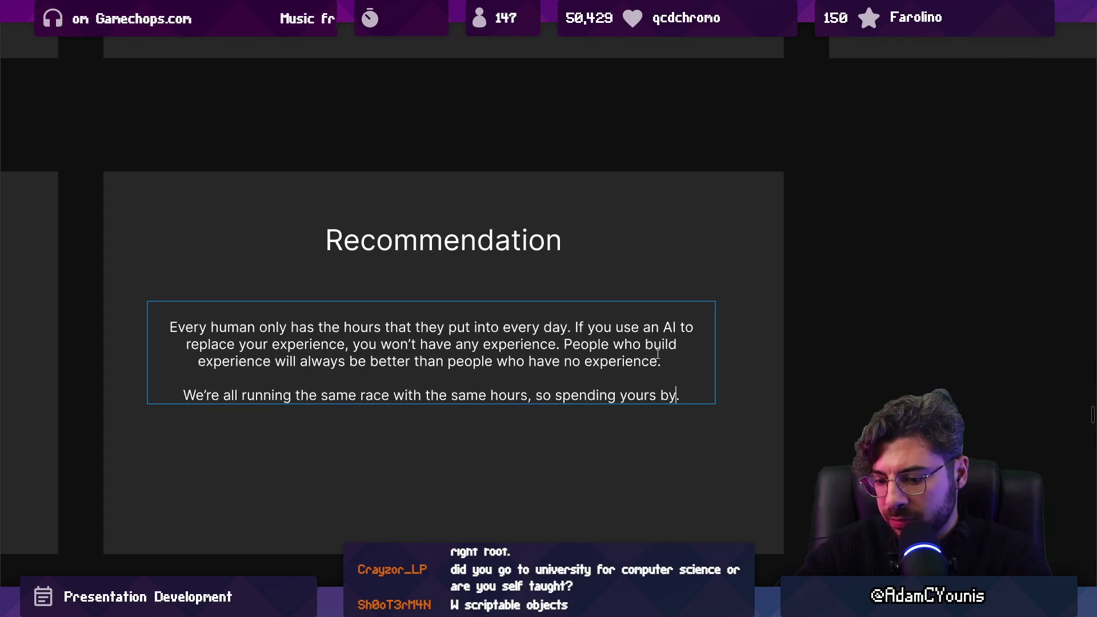
text(ttension )
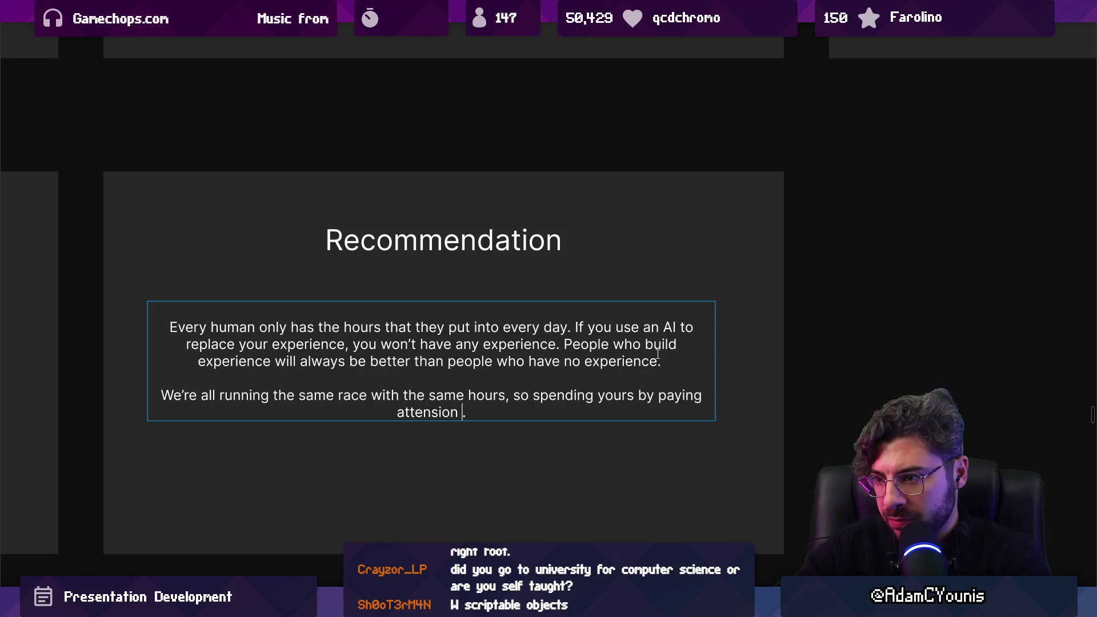
text(being )
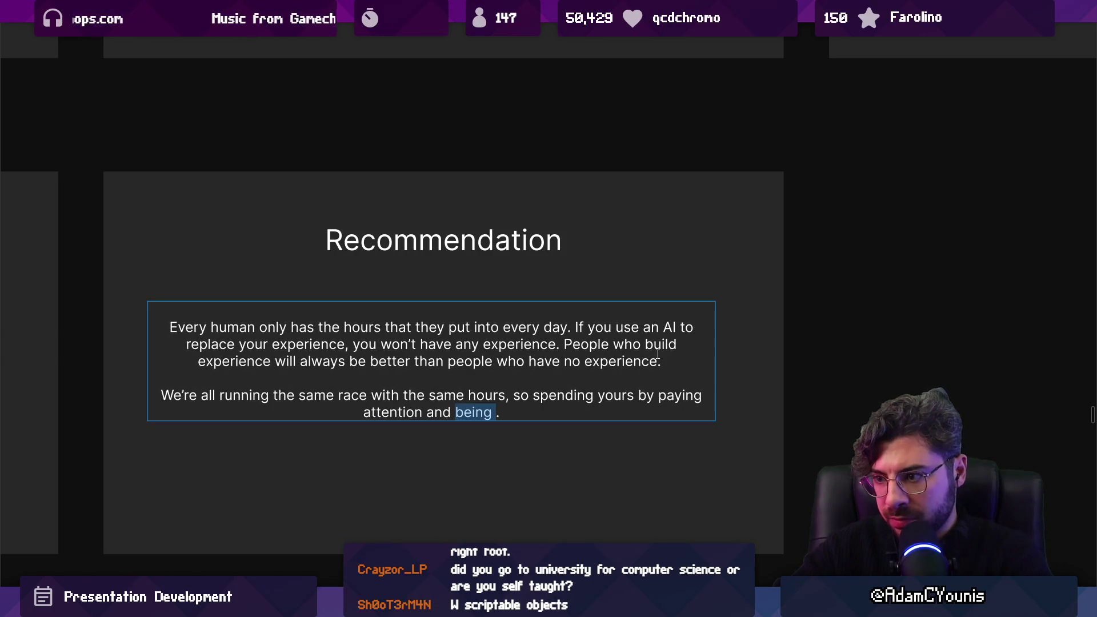
text(lop)
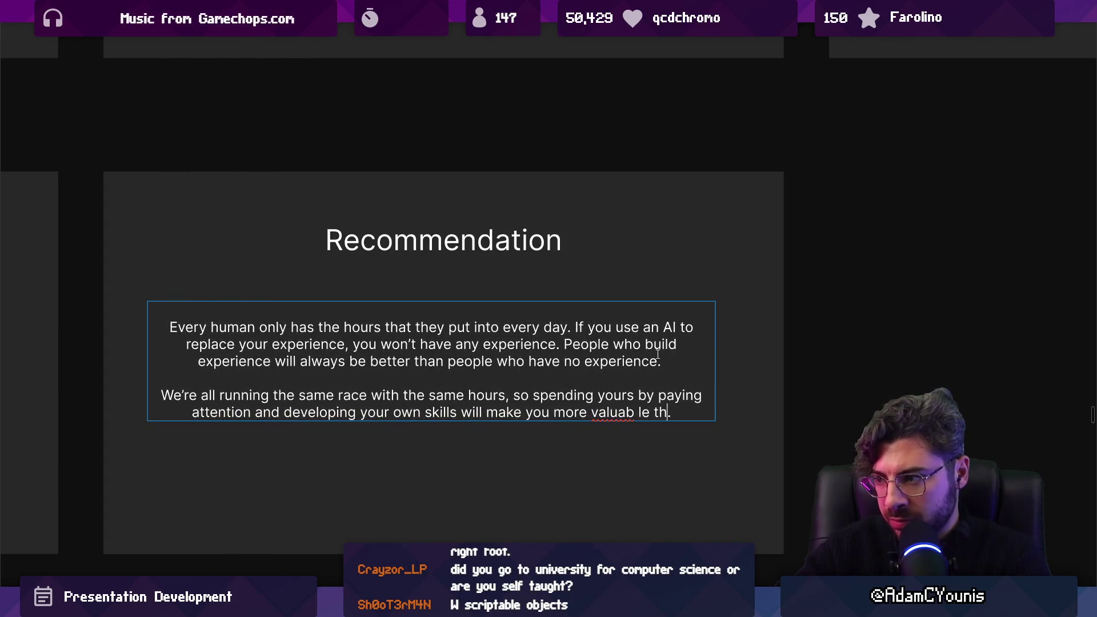
text(someone with)
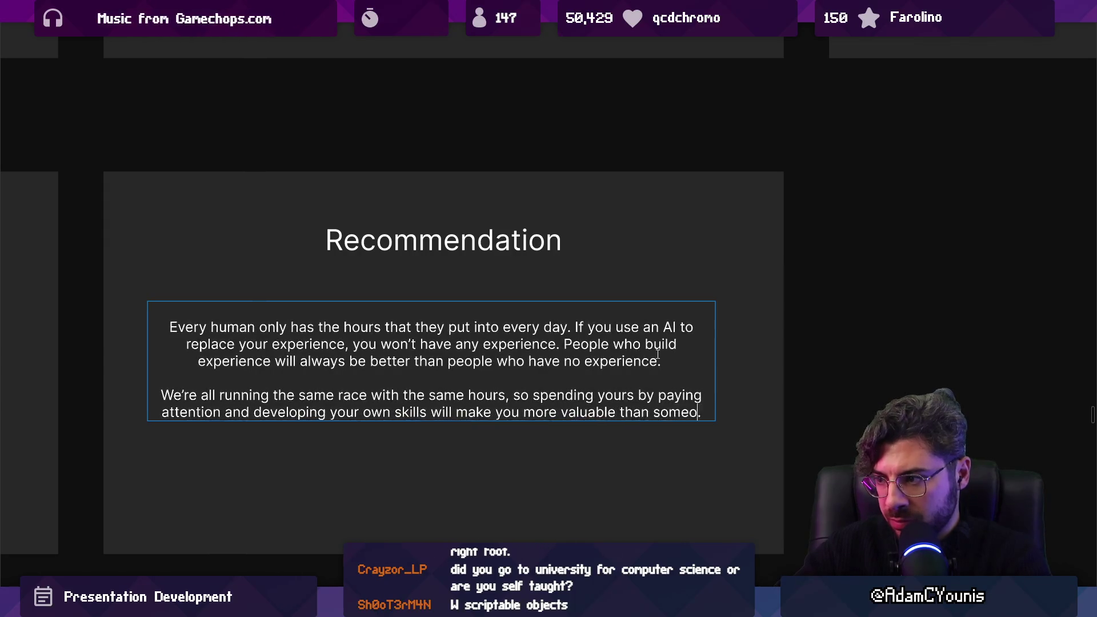
key(BackSpace)
key(BackSpace)
key(BackSpace)
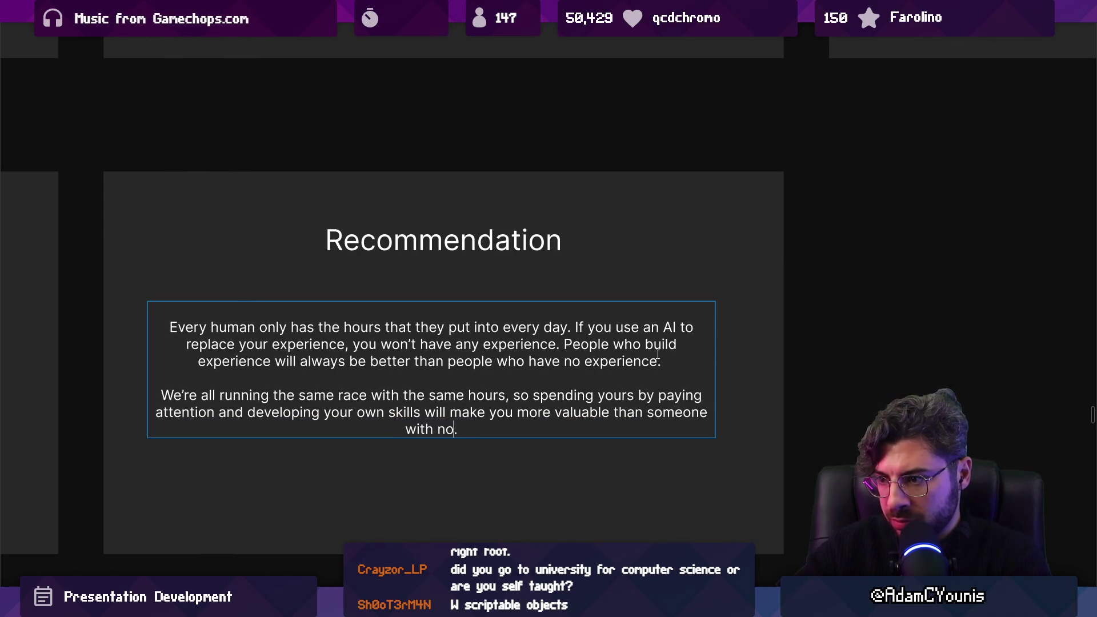
key(Escape)
scroll(554, 340, down, 3)
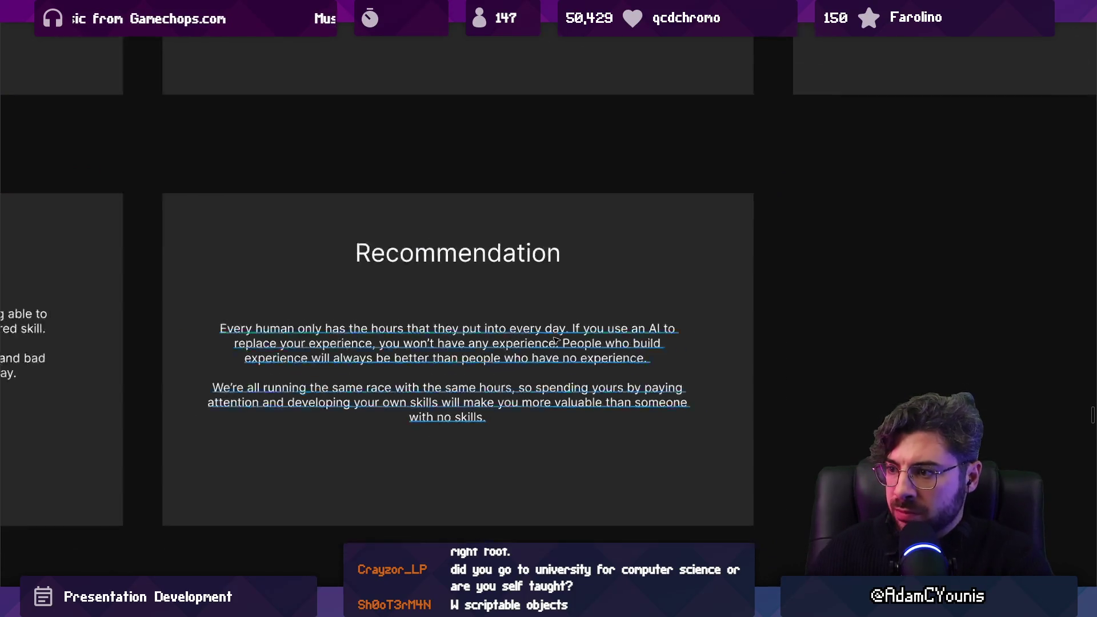
scroll(478, 340, up, 2)
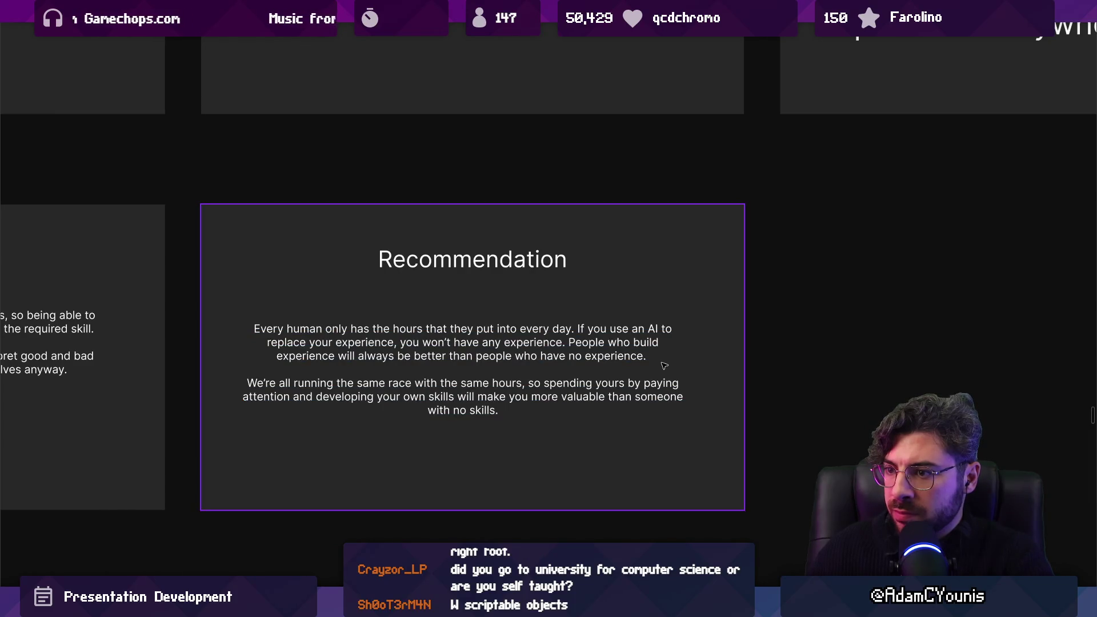
scroll(665, 365, down, 10)
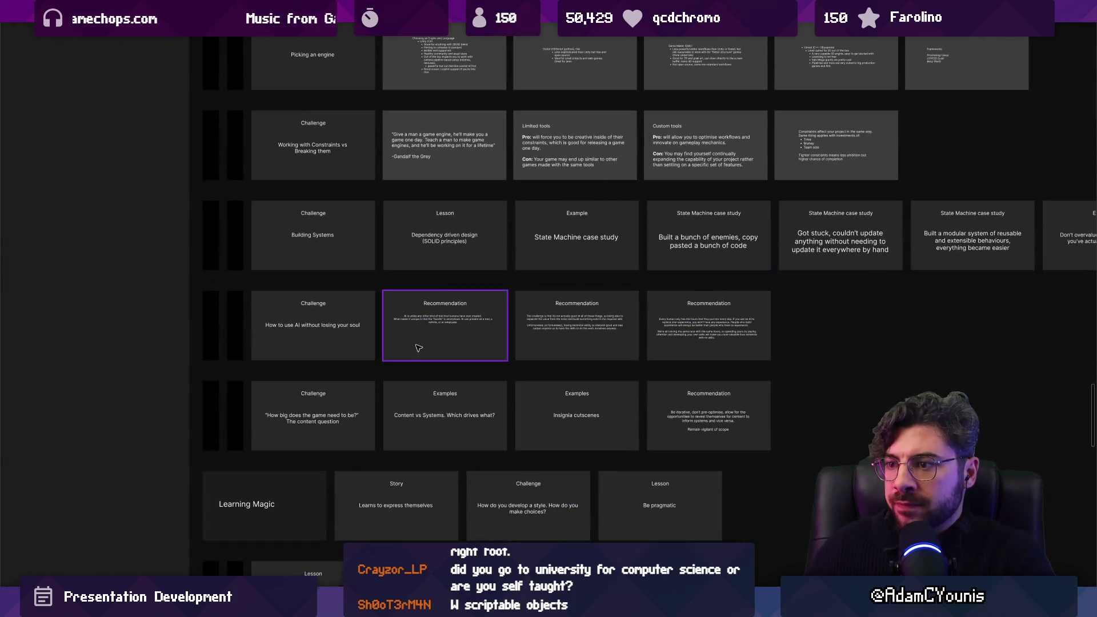
scroll(418, 348, up, 5)
scroll(336, 351, down, 2)
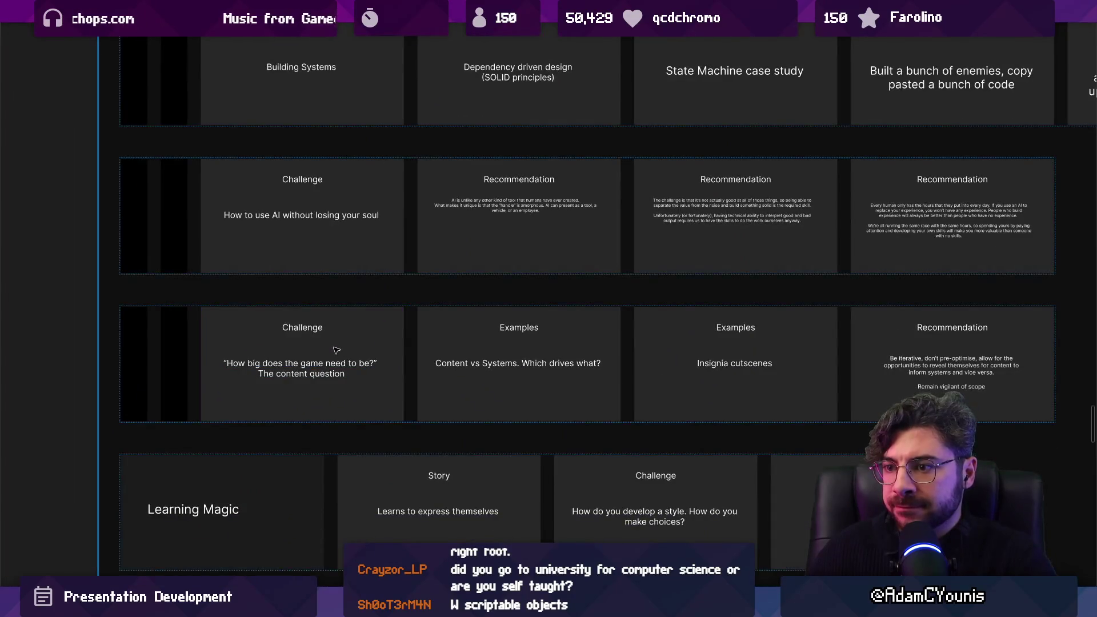
click(336, 351)
scroll(365, 343, right, 2)
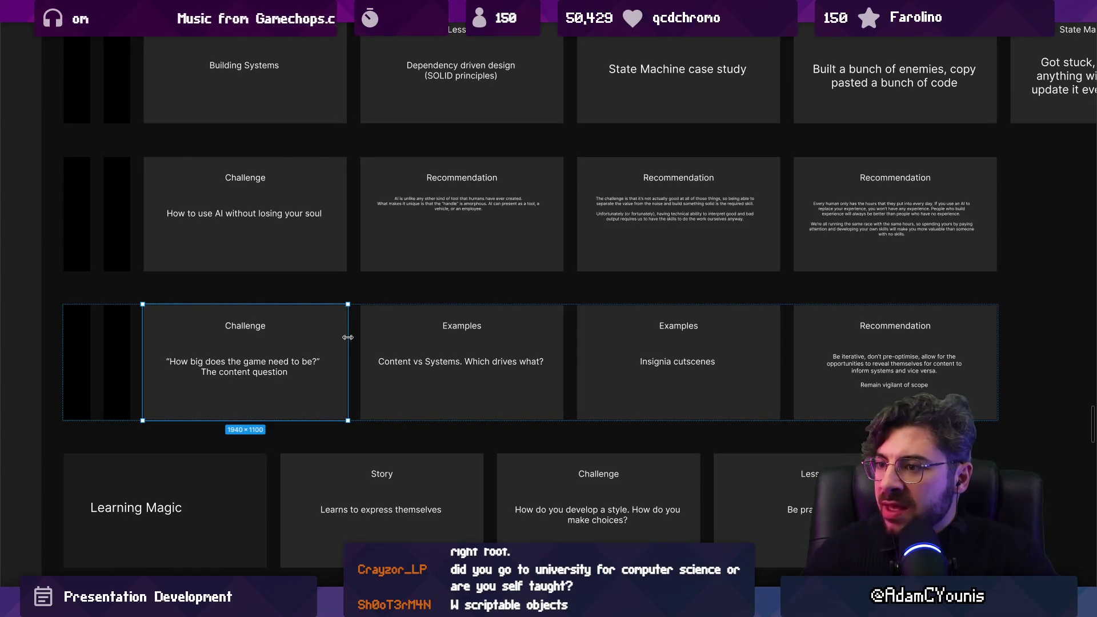
key(Escape)
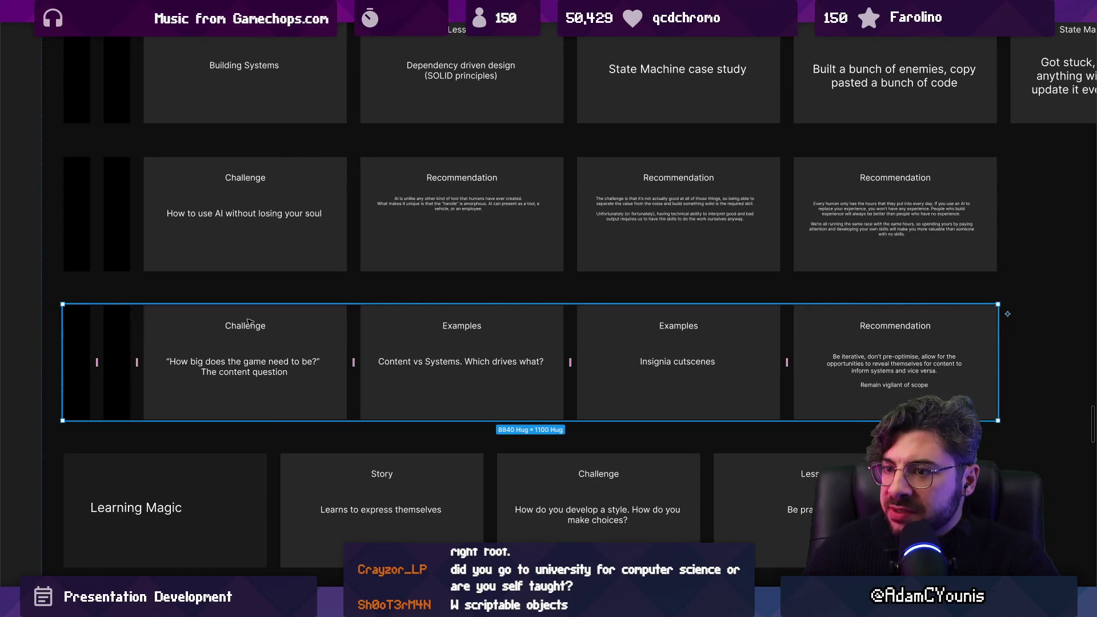
scroll(277, 326, down, 3)
scroll(340, 439, up, 1)
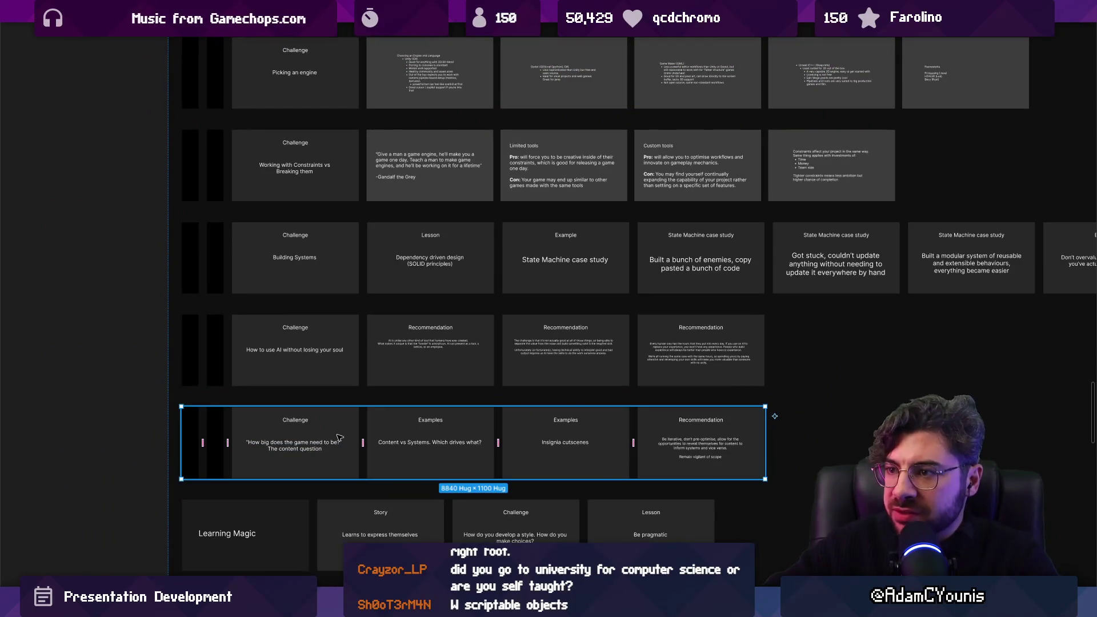
key(Up)
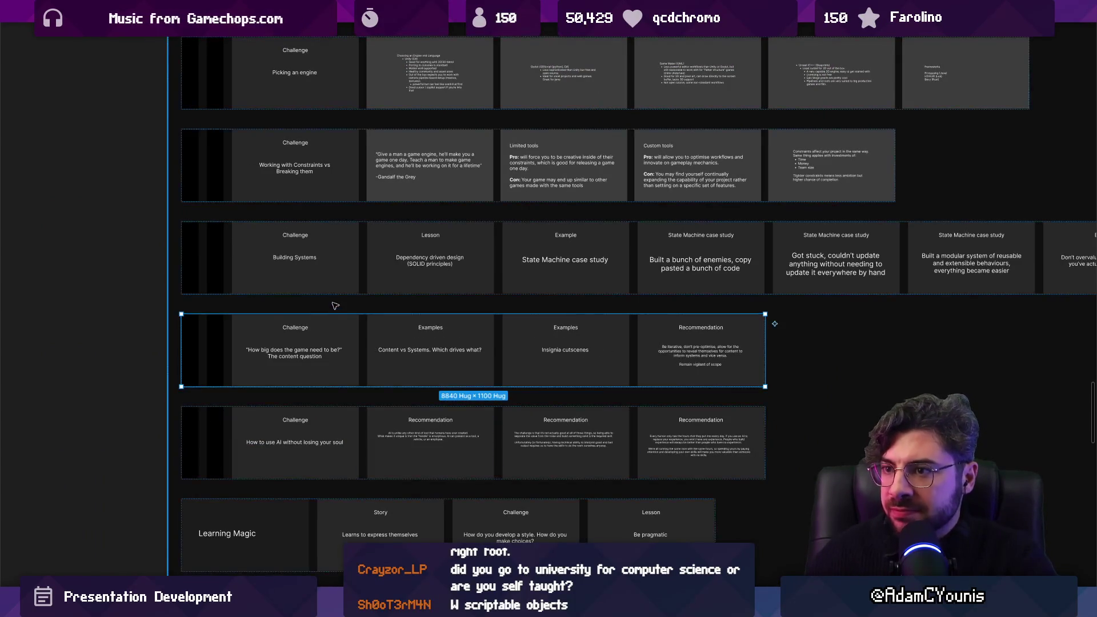
scroll(338, 378, down, 3)
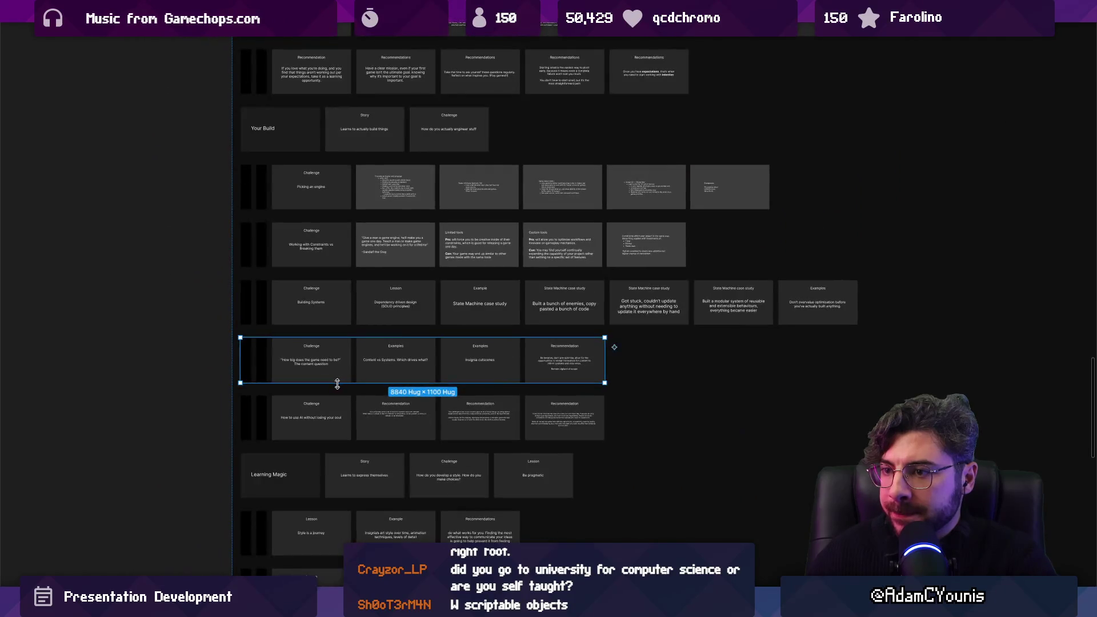
scroll(339, 427, up, 3)
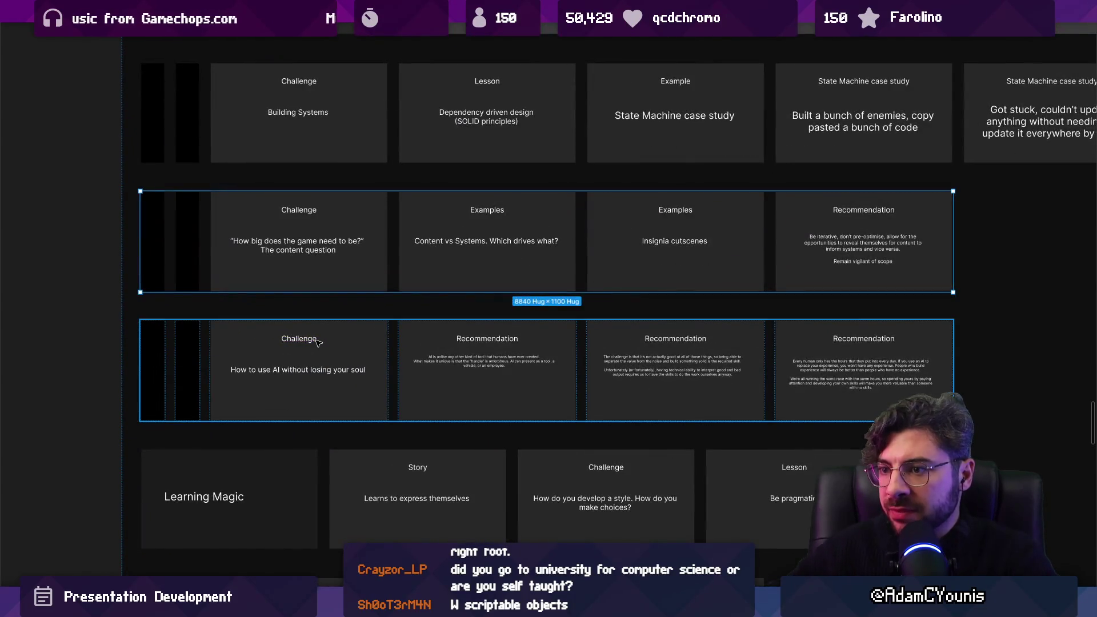
key(Down)
scroll(167, 385, down, 3)
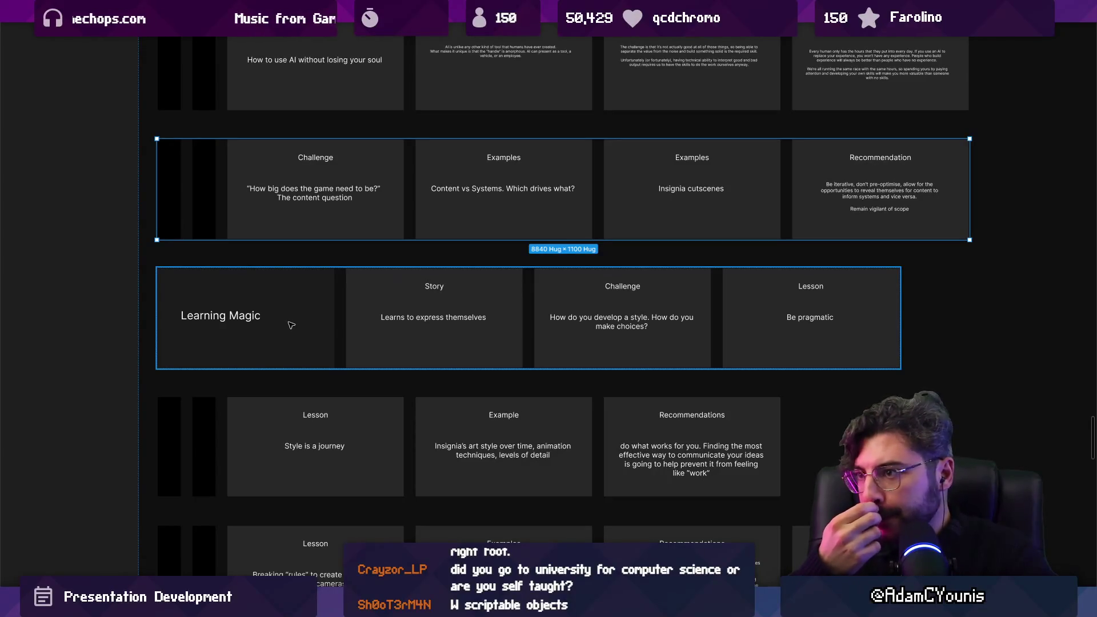
scroll(383, 327, up, 5)
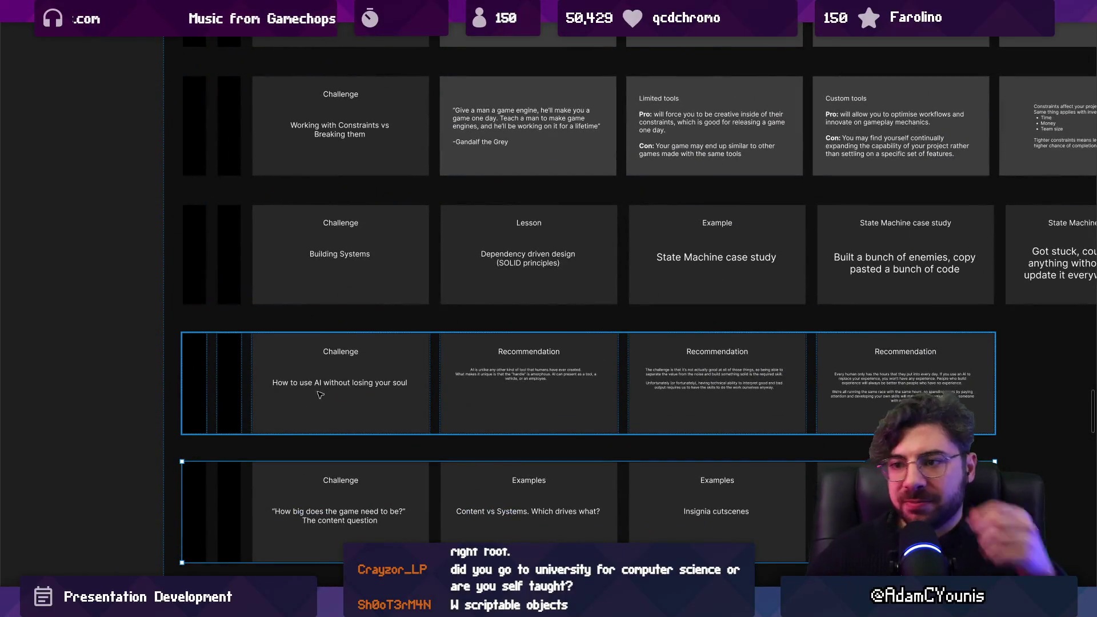
scroll(257, 331, down, 1)
scroll(257, 331, right, 1)
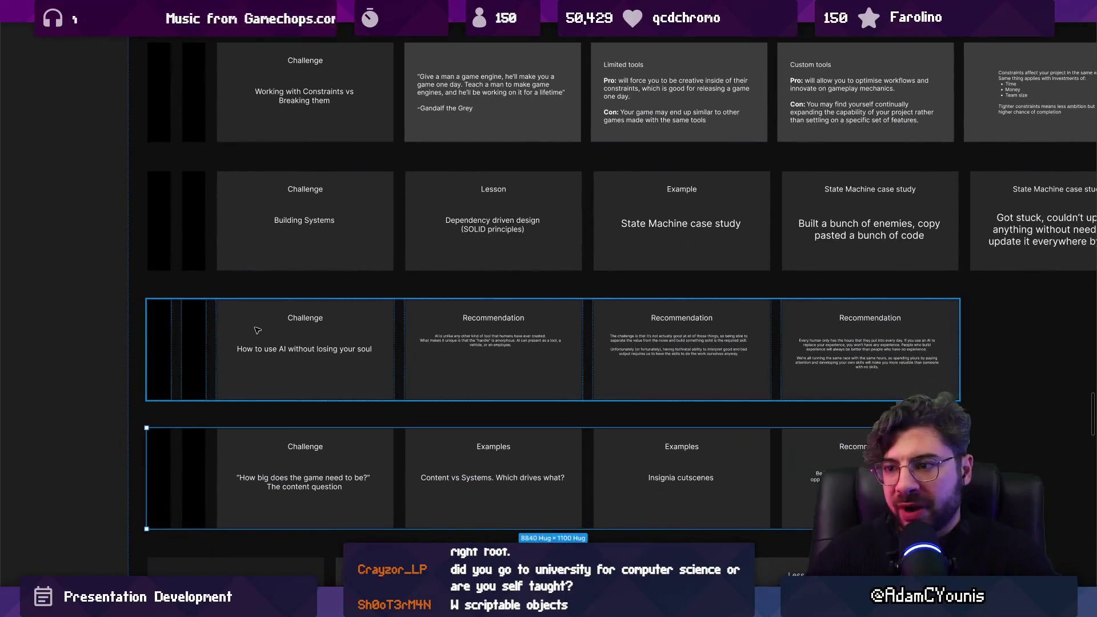
scroll(317, 365, down, 3)
ctrl+scroll(297, 377, up, 2)
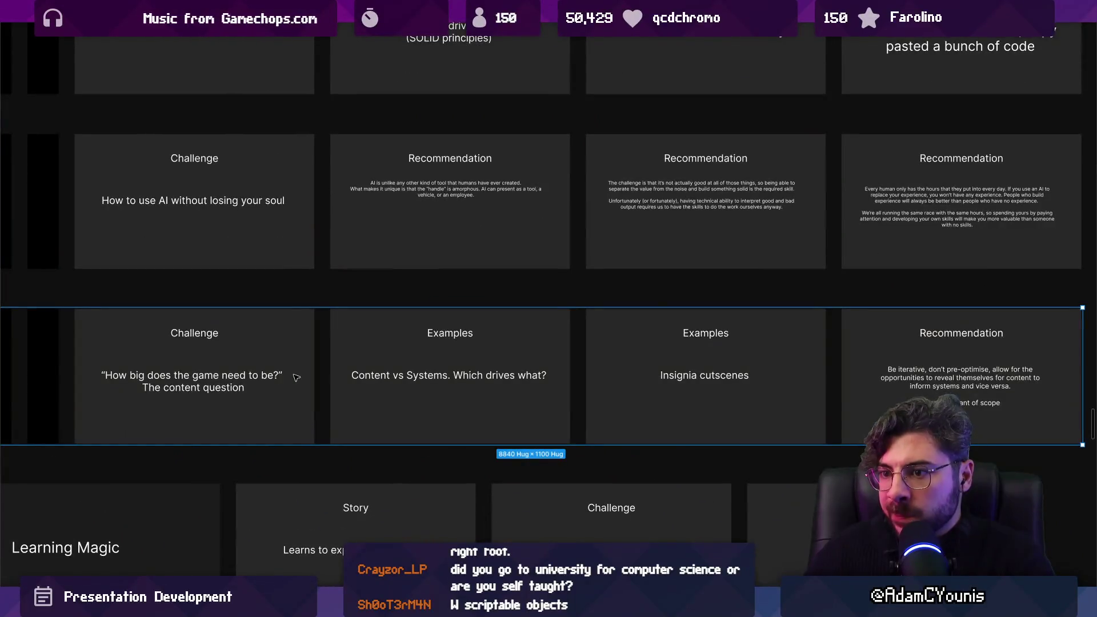
scroll(297, 377, right, 2)
ctrl+scroll(401, 399, down, 8)
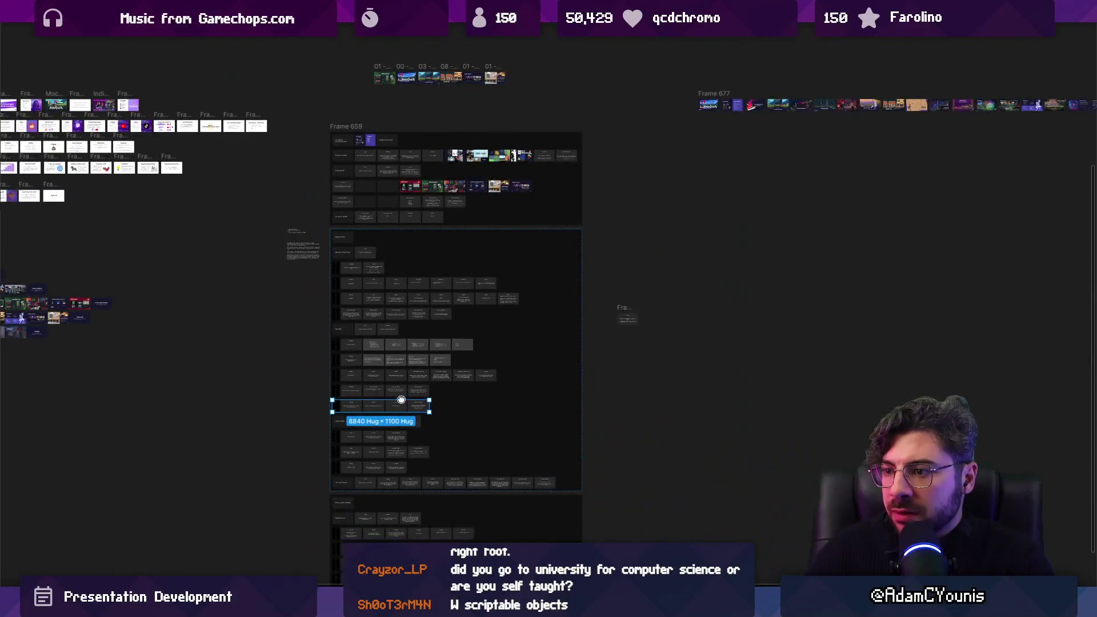
scroll(401, 400, down, 1)
scroll(401, 400, right, 1)
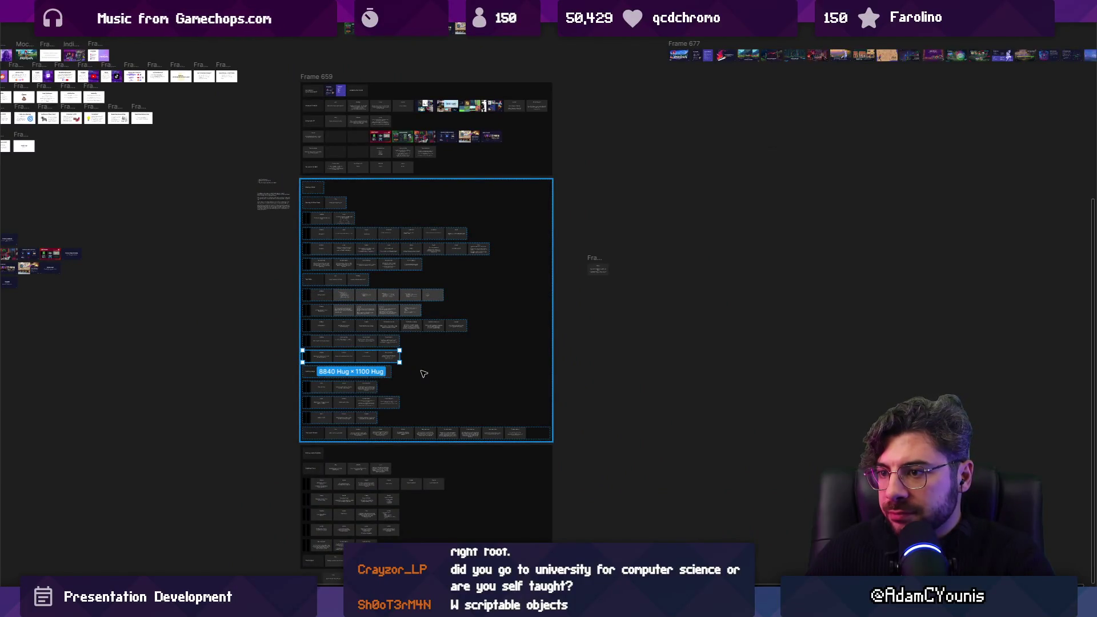
ctrl+scroll(426, 385, down, 1)
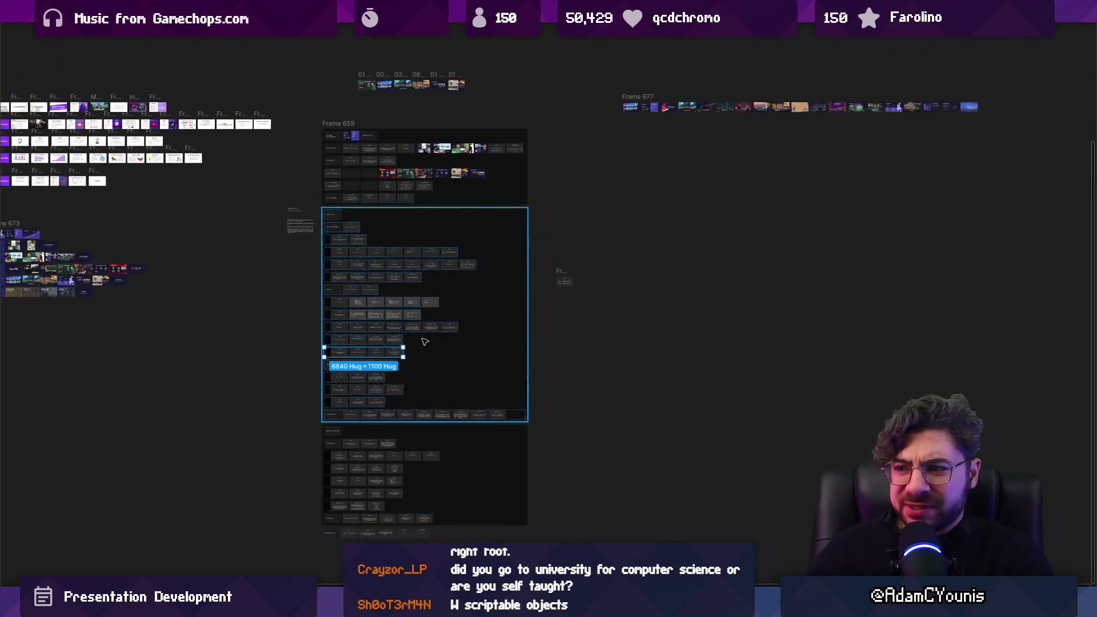
scroll(426, 385, right, 1)
click(242, 318)
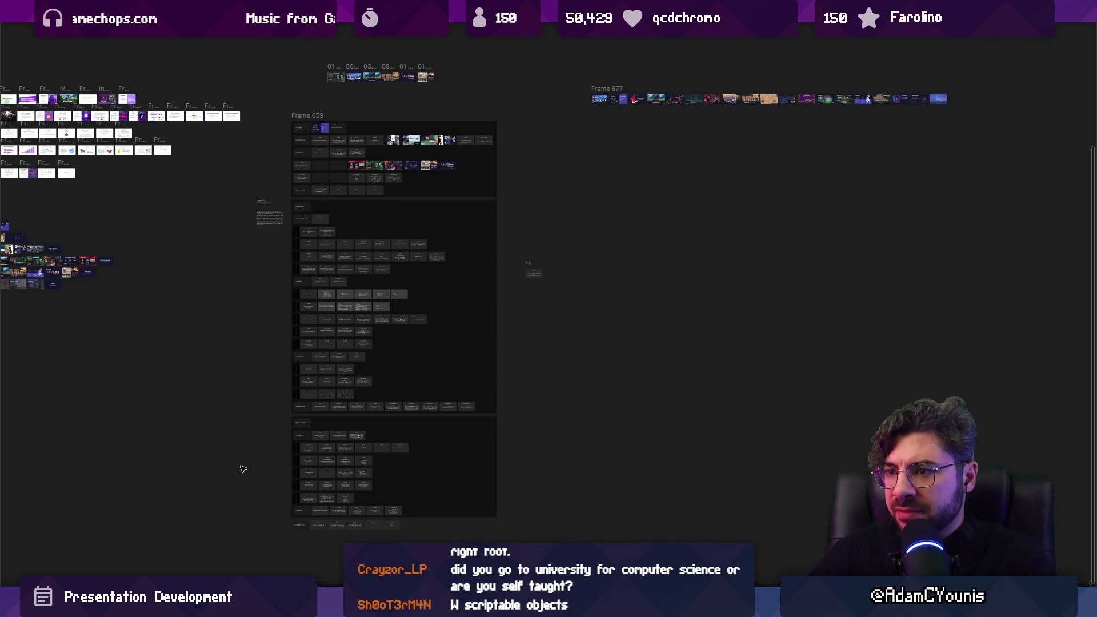
scroll(370, 355, up, 3)
scroll(370, 355, down, 3)
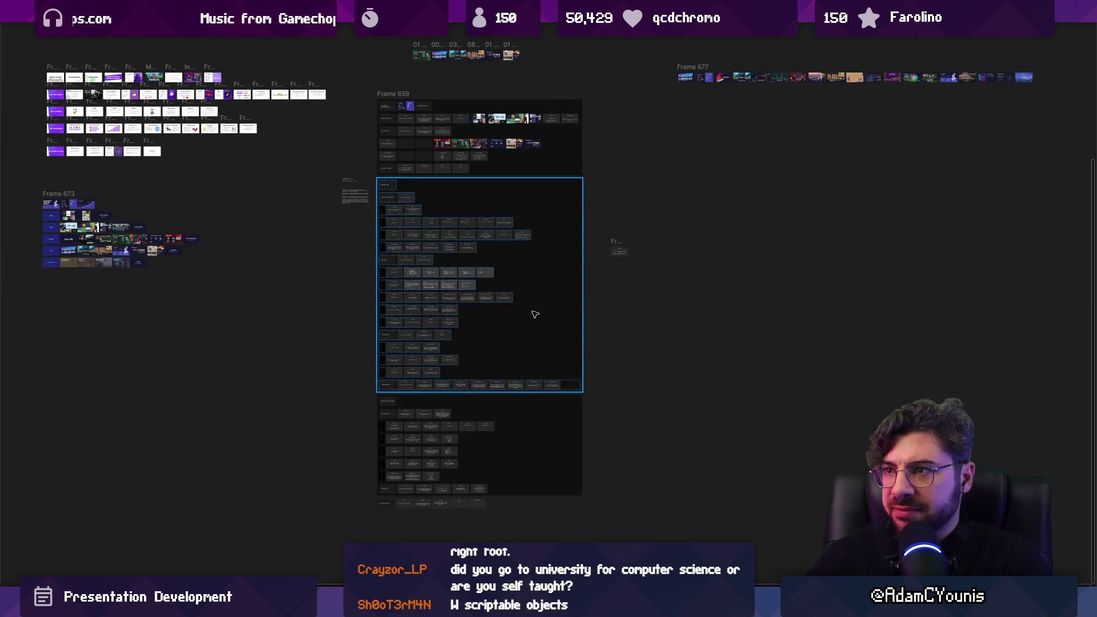
scroll(542, 304, up, 3)
scroll(488, 317, right, 2)
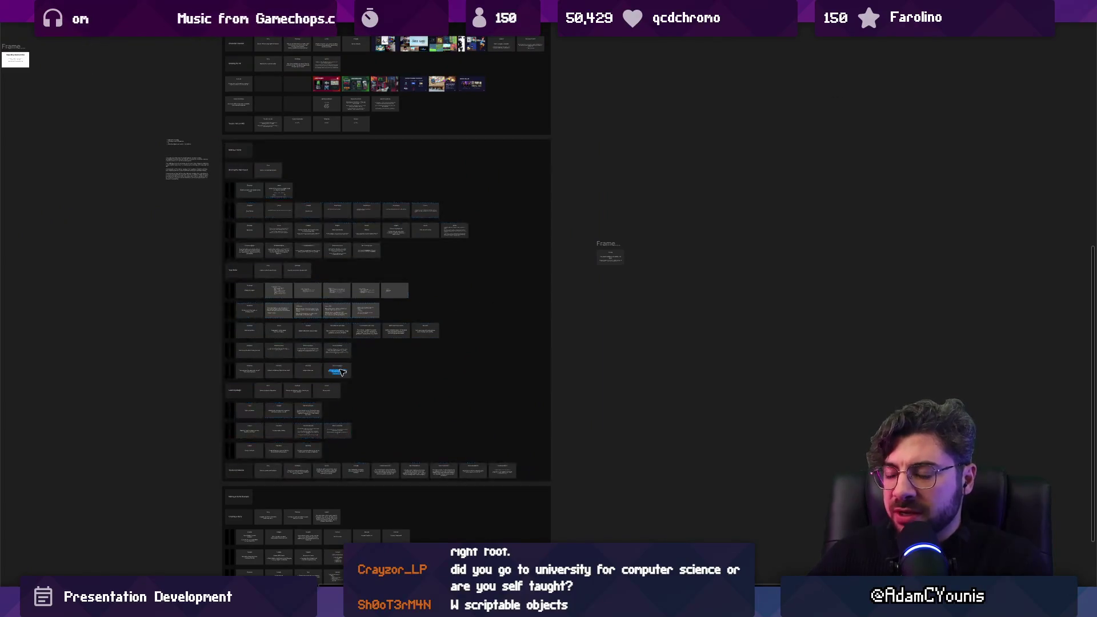
scroll(275, 369, up, 5)
scroll(275, 368, left, 2)
click(404, 334)
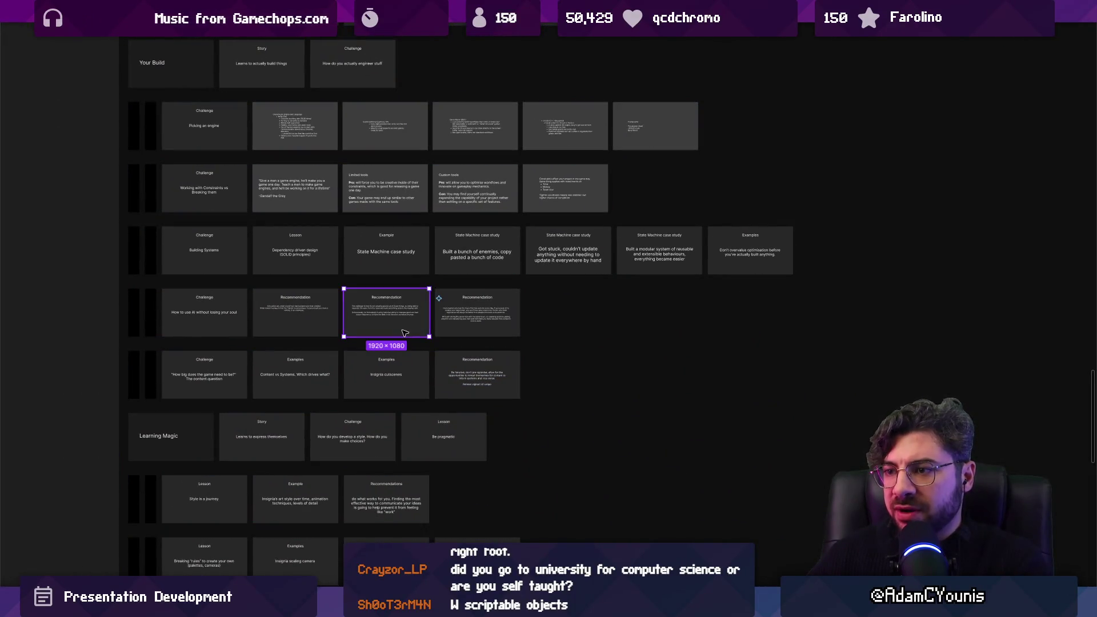
Pan to the AI and content rows and select the 'How big does the game need to be' slide.
key(shift+a)
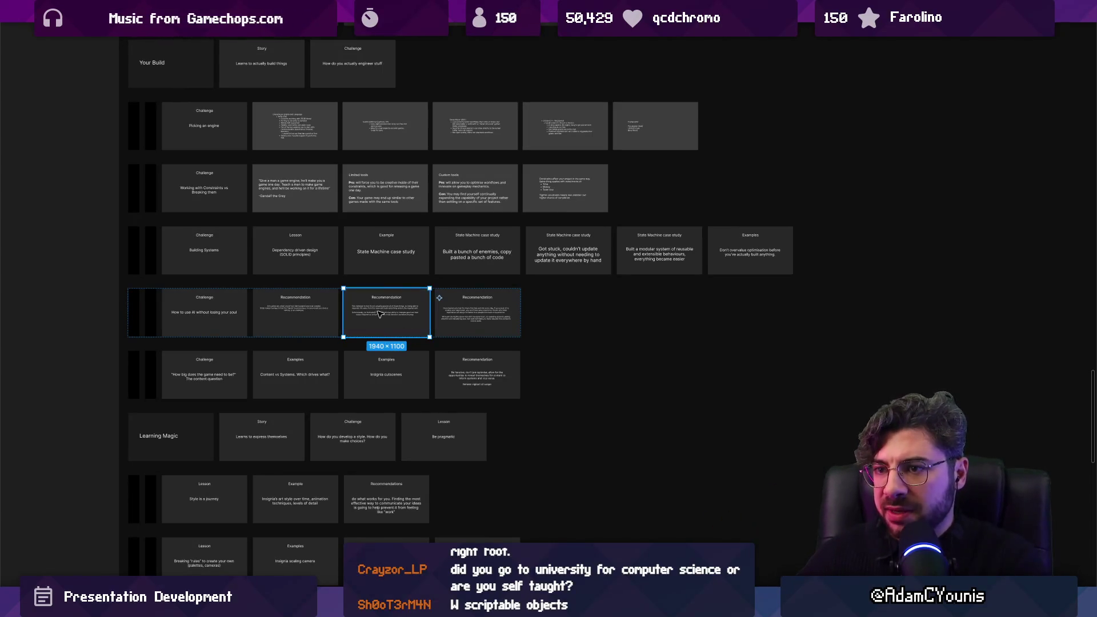
scroll(294, 309, up, 2)
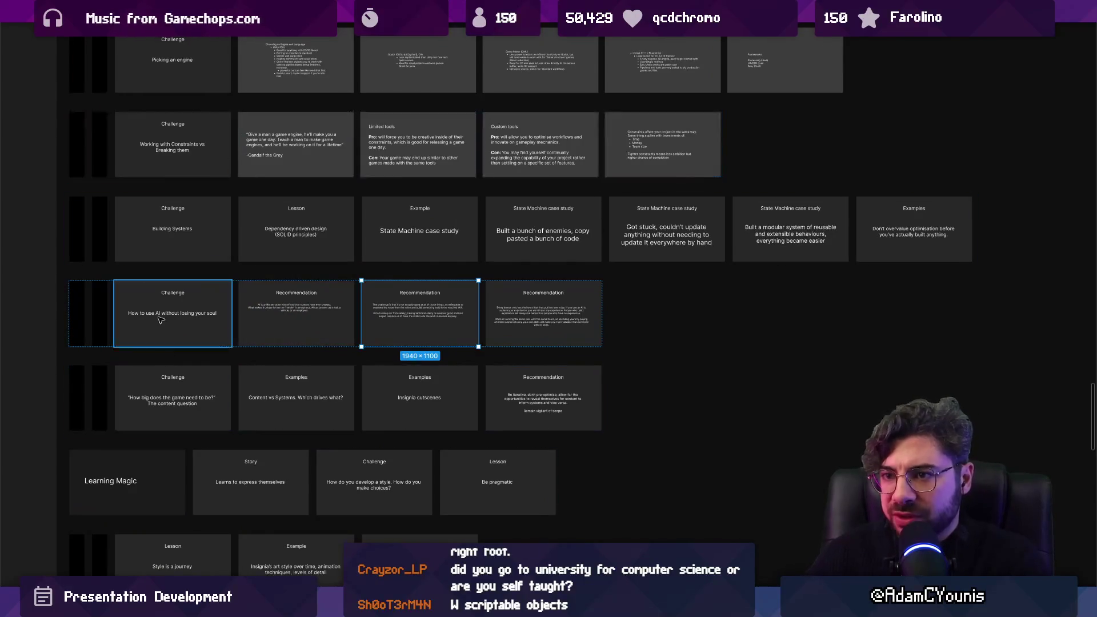
scroll(209, 380, up, 2)
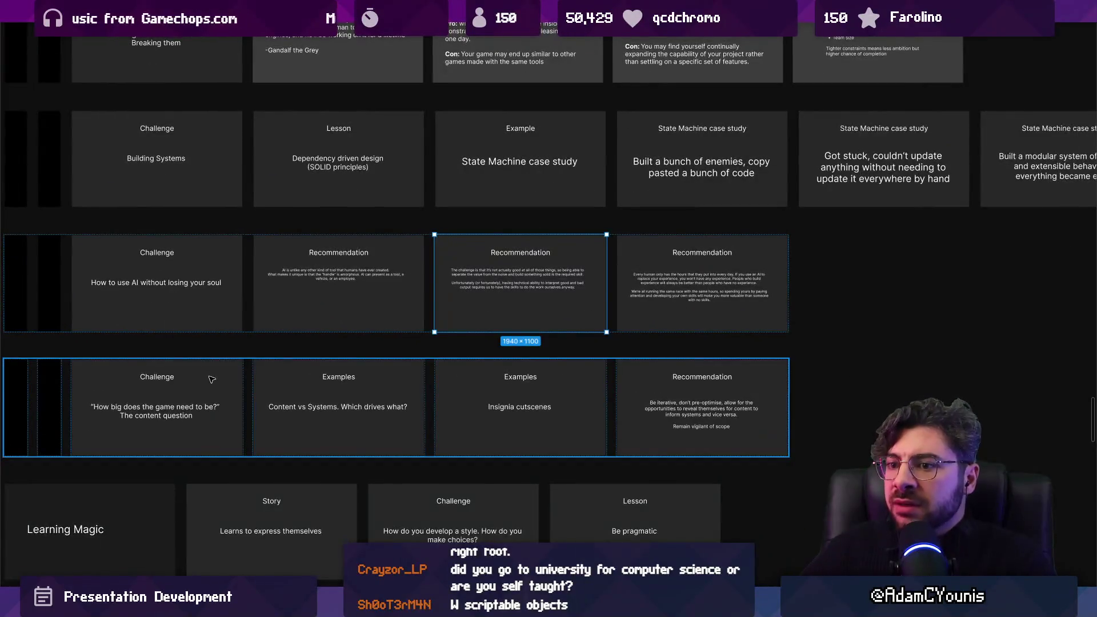
drag(210, 380, 288, 315)
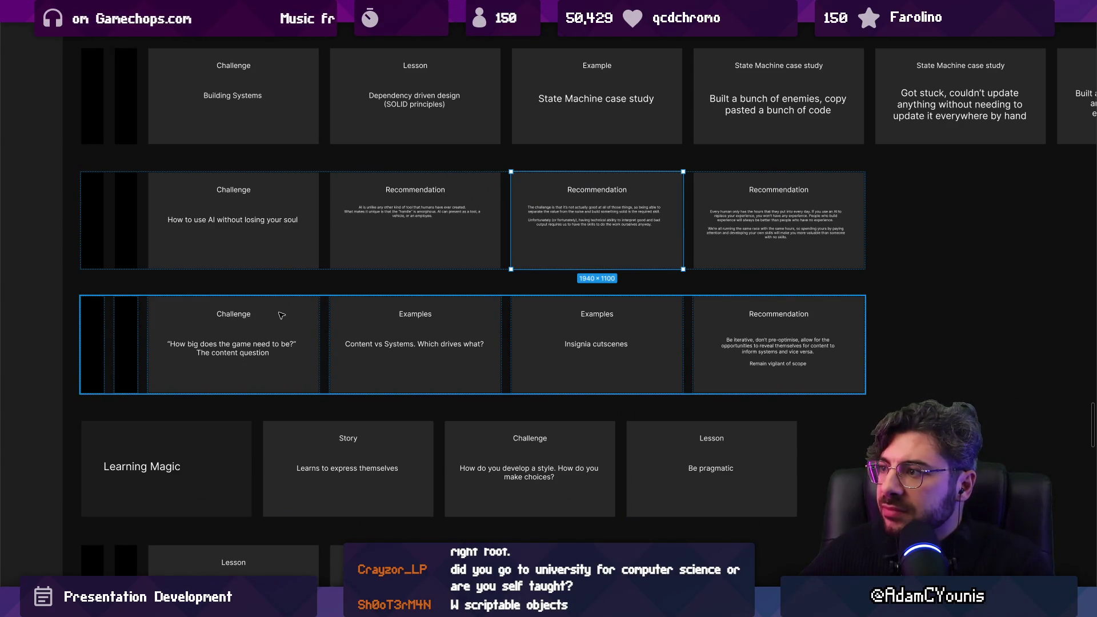
scroll(421, 313, left, 1)
click(263, 343)
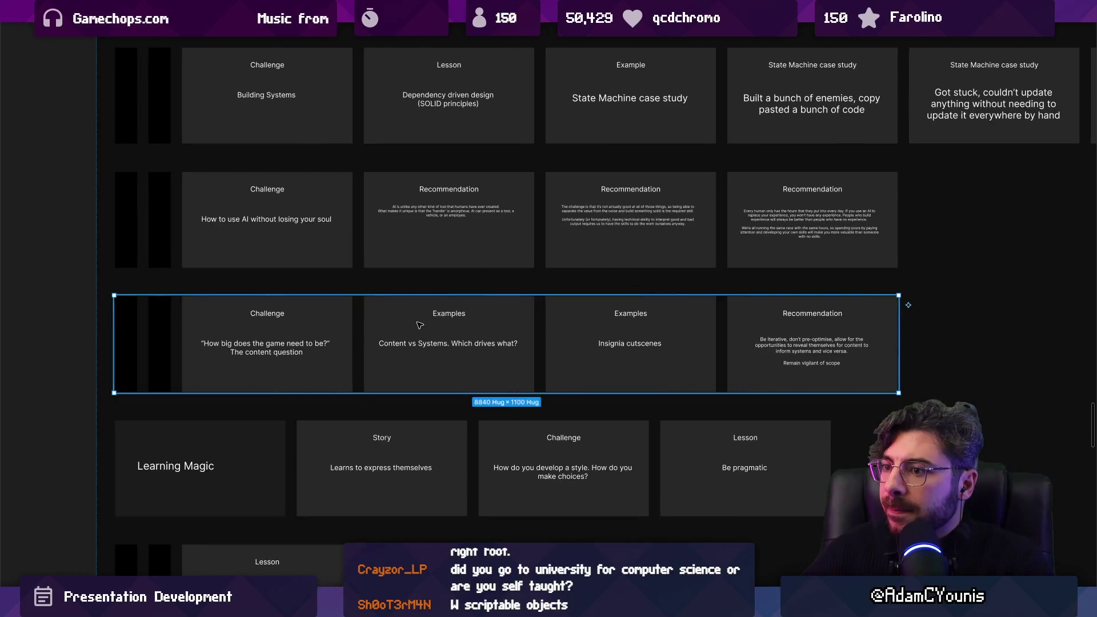
click(259, 344)
scroll(259, 343, up, 2)
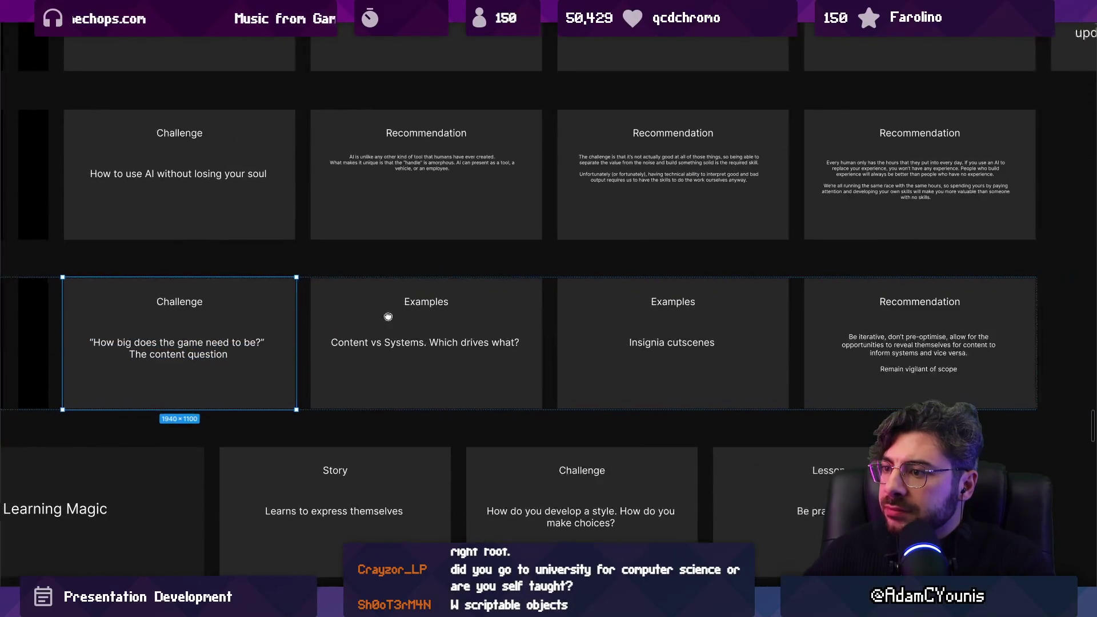
scroll(568, 308, right, 3)
click(758, 316)
scroll(759, 316, left, 3)
Delete the line 'The content question' from the Challenge slide's text.
click(257, 338)
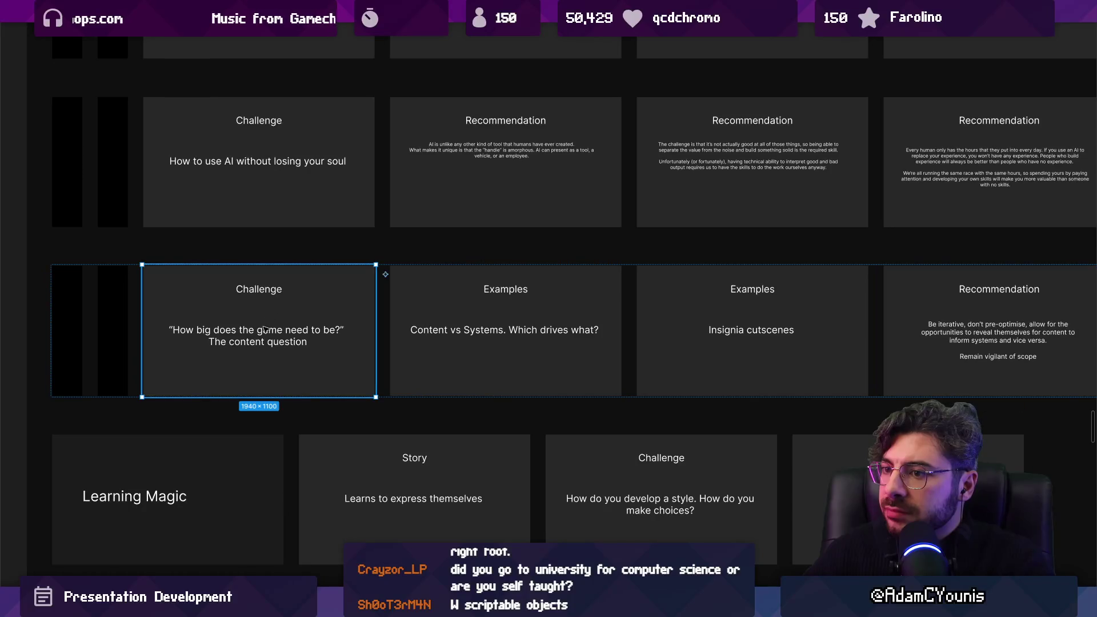
double_click(258, 337)
drag(308, 342, 146, 342)
key(BackSpace)
key(BackSpace)
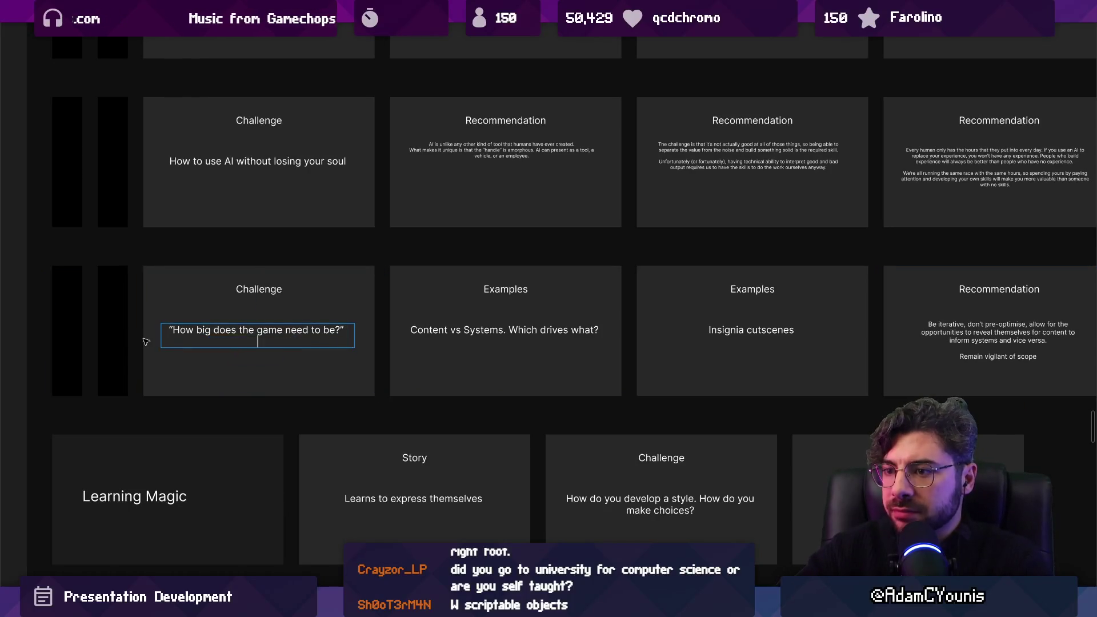
key(Escape)
scroll(283, 323, down, 3)
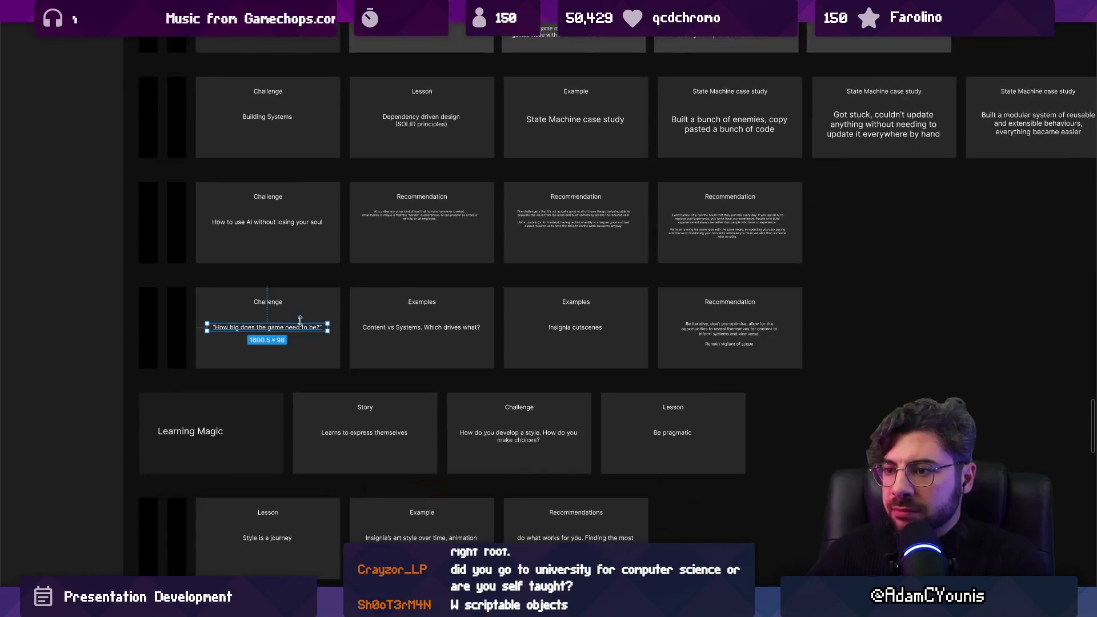
Select the Content vs Systems examples slide and scroll through the board to review it.
click(451, 324)
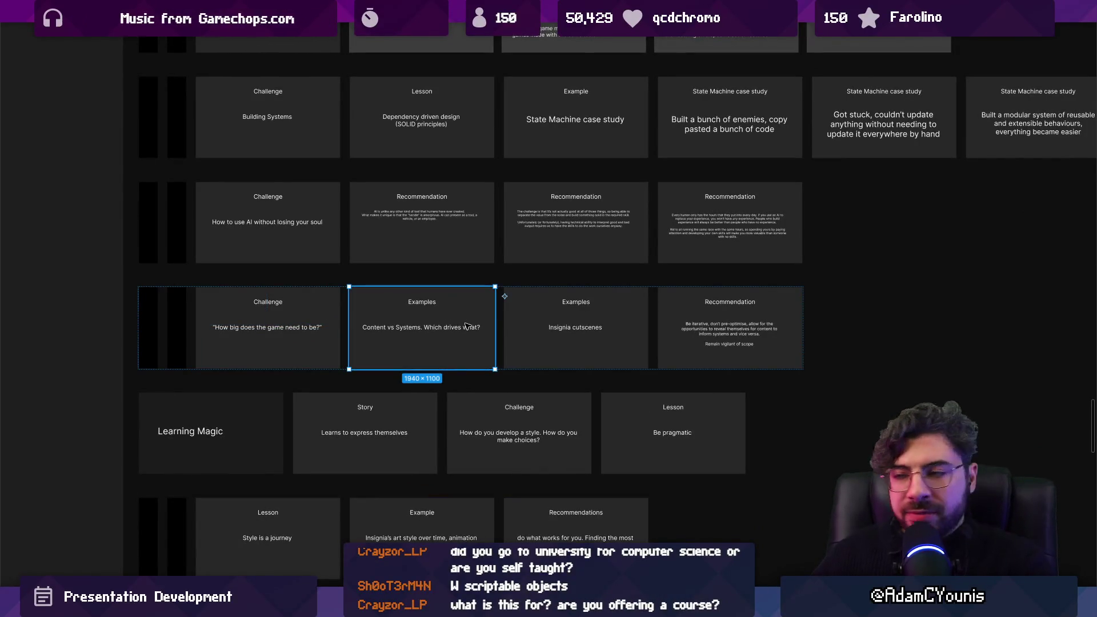
scroll(496, 320, down, 2)
scroll(506, 324, up, 2)
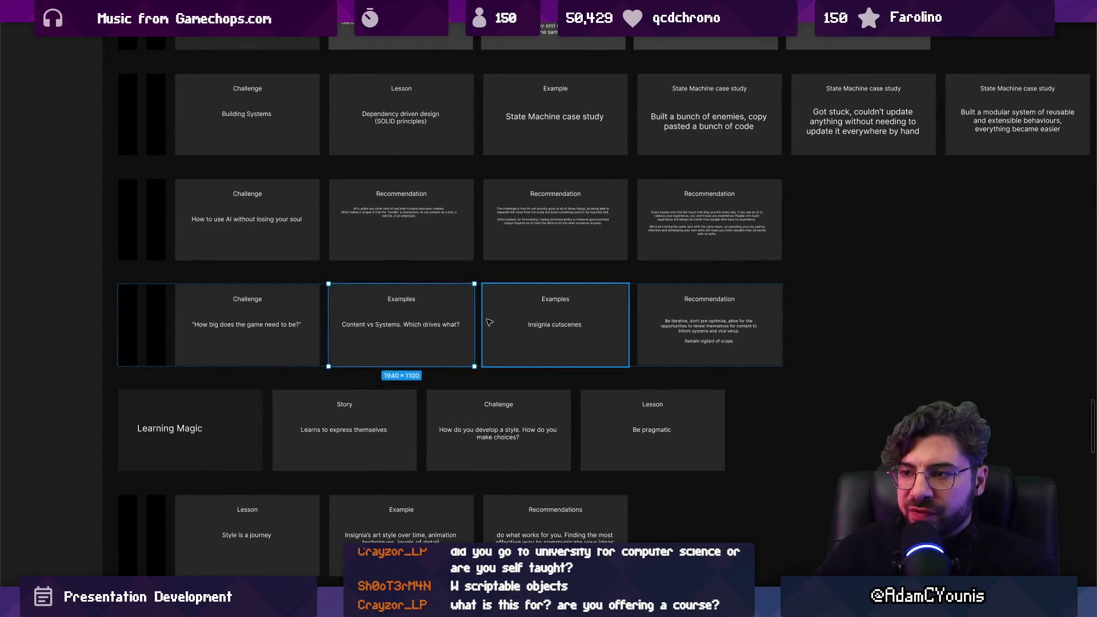
scroll(490, 323, down, 3)
scroll(460, 407, up, 3)
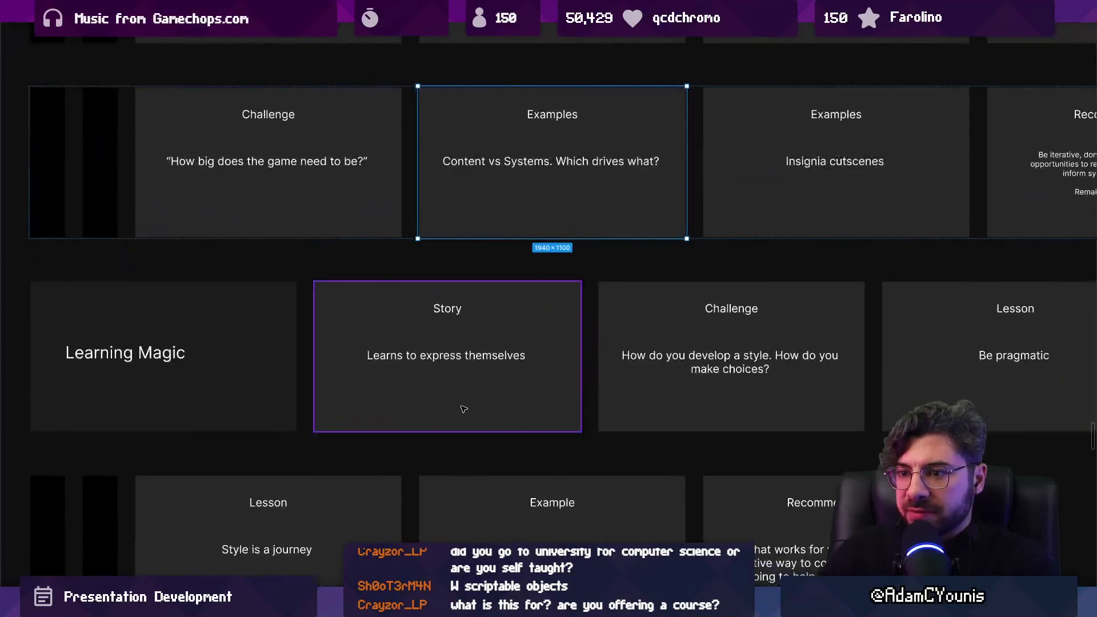
scroll(463, 409, down, 2)
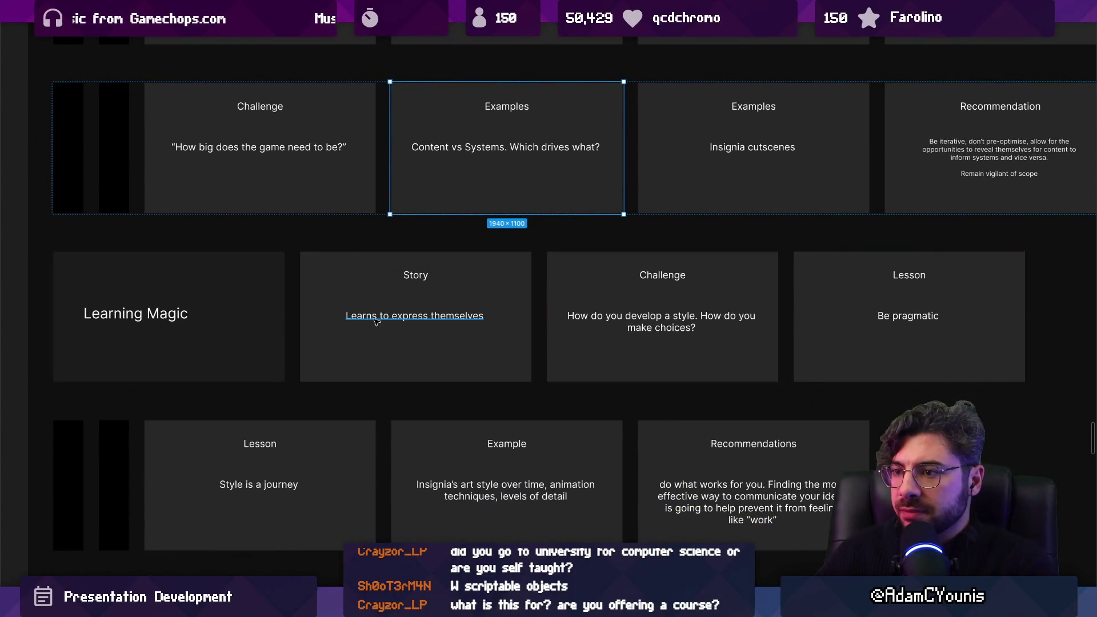
scroll(400, 326, down, 1)
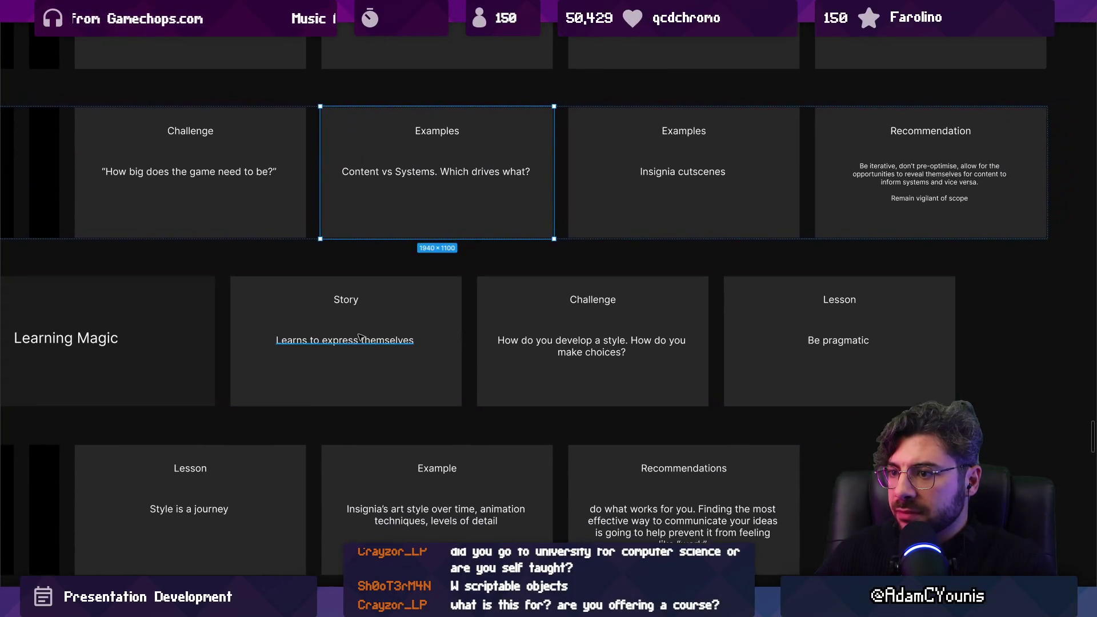
scroll(320, 341, up, 2)
Place the caret after 'Learns' in the Story line 'Learns to express themselves'.
double_click(286, 341)
scroll(339, 334, down, 2)
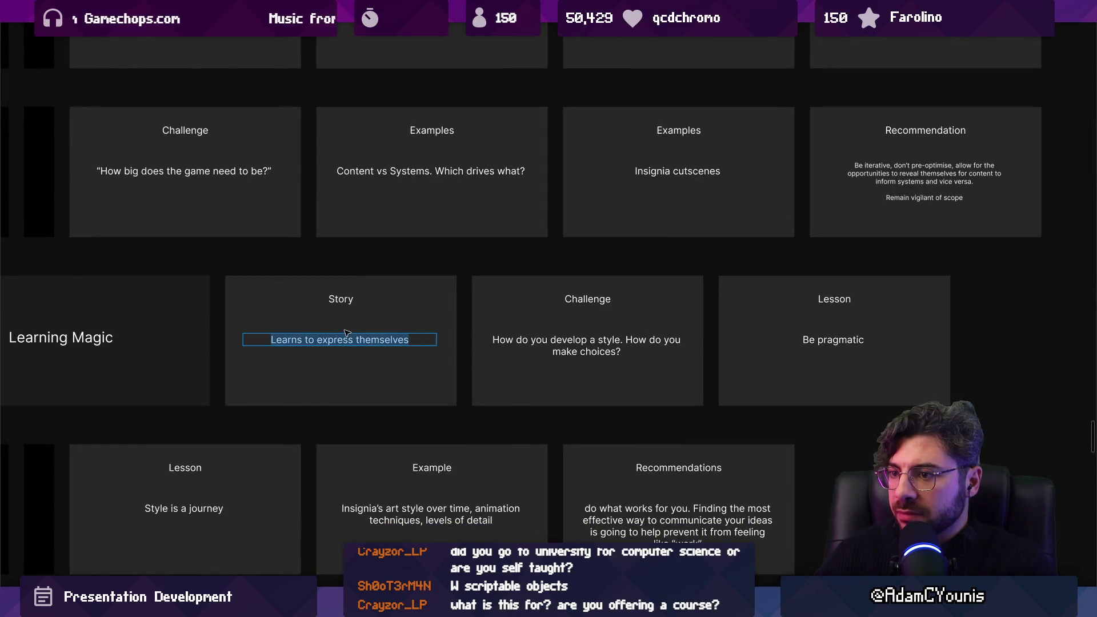
key(Escape)
key(Return)
click(302, 339)
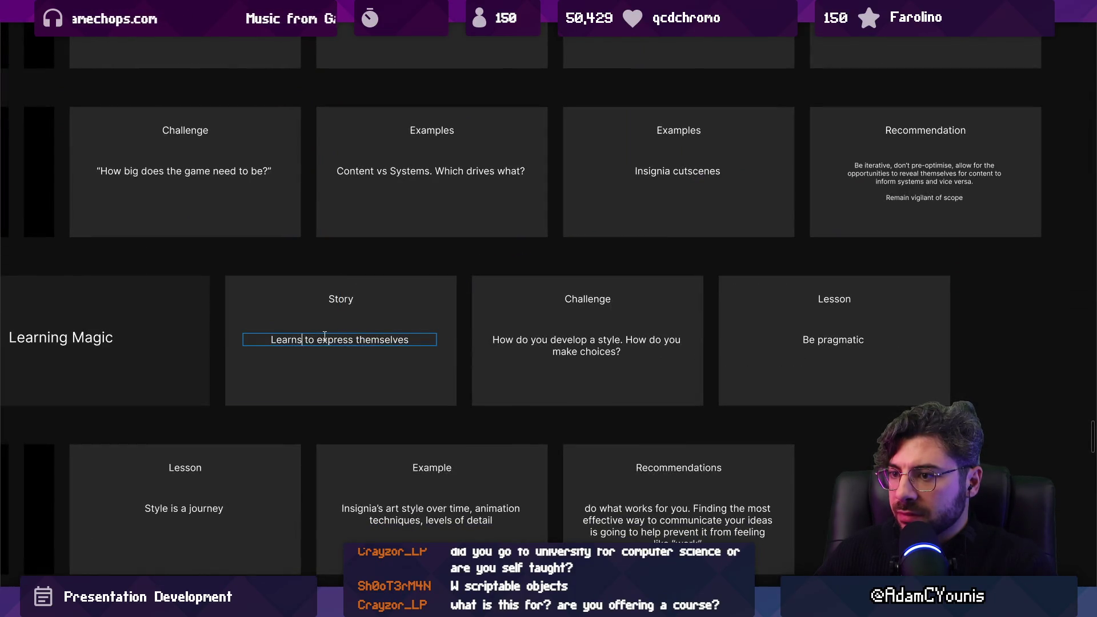
scroll(324, 337, down, 3)
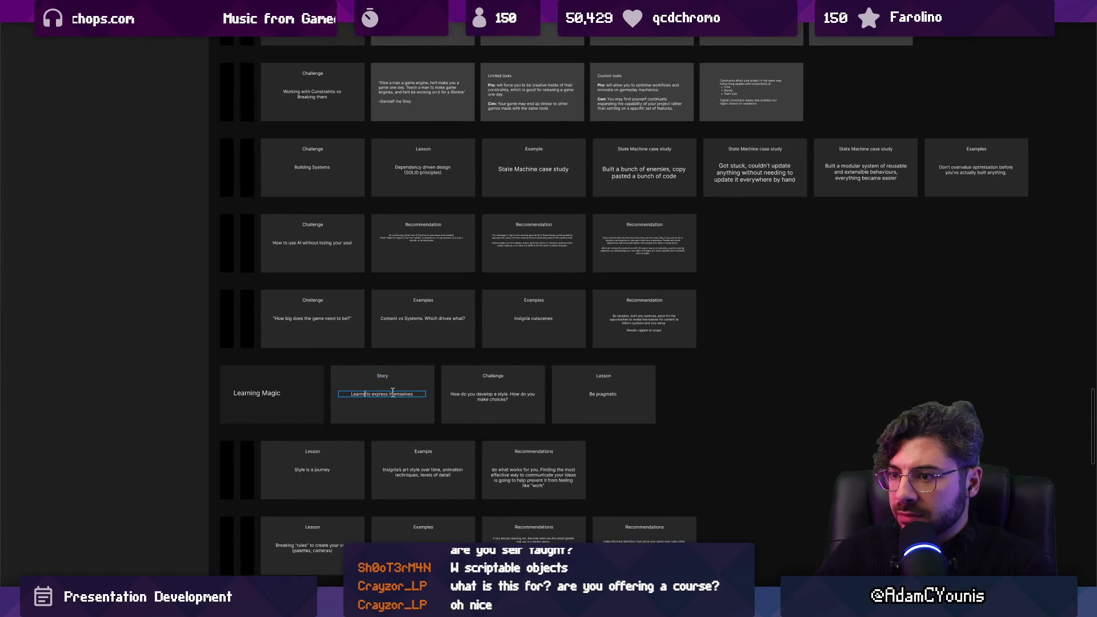
scroll(393, 391, up, 3)
scroll(396, 394, up, 15)
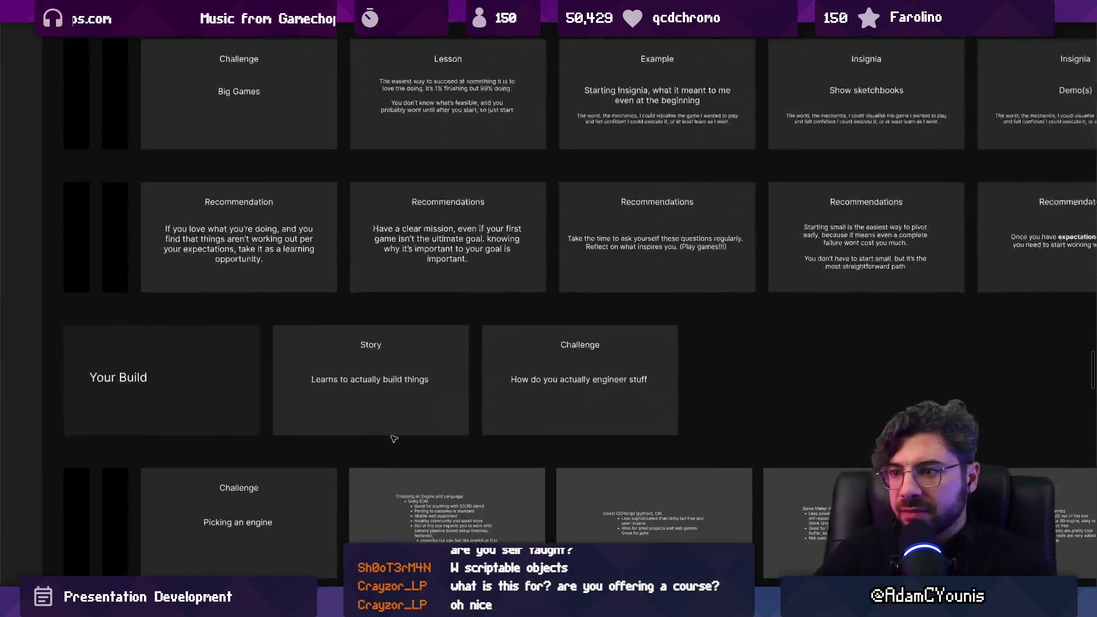
Locate the Character Creation section-title card on the board.
scroll(392, 424, down, 5)
scroll(389, 418, down, 5)
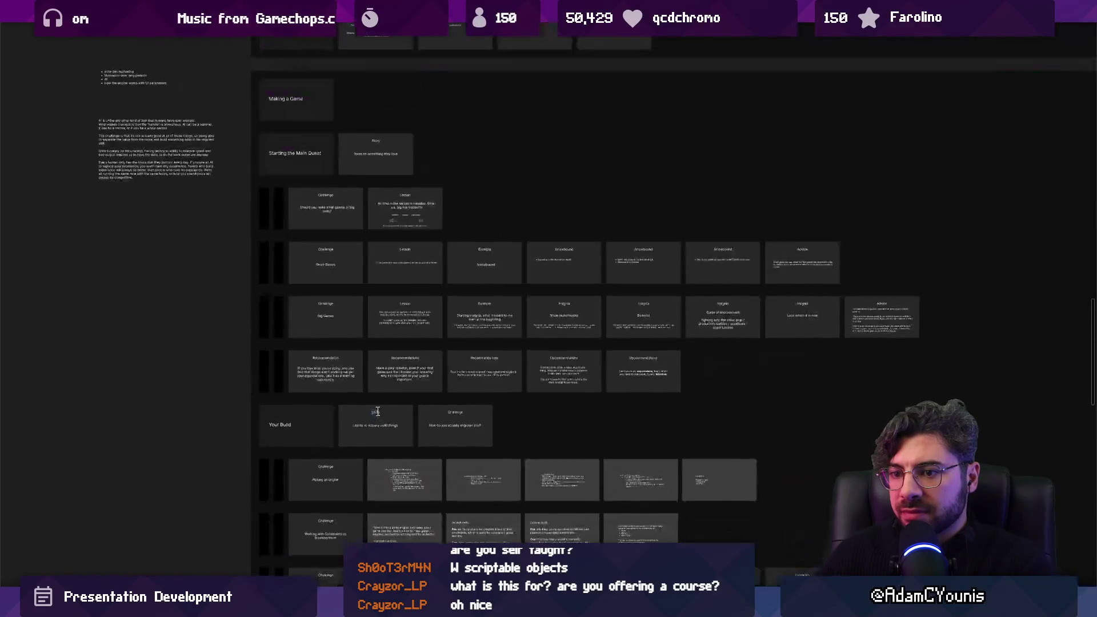
scroll(326, 197, up, 5)
scroll(321, 171, up, 5)
scroll(321, 172, down, 5)
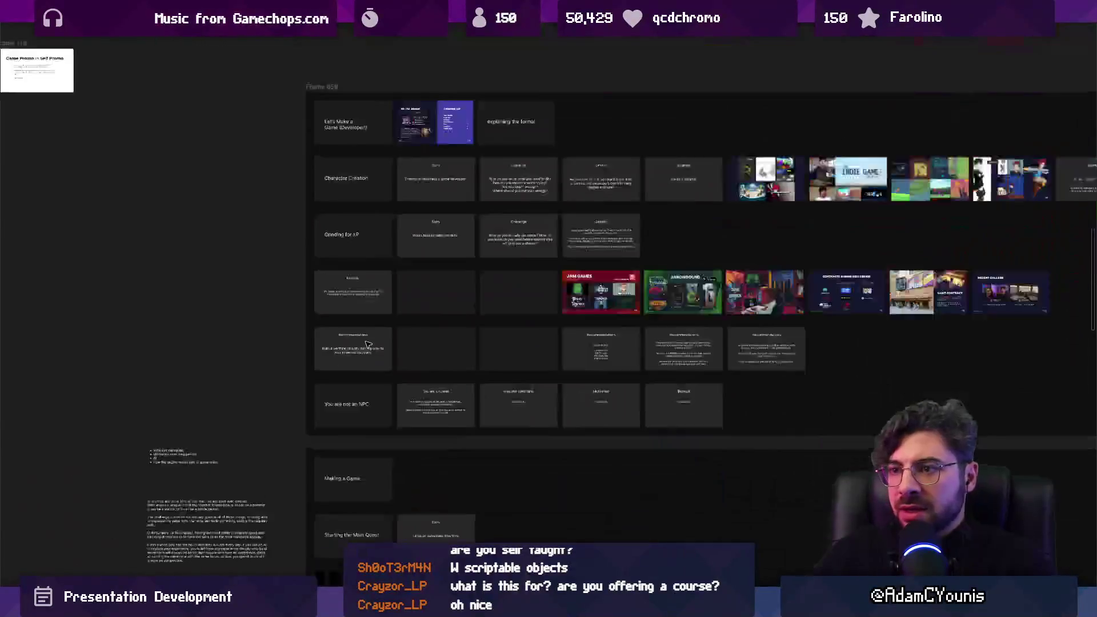
scroll(400, 343, up, 3)
scroll(446, 400, up, 5)
double_click(445, 404)
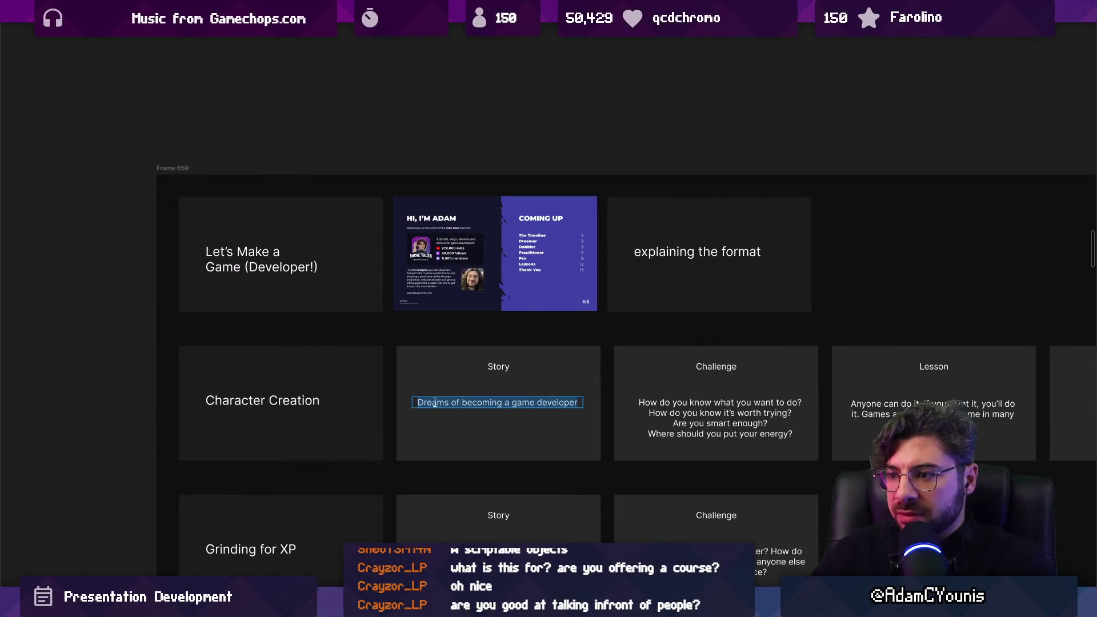
scroll(311, 389, up, 1)
double_click(315, 385)
key(Escape)
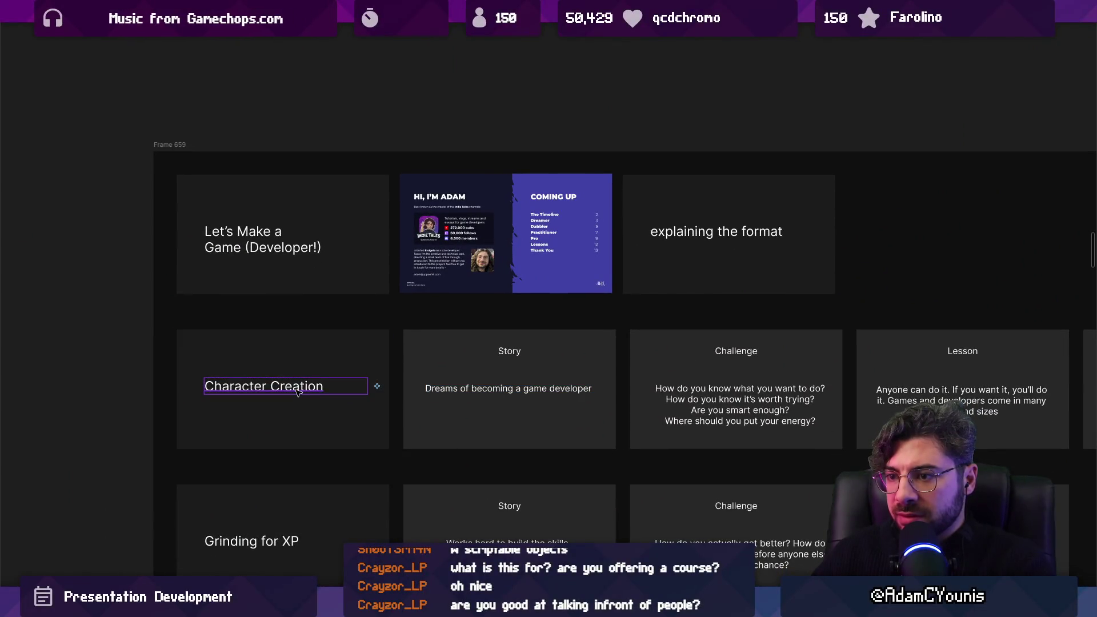
Go to the Section Title main component from the Character Creation card.
right_click(298, 392)
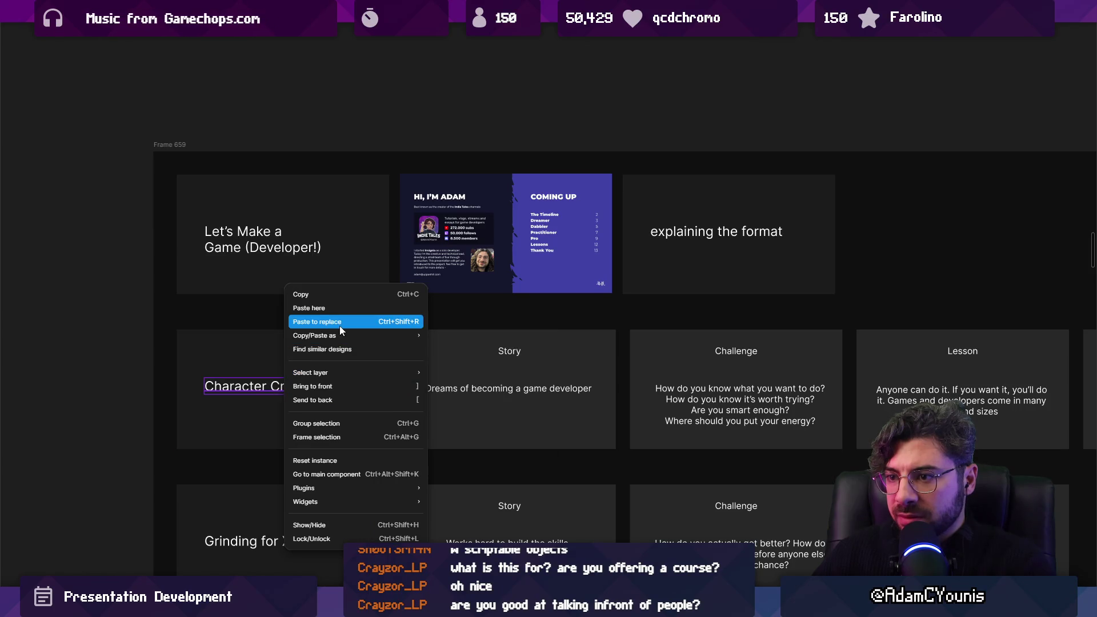
click(271, 379)
click(272, 379)
right_click(276, 386)
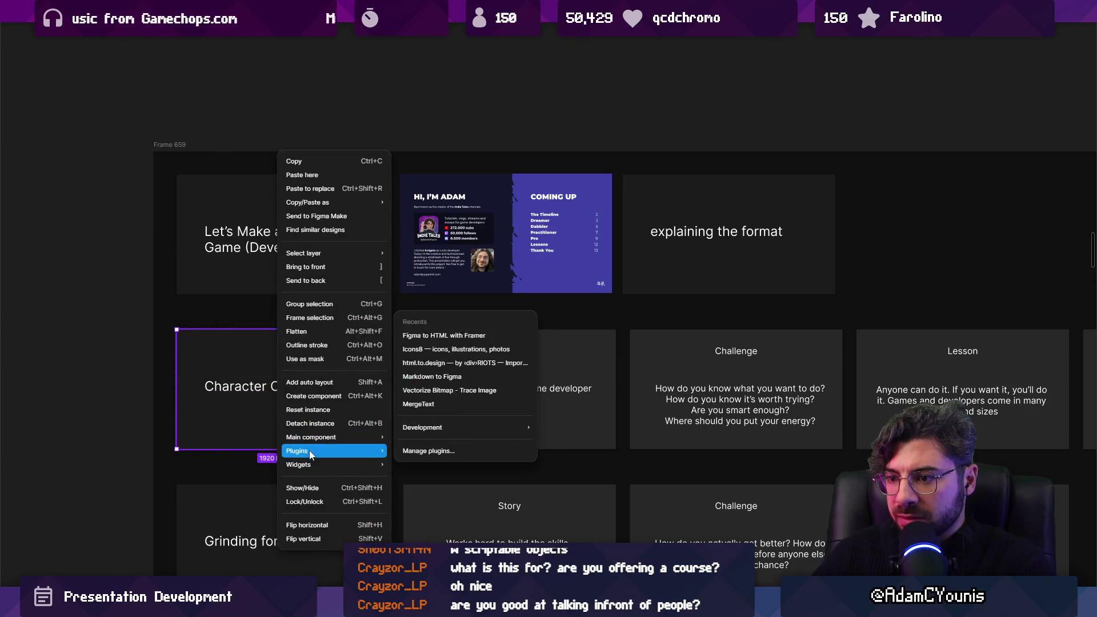
mouse_move(335, 435)
click(421, 437)
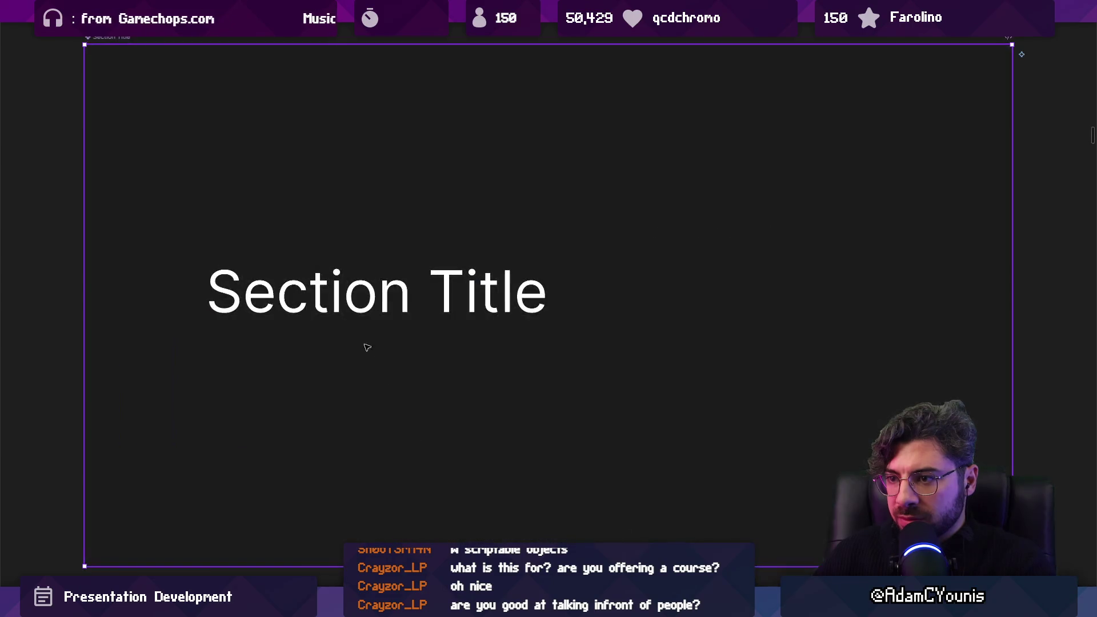
Duplicate the Section Title text, retype it as 'Subtitle' and shrink it to 870×86.
click(329, 306)
key(ctrl+d)
key(Return)
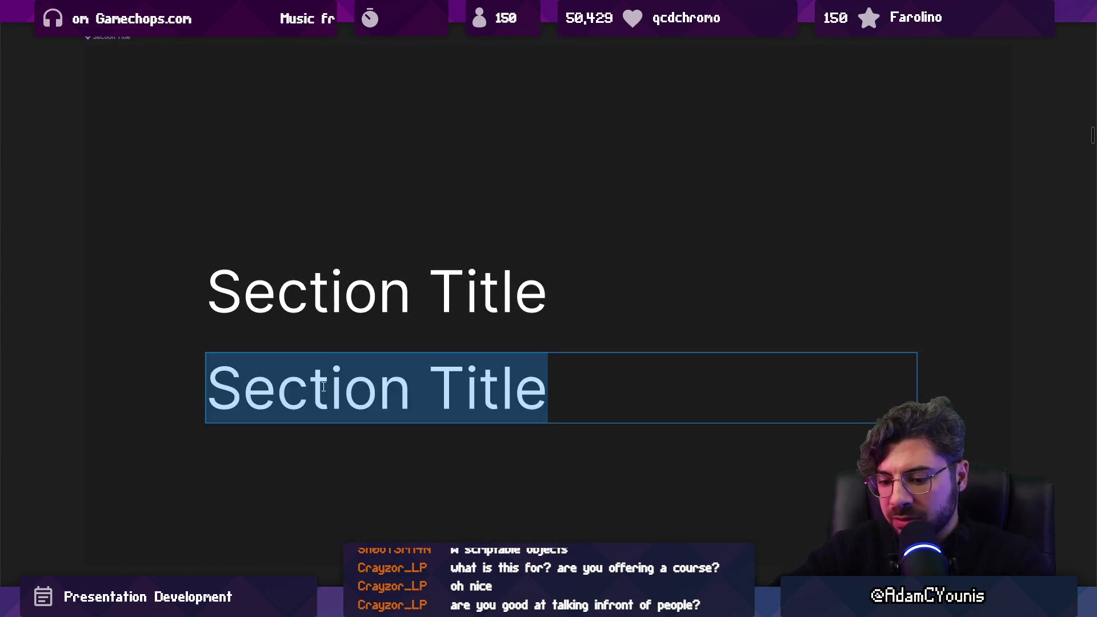
text(Subtityl)
key(BackSpace)
key(BackSpace)
text(l)
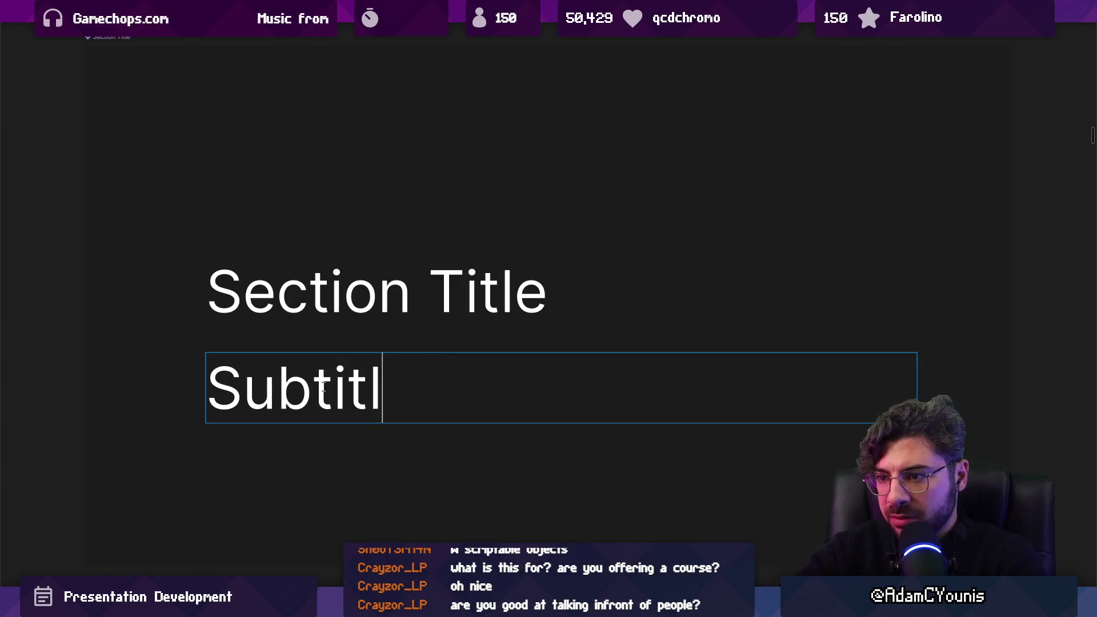
text(e)
key(Escape)
drag(918, 423, 626, 393)
scroll(628, 388, down, 10)
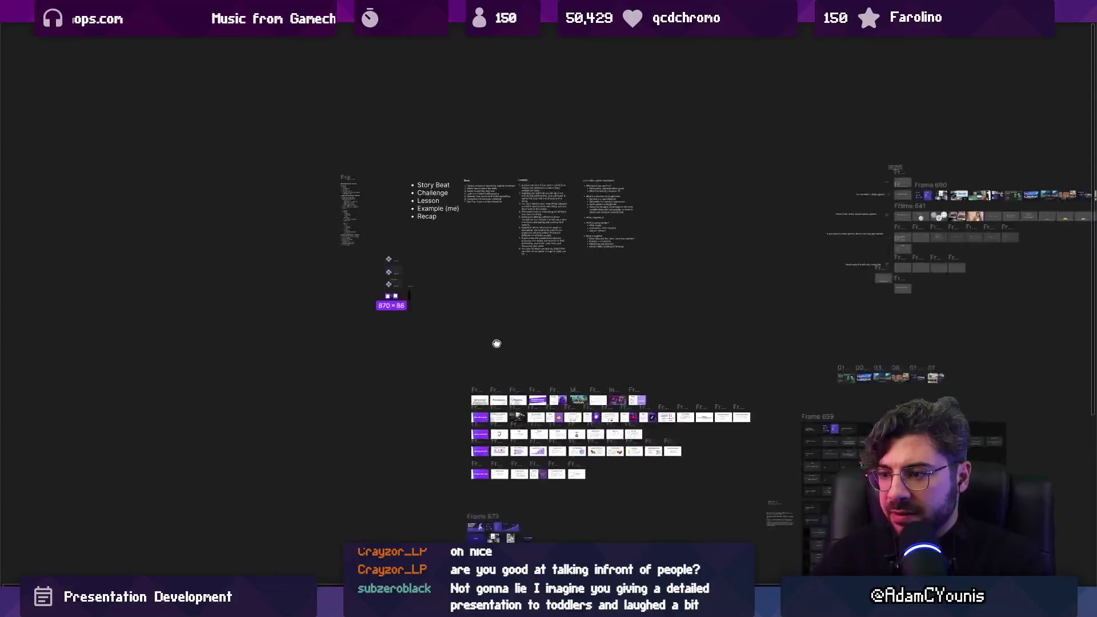
Paste the copied Story line into the Starting the Main Quest subtitle, then start retyping it.
scroll(654, 382, up, 10)
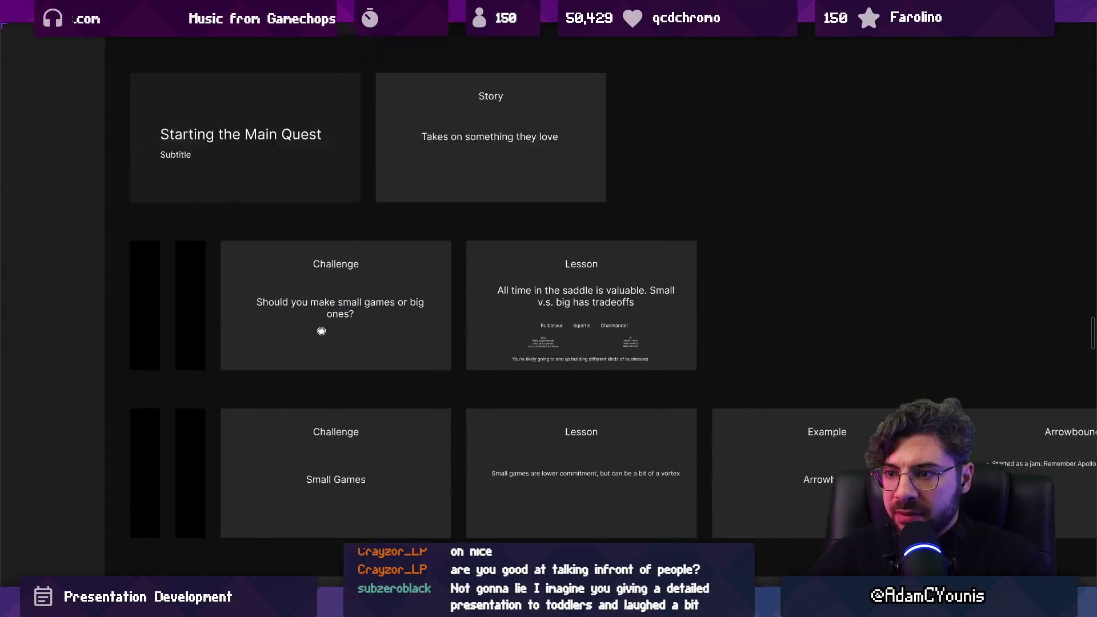
scroll(424, 389, down, 2)
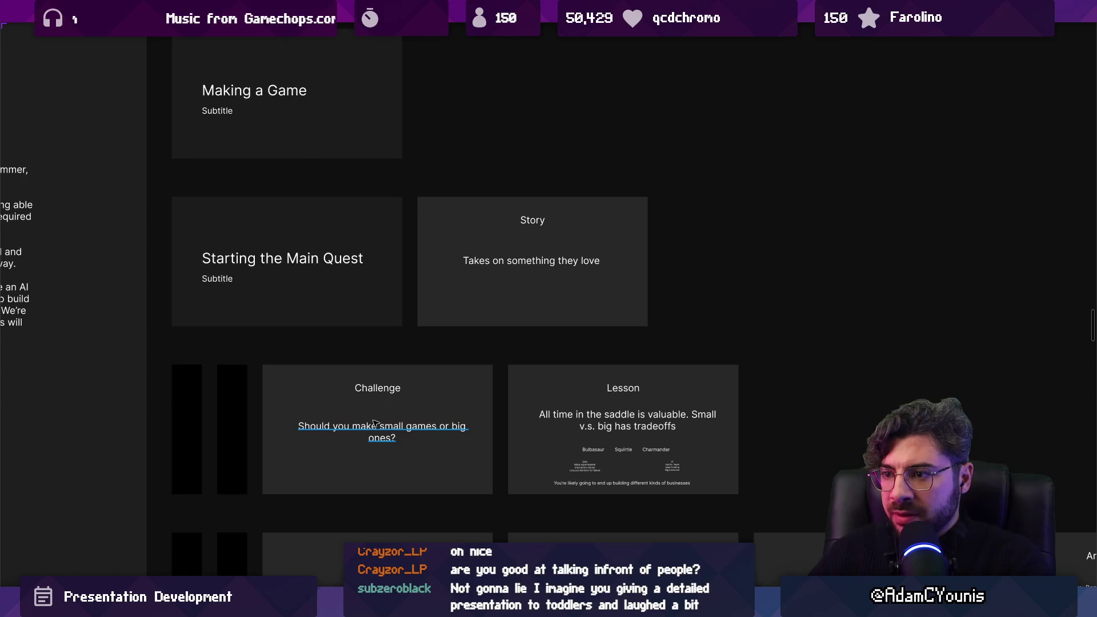
click(497, 259)
key(ctrl+c)
double_click(269, 278)
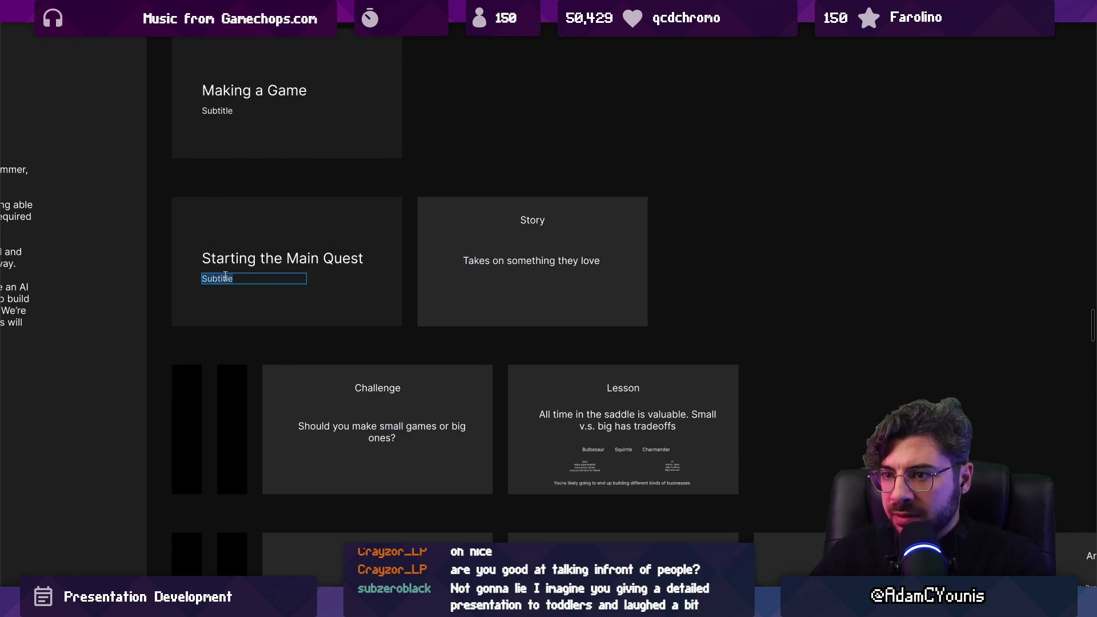
key(ctrl+v)
scroll(257, 282, up, 2)
triple_click(256, 283)
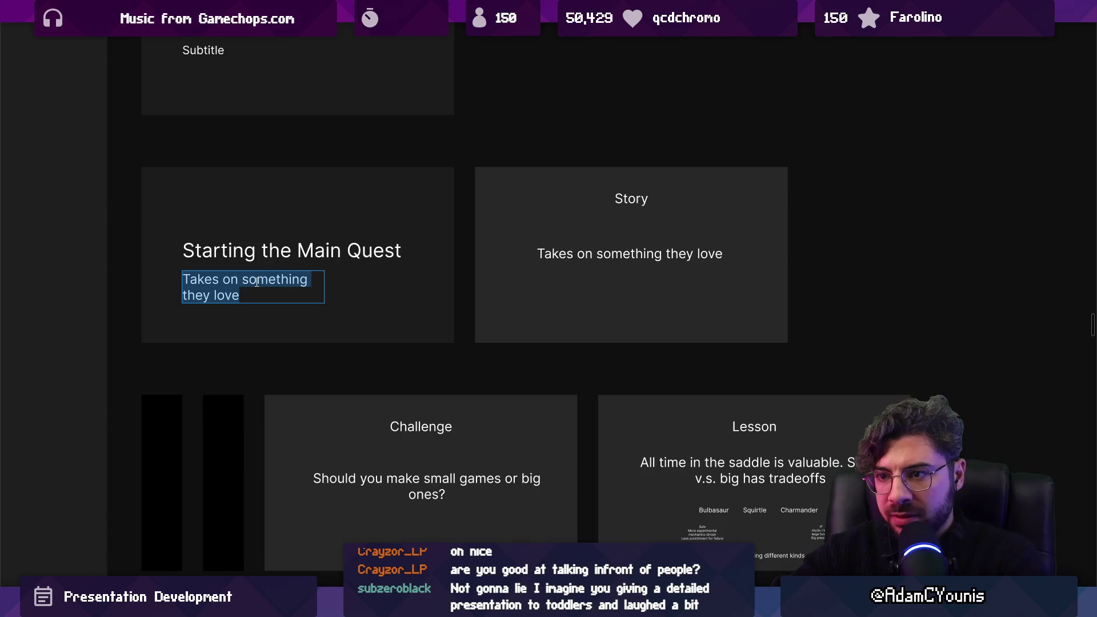
text(Taking on a proje)
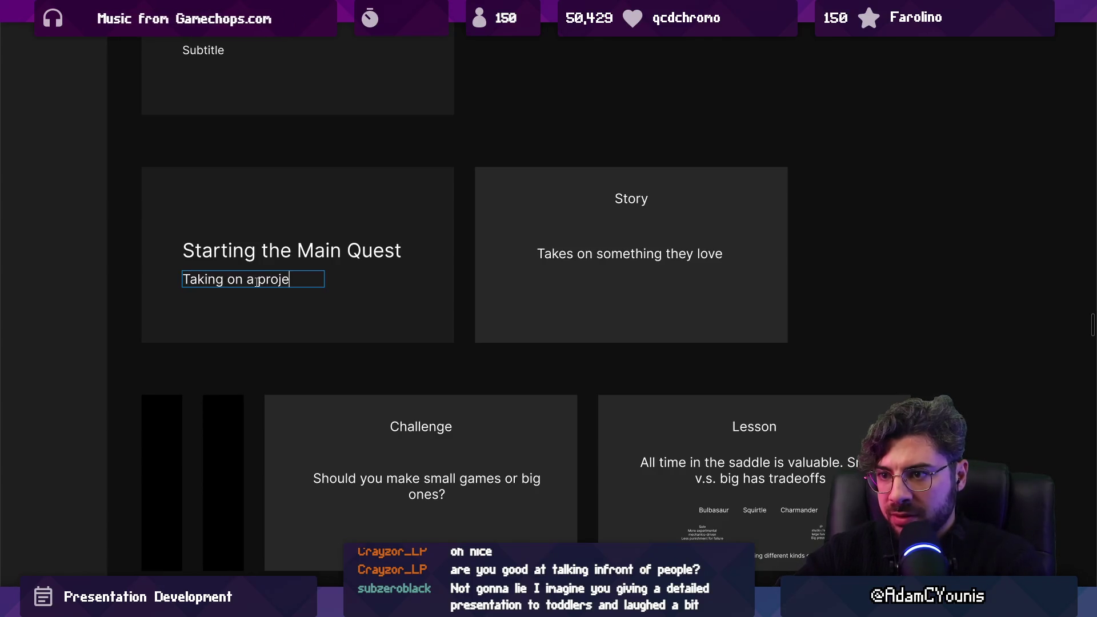
text(ct that you love)
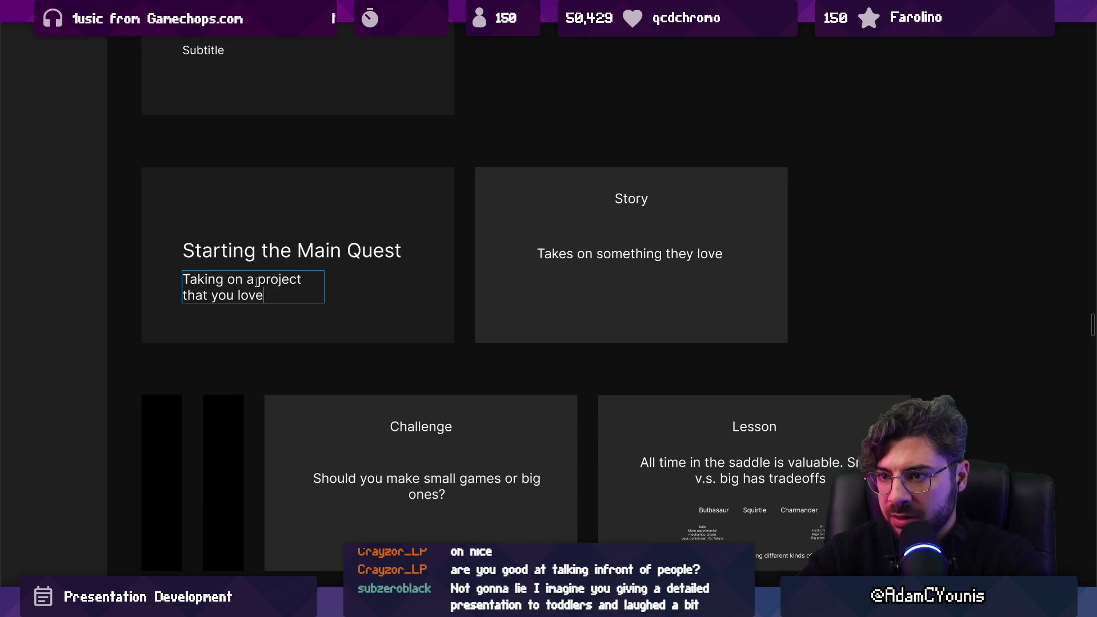
key(Escape)
In the Section Title main component, make the Subtitle box fit its text.
right_click(283, 282)
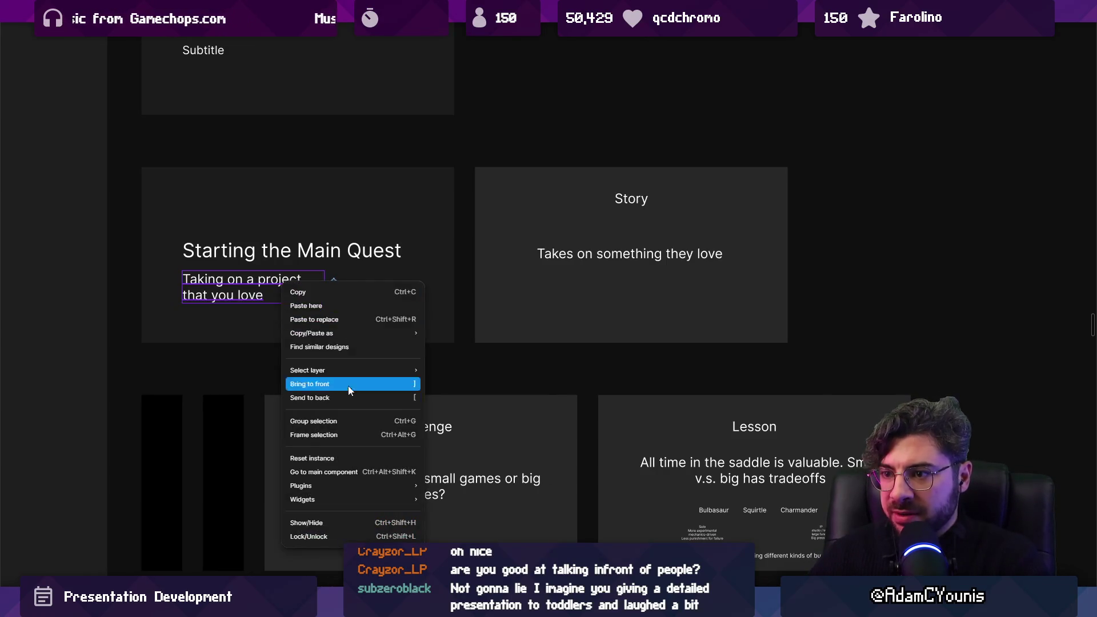
click(371, 471)
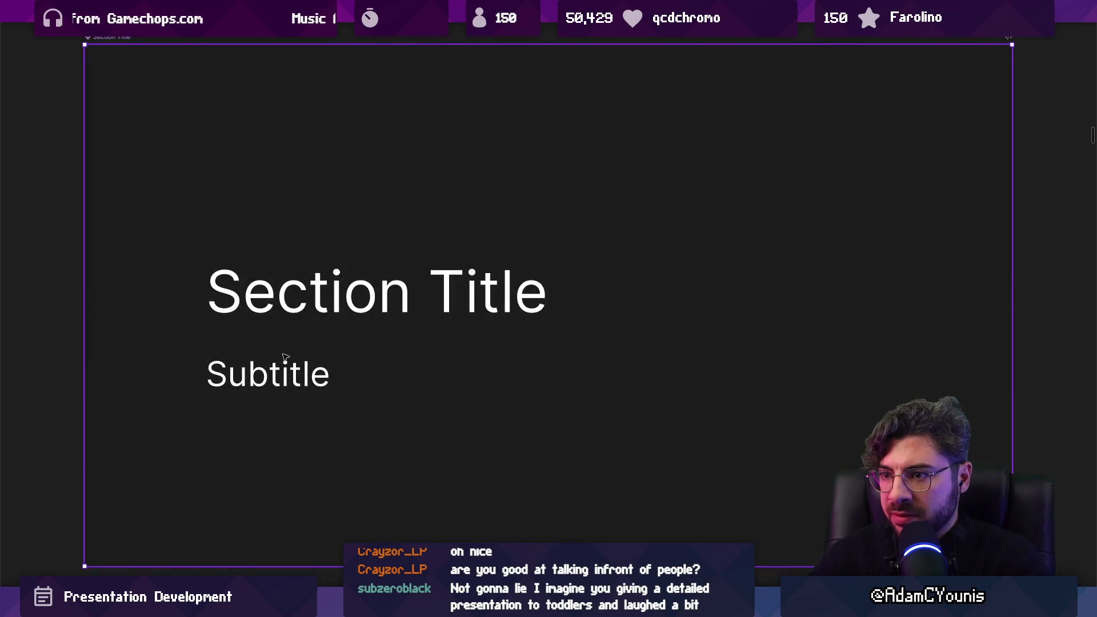
double_click(628, 373)
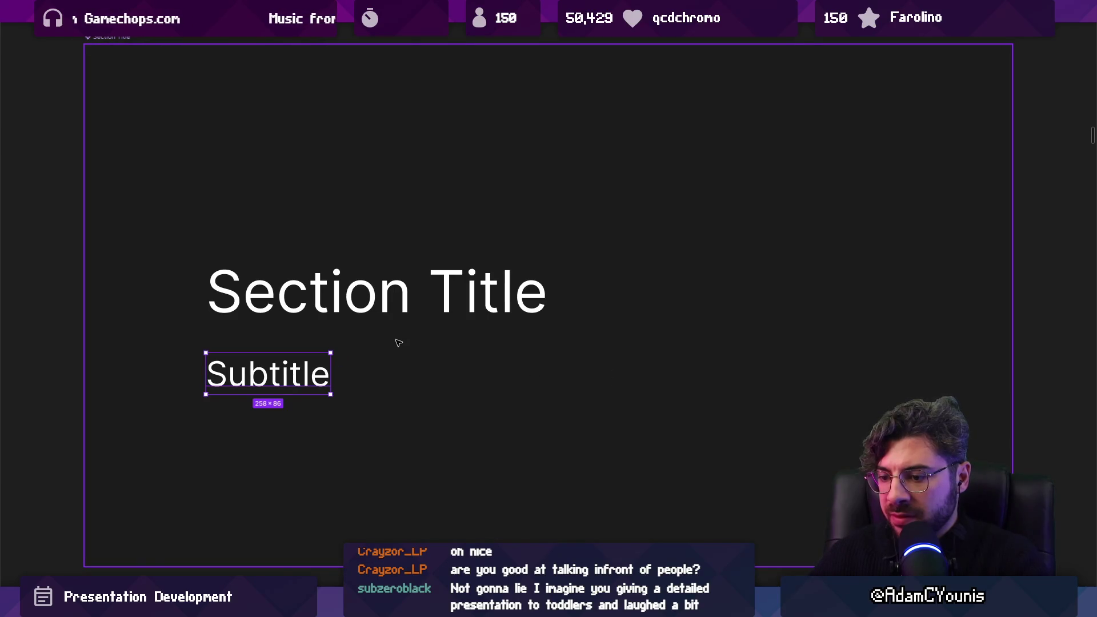
Delete the placeholder Subtitle text on the Making a Game slide.
scroll(399, 342, down, 10)
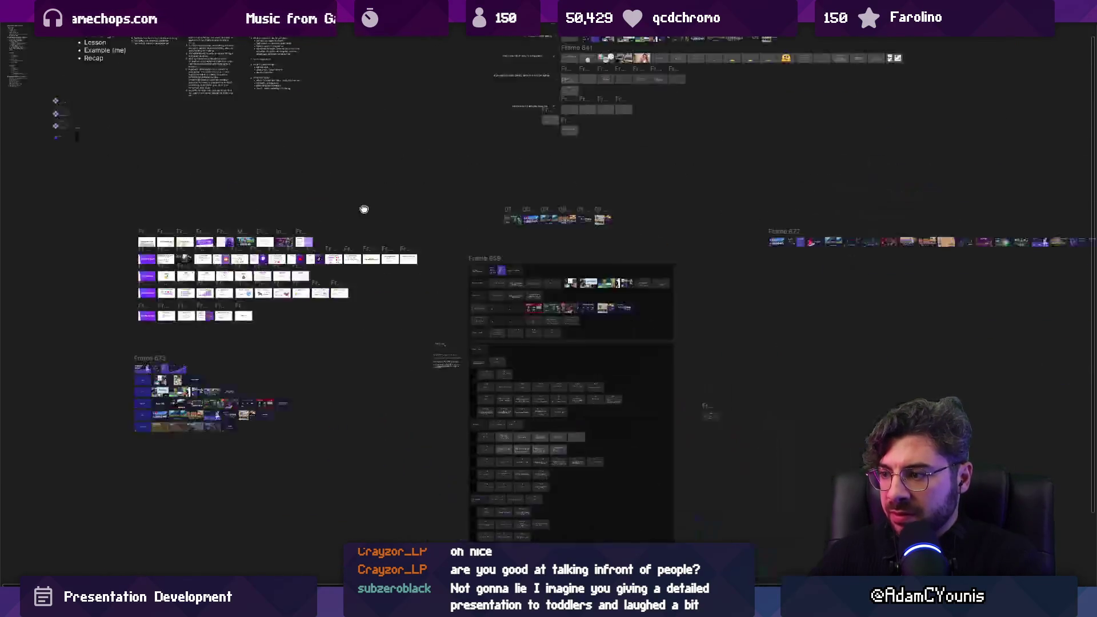
scroll(364, 209, up, 10)
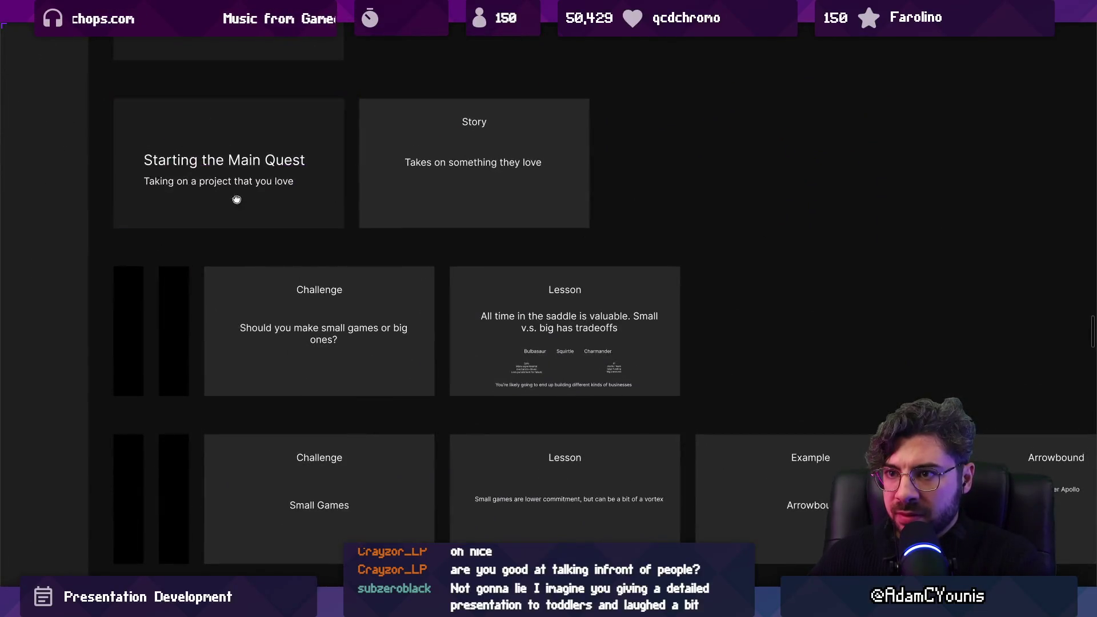
drag(236, 199, 340, 390)
scroll(318, 343, up, 2)
scroll(318, 342, down, 2)
scroll(269, 218, up, 2)
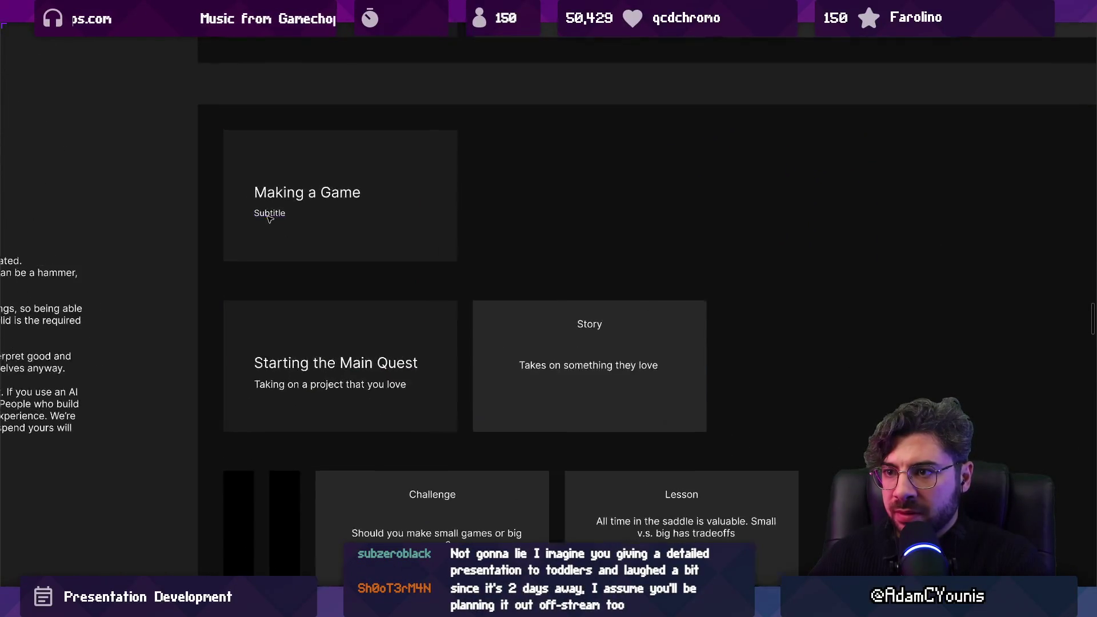
double_click(268, 218)
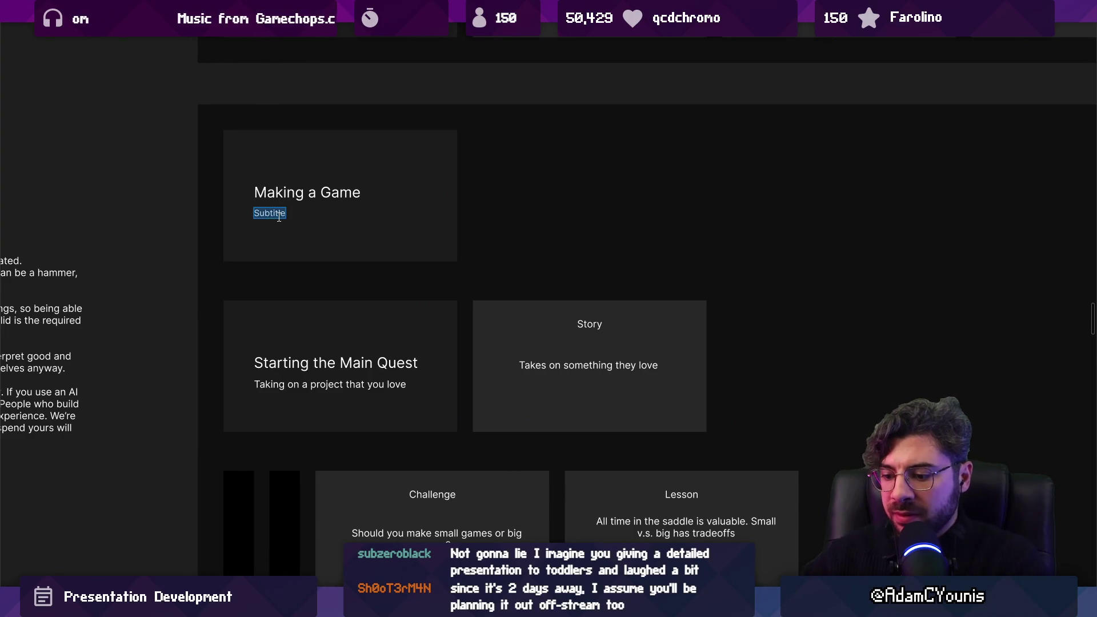
key(BackSpace)
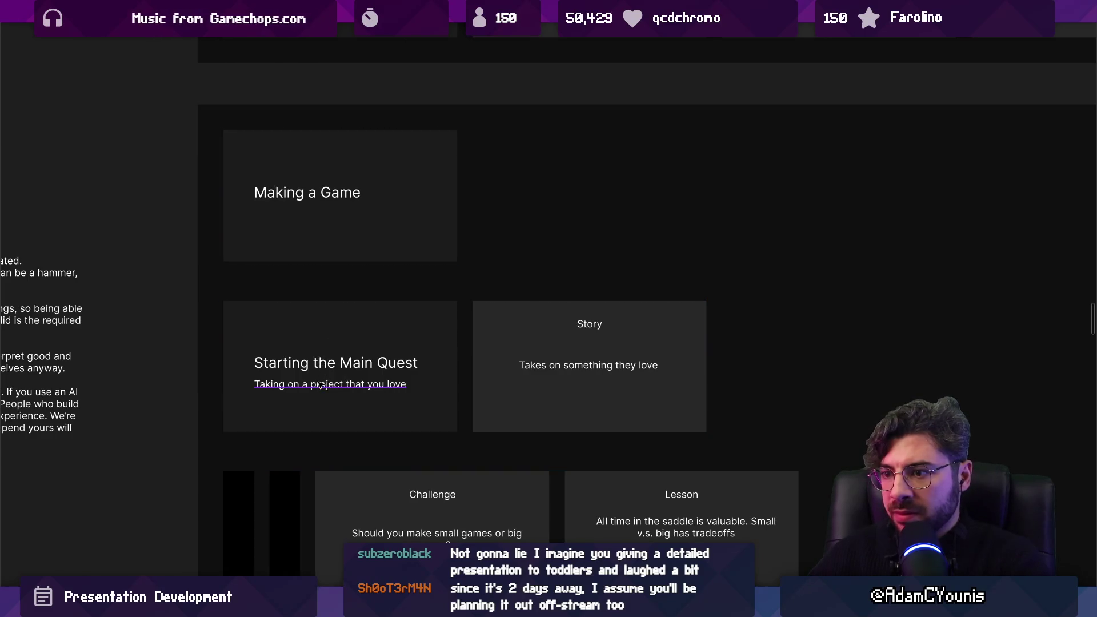
scroll(336, 296, up, 5)
scroll(337, 296, down, 1)
scroll(320, 331, up, 2)
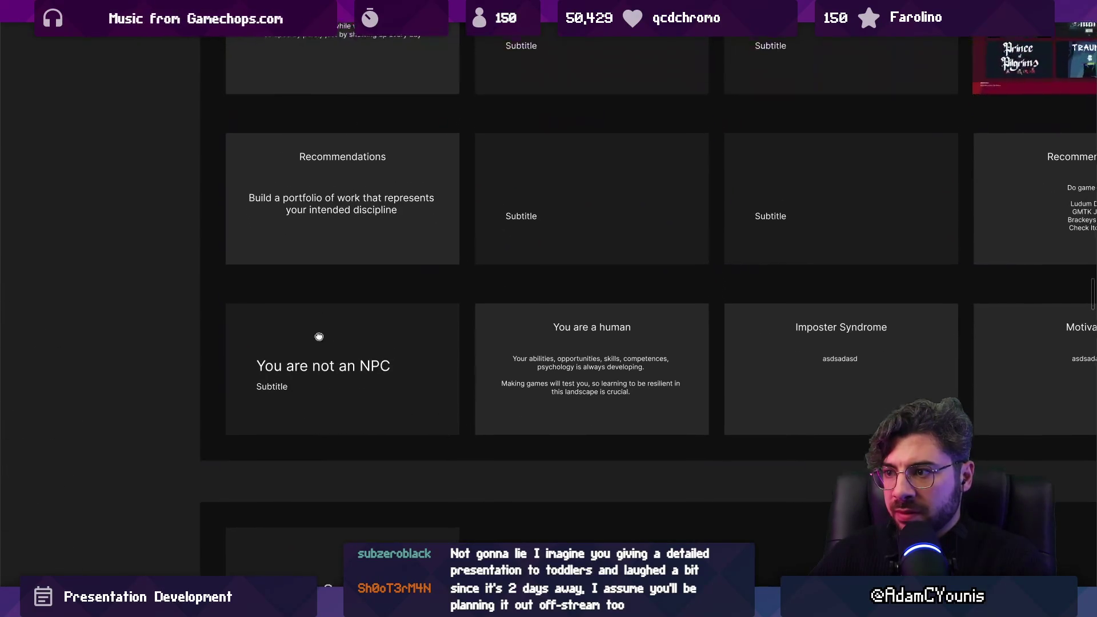
Clear the NPC slide's Subtitle placeholder and try early drafts such as 'Using'.
double_click(552, 336)
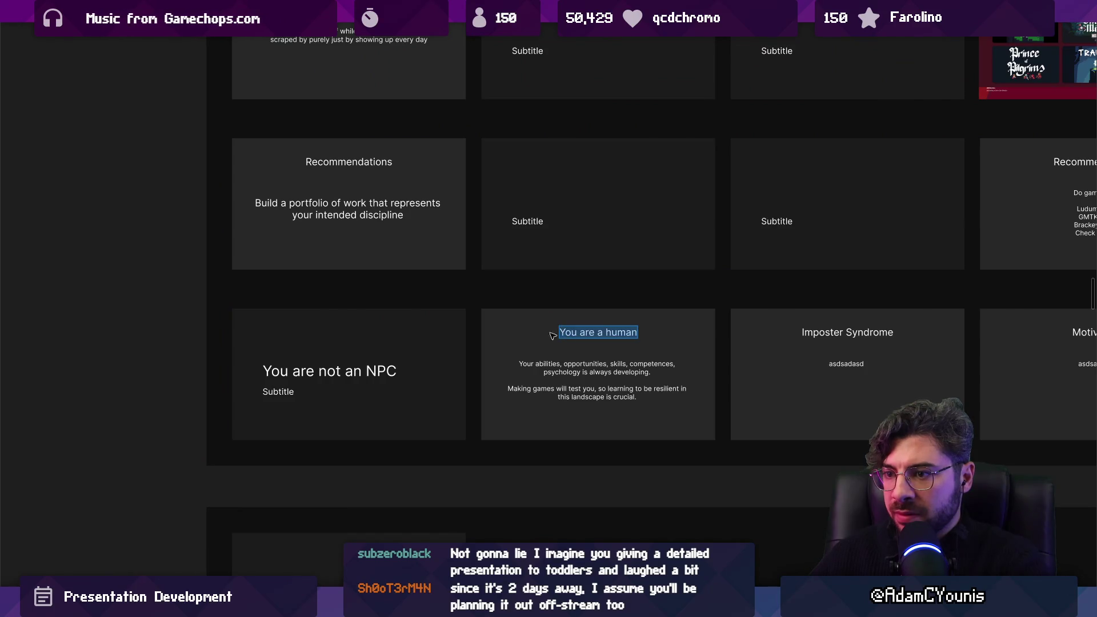
scroll(335, 255, up, 1)
ctrl+scroll(337, 252, down, 3)
double_click(301, 383)
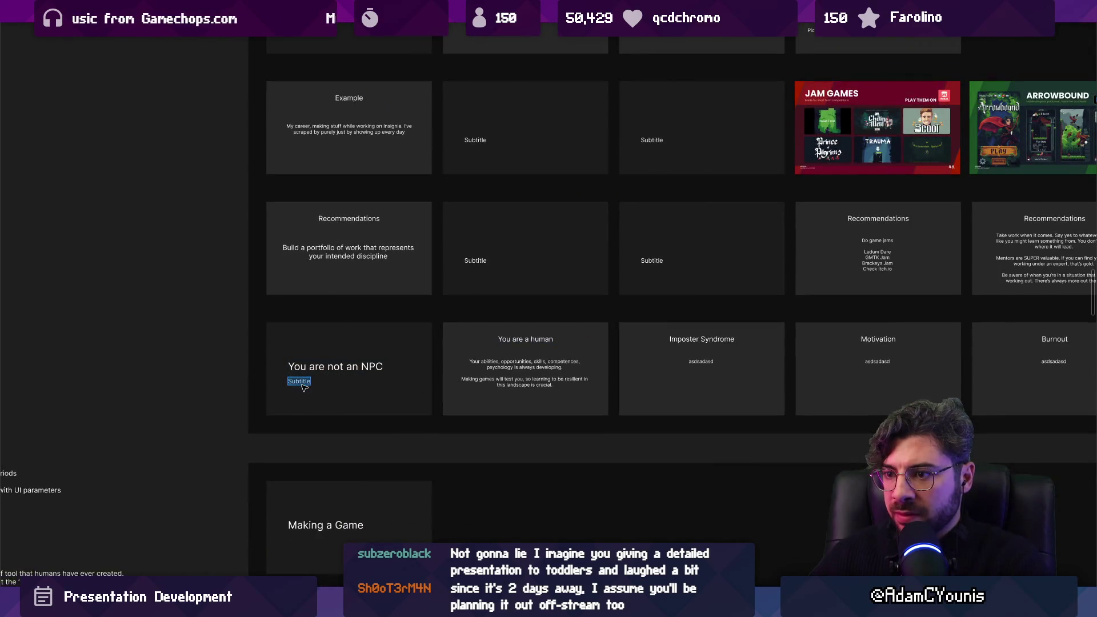
key(BackSpace)
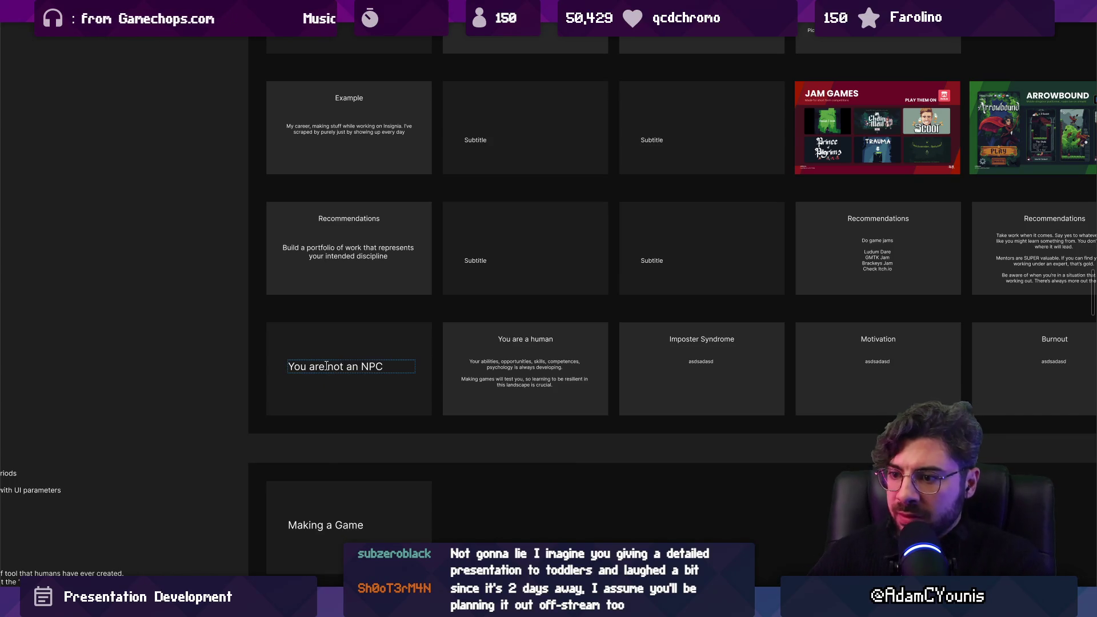
key(ctrl+z)
ctrl+scroll(343, 371, up, 3)
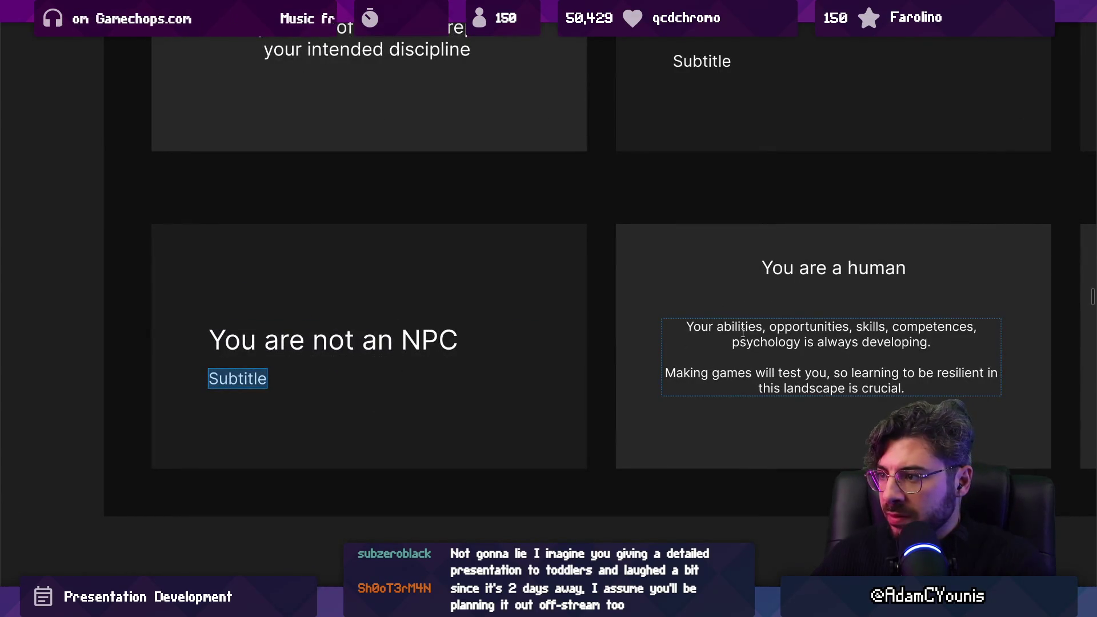
scroll(311, 336, left, 3)
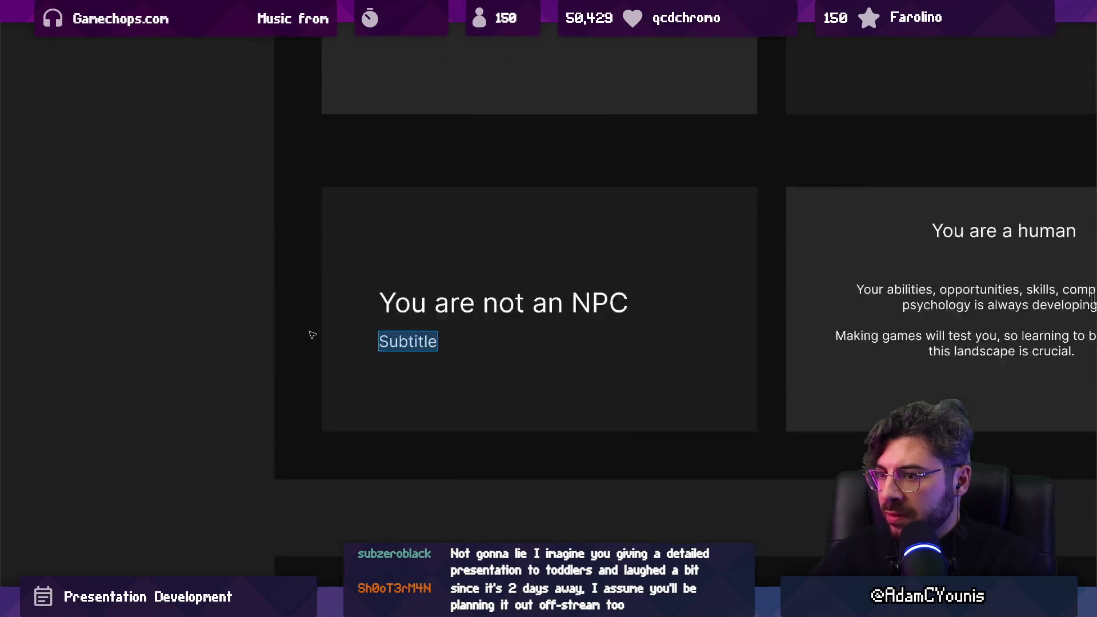
ctrl+scroll(399, 338, up, 2)
key(BackSpace)
text(Using)
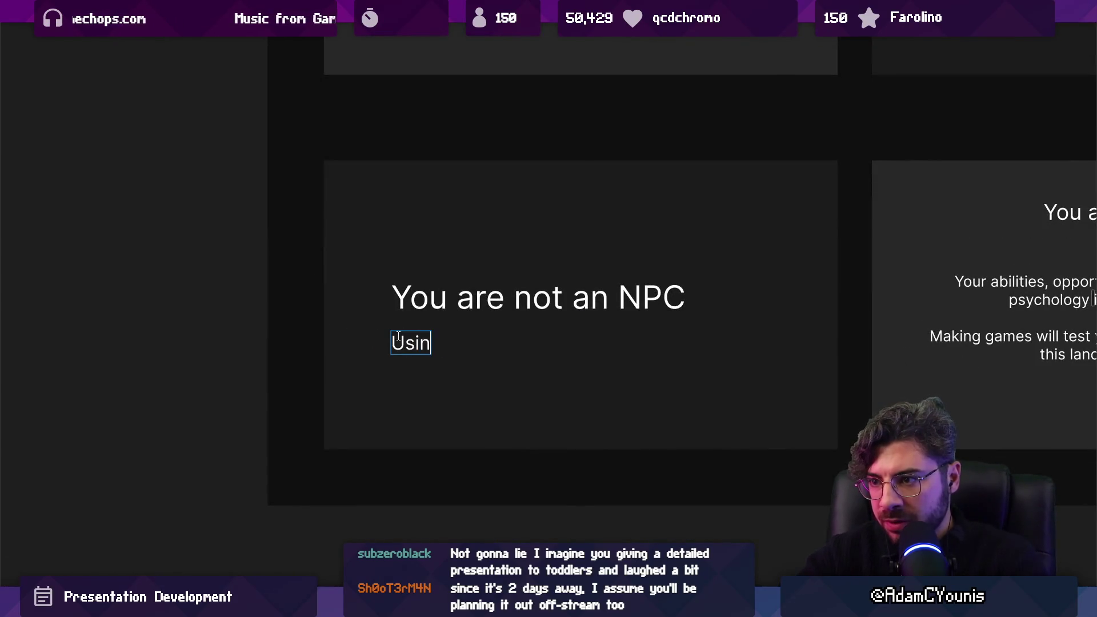
key(ctrl+a)
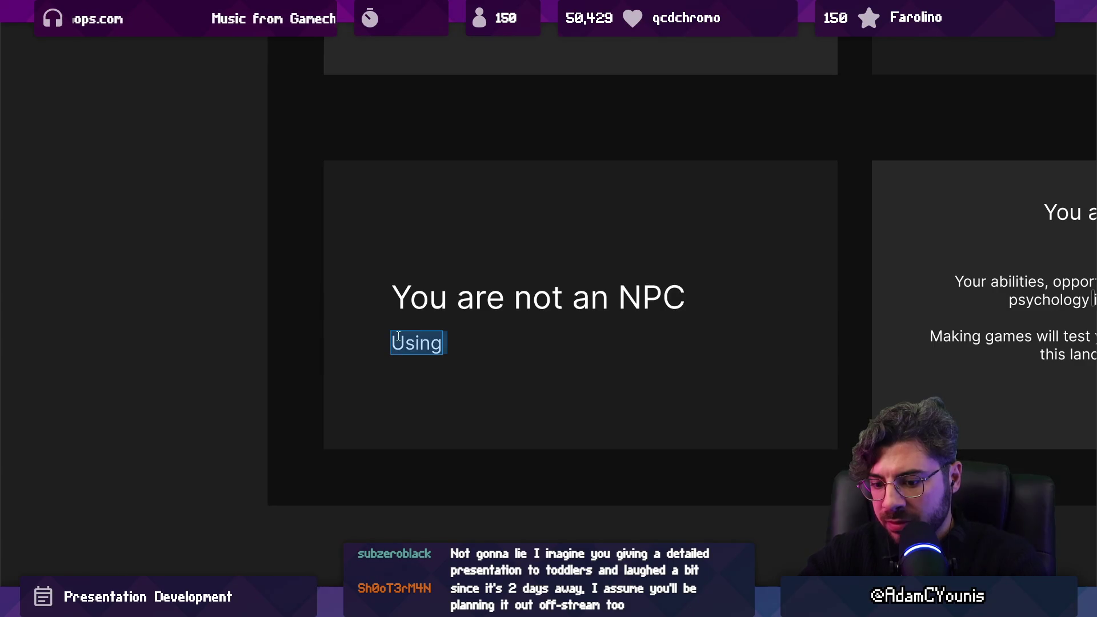
text(You)
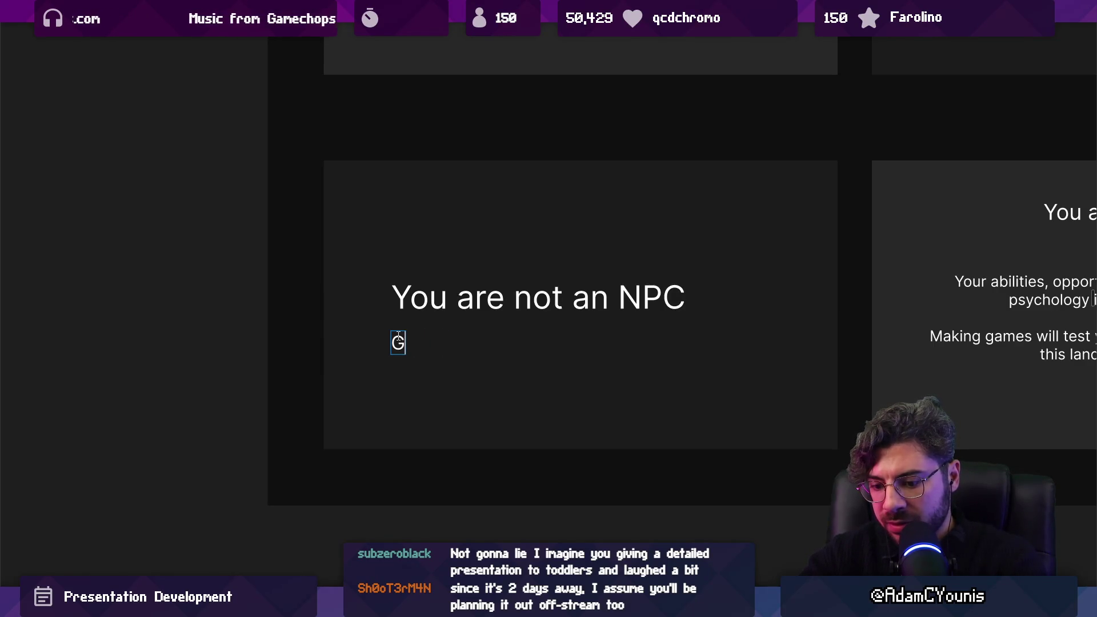
text(etting)
Draft alternative NPC subtitles like 'Making games as a' and 'having a heart and a mind'.
text(Making games as a)
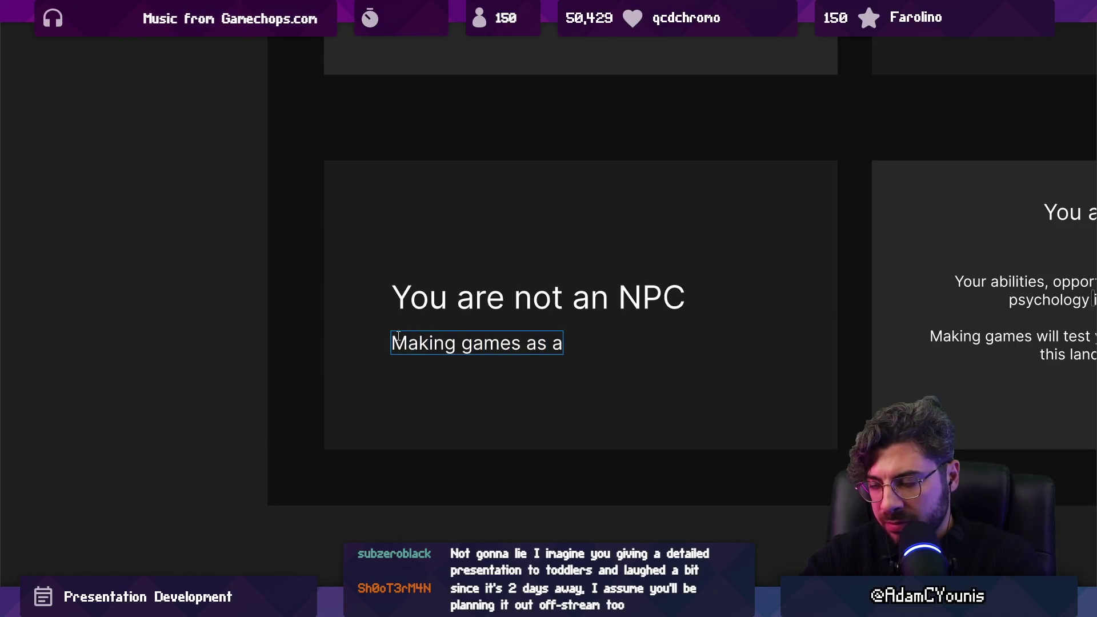
key(ctrl+a)
key(BackSpace)
text(Having a hear)
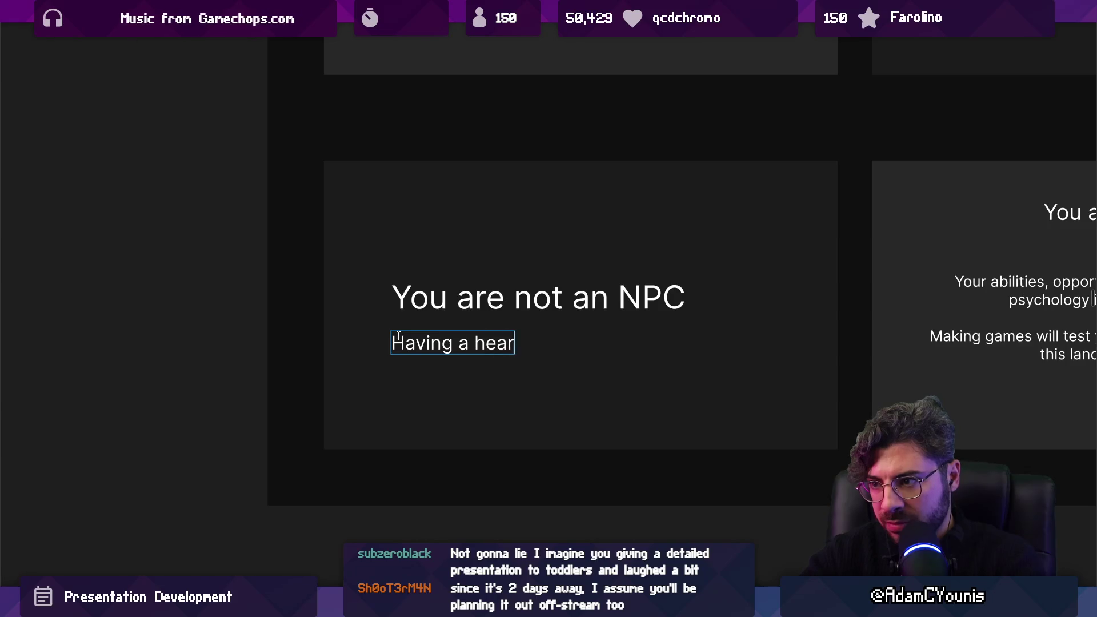
text(tr)
text(and a)
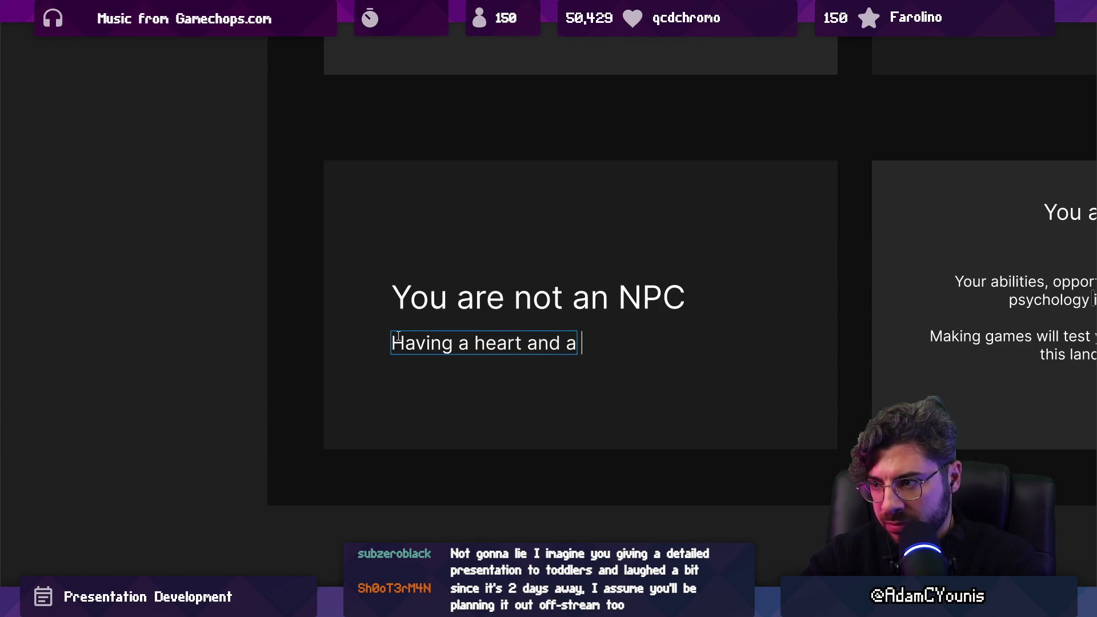
key(ctrl+a)
text(Psycho)
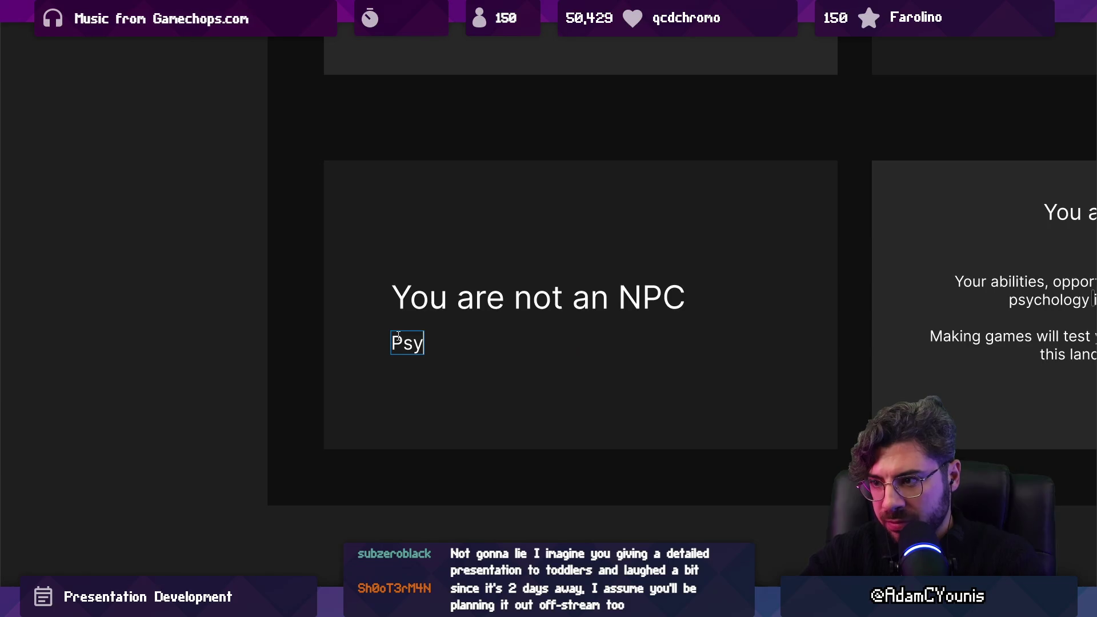
key(ctrl+a)
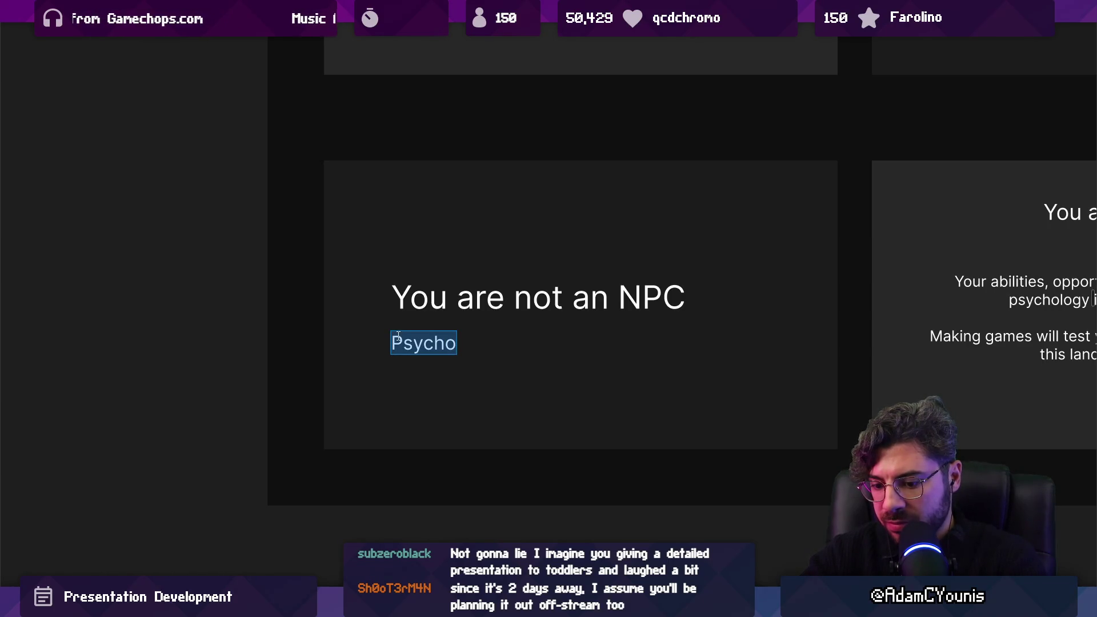
text(Having a hea)
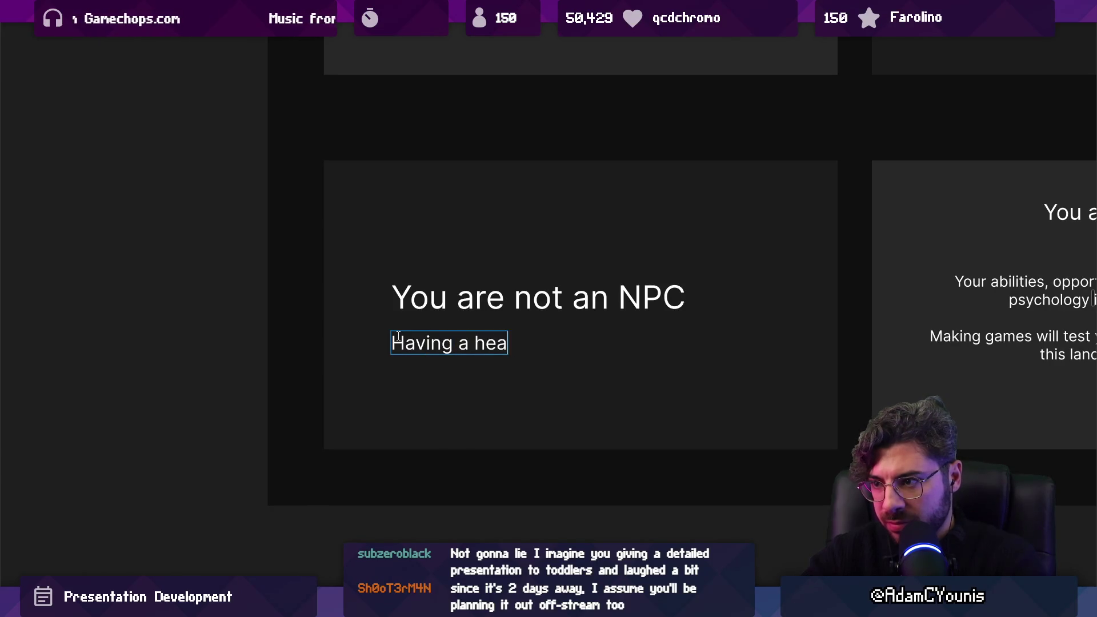
text(rt and a mind)
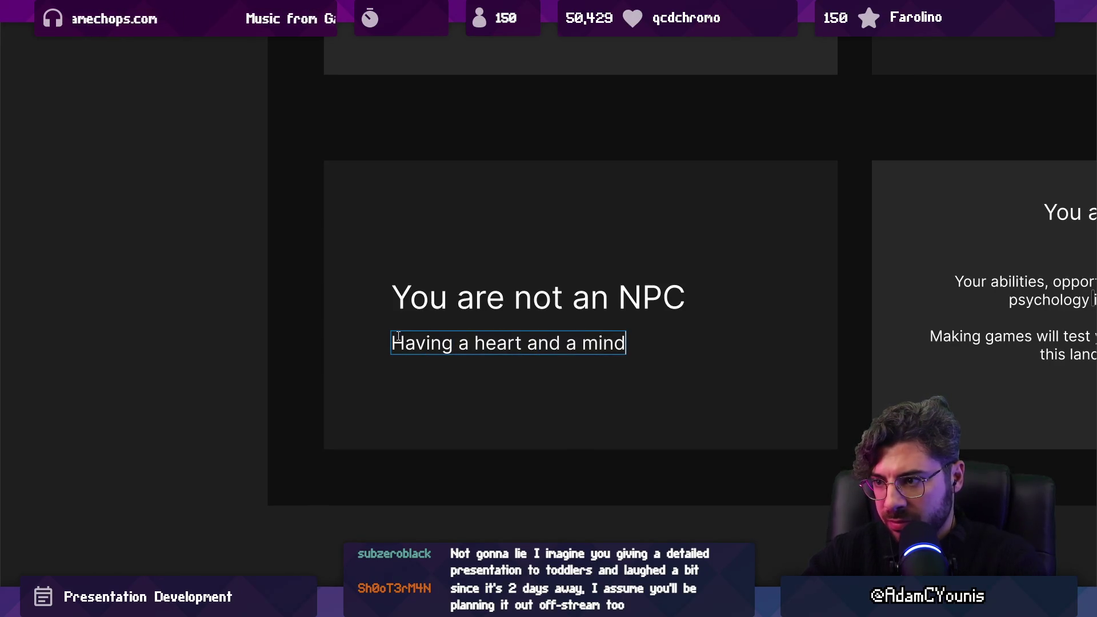
text(The cost o f)
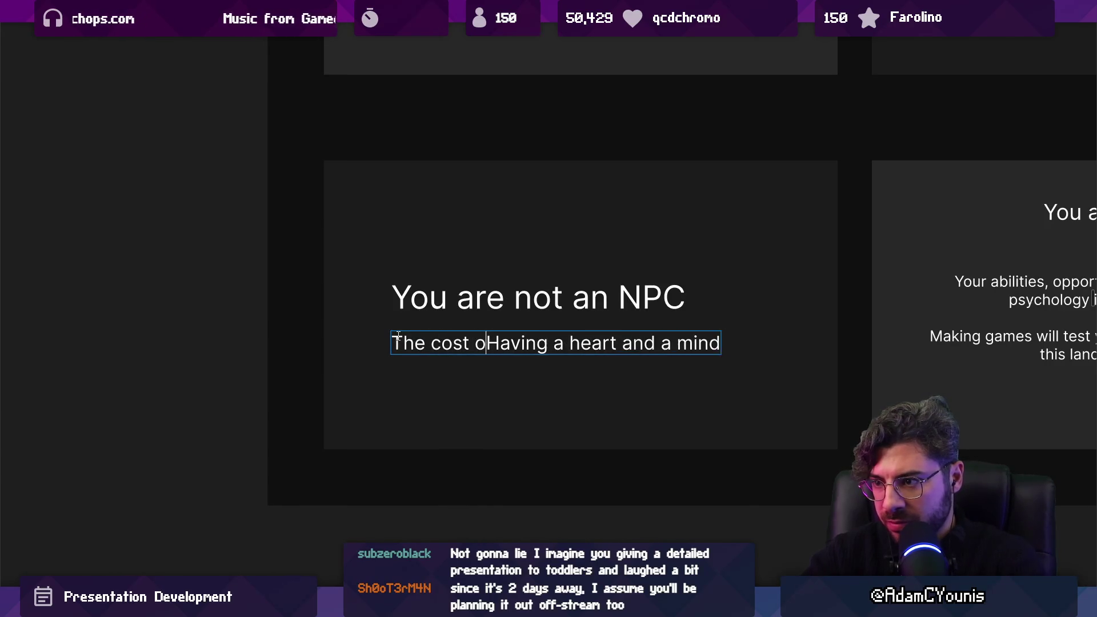
key(Delete)
text(h)
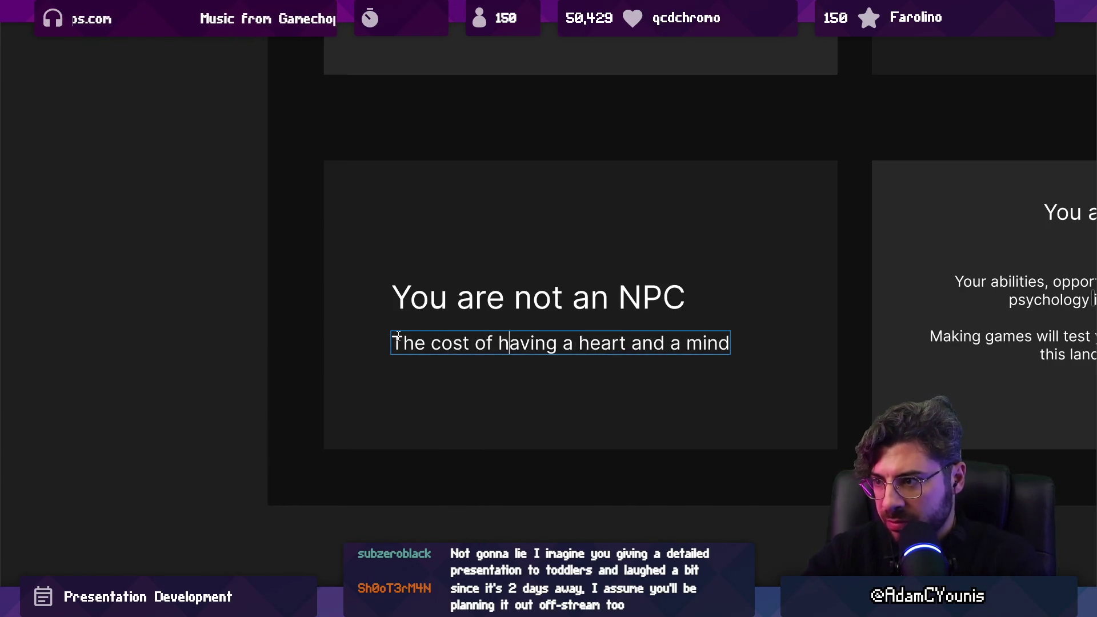
Trim extra words from the 'having a heart and a mind' subtitle draft.
scroll(447, 336, right, 5)
scroll(252, 340, down, 2)
drag(318, 339, 465, 337)
scroll(252, 338, up, 3)
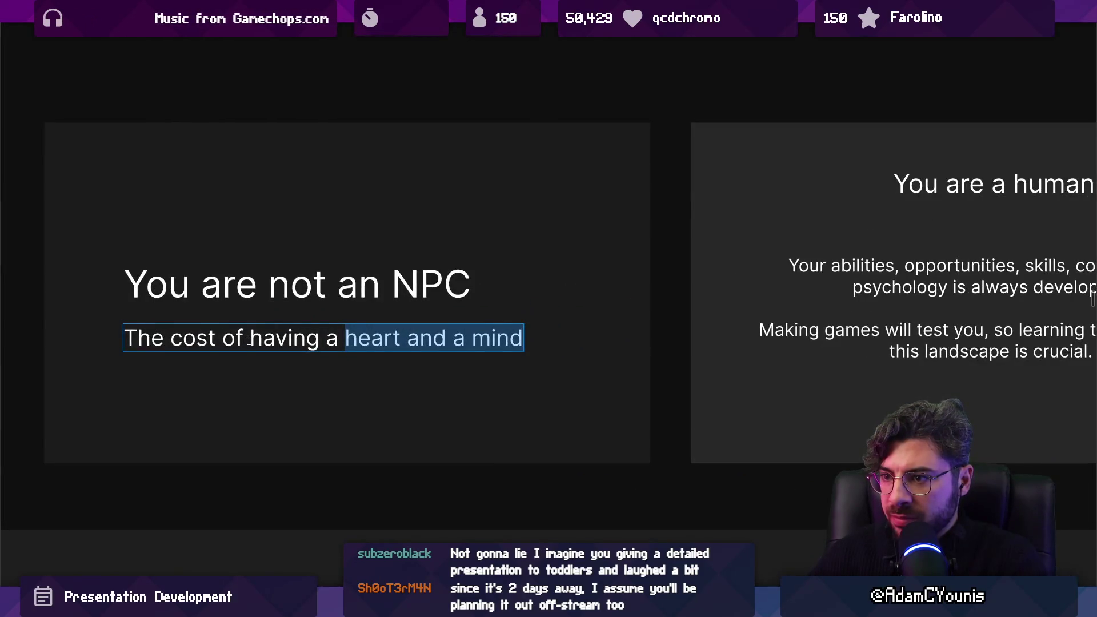
scroll(252, 339, down, 5)
double_click(342, 339)
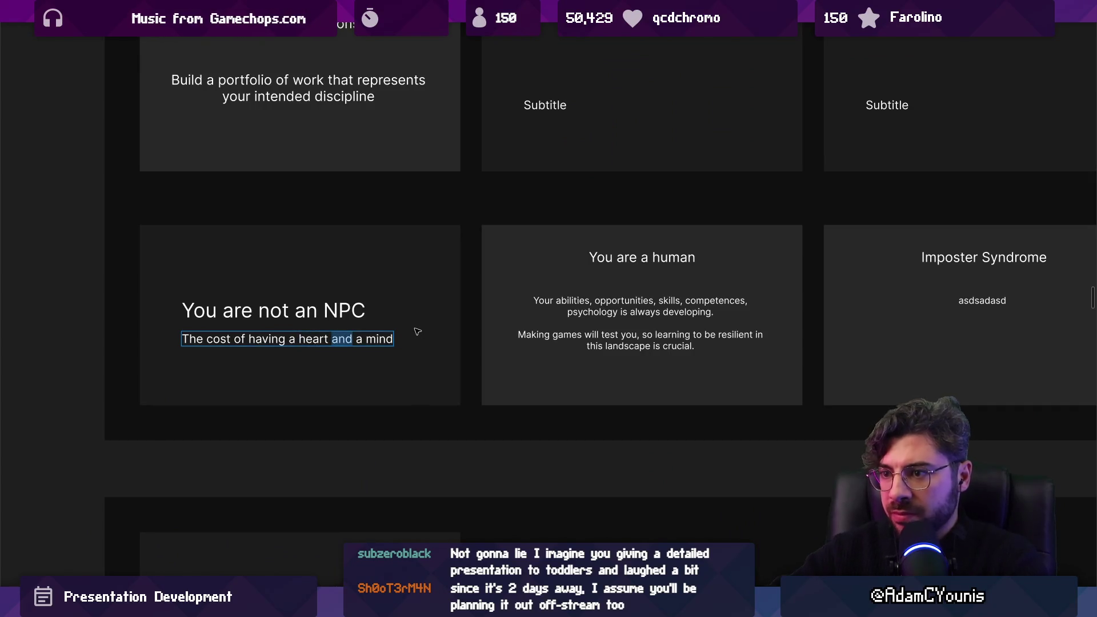
key(BackSpace)
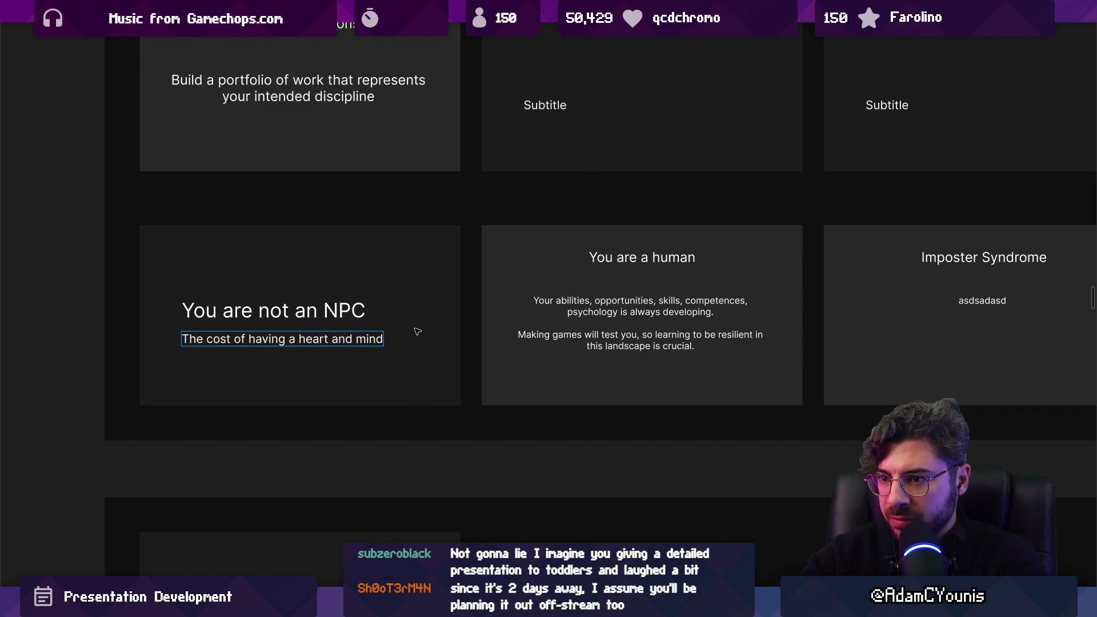
scroll(418, 332, right, 5)
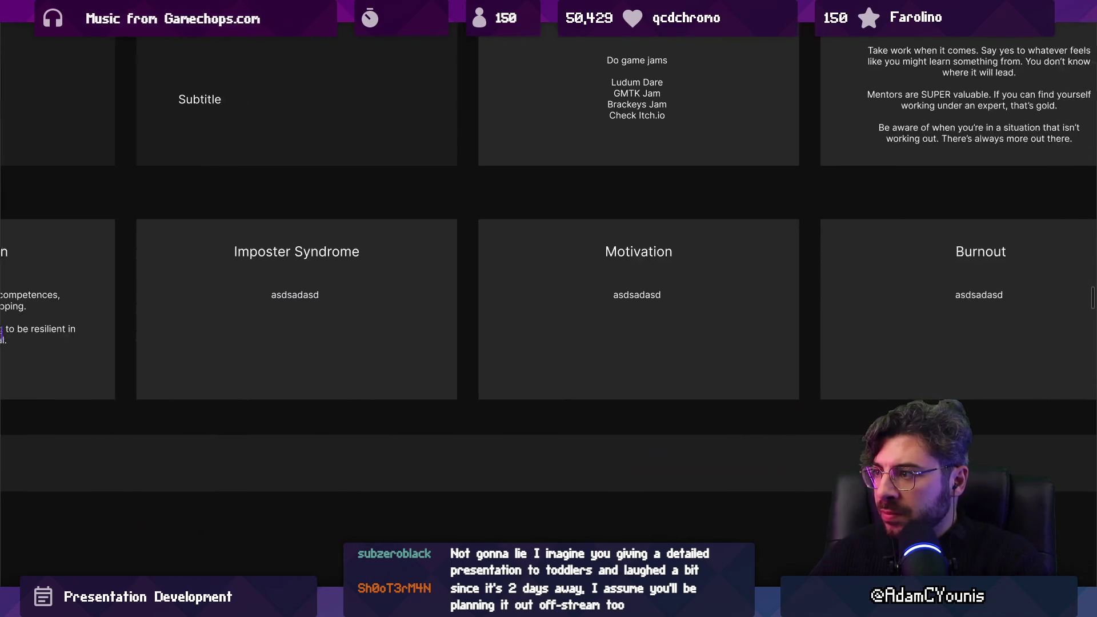
scroll(712, 268, left, 7)
scroll(308, 308, up, 3)
Replace the NPC subtitle with 'The cost of being a real human'.
triple_click(323, 336)
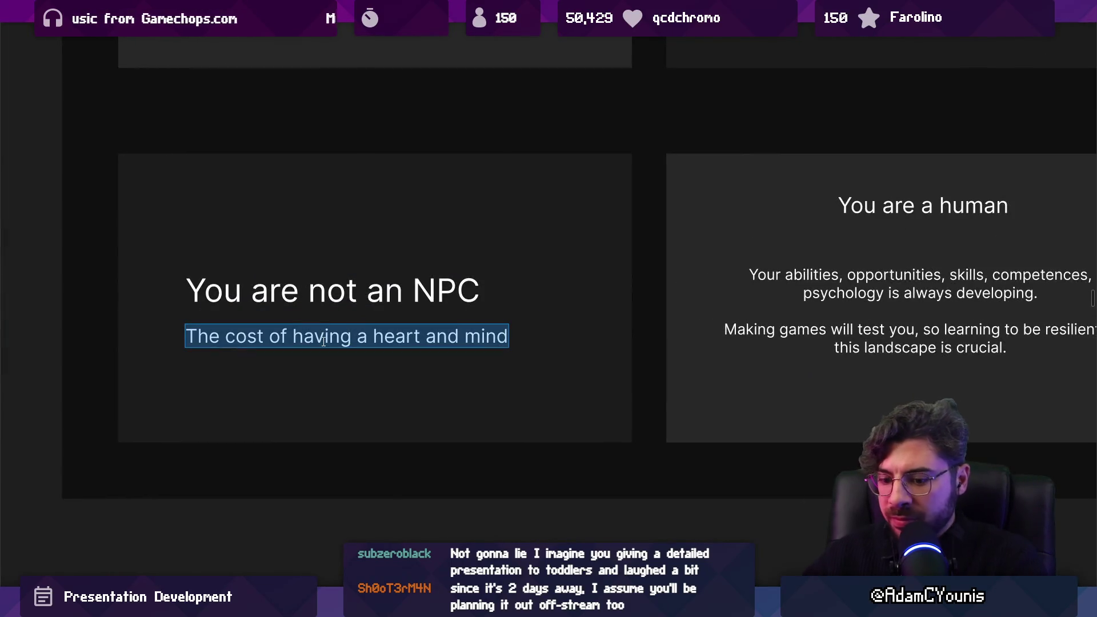
text(The cost )
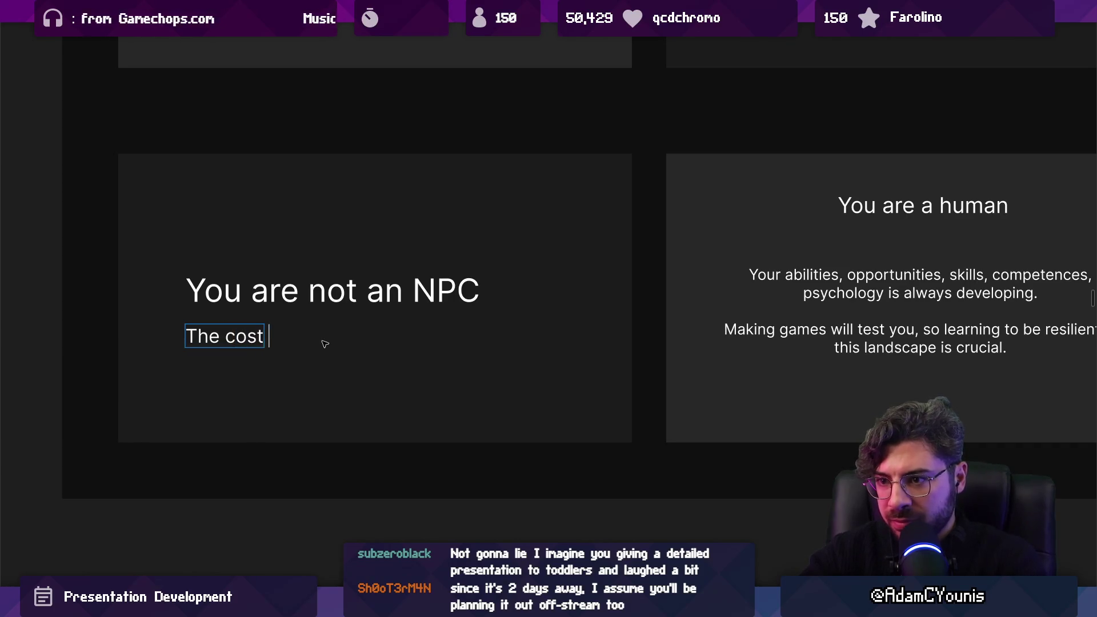
text(of being a real human)
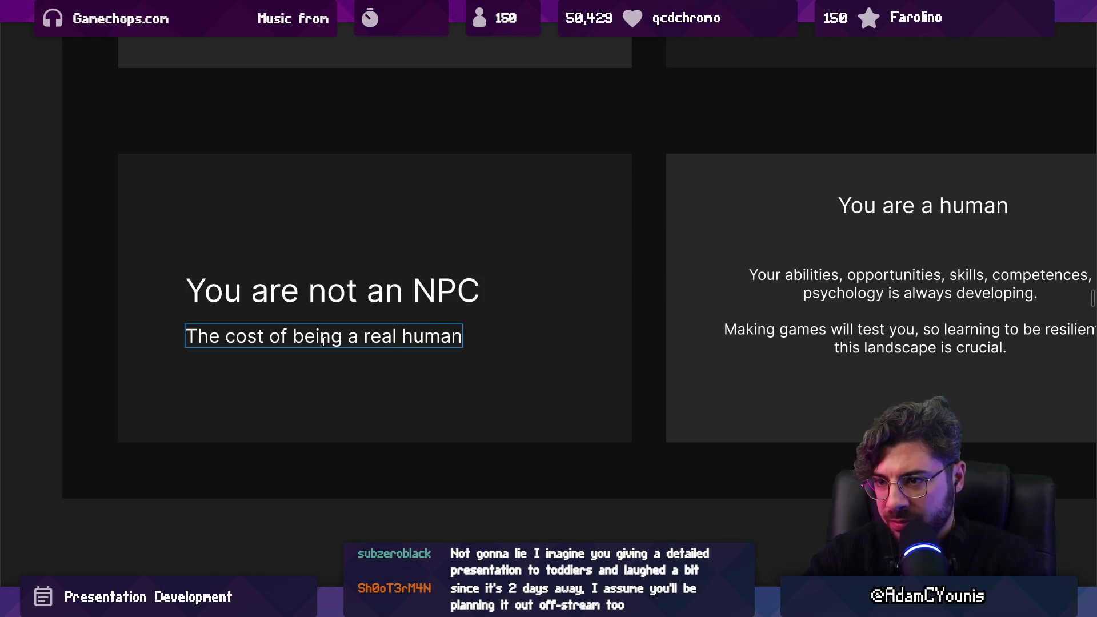
scroll(323, 342, down, 5)
Paste 'Works hard to build the skills.' and edit it to 'Working hard to build relevant skills.'.
scroll(320, 343, up, 6)
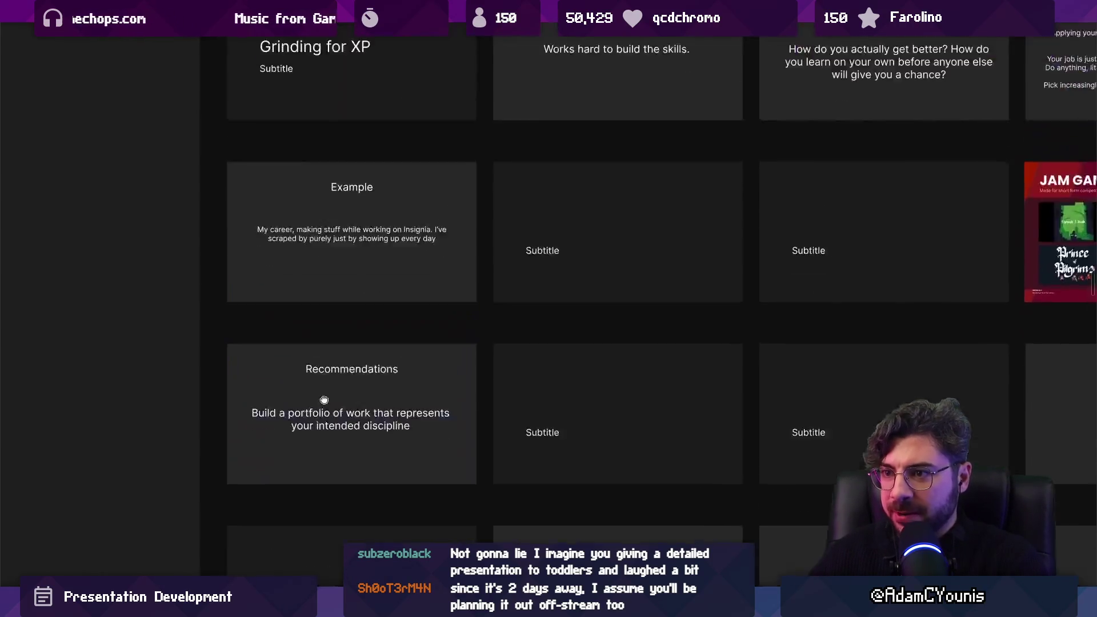
scroll(313, 344, up, 2)
scroll(312, 343, up, 3)
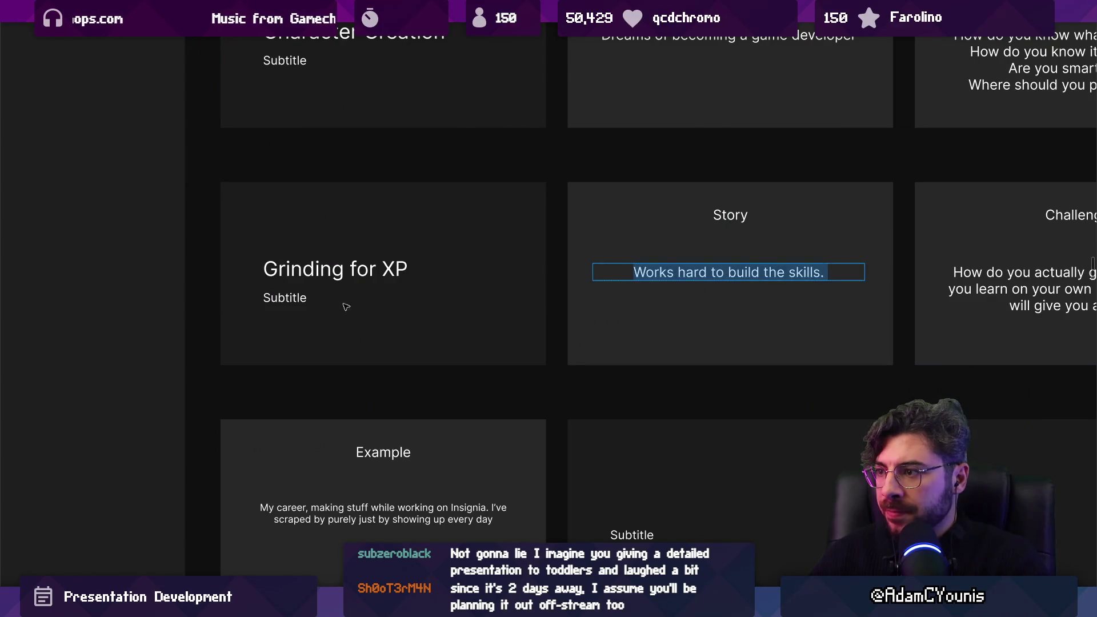
double_click(282, 298)
text(Works hard to build the skills.)
scroll(336, 294, up, 1)
triple_click(336, 294)
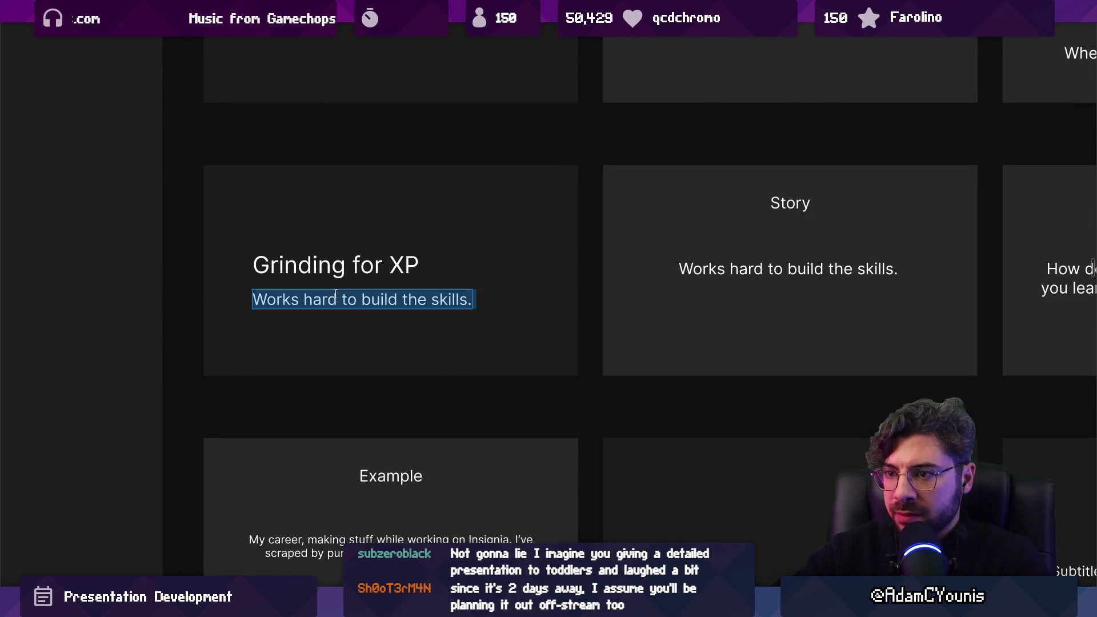
key(End)
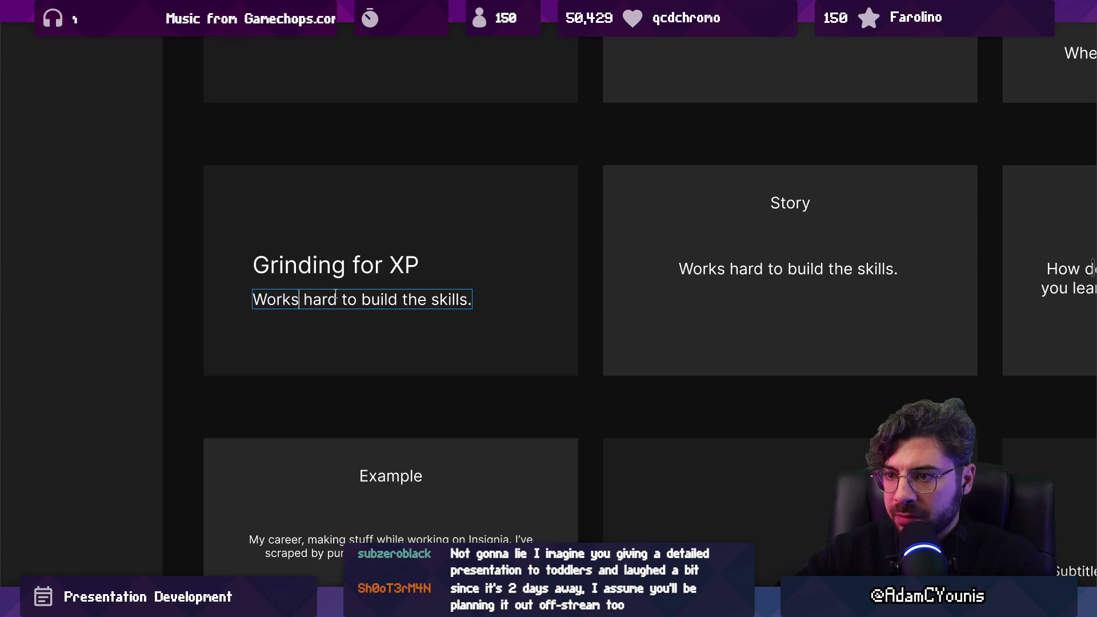
key(BackSpace)
text(ing)
key(Escape)
scroll(377, 331, up, 1)
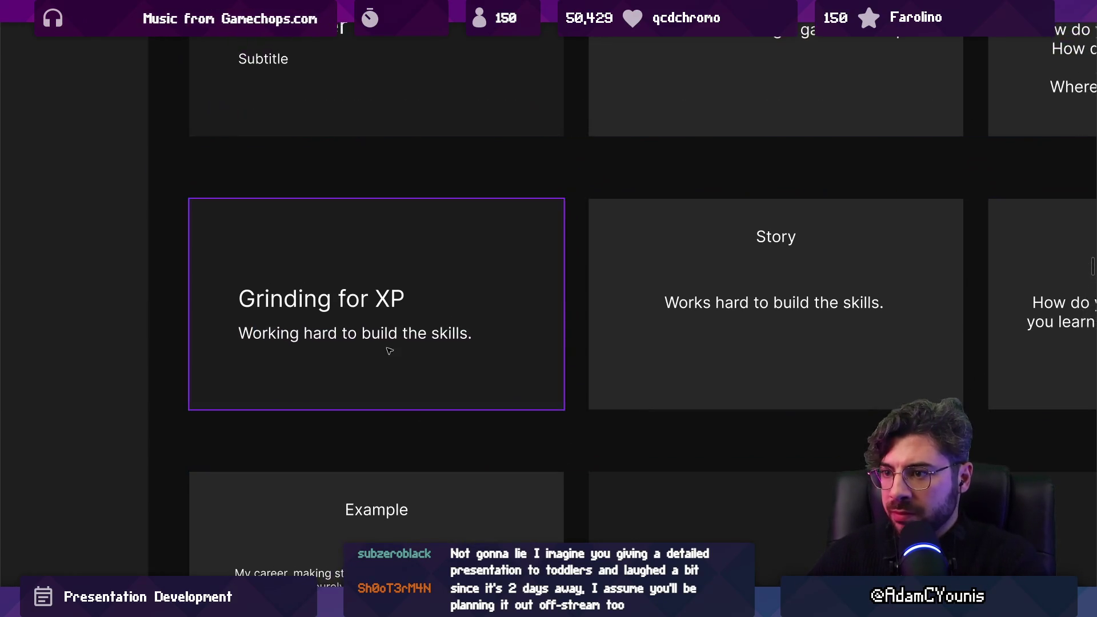
click(412, 334)
double_click(414, 332)
text(relevant)
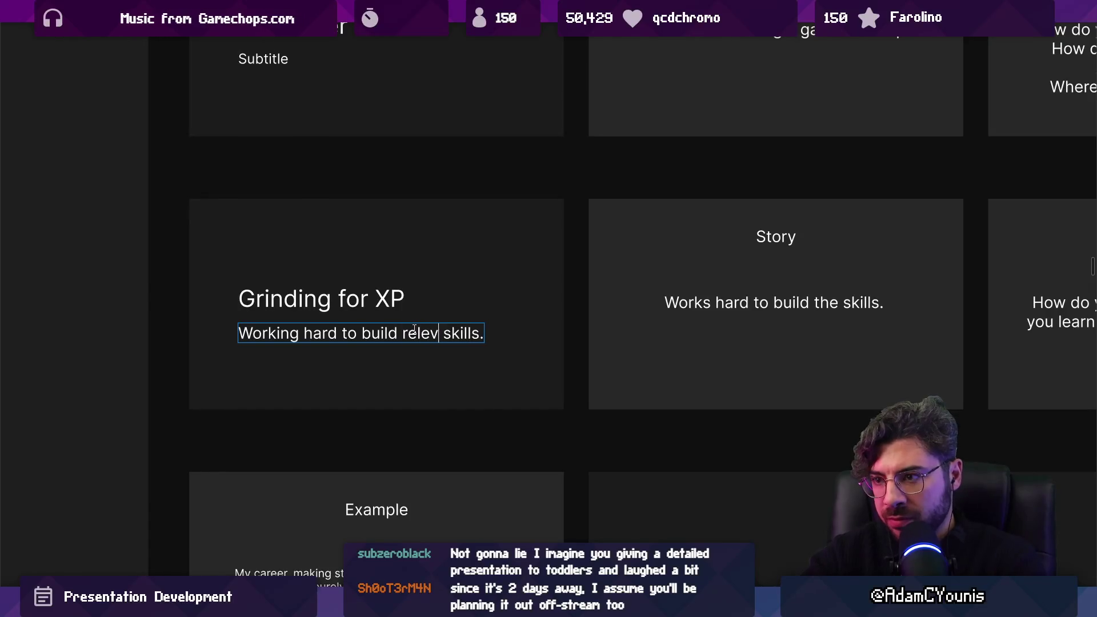
Delete the Story slide from the Grinding for XP row.
click(663, 301)
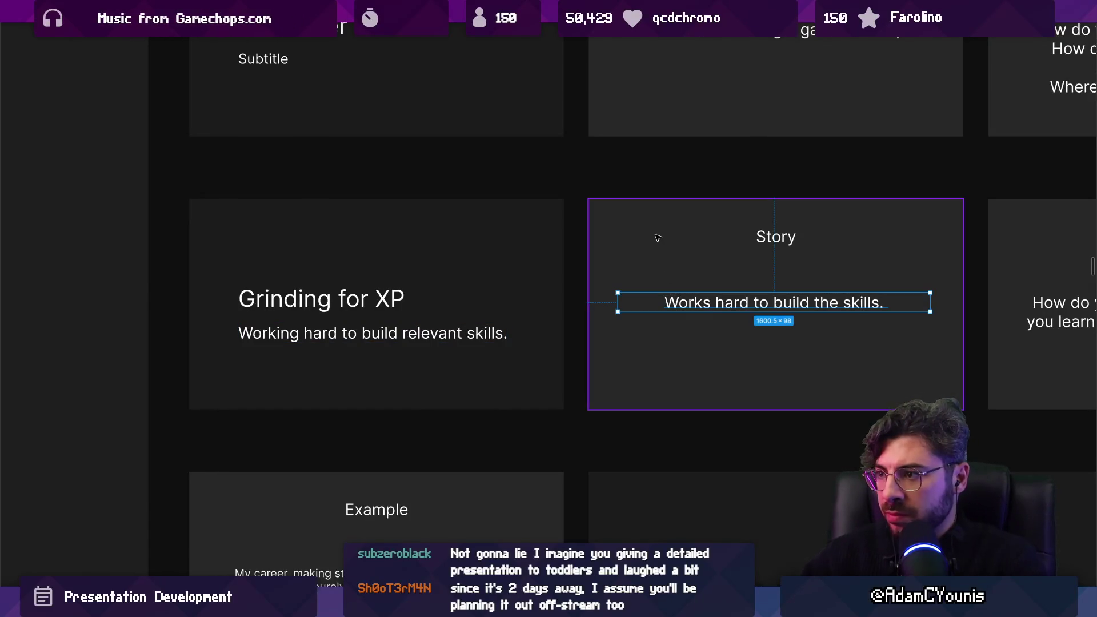
key(Escape)
click(634, 258)
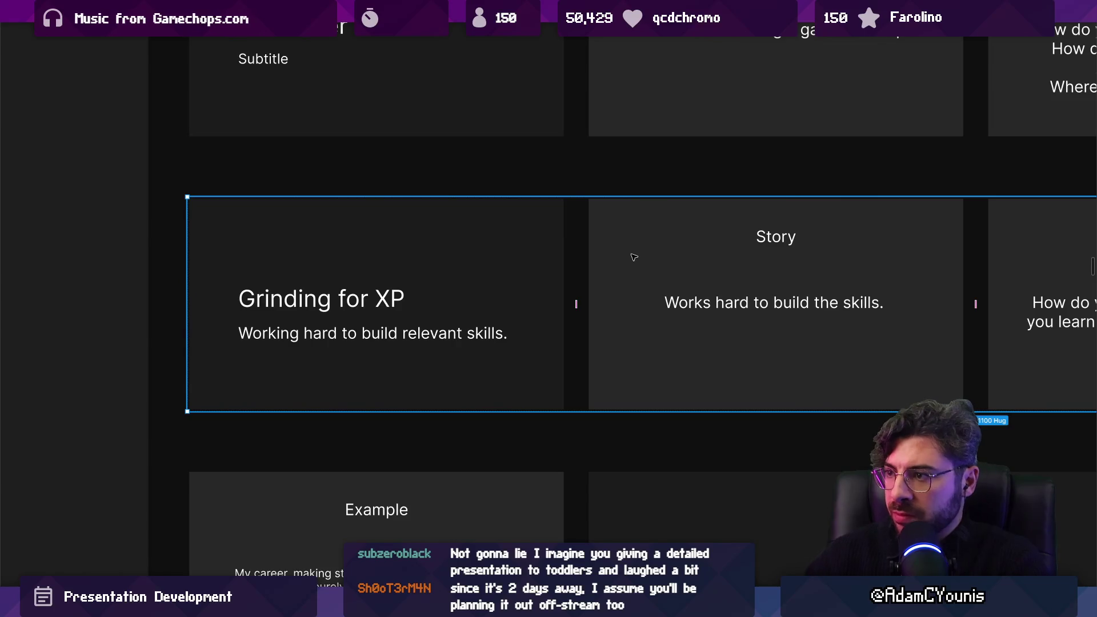
click(634, 258)
key(Delete)
scroll(495, 237, down, 5)
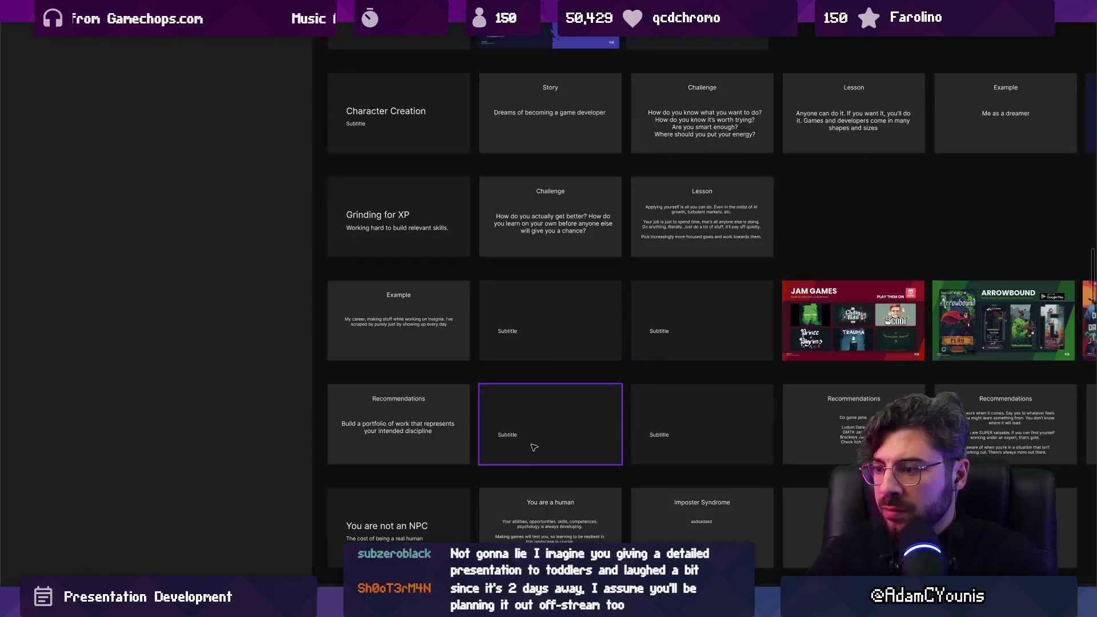
Paste the Story line into the Character Creation subtitle, draft over it, and delete the Story slide.
scroll(456, 262, up, 3)
scroll(455, 262, up, 3)
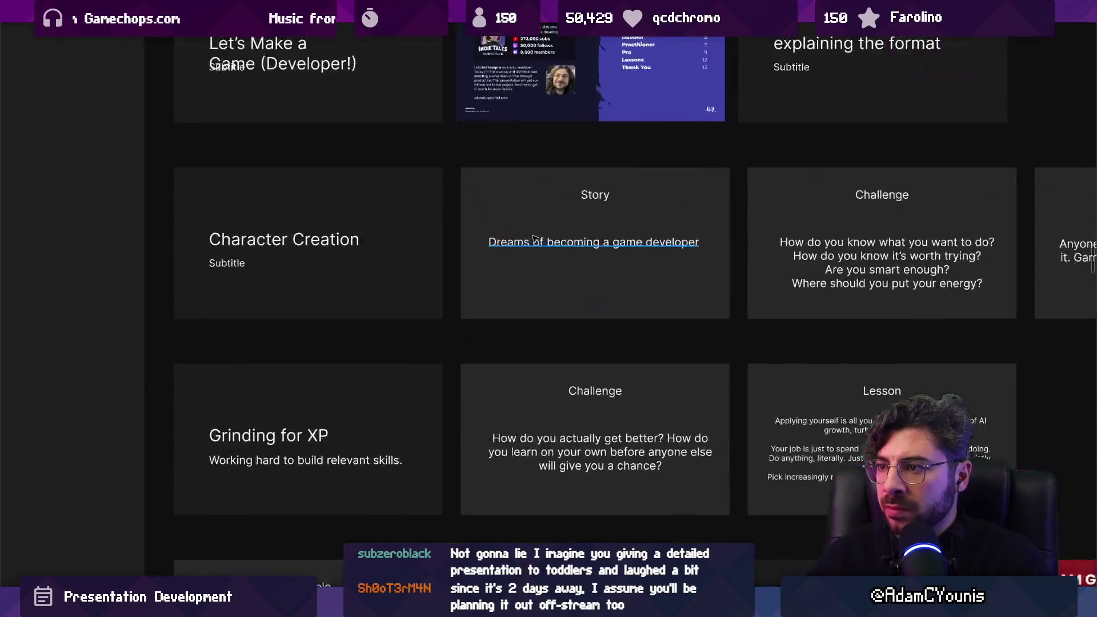
double_click(594, 243)
key(ctrl+c)
double_click(228, 264)
key(ctrl+v)
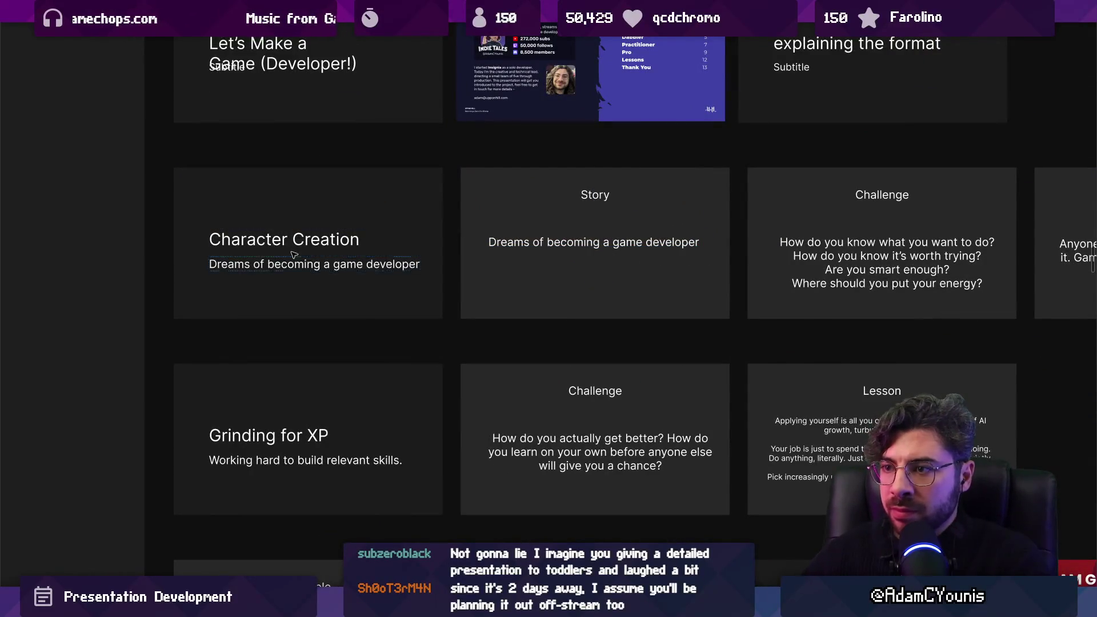
double_click(294, 257)
text(Dreaming )
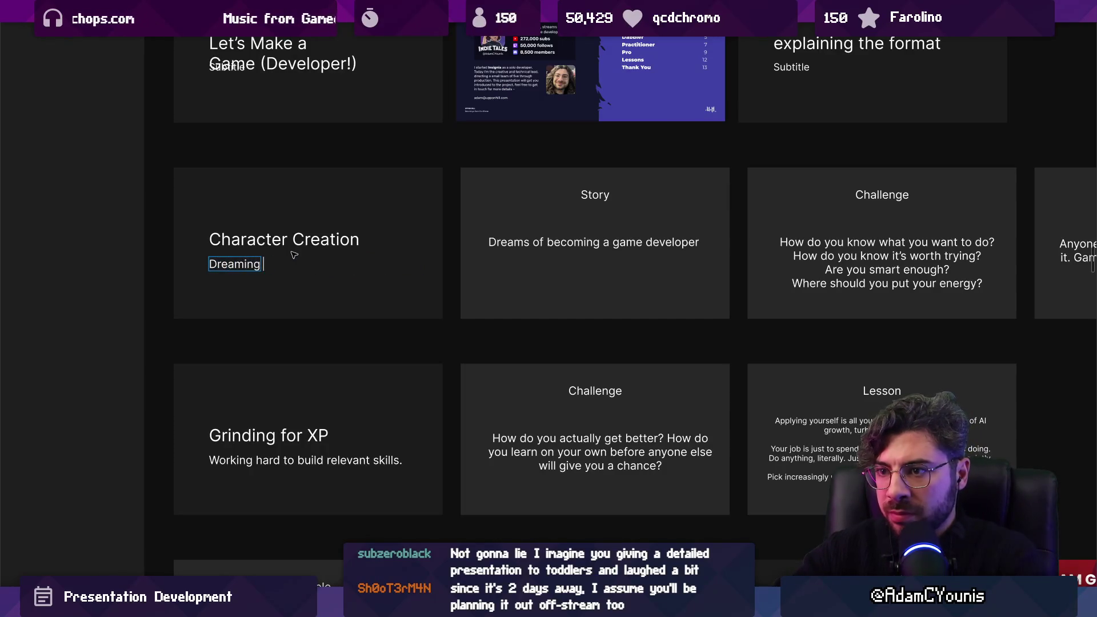
text(of becoming a GH)
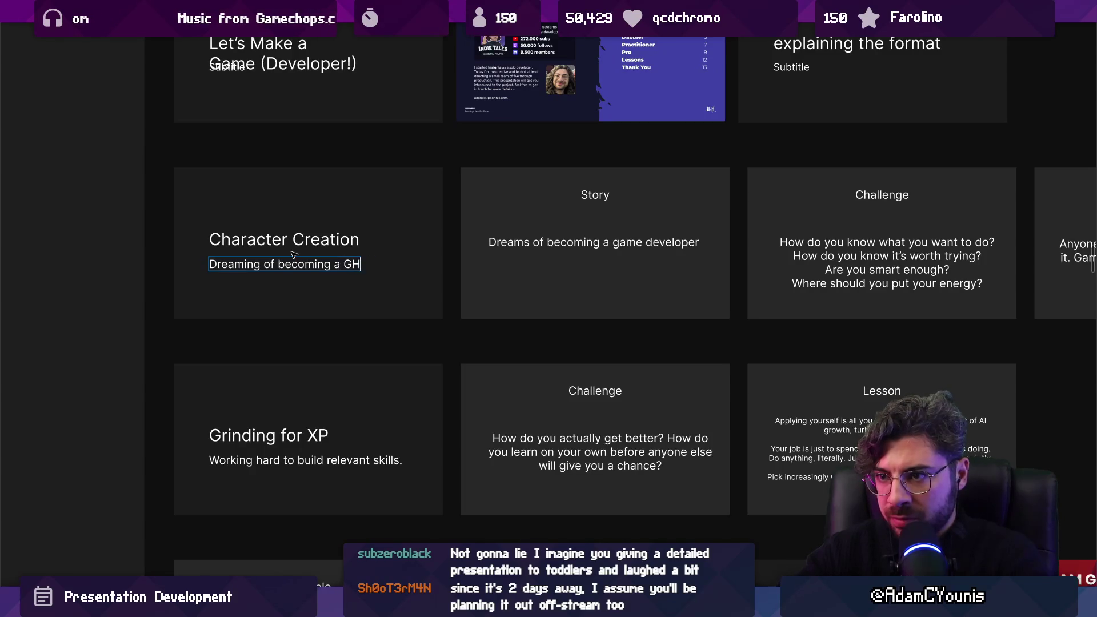
text(am)
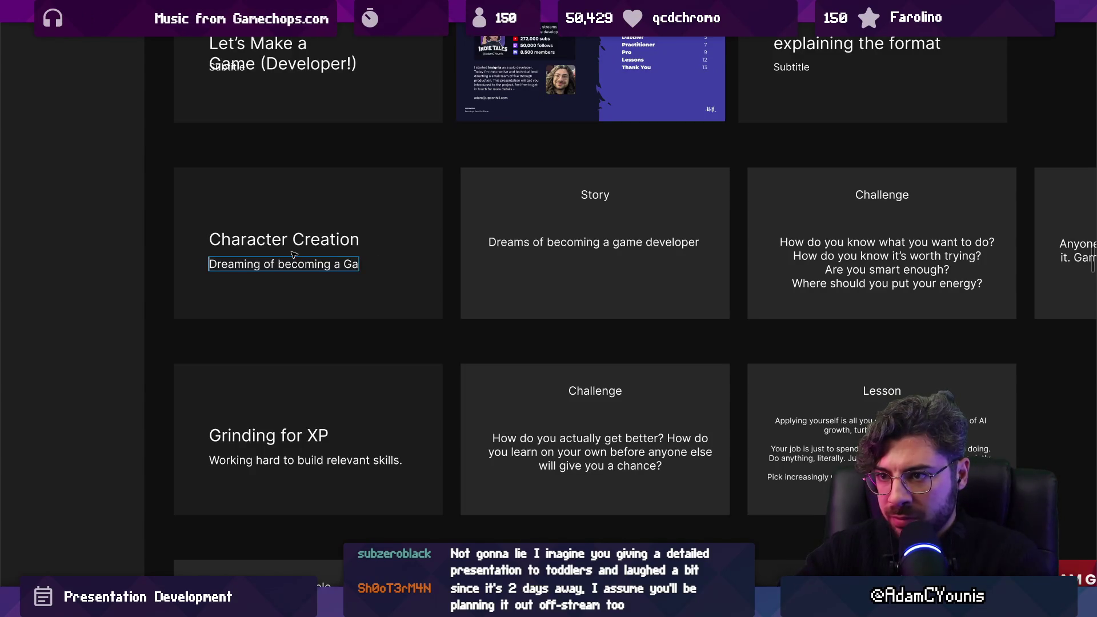
double_click(294, 255)
text(UYop)
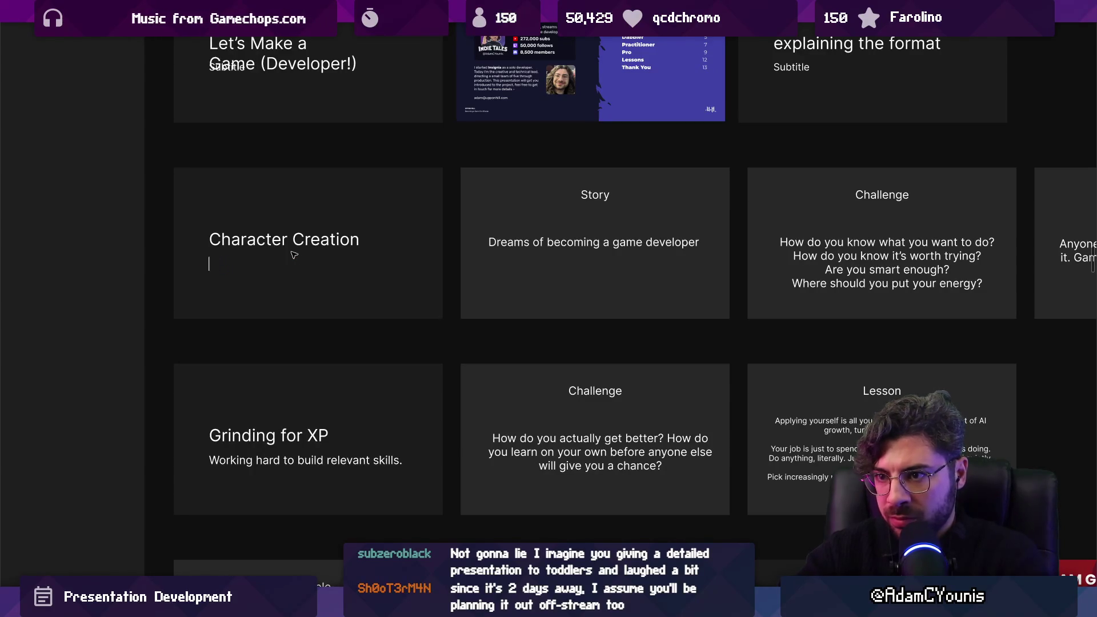
text(development dream)
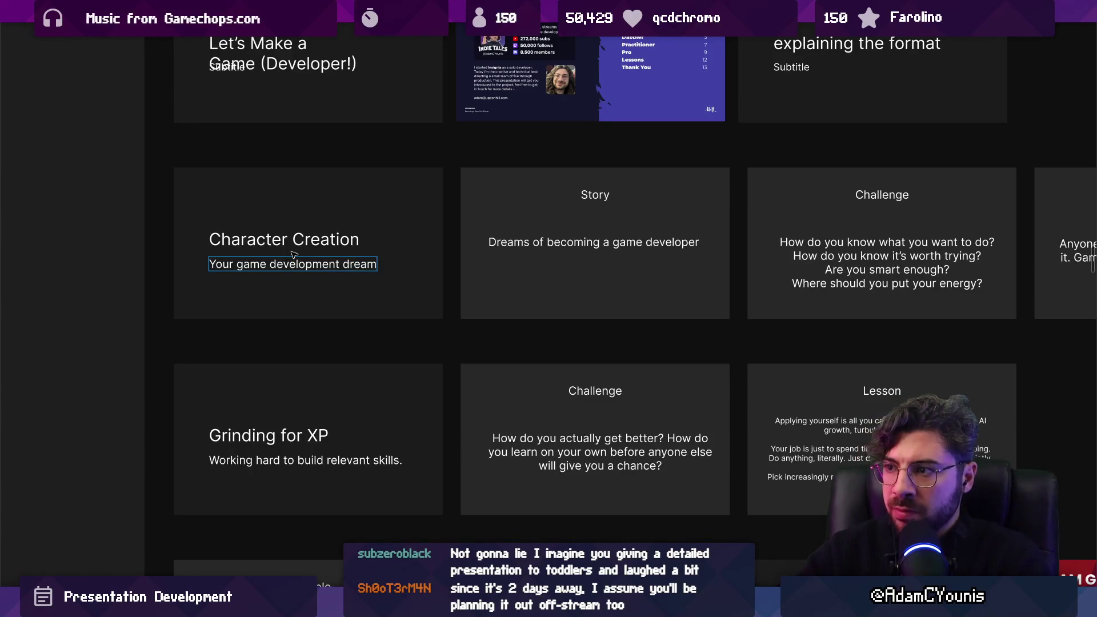
click(478, 290)
key(Delete)
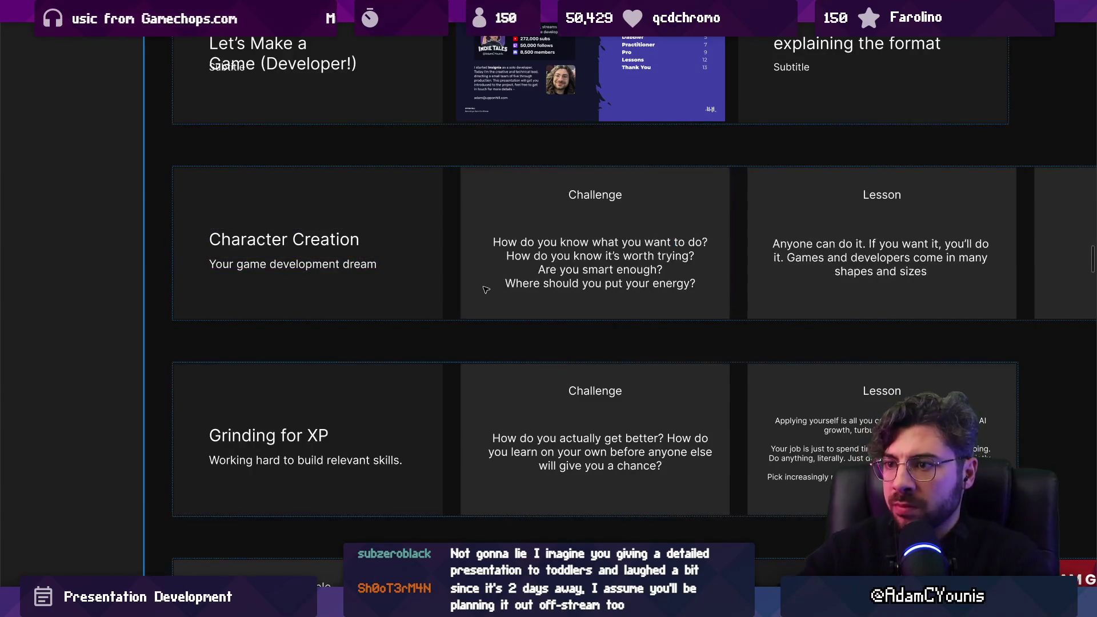
Rewrite the Character Creation subtitle to 'Discovering who you want to be'.
double_click(358, 266)
scroll(303, 266, up, 2)
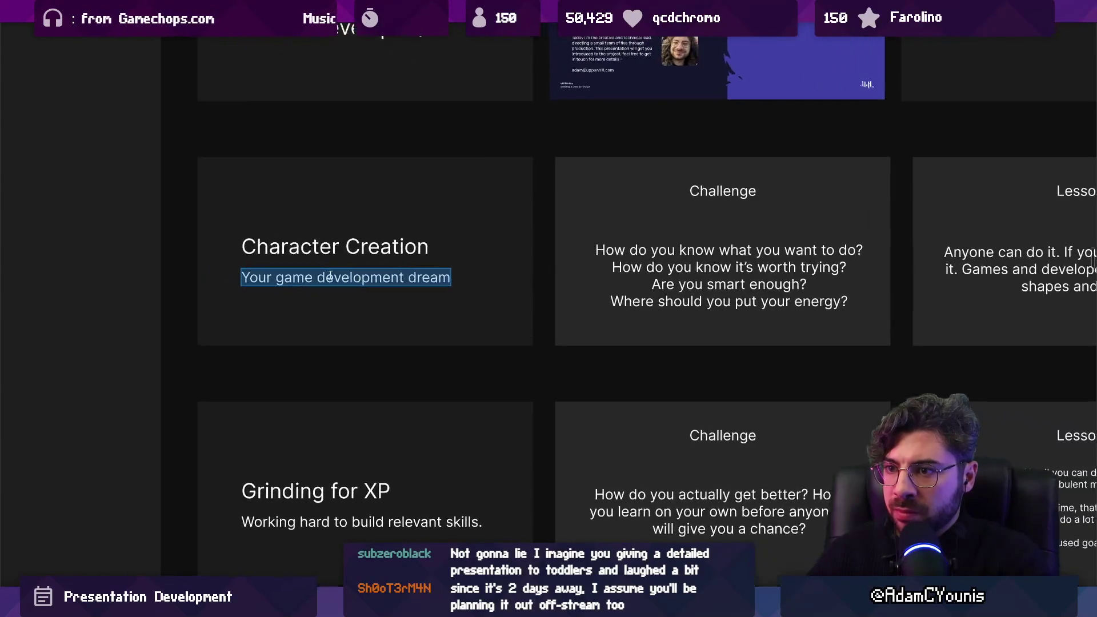
text(Who you want to be as a )
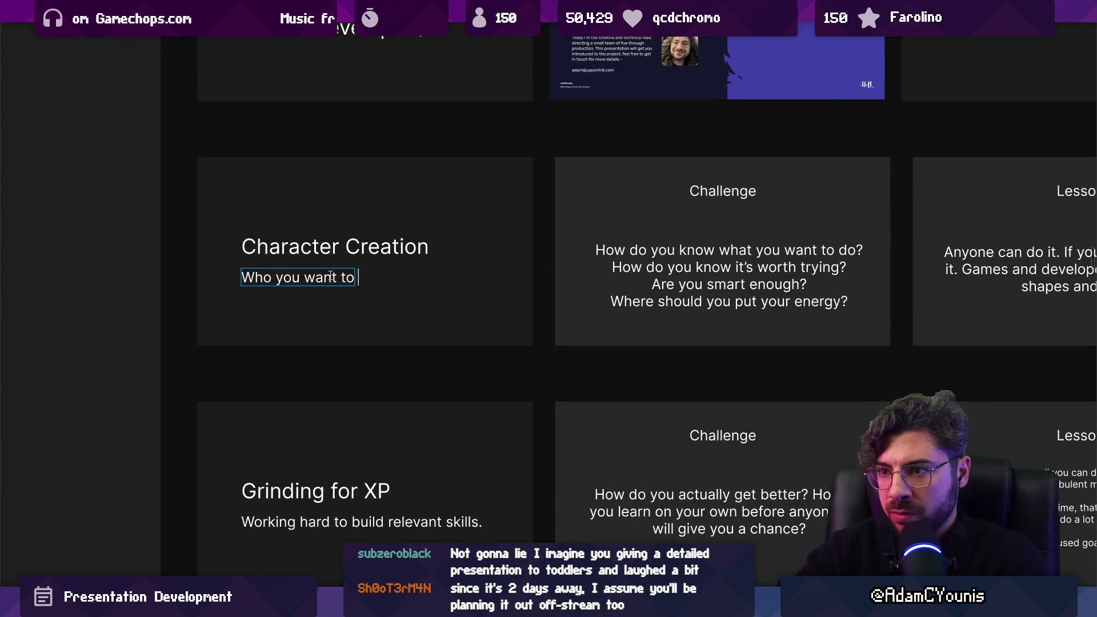
text(Game Developer)
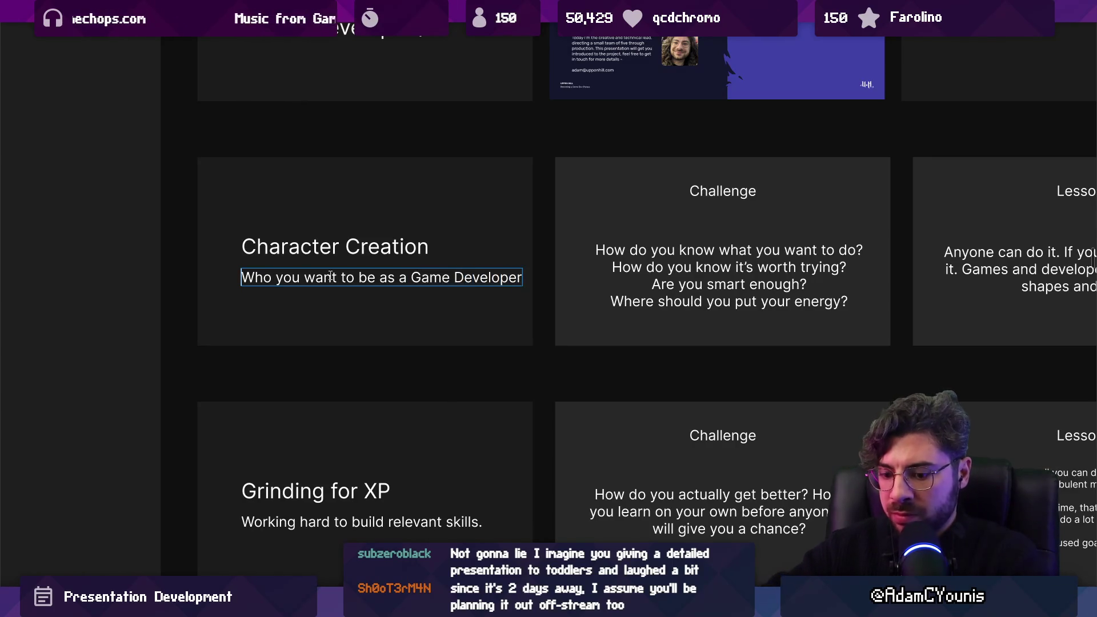
key(Home)
text(Discovein)
key(BackSpace)
key(BackSpace)
text(ring)
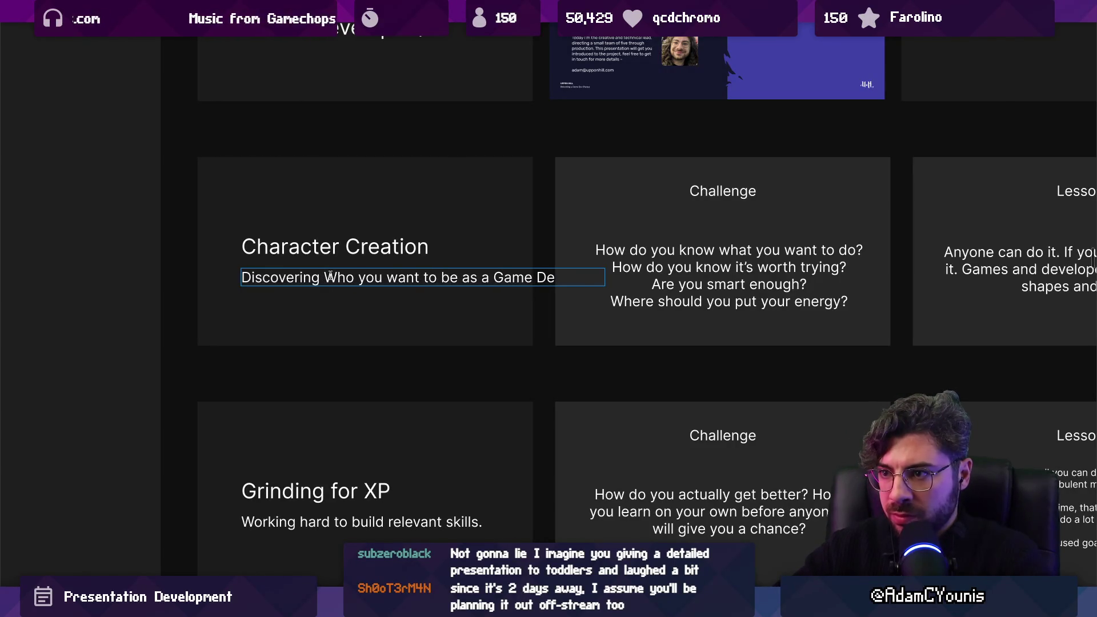
key(Delete)
text(w)
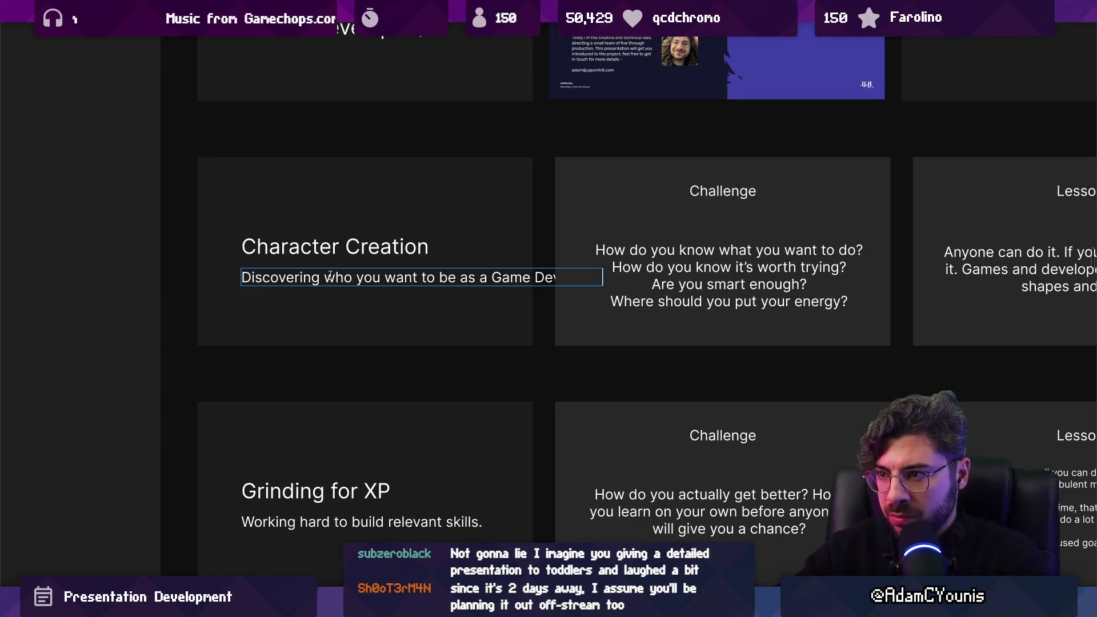
key(ctrl+shift+Left)
key(ctrl+shift+Left)
key(ctrl+shift+Left)
key(BackSpace)
key(Escape)
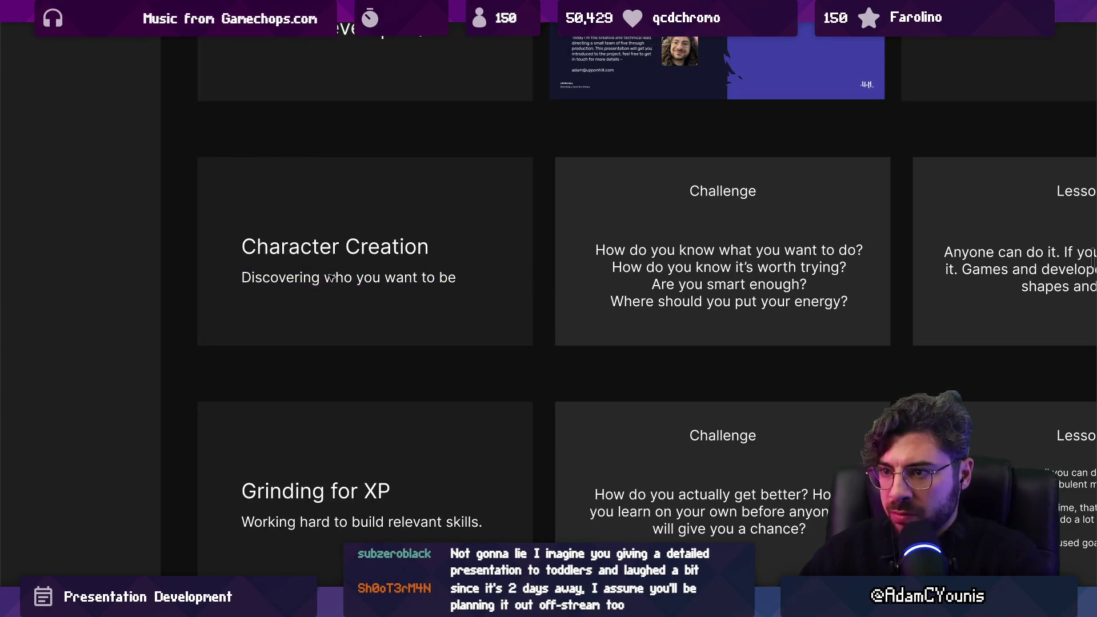
scroll(331, 279, down, 5)
scroll(262, 187, up, 5)
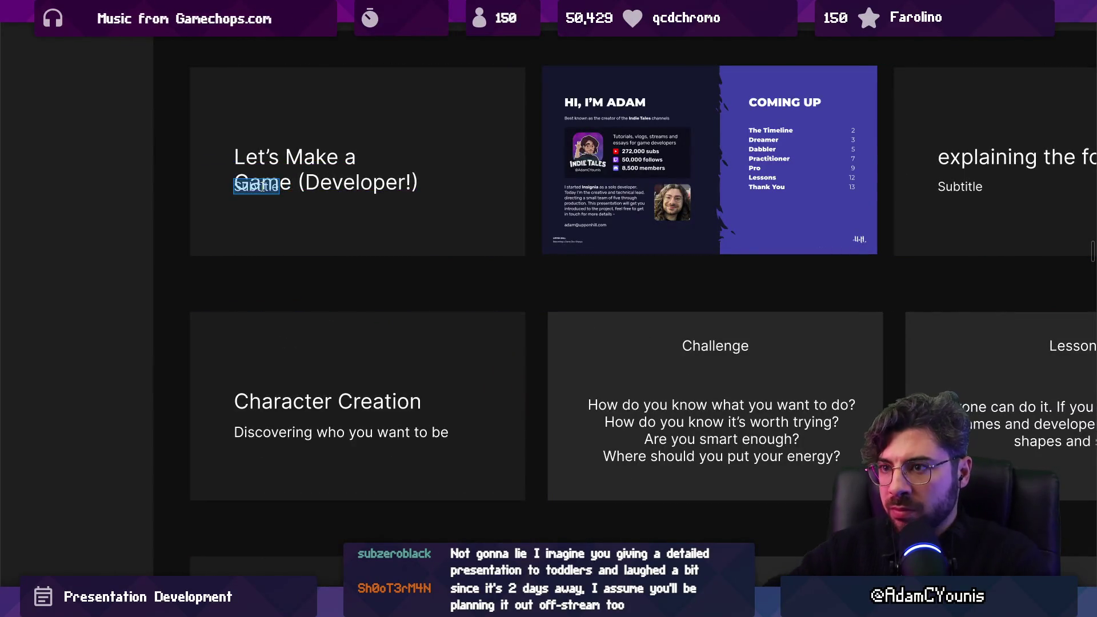
scroll(261, 194, down, 3)
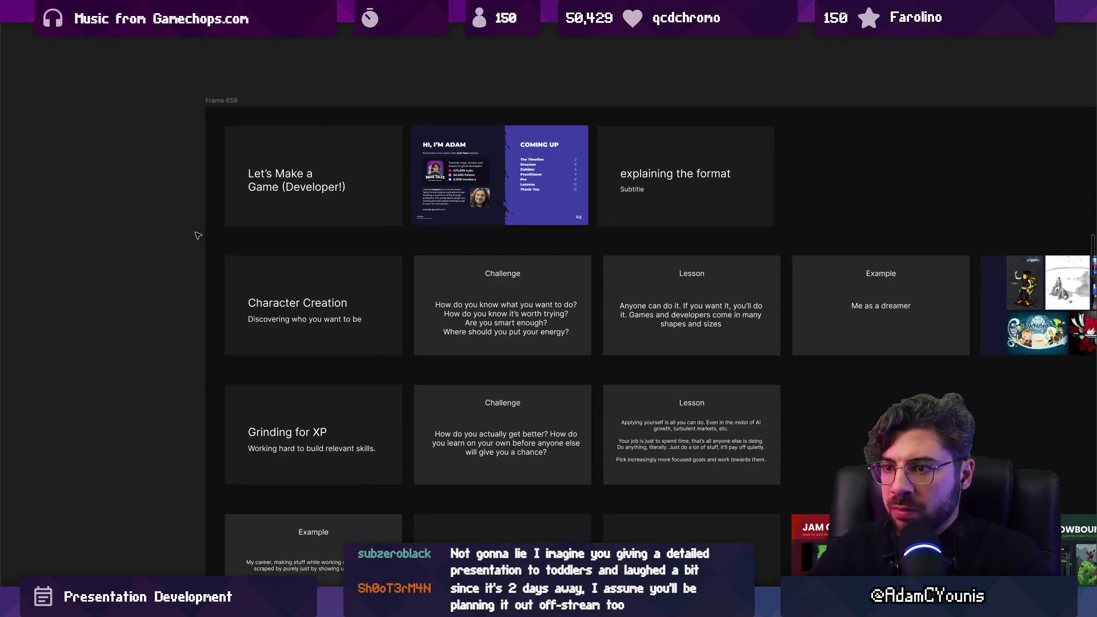
scroll(198, 235, down, 10)
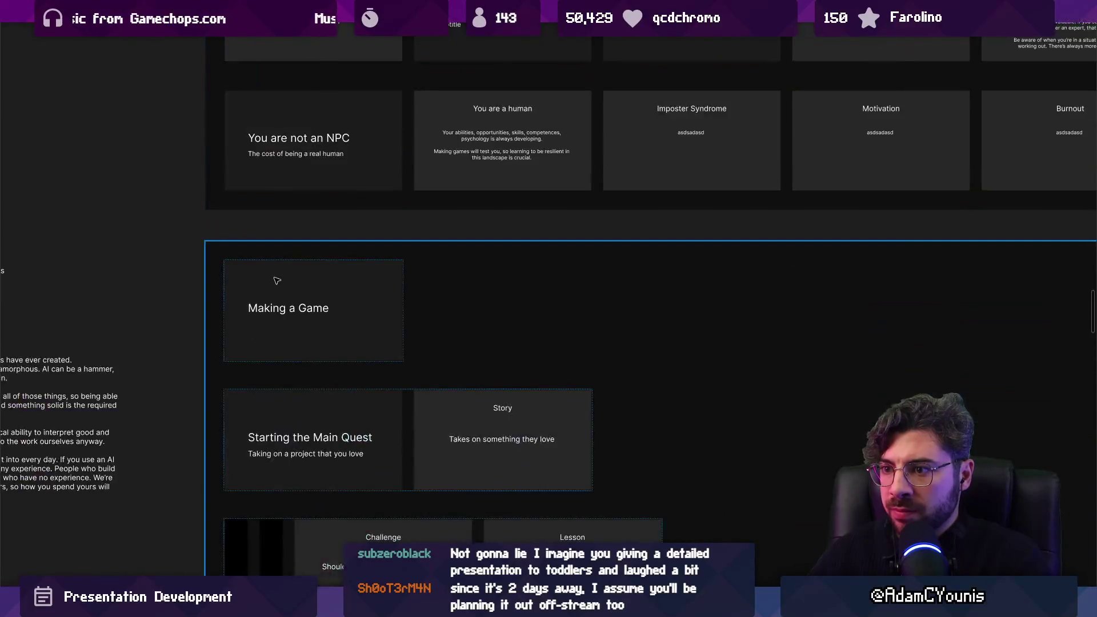
Copy the Your Build row's Story line over its Subtitle placeholder.
scroll(284, 201, up, 3)
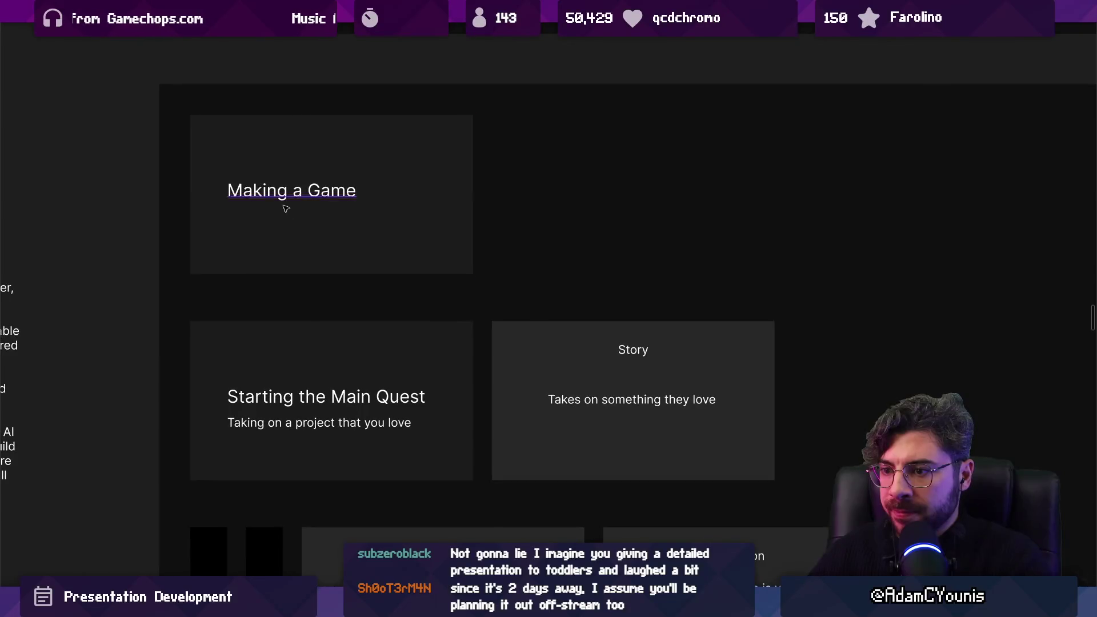
scroll(309, 252, down, 2)
scroll(317, 271, down, 3)
scroll(314, 420, down, 5)
scroll(314, 421, up, 3)
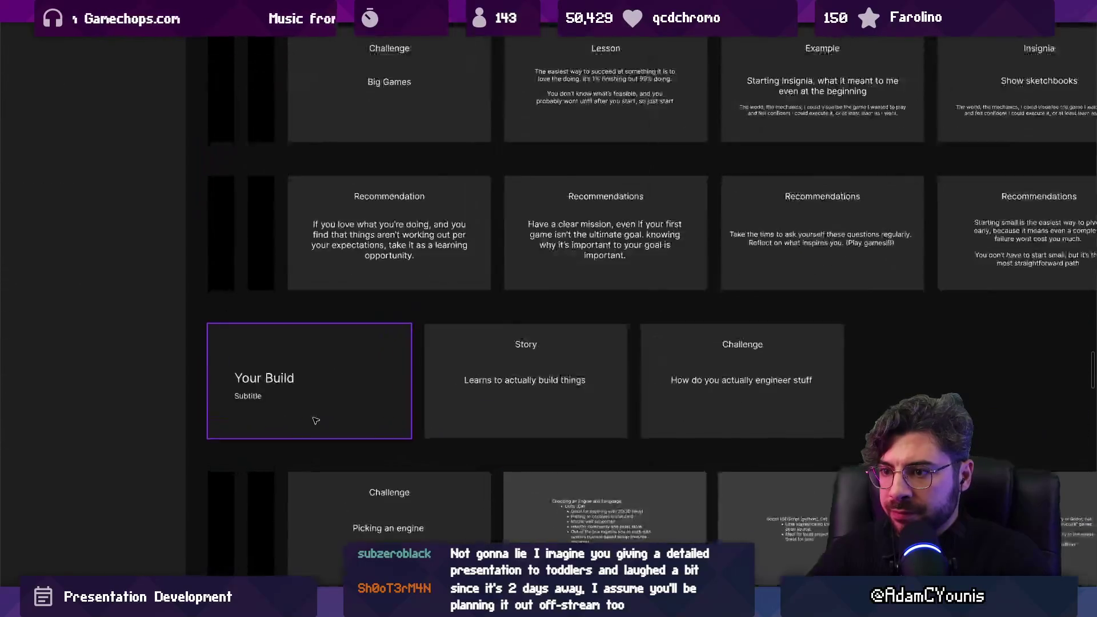
double_click(569, 353)
key(ctrl+c)
double_click(207, 383)
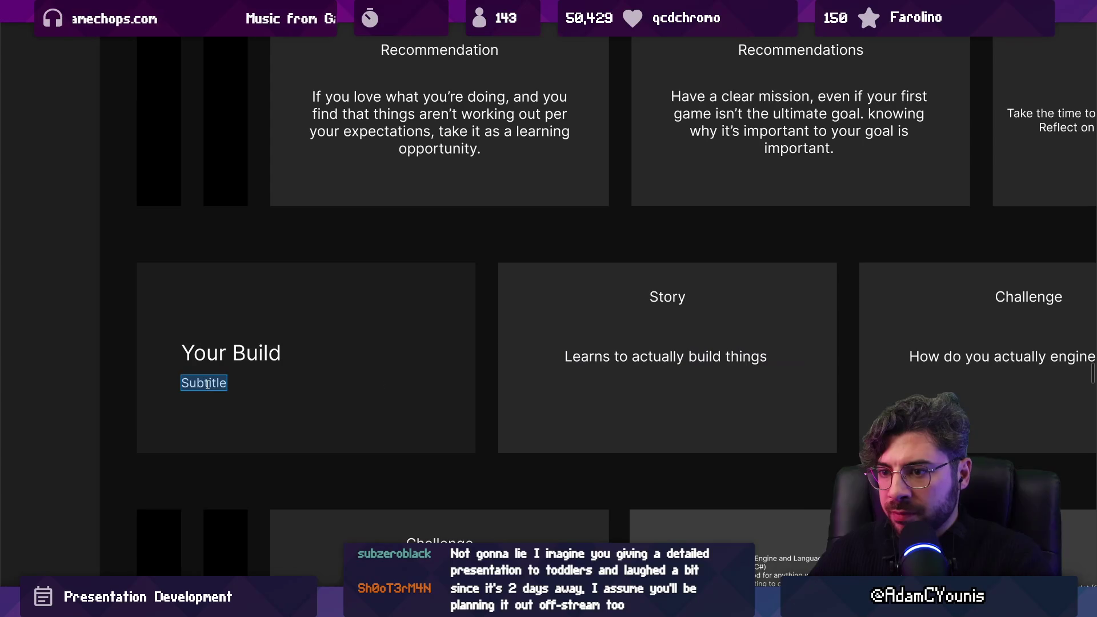
key(ctrl+v)
Draft 'Learning to actually make thing' as the subtitle and delete the row's Story slide.
double_click(207, 384)
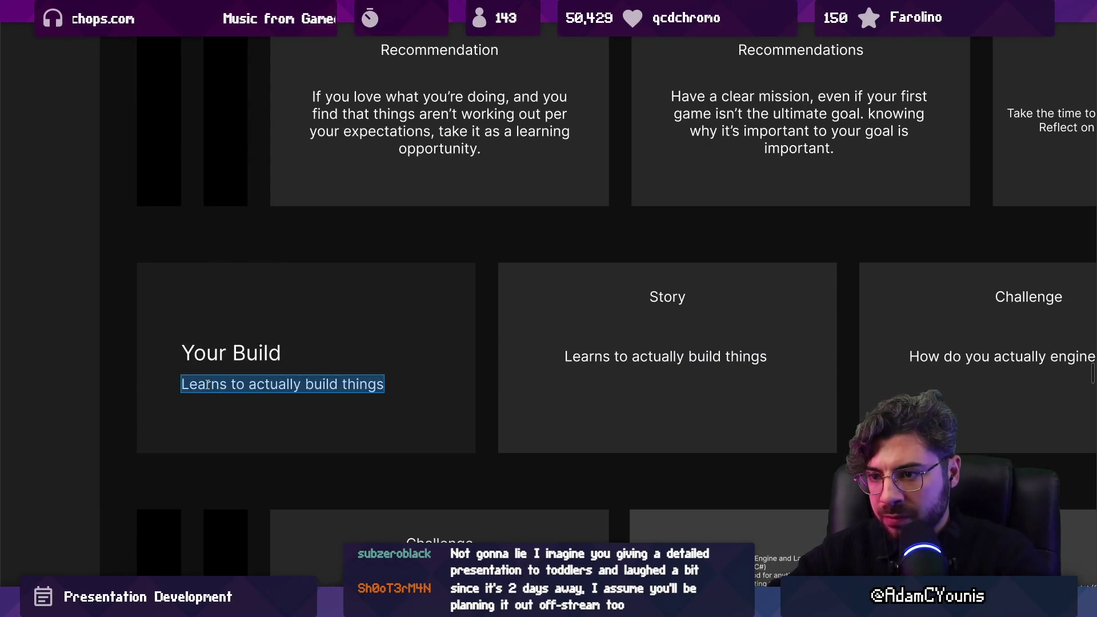
text(Learning to actuall)
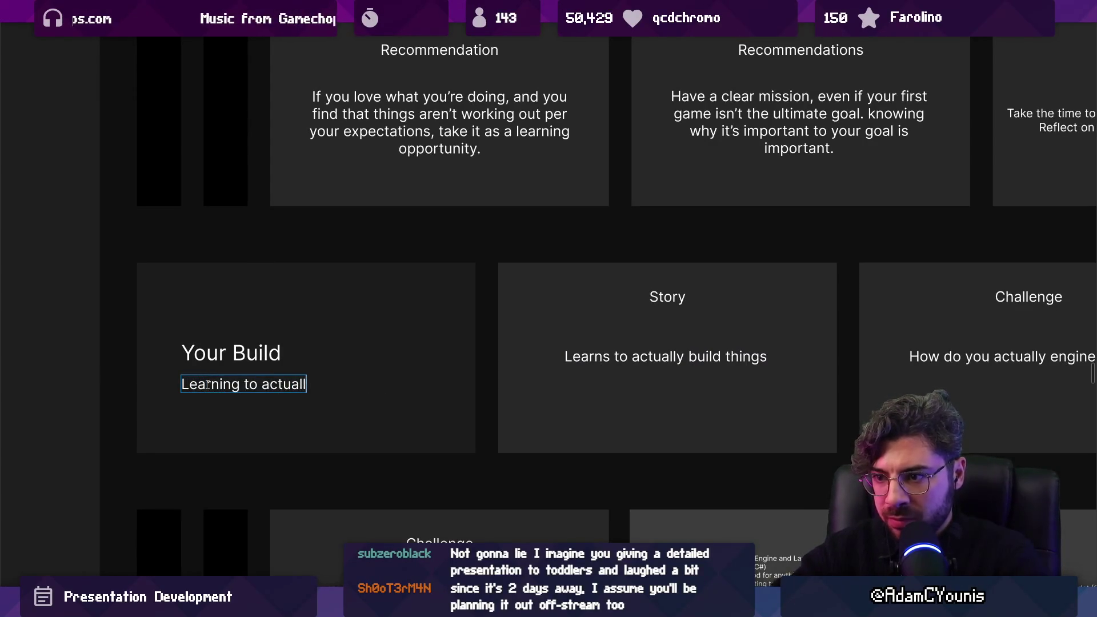
text(y make things)
click(502, 388)
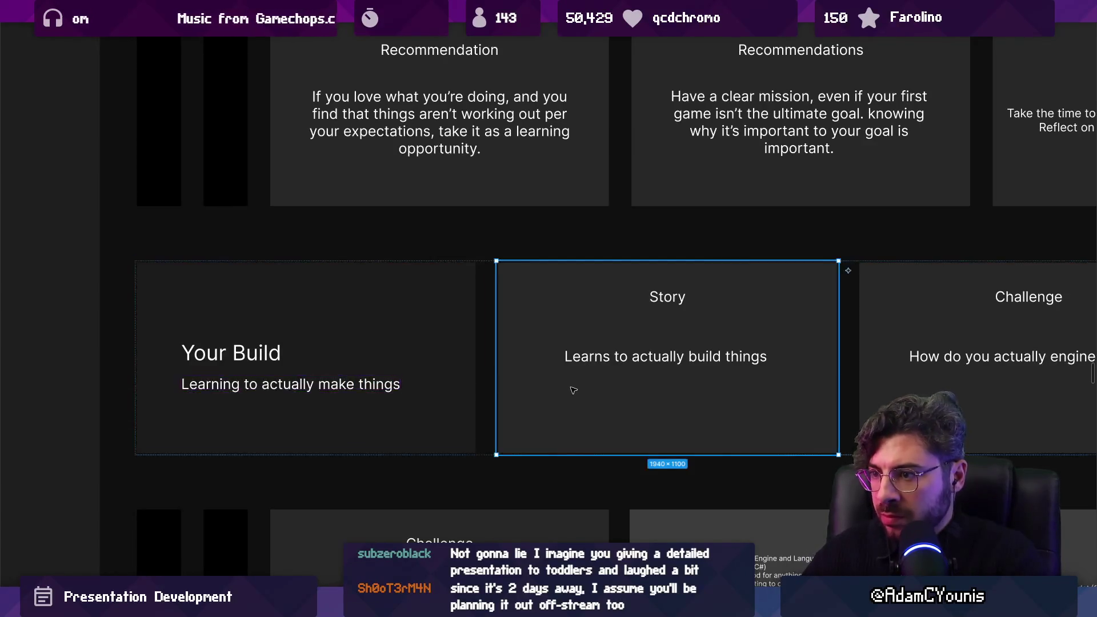
key(Delete)
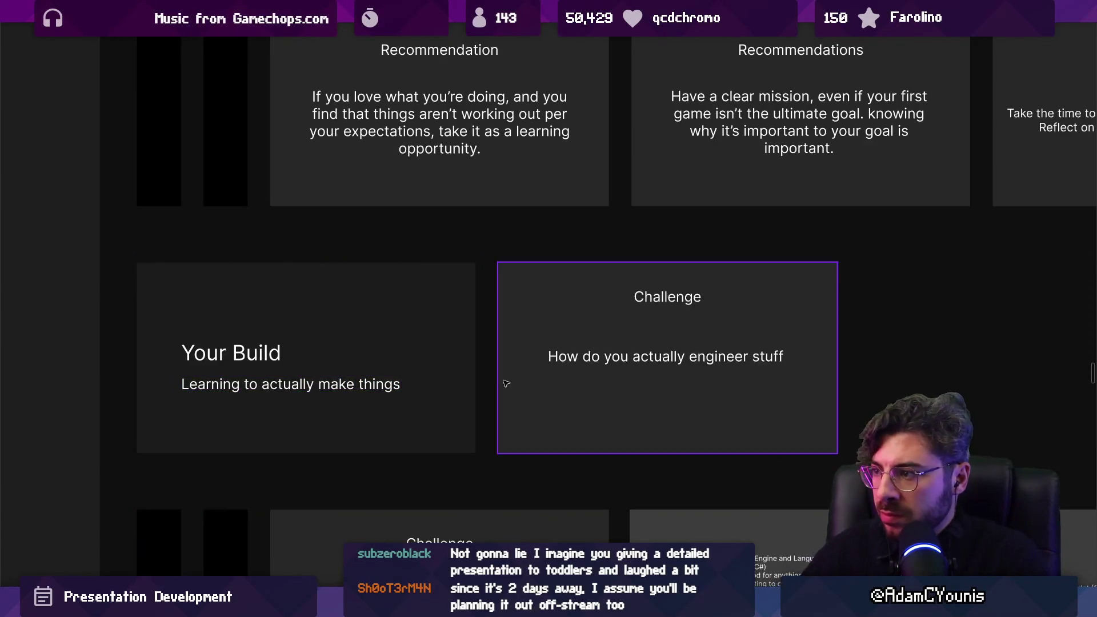
Rewrite the Your Build subtitle as 'How to make things well'.
scroll(400, 320, down, 3)
scroll(368, 295, up, 2)
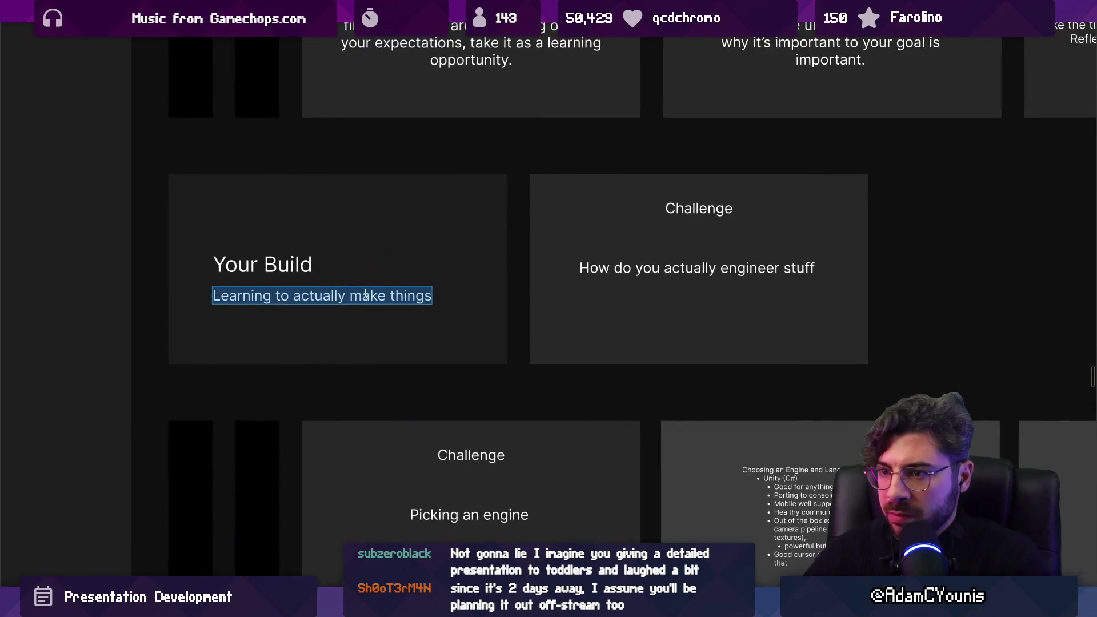
text(The actual making)
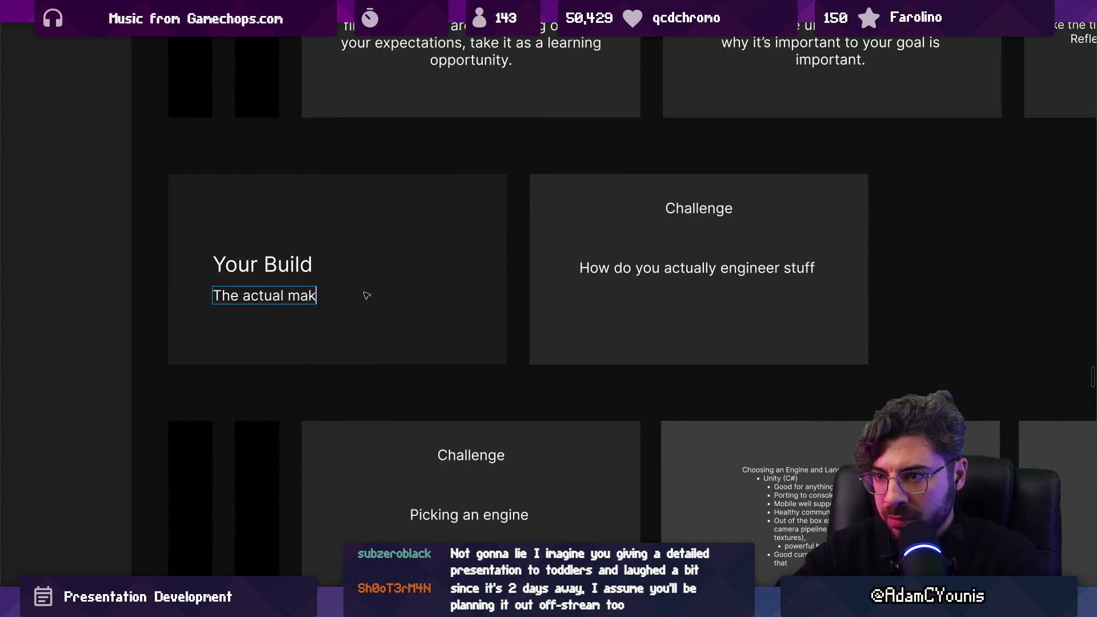
key(ctrl+a)
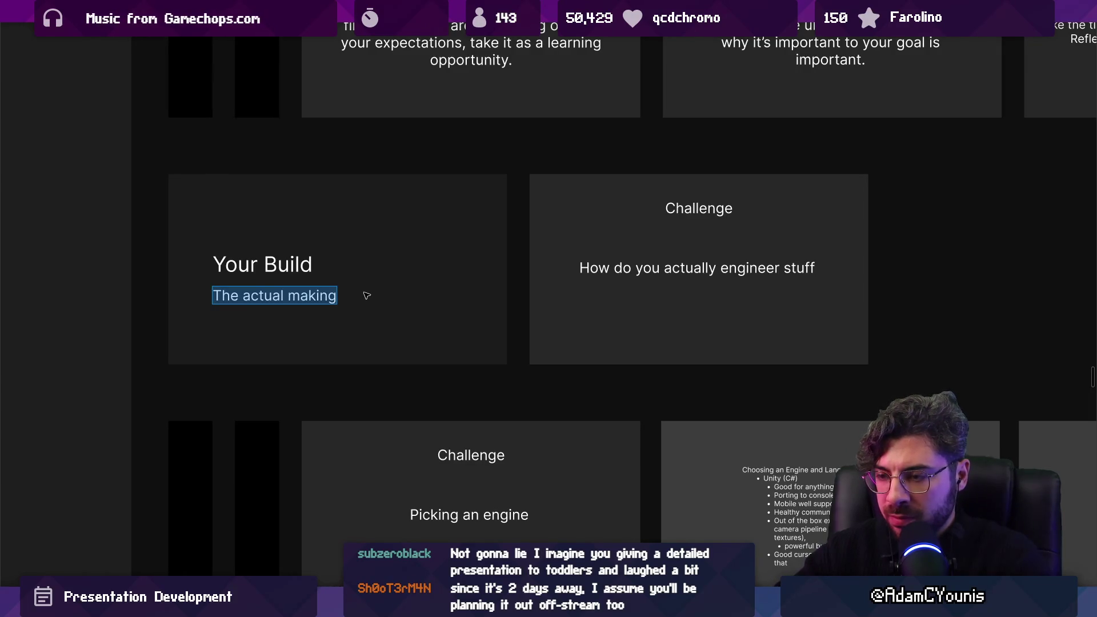
text(Gettin)
key(BackSpace)
key(BackSpace)
key(BackSpace)
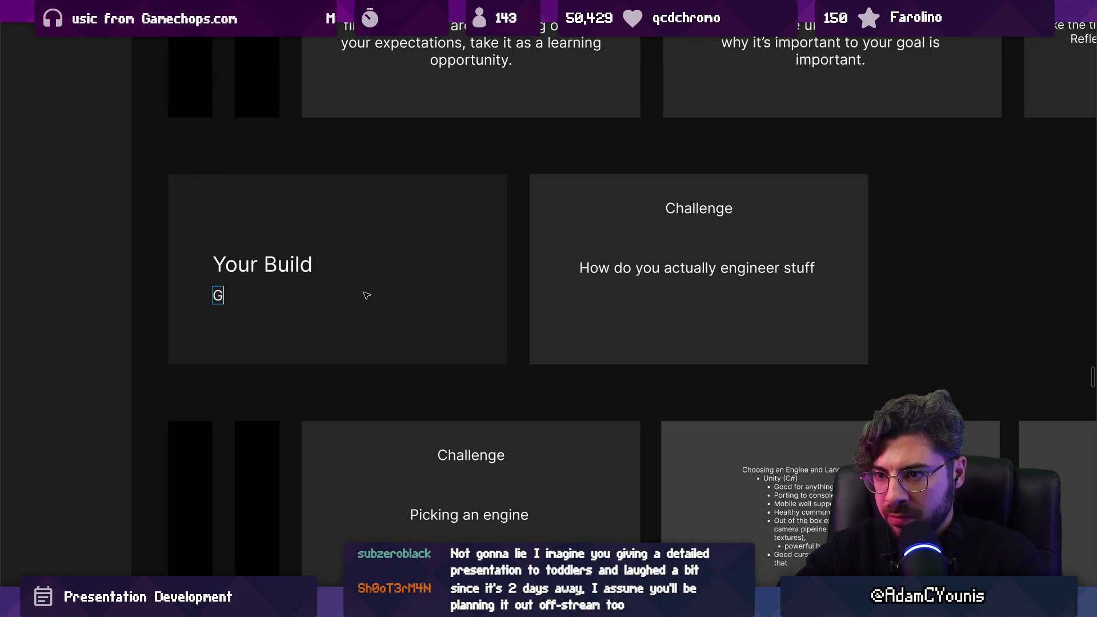
key(BackSpace)
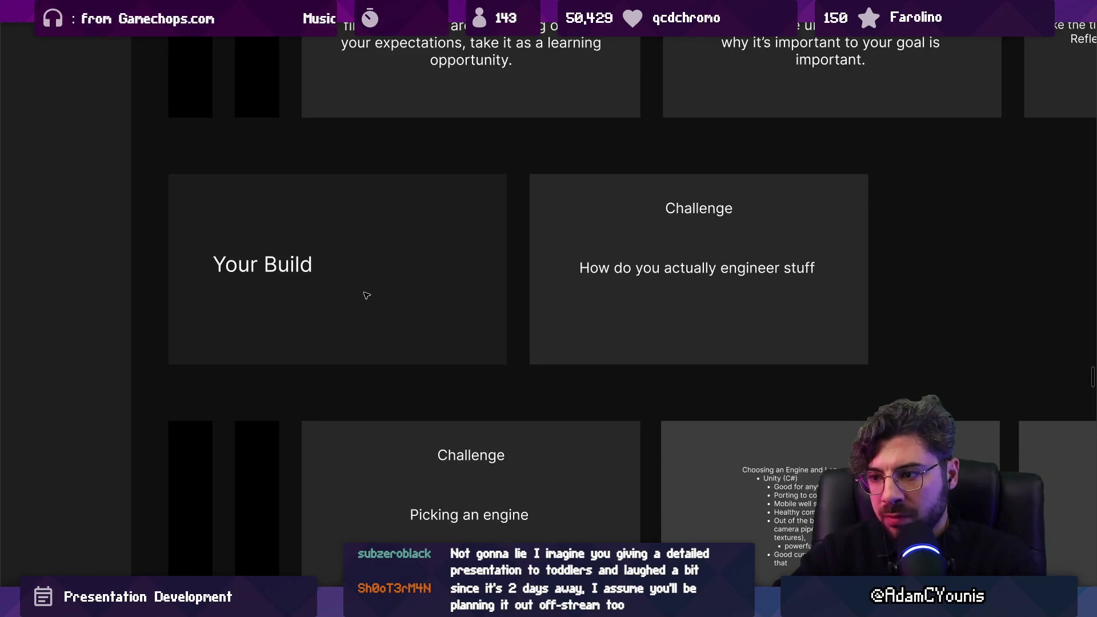
text(How to make )
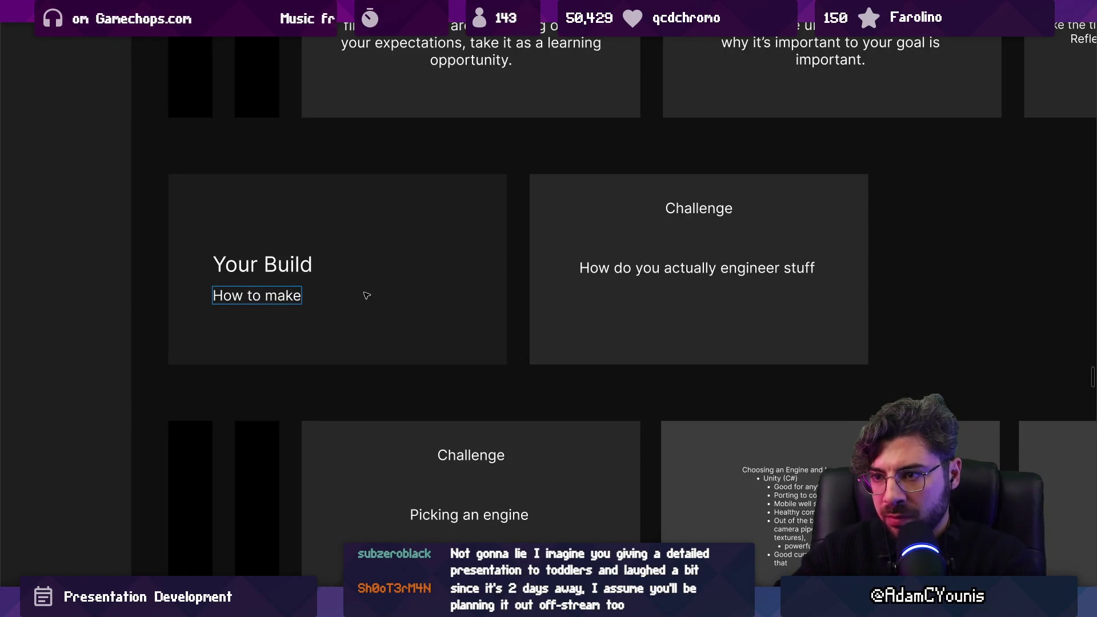
text(things well)
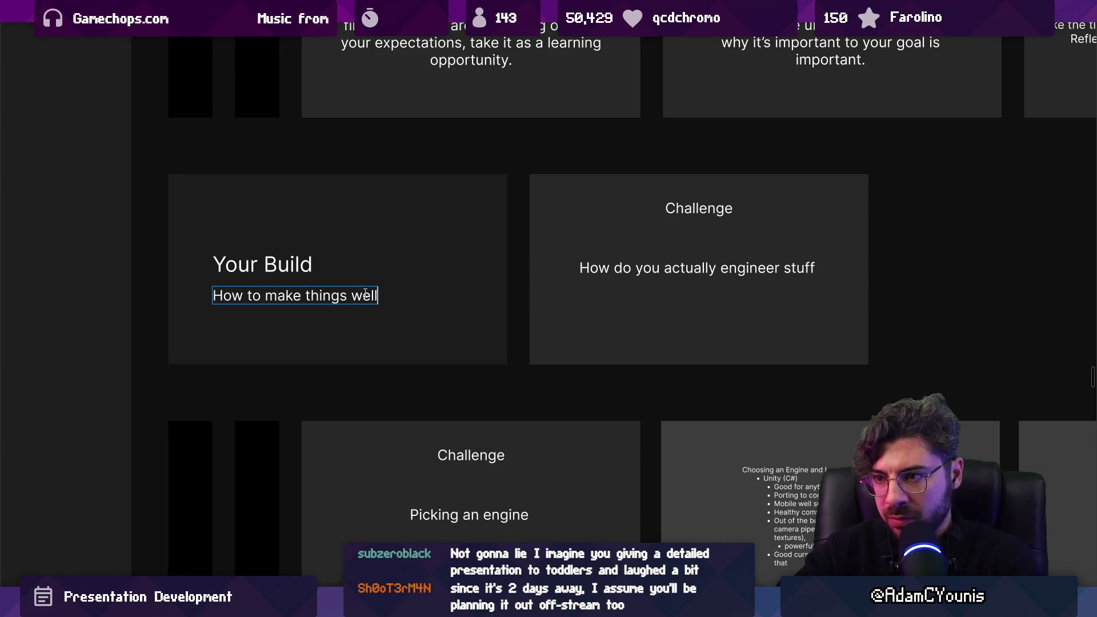
key(Escape)
key(Escape)
scroll(577, 285, down, 3)
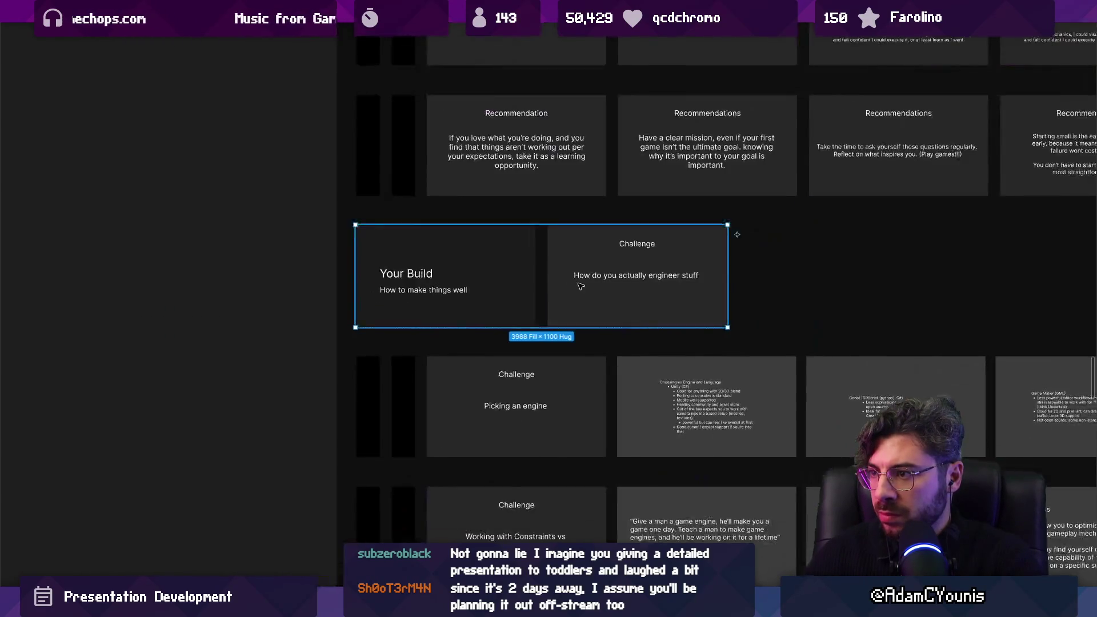
Delete the "How do you actually engineer stuff" Challenge slide.
click(584, 286)
key(Delete)
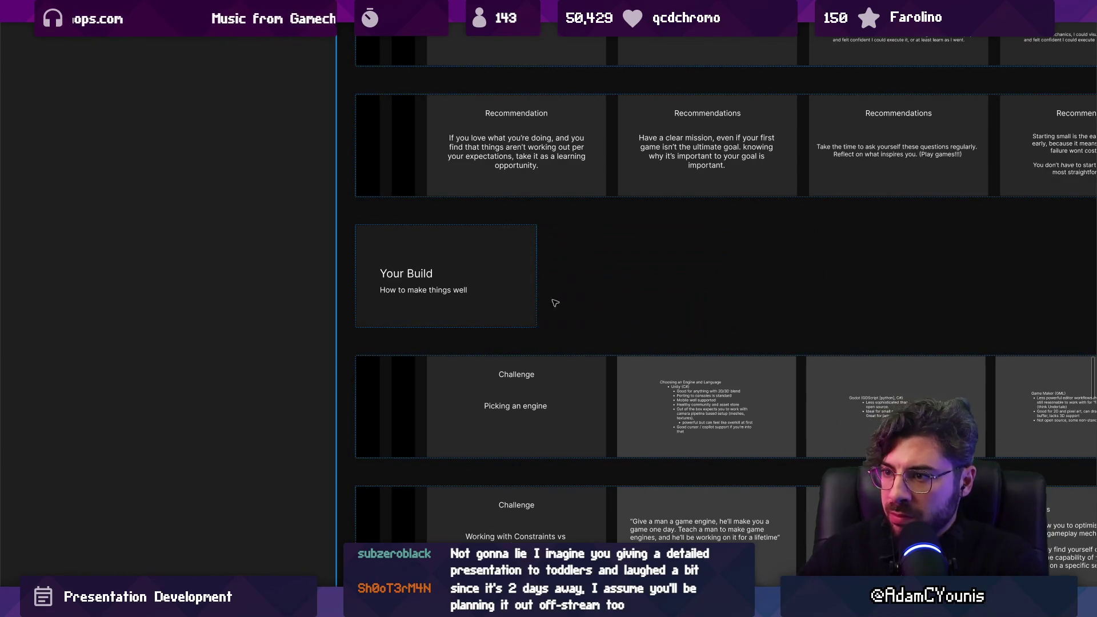
scroll(551, 301, down, 3)
Delete the black spacer column in the Picking an engine, Constraints and Building Systems rows.
click(391, 289)
click(388, 288)
key(Delete)
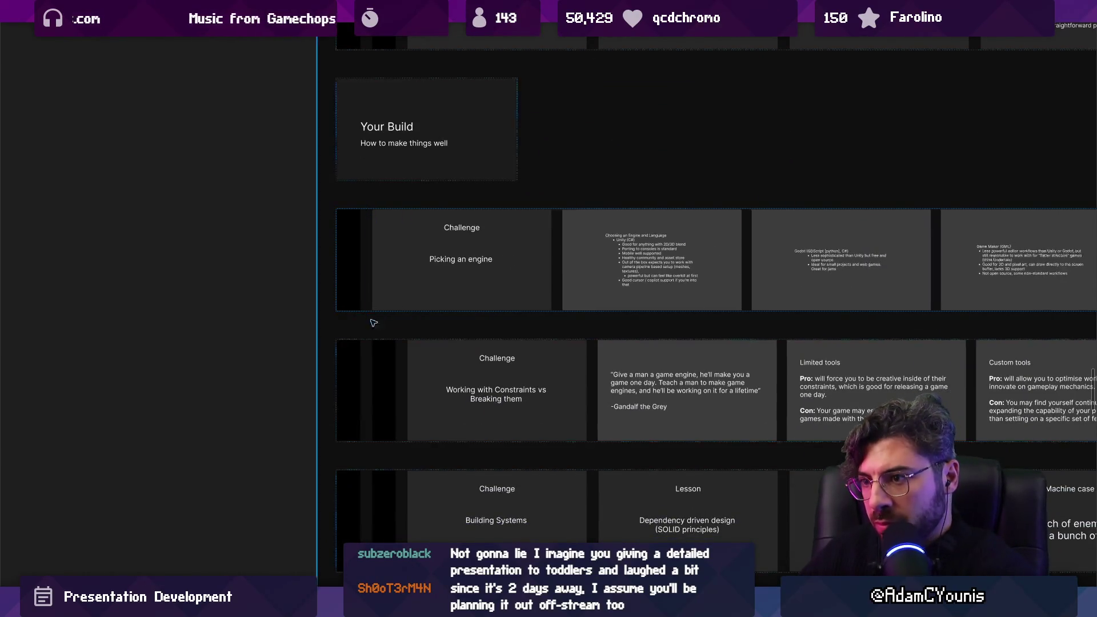
click(385, 367)
key(Delete)
scroll(355, 344, down, 3)
click(354, 344)
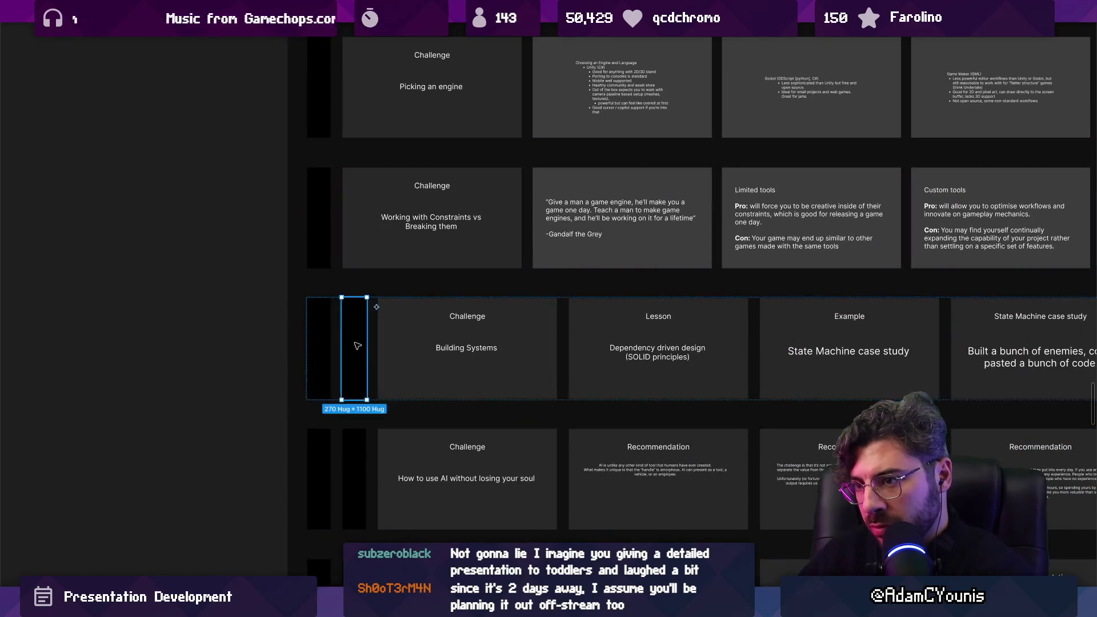
key(Delete)
Delete the spacer columns in the AI and "How big" rows.
scroll(355, 344, down, 3)
click(356, 342)
key(Delete)
click(359, 450)
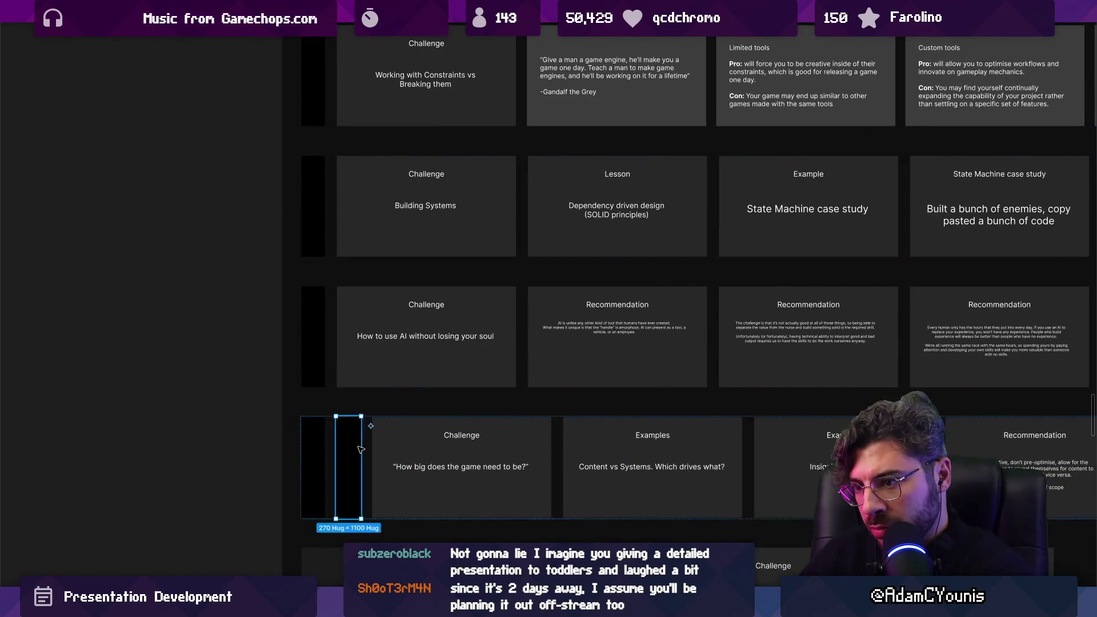
key(Delete)
scroll(360, 450, down, 3)
scroll(392, 331, down, 5)
scroll(380, 169, up, 5)
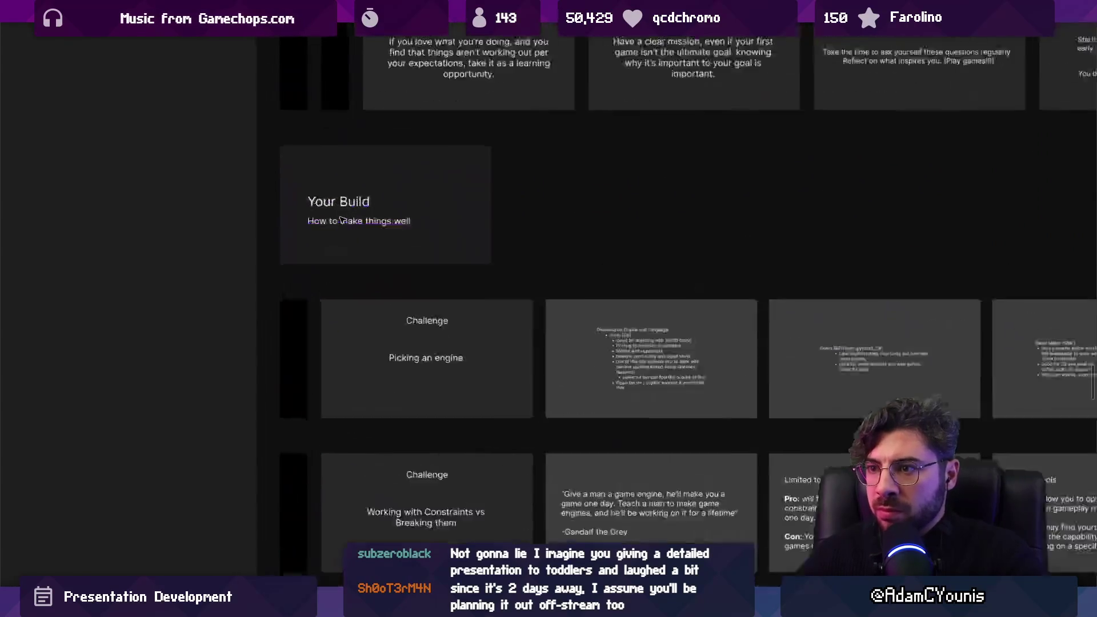
Remove the black spacer column from the row below Learning Magic.
click(365, 189)
scroll(362, 347, down, 5)
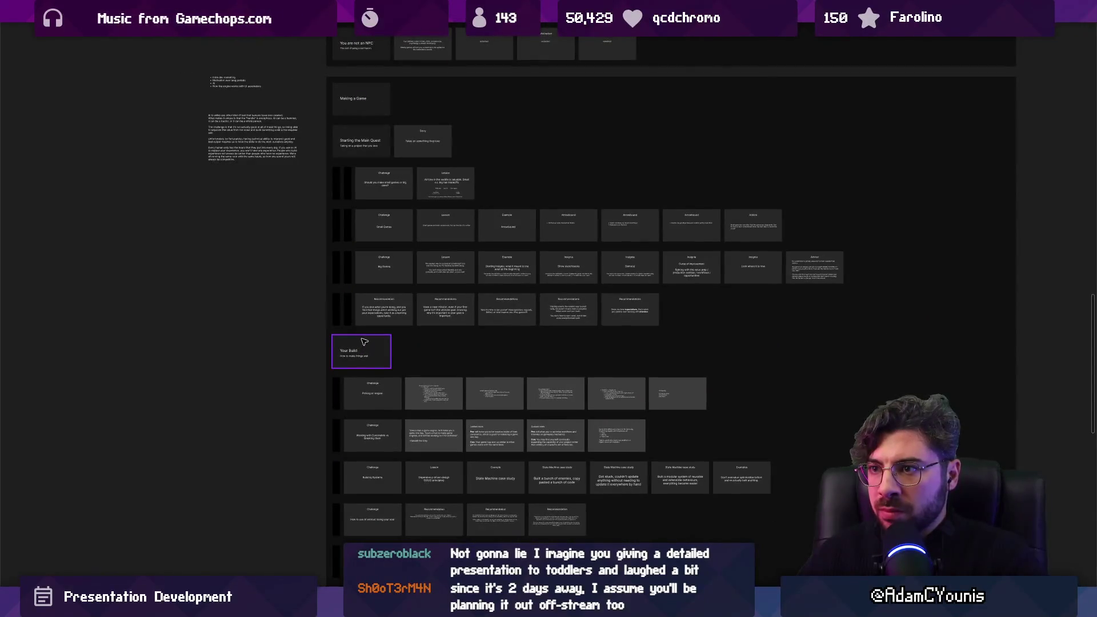
scroll(367, 342, up, 3)
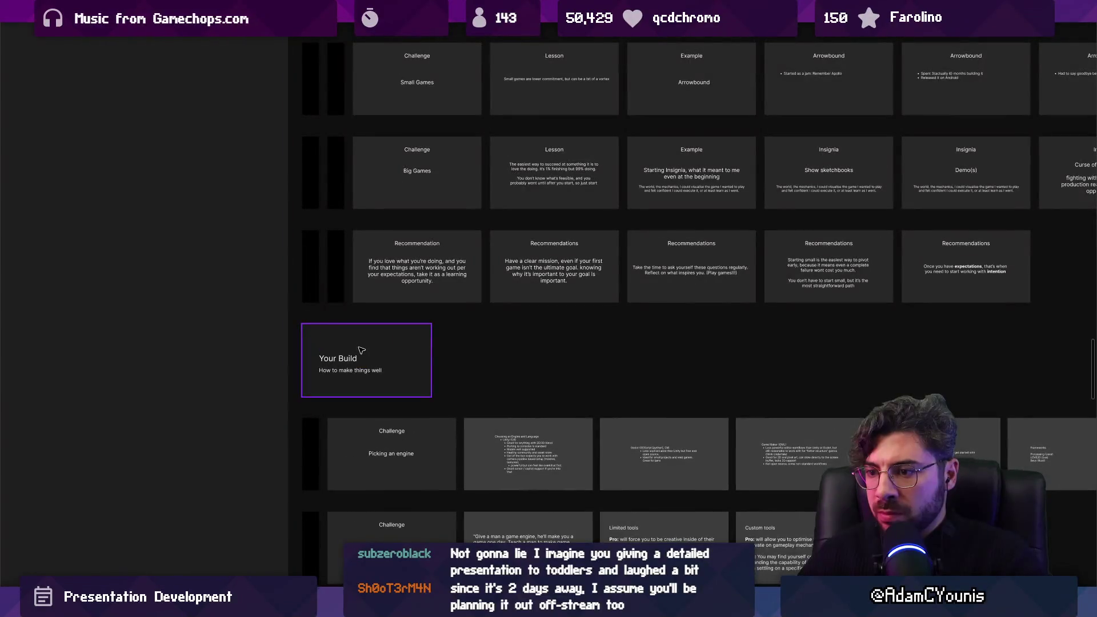
key(Tab)
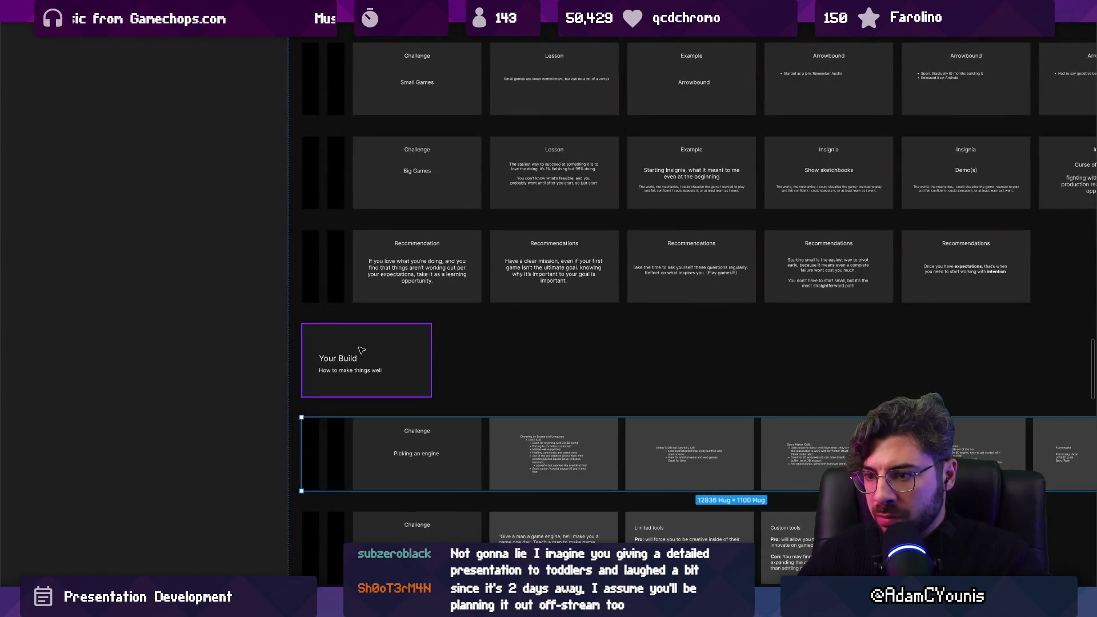
scroll(359, 357, down, 5)
scroll(359, 357, down, 5)
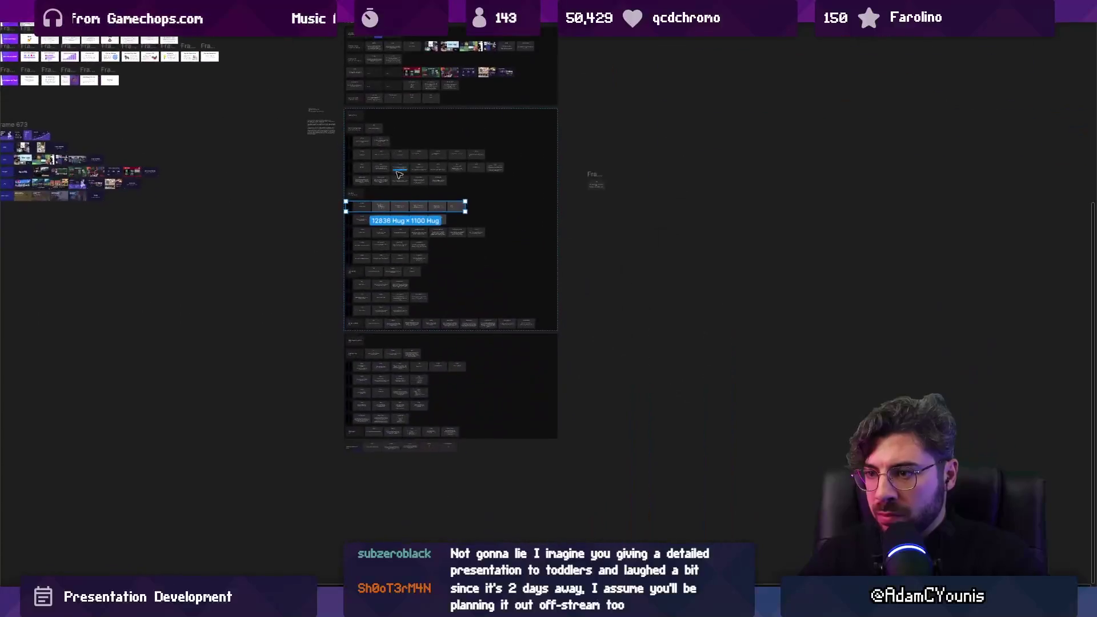
scroll(386, 372, up, 2)
scroll(351, 238, up, 3)
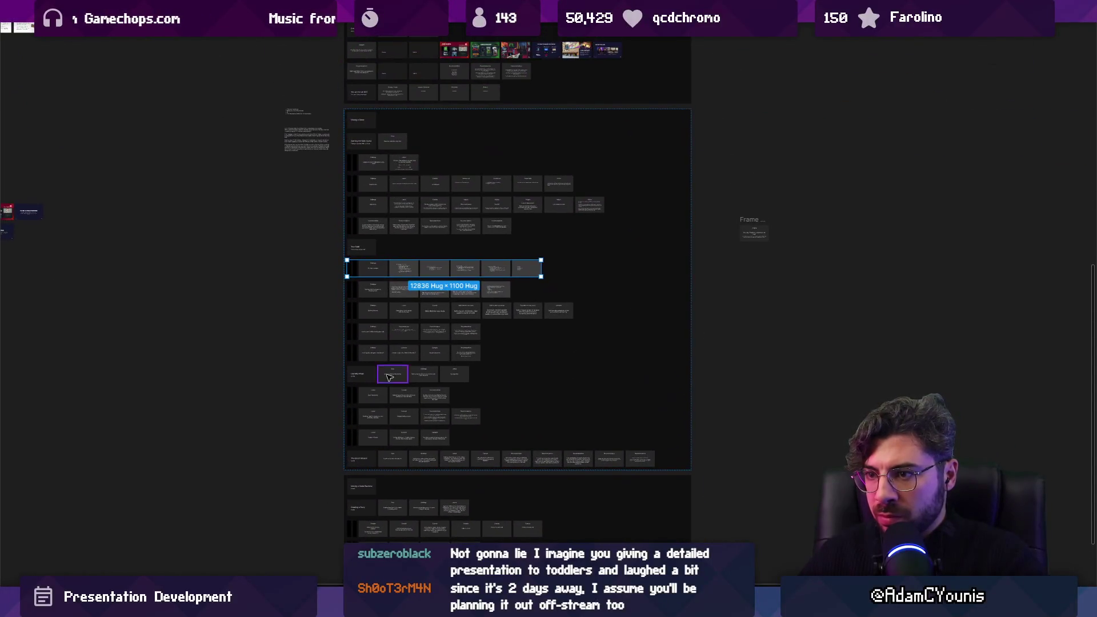
key(Return)
click(360, 400)
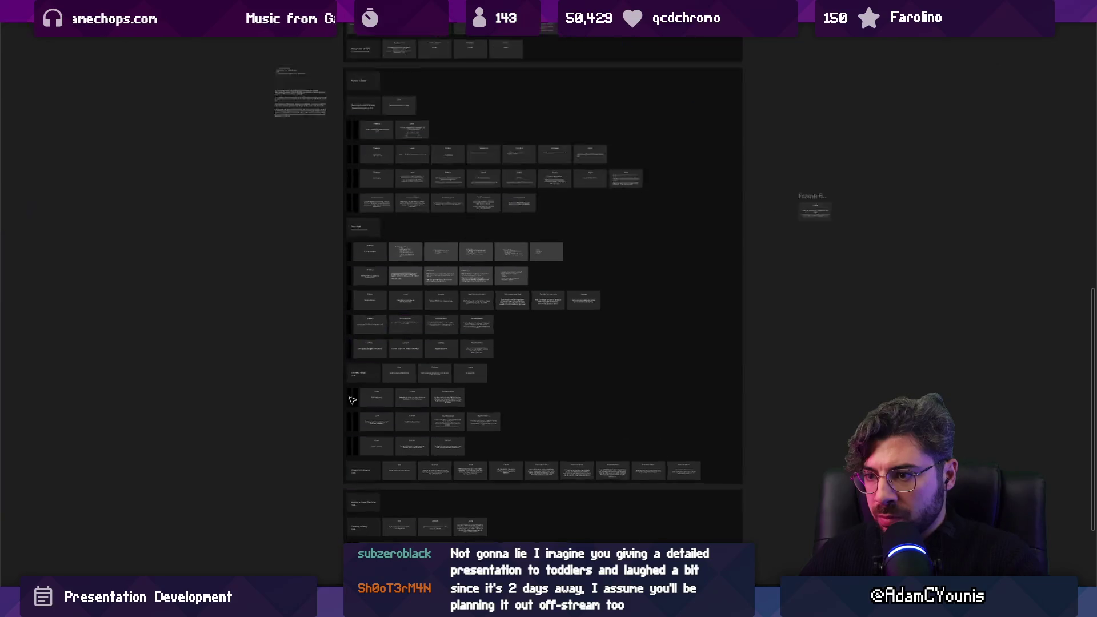
scroll(360, 400, up, 5)
key(Delete)
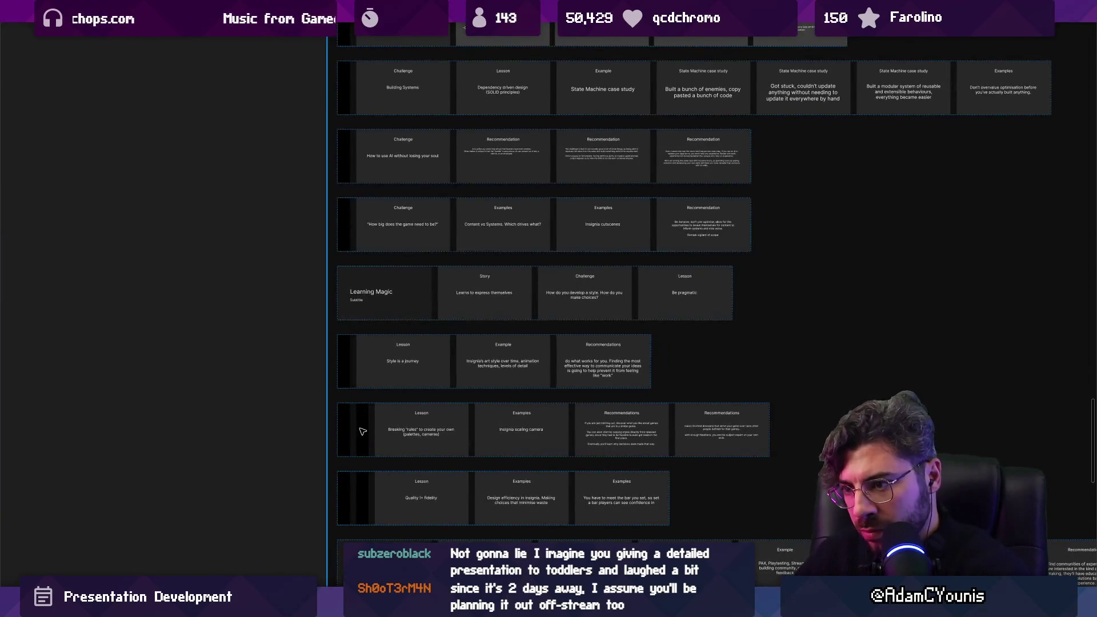
Delete the spacer columns in the next row and the Small Games row.
click(363, 429)
key(Delete)
scroll(380, 360, up, 9)
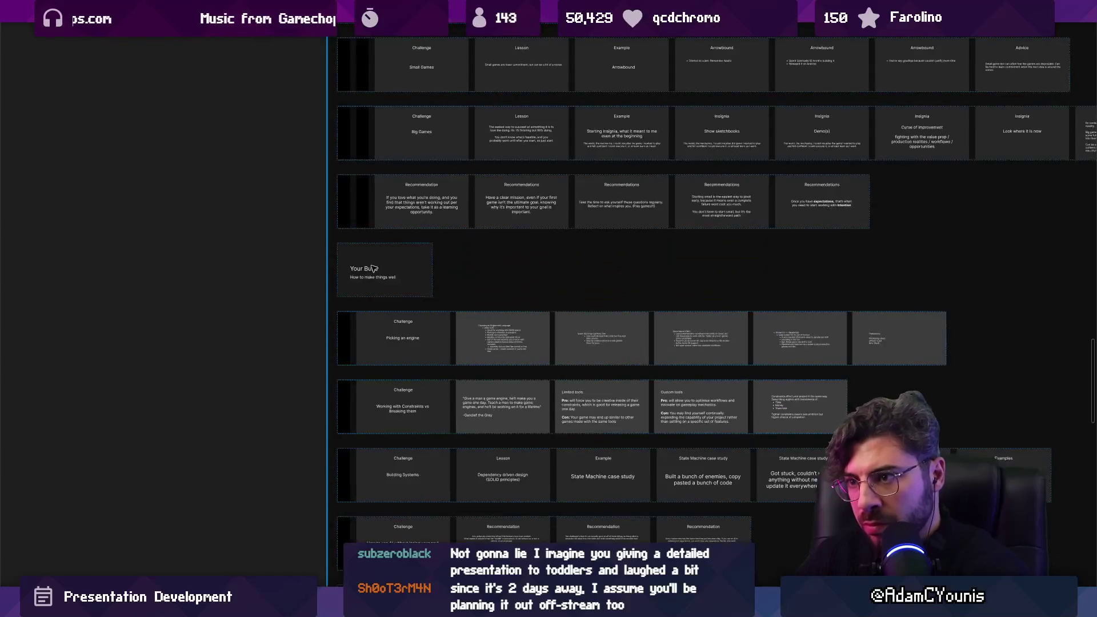
click(369, 195)
click(369, 194)
key(Delete)
Delete the remaining spacer columns through the Recommendations row, then review the grid.
click(363, 240)
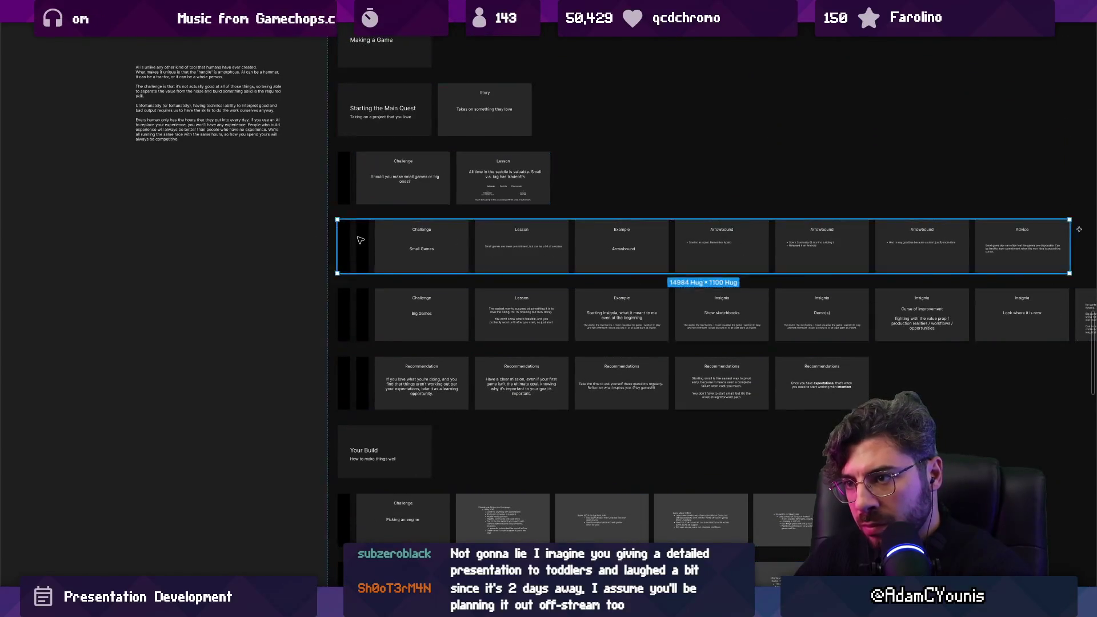
click(363, 240)
key(Delete)
click(363, 314)
click(363, 315)
key(Delete)
click(366, 380)
click(366, 380)
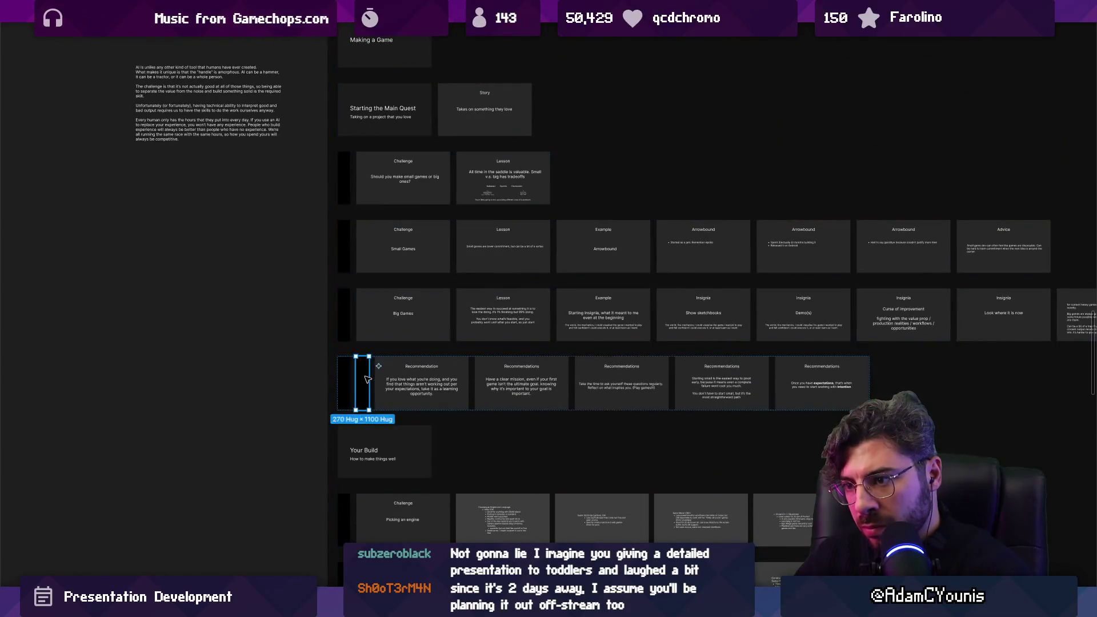
key(Delete)
scroll(362, 294, down, 5)
scroll(298, 355, up, 10)
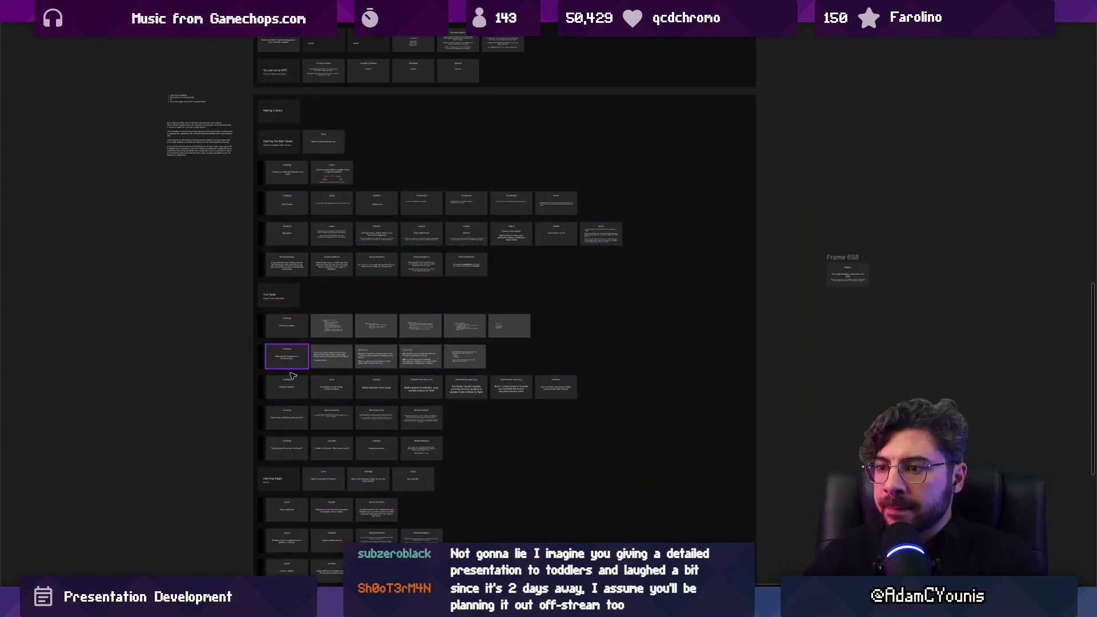
scroll(256, 215, down, 3)
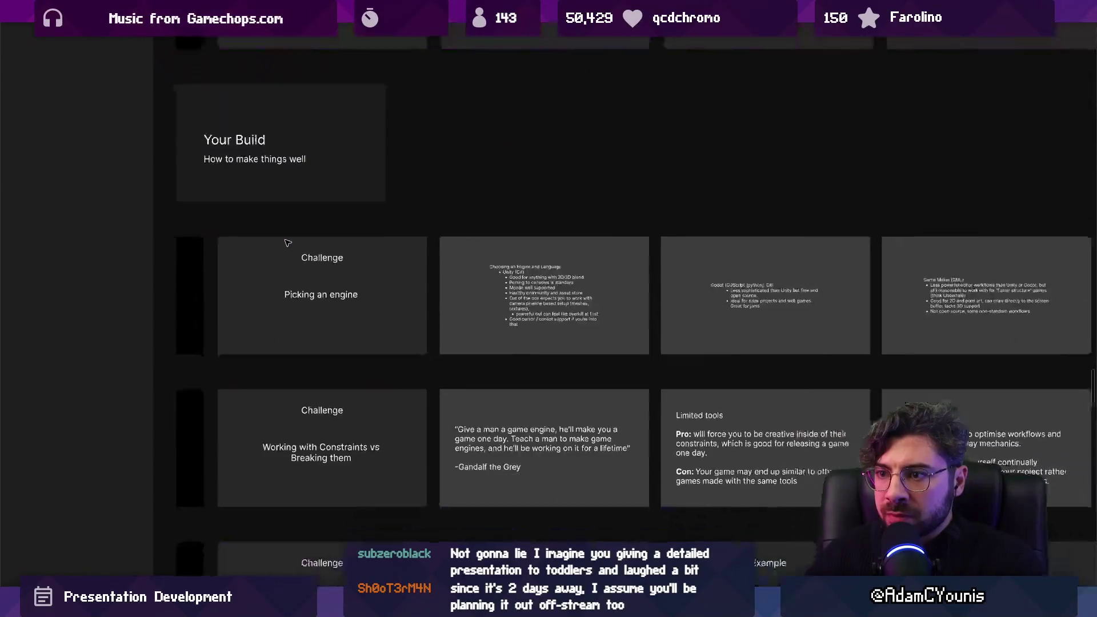
scroll(274, 194, down, 8)
scroll(281, 189, down, 5)
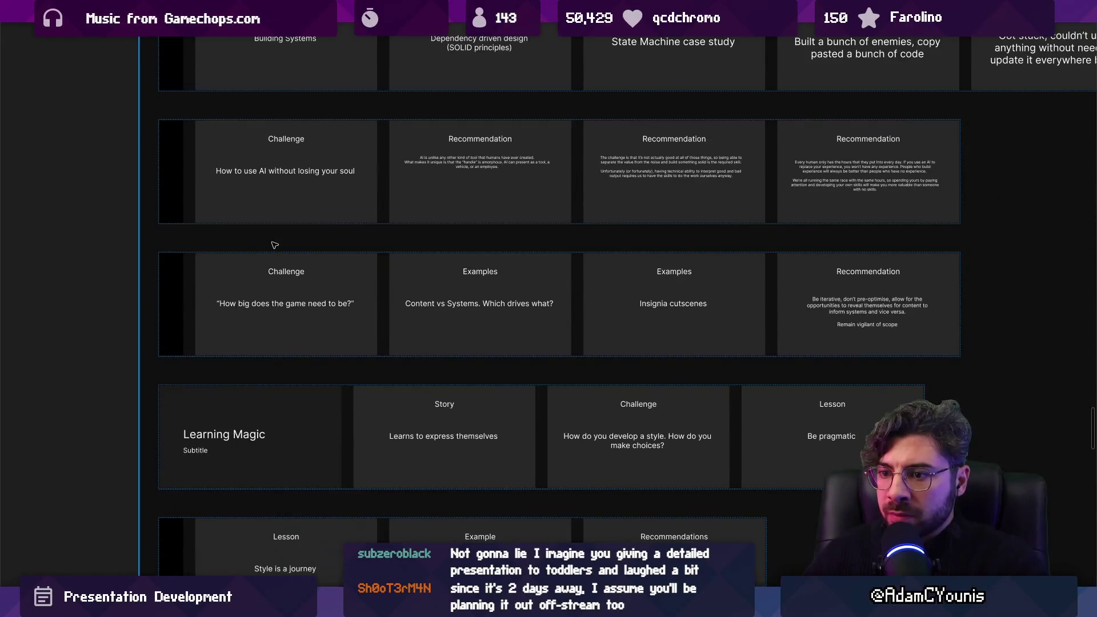
scroll(240, 345, up, 5)
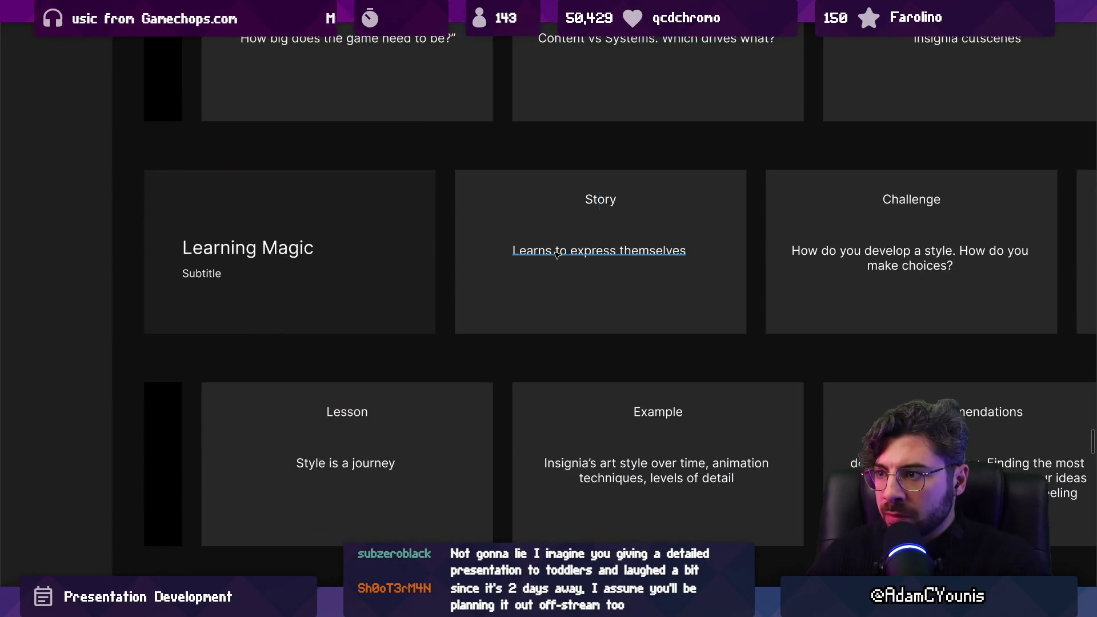
Paste the Story text "Learns to express themselves" into the Learning Magic subtitle and reword it.
double_click(599, 251)
key(ctrl+c)
double_click(203, 273)
key(ctrl+v)
key(Escape)
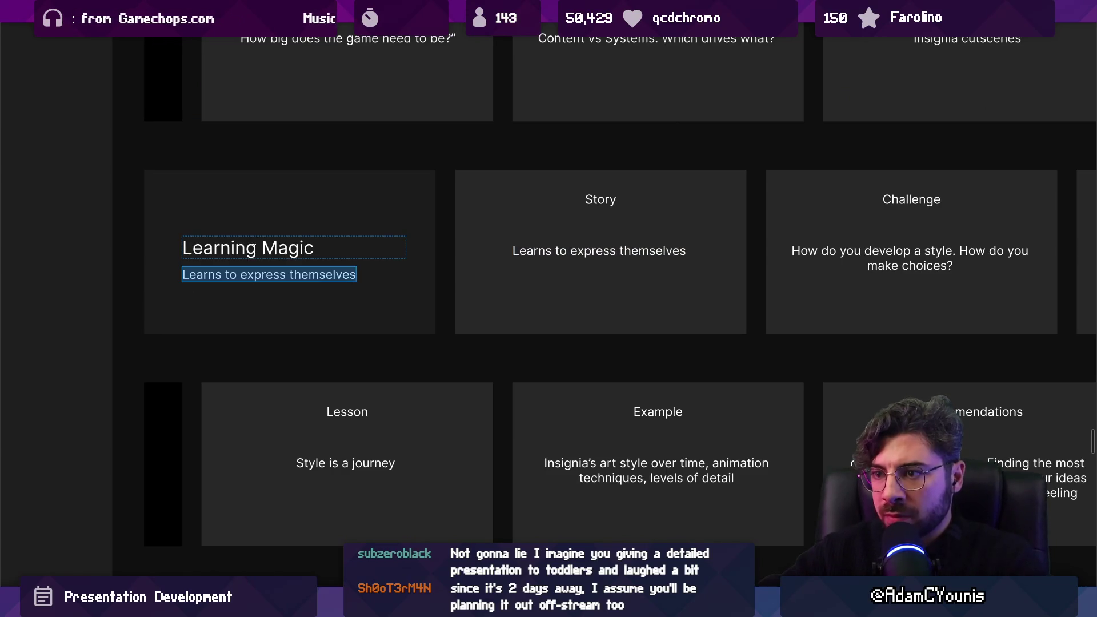
text(J)
text(oew)
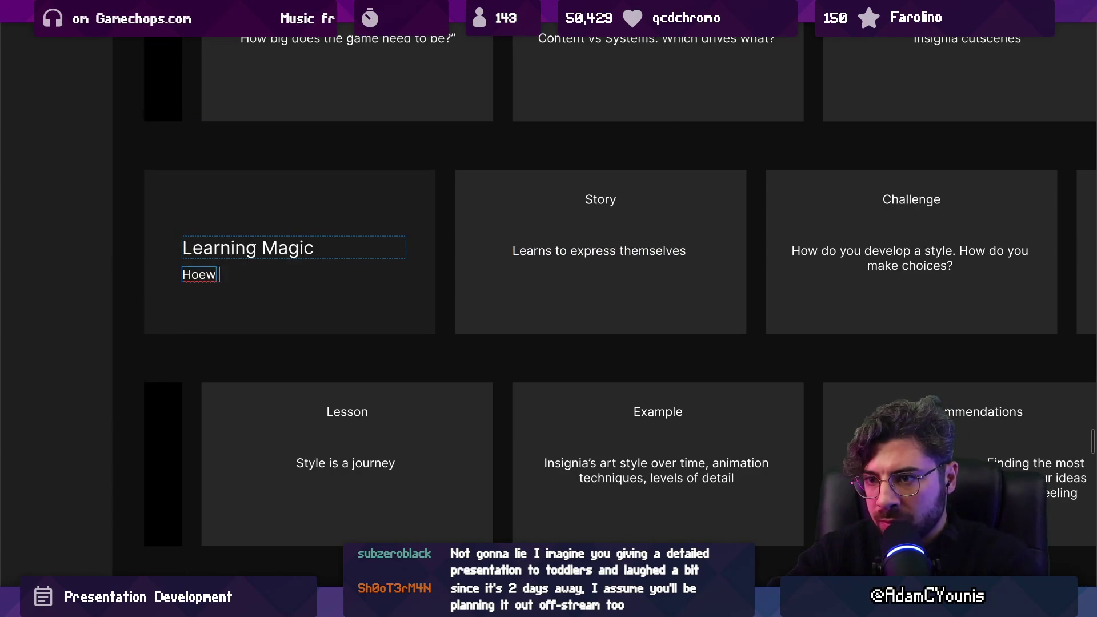
key(BackSpace)
key(BackSpace)
text(w to express yourself)
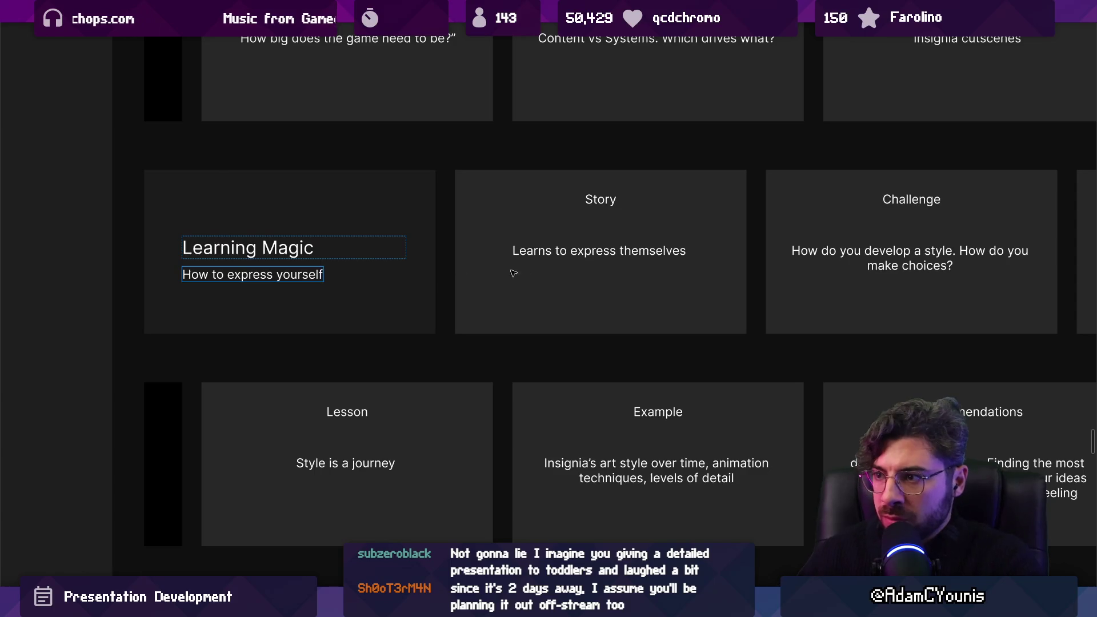
click(513, 273)
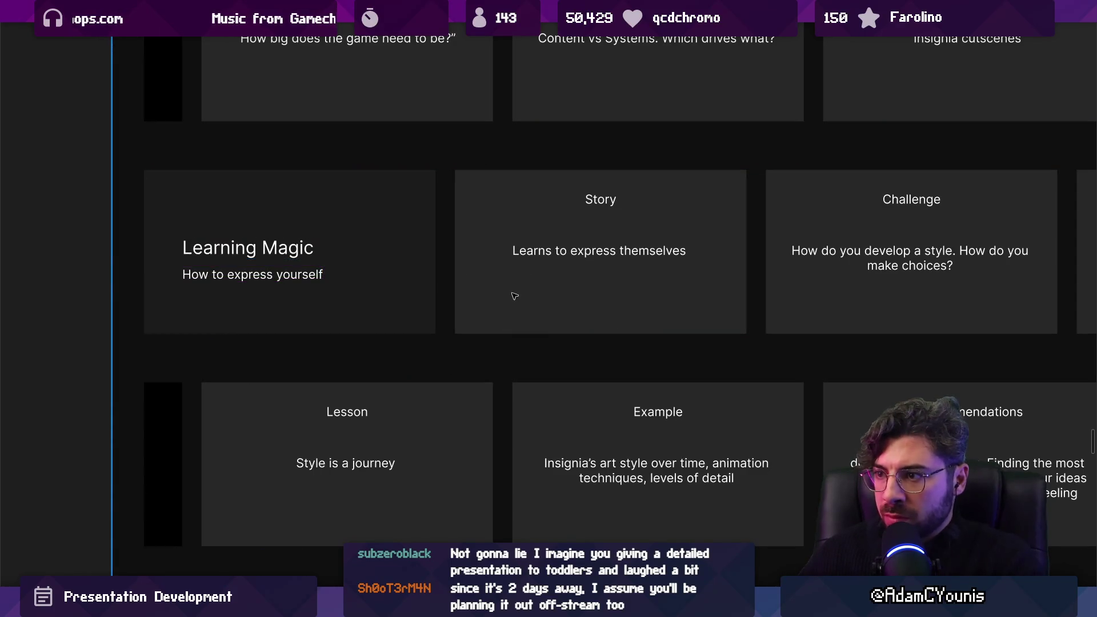
Delete the Story slide from the Learning Magic row.
click(514, 295)
click(514, 295)
key(Delete)
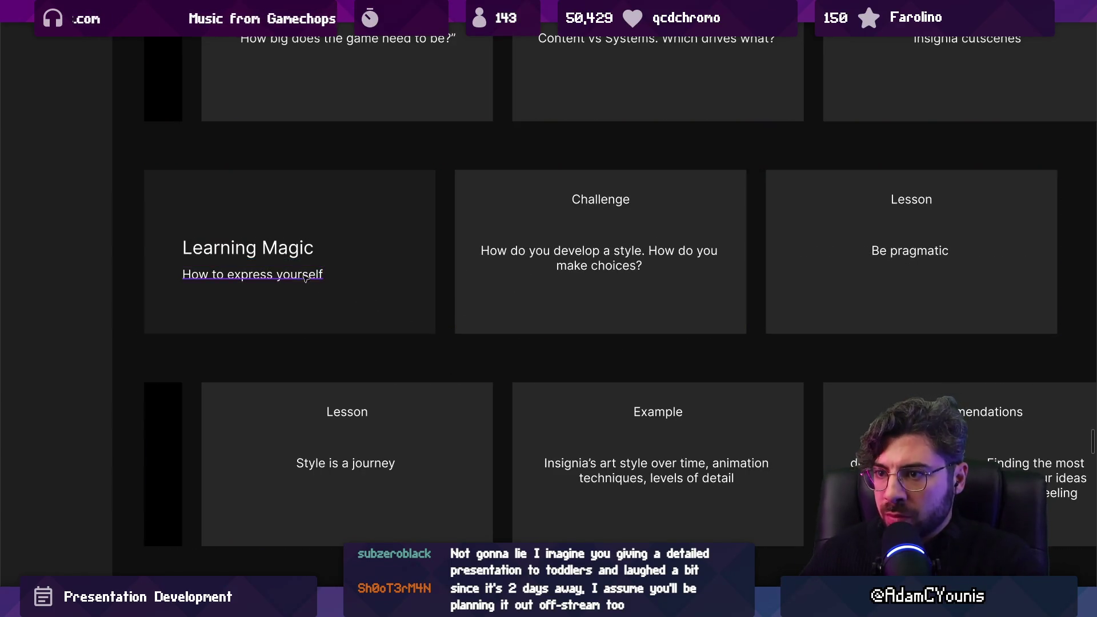
Complete the subtitle as "How to express yourself through games".
double_click(305, 276)
click(324, 275)
text(through)
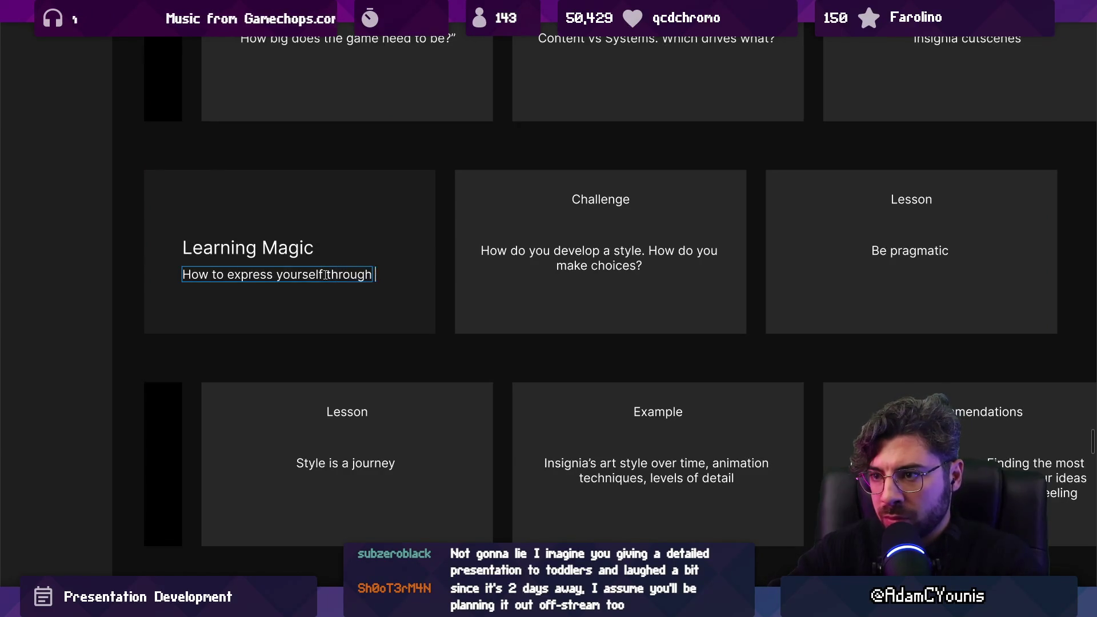
text( games)
click(354, 255)
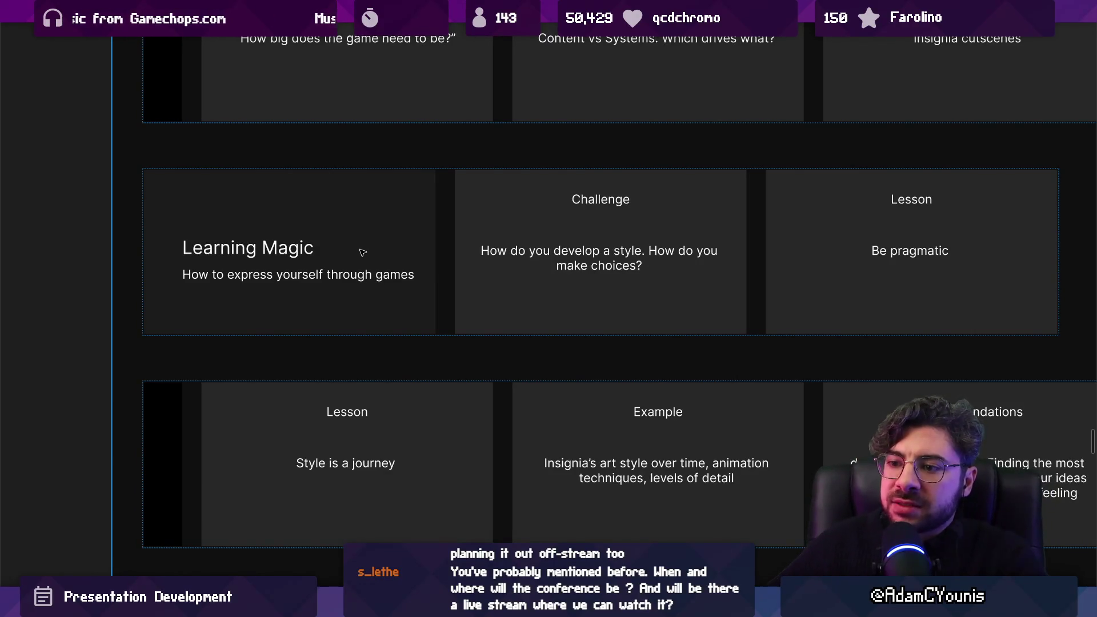
Select the Learning Magic slide, then the Challenge slide now beside it.
click(419, 245)
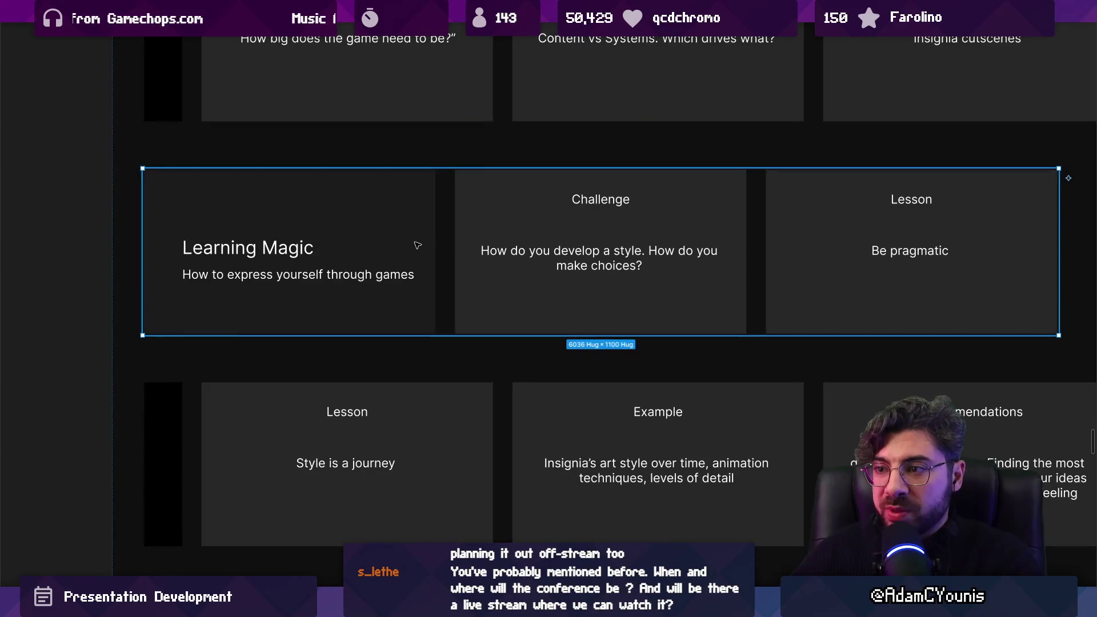
double_click(419, 245)
click(485, 246)
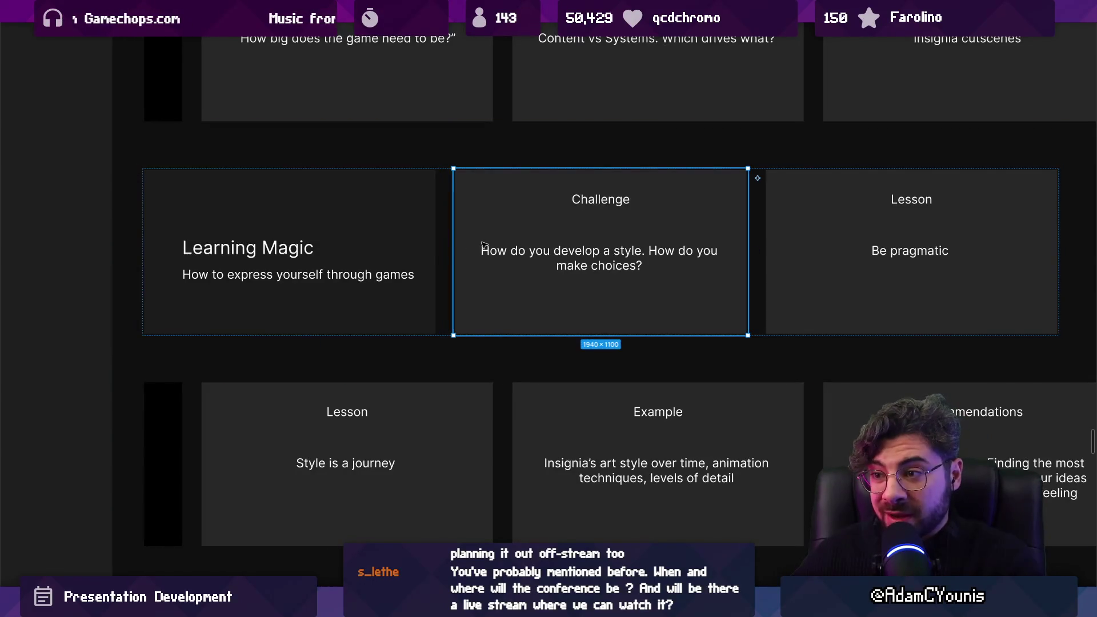
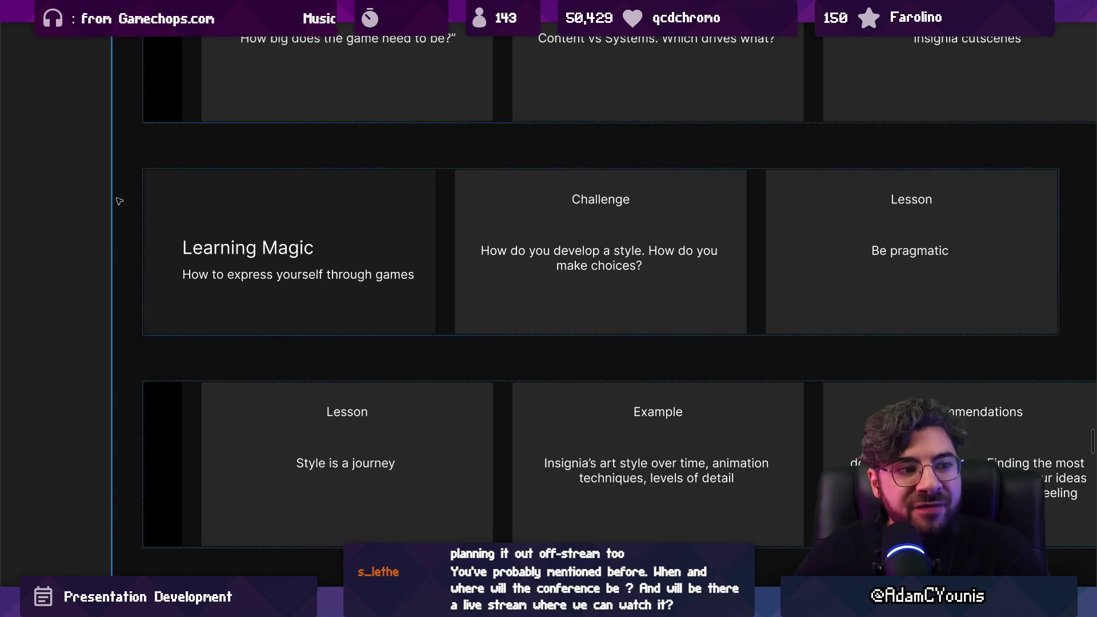
Paste the Story slide's text into The Escort Mission subtitle and fix 'Learns' to 'Learning'.
scroll(220, 223, down, 5)
scroll(220, 223, up, 5)
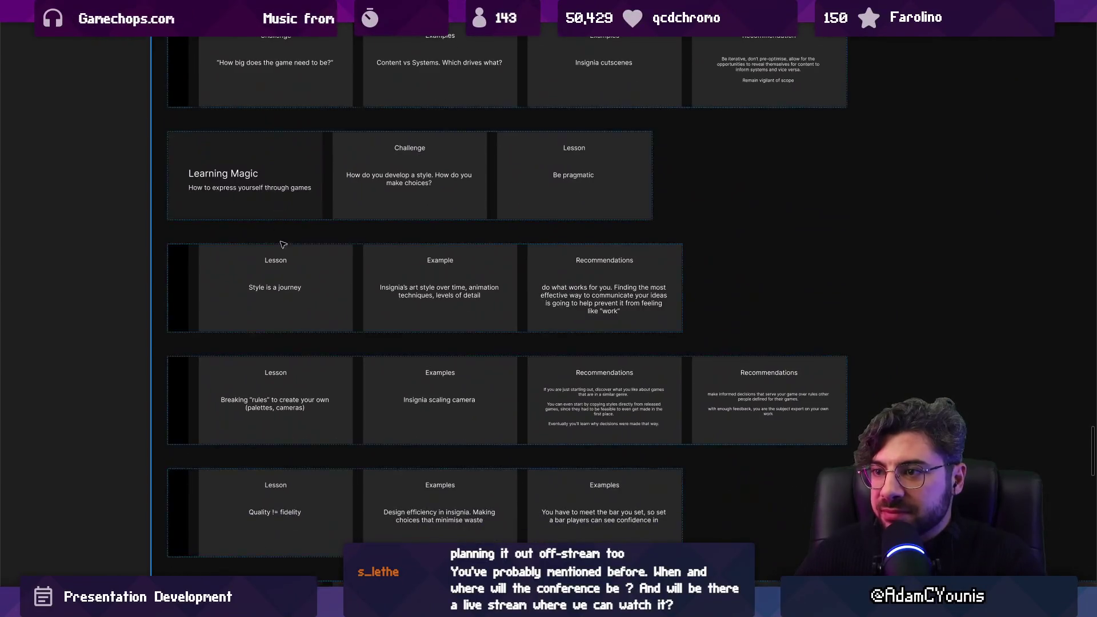
click(284, 237)
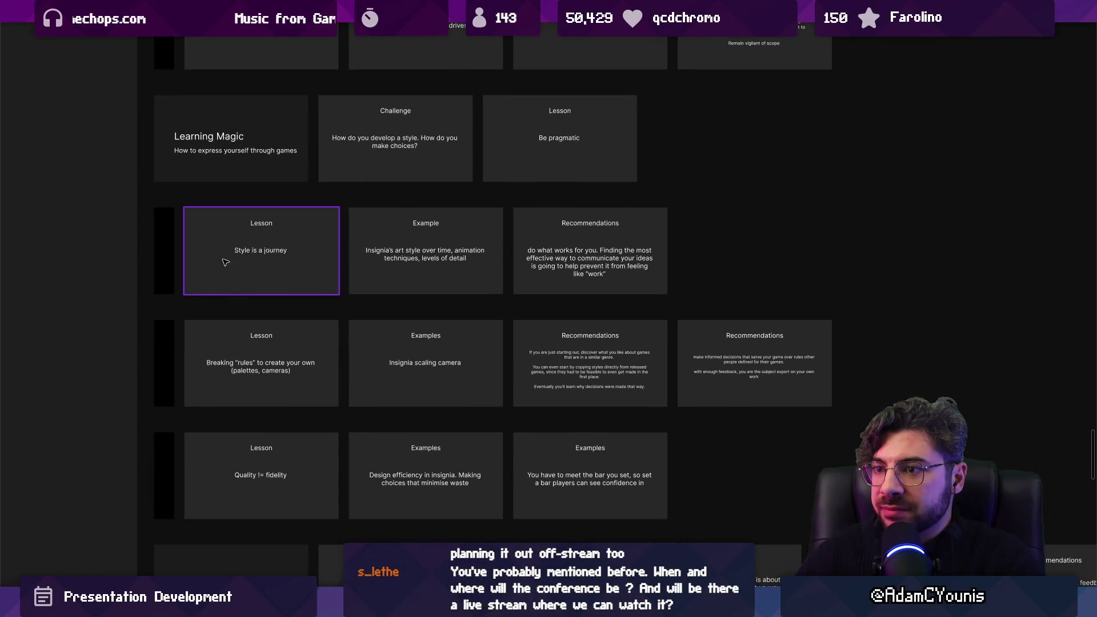
scroll(333, 255, down, 5)
scroll(457, 257, down, 5)
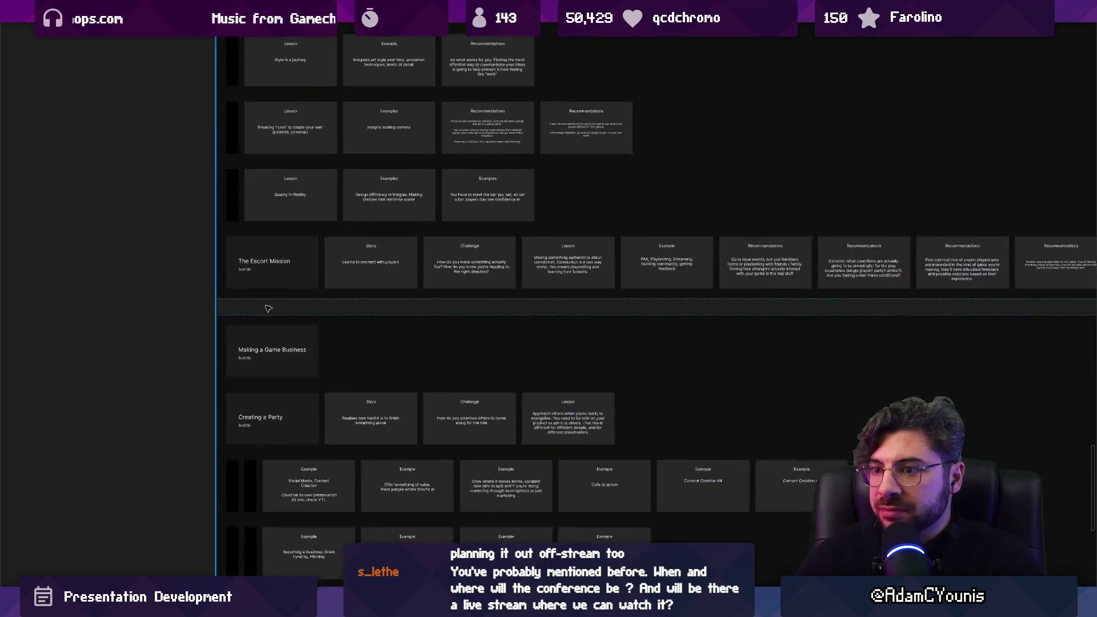
scroll(578, 210, up, 5)
double_click(579, 210)
key(ctrl+c)
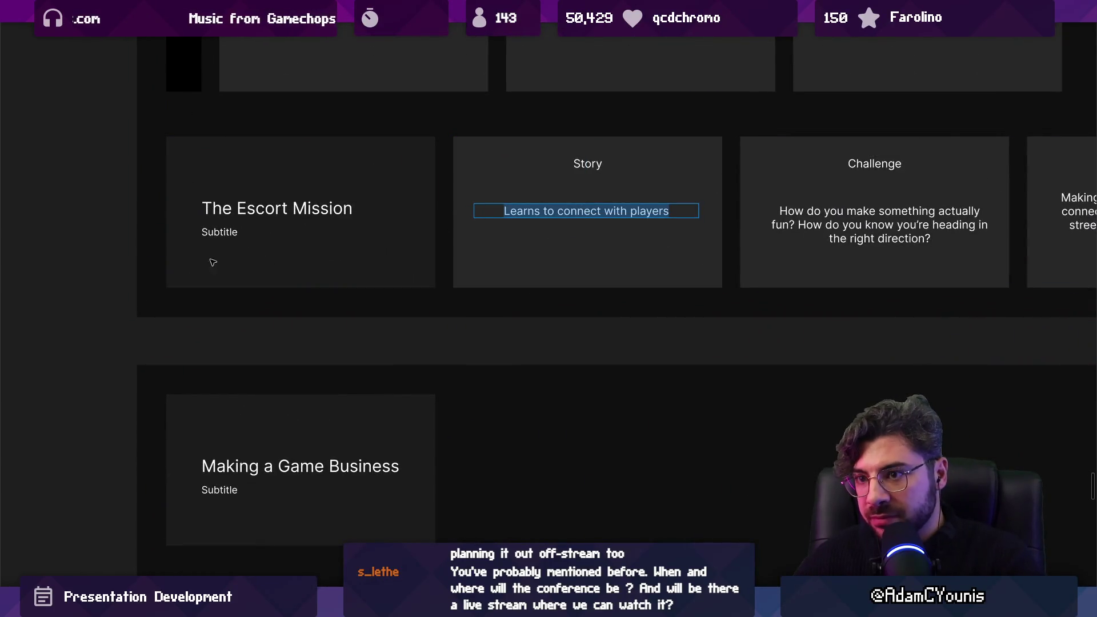
double_click(219, 232)
key(ctrl+v)
scroll(231, 233, up, 2)
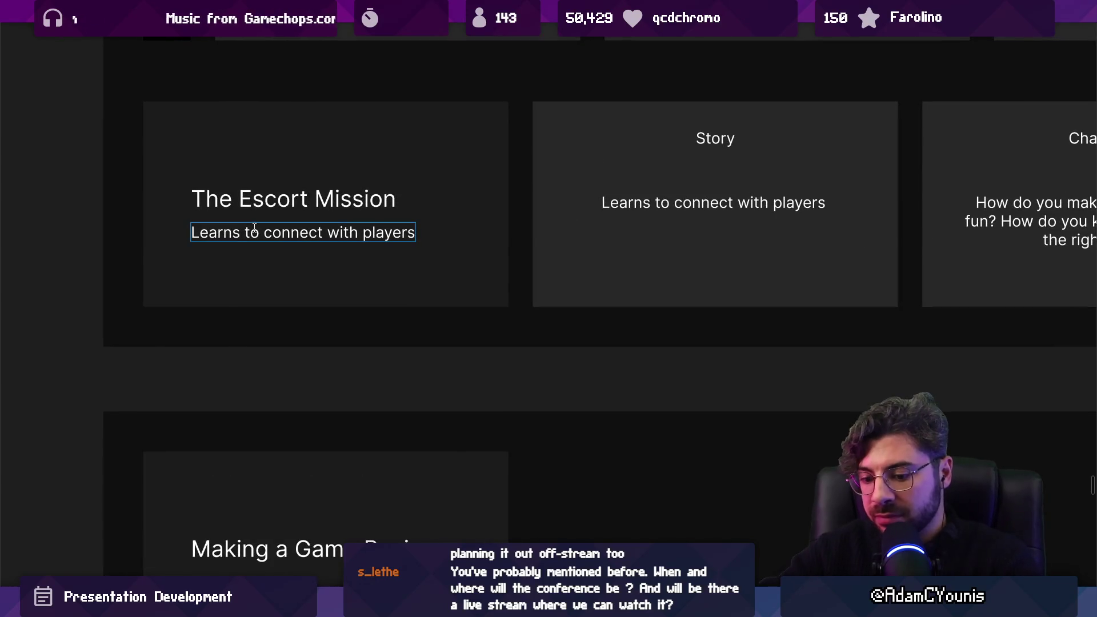
text(ing)
key(BackSpace)
key(BackSpace)
key(BackSpace)
text(ing)
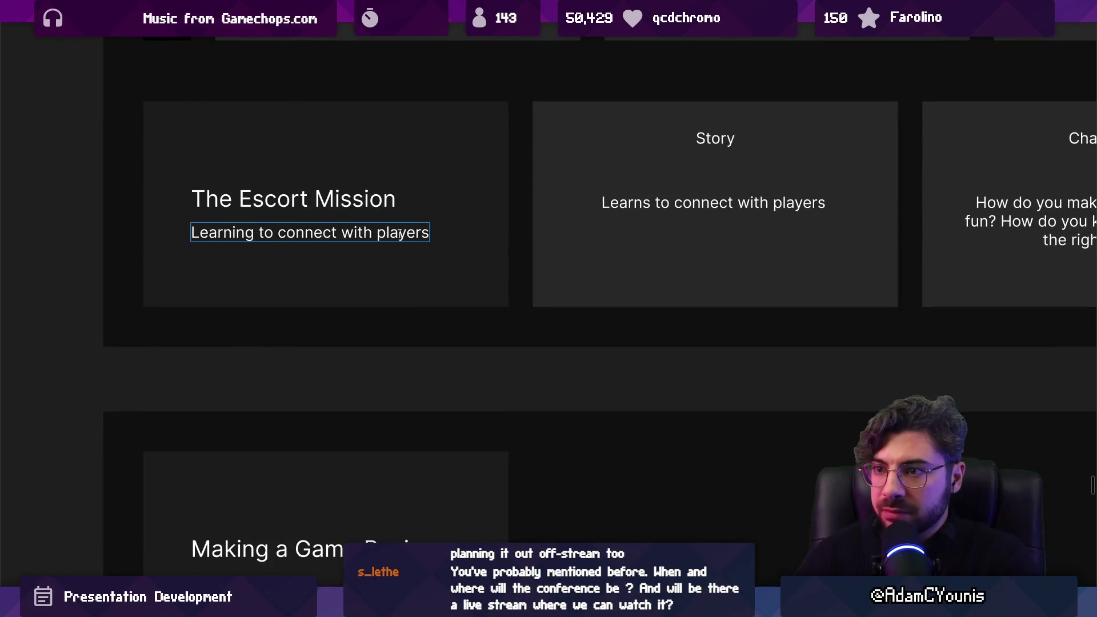
Delete the now-redundant Story slide.
scroll(399, 234, right, 3)
scroll(399, 234, up, 1)
click(499, 263)
key(Delete)
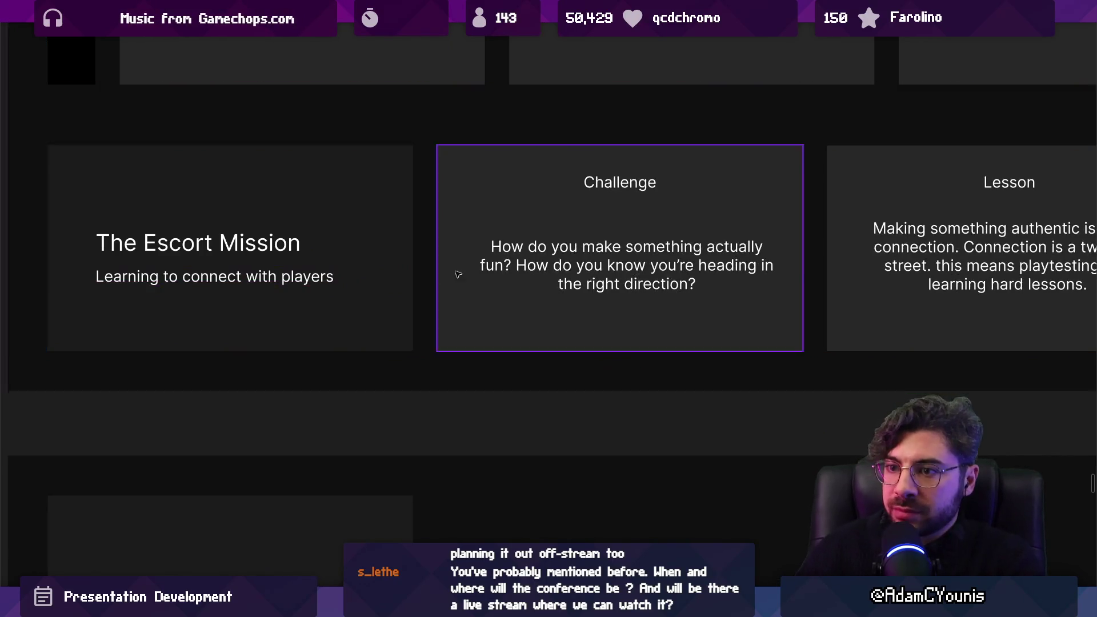
Rewrite The Escort Mission subtitle, replacing 'connect with players' with 'bring players on your journey'.
click(252, 277)
double_click(208, 278)
drag(184, 278, 444, 270)
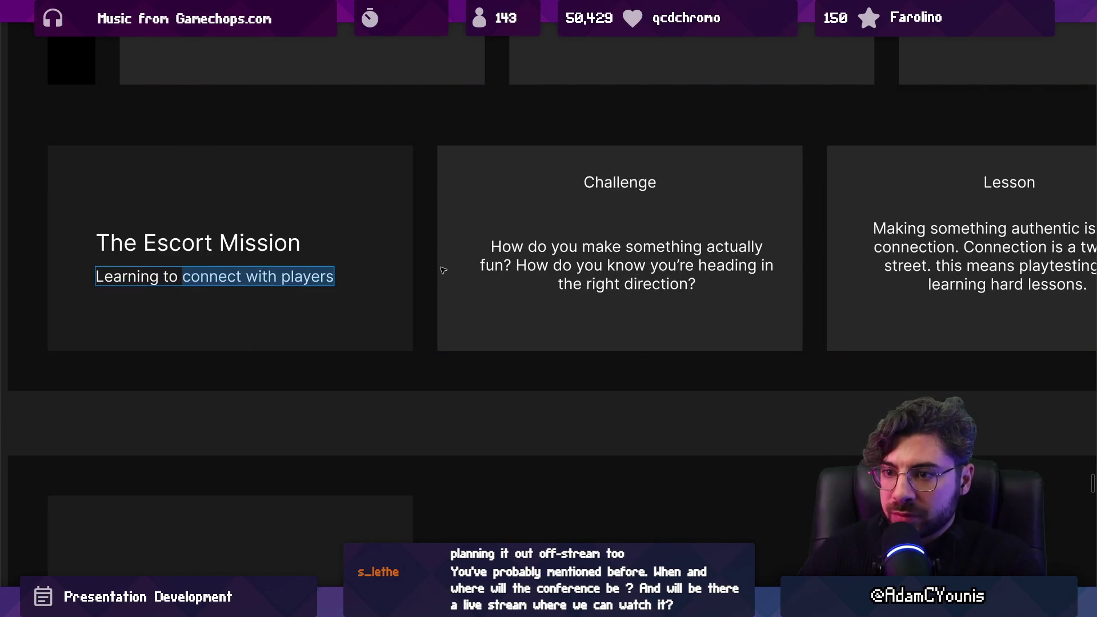
text(briung)
key(BackSpace)
key(BackSpace)
key(BackSpace)
text(ng players along)
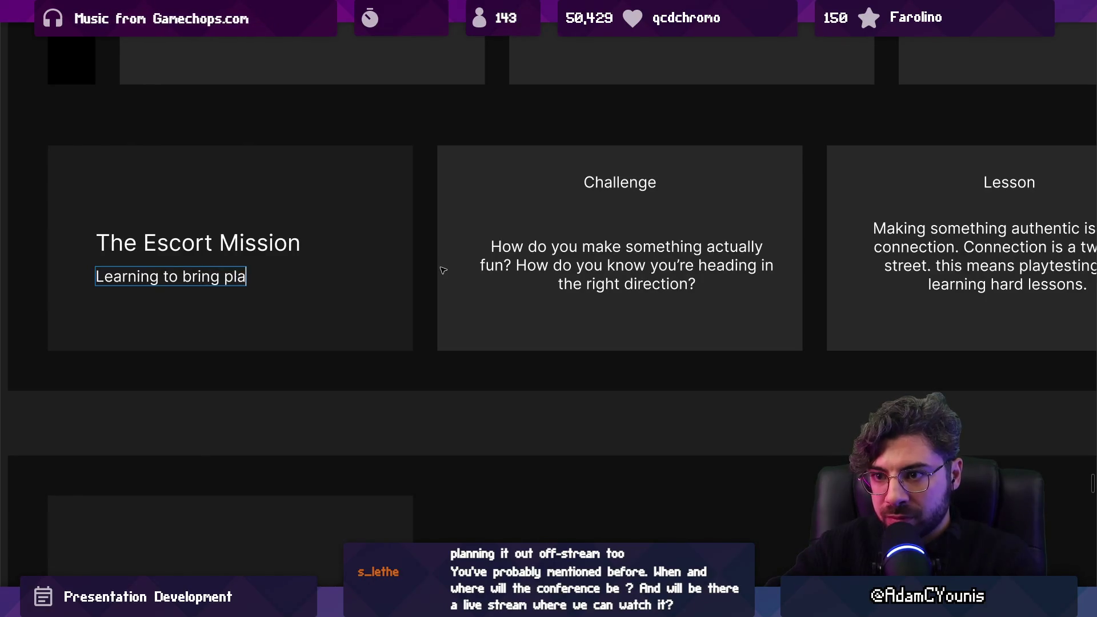
key(BackSpace)
key(BackSpace)
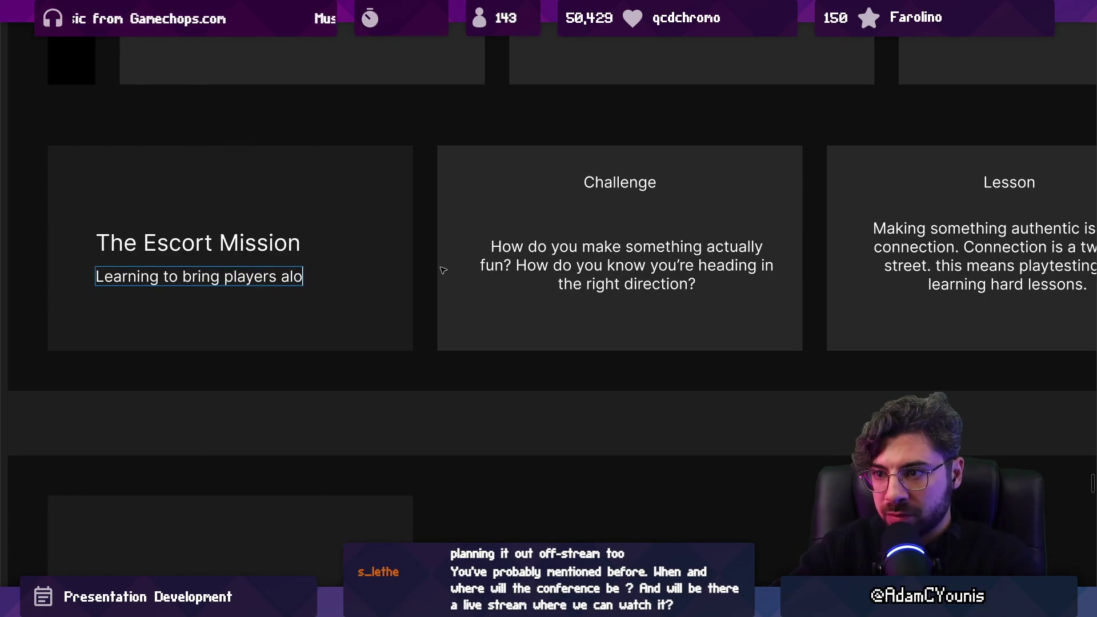
text(with)
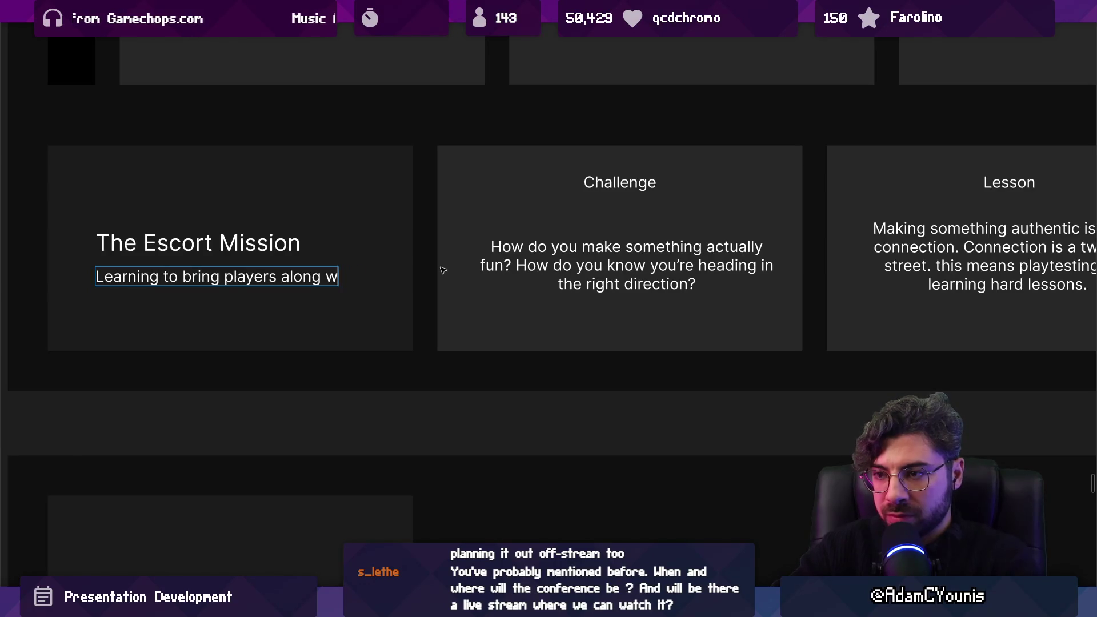
key(BackSpace)
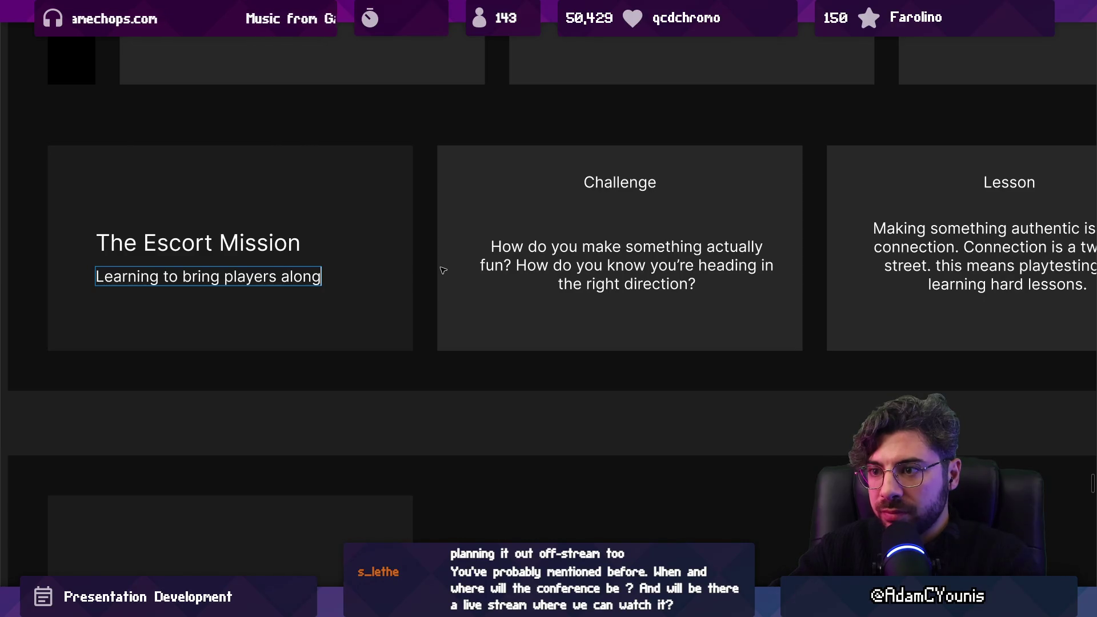
key(ctrl+shift+Left)
text(into your game)
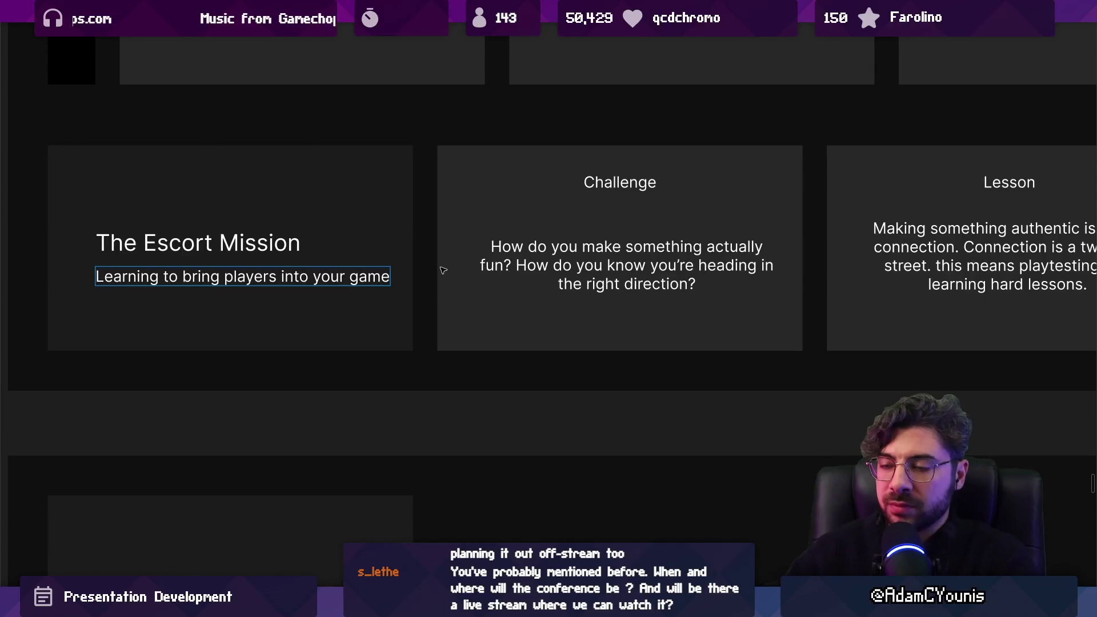
key(ctrl+shift+Left)
key(ctrl+shift+Left)
key(ctrl+shift+Left)
text(on your jou)
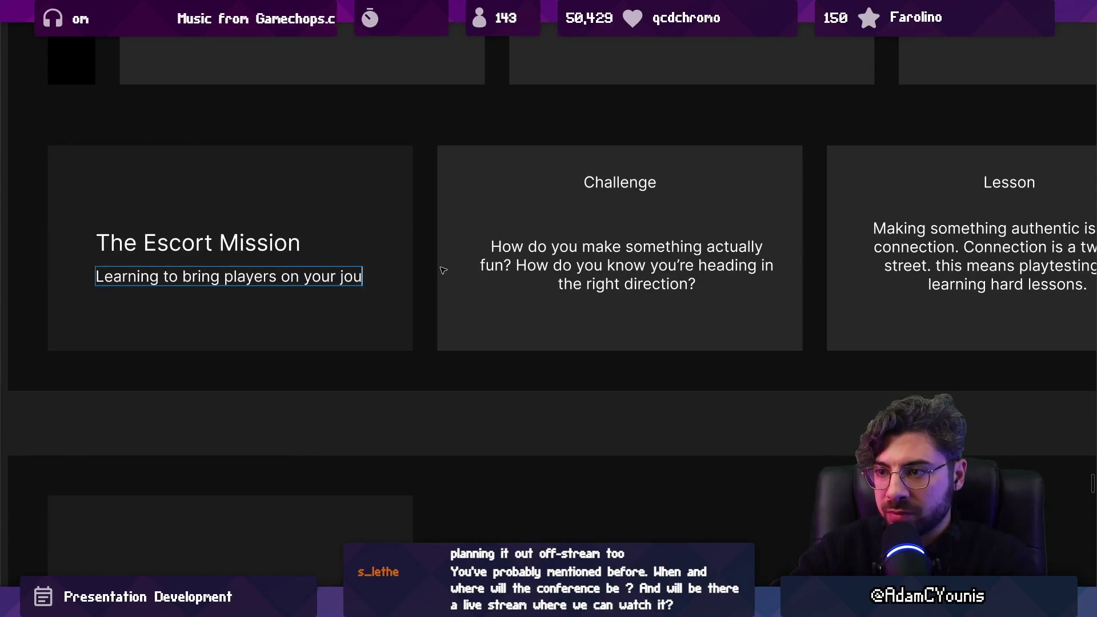
text(rney)
key(Escape)
Try 'make a game for players', then undo back to 'Learning to bring players on your journey'.
double_click(335, 278)
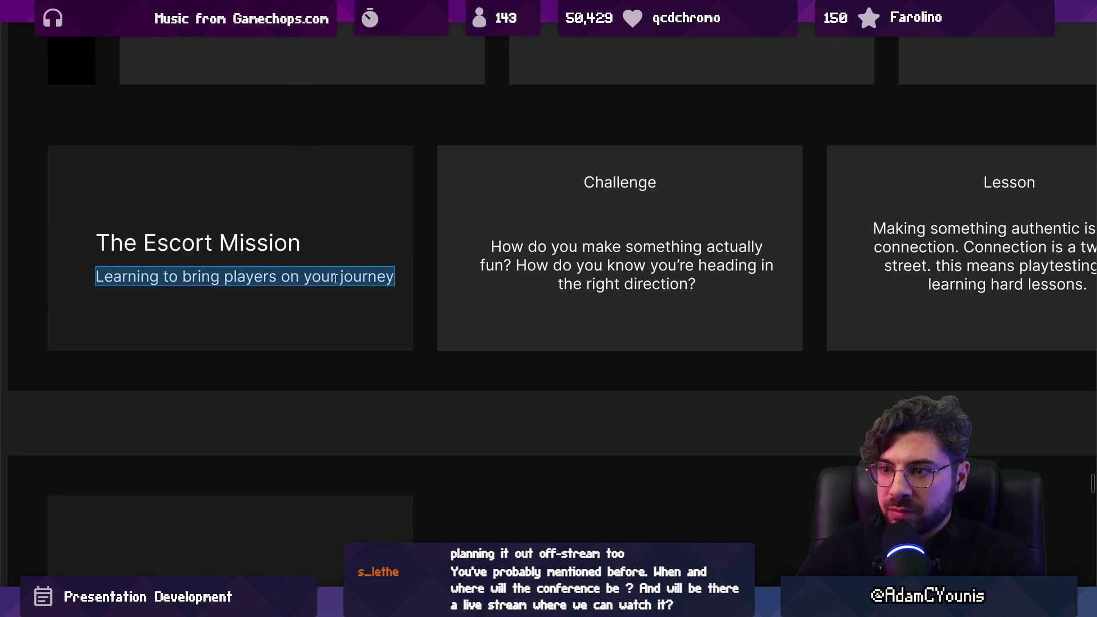
key(Escape)
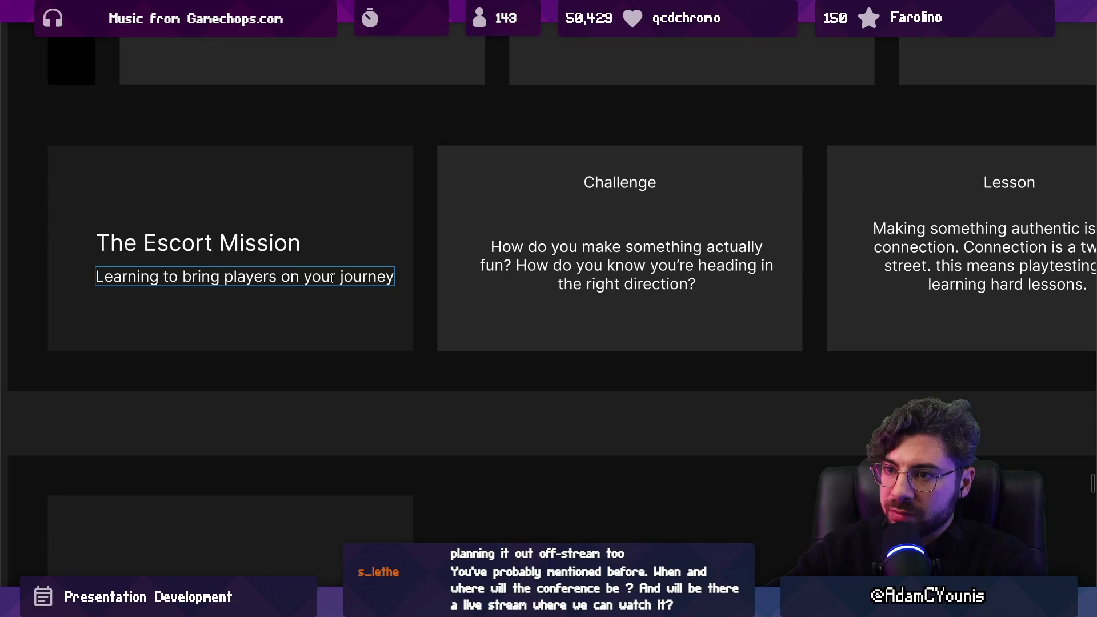
key(ctrl+shift+Left)
key(ctrl+shift+Left)
key(ctrl+shift+Left)
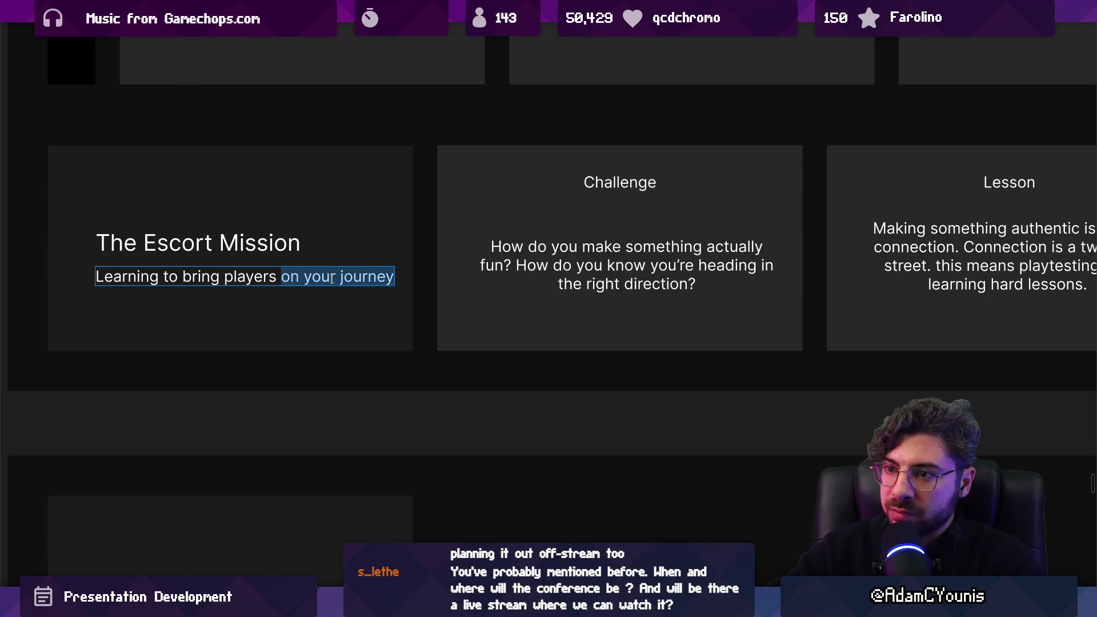
key(ctrl+shift+Right)
key(ctrl+shift+Left)
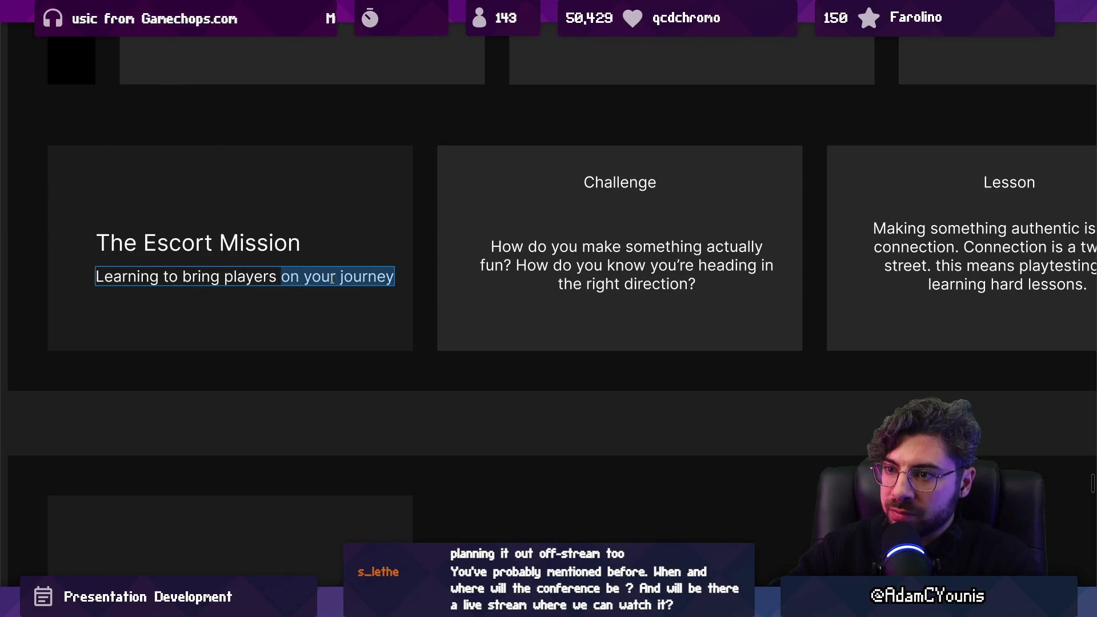
key(ctrl+shift+Left)
key(ctrl+shift+Left)
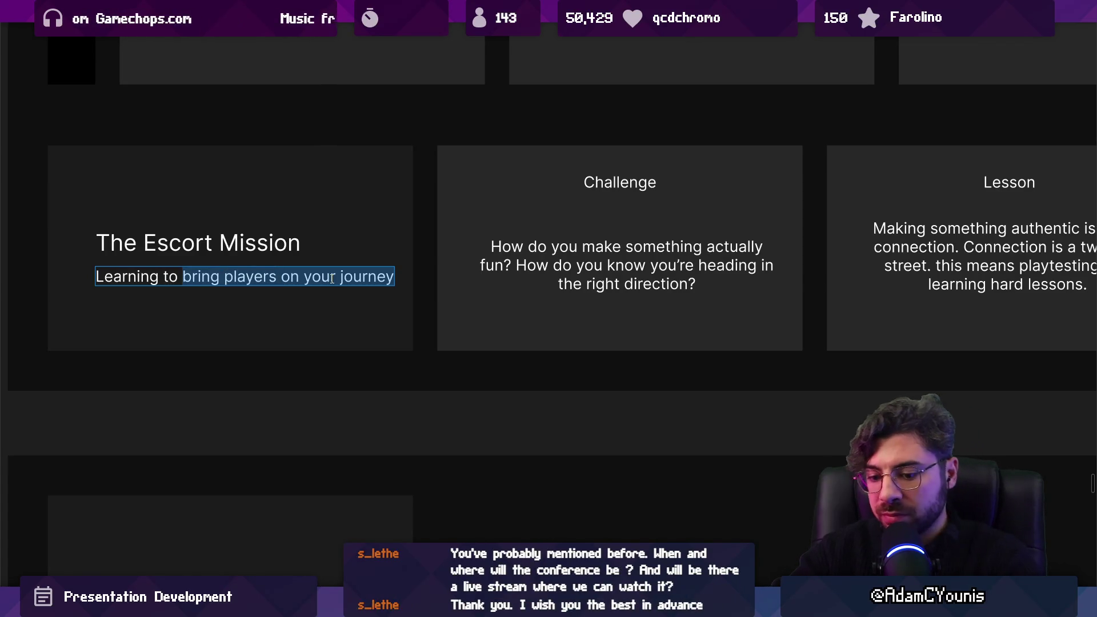
text(bring)
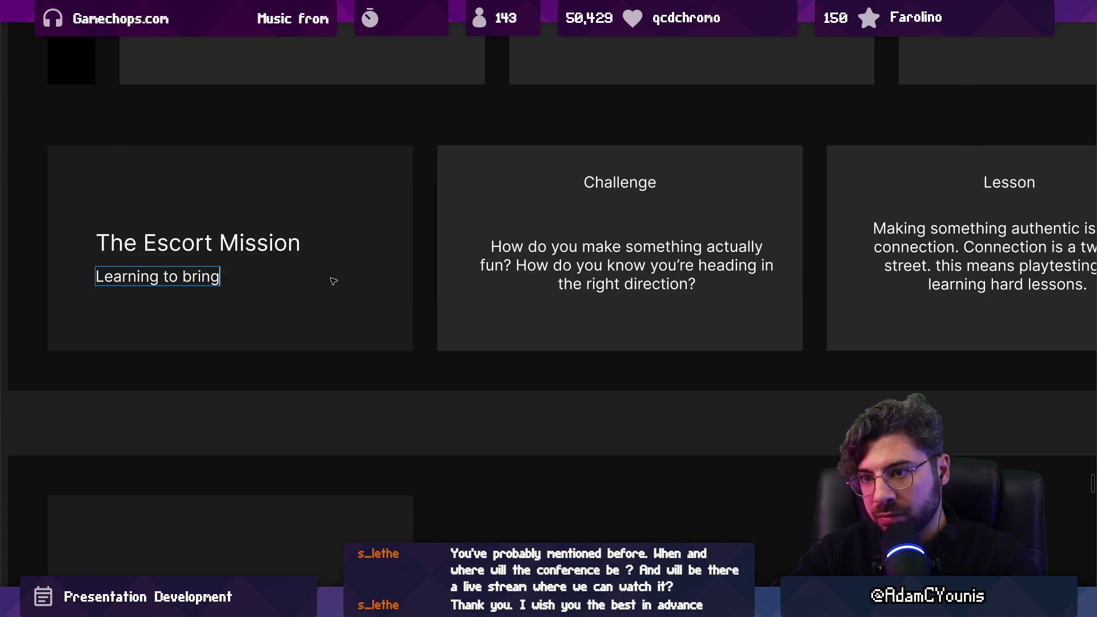
key(BackSpace)
key(BackSpace)
key(BackSpace)
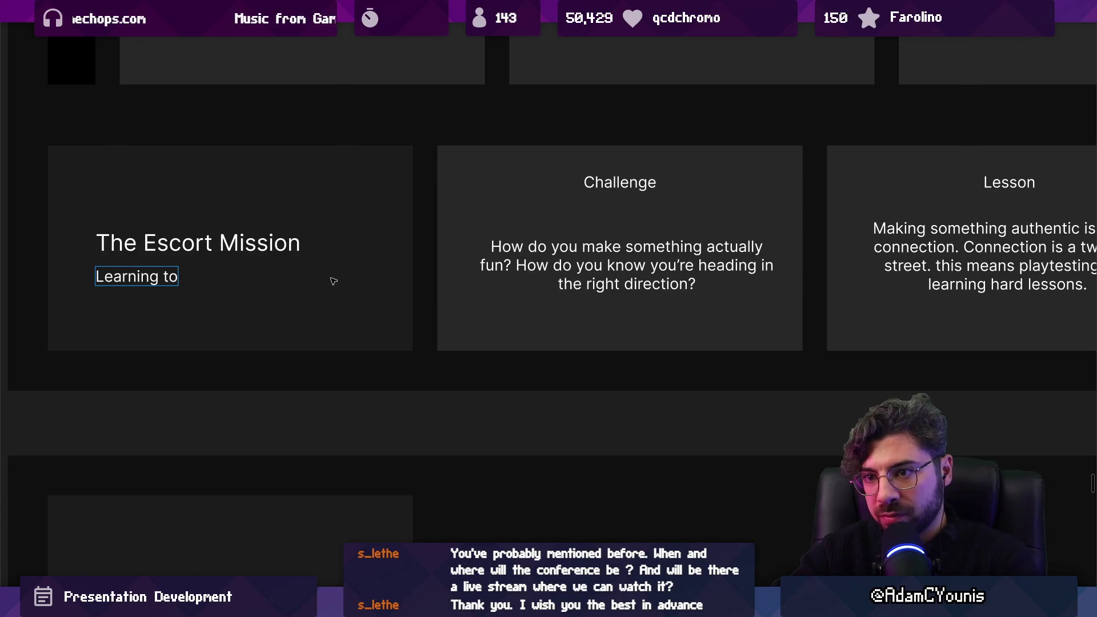
text(make a gam)
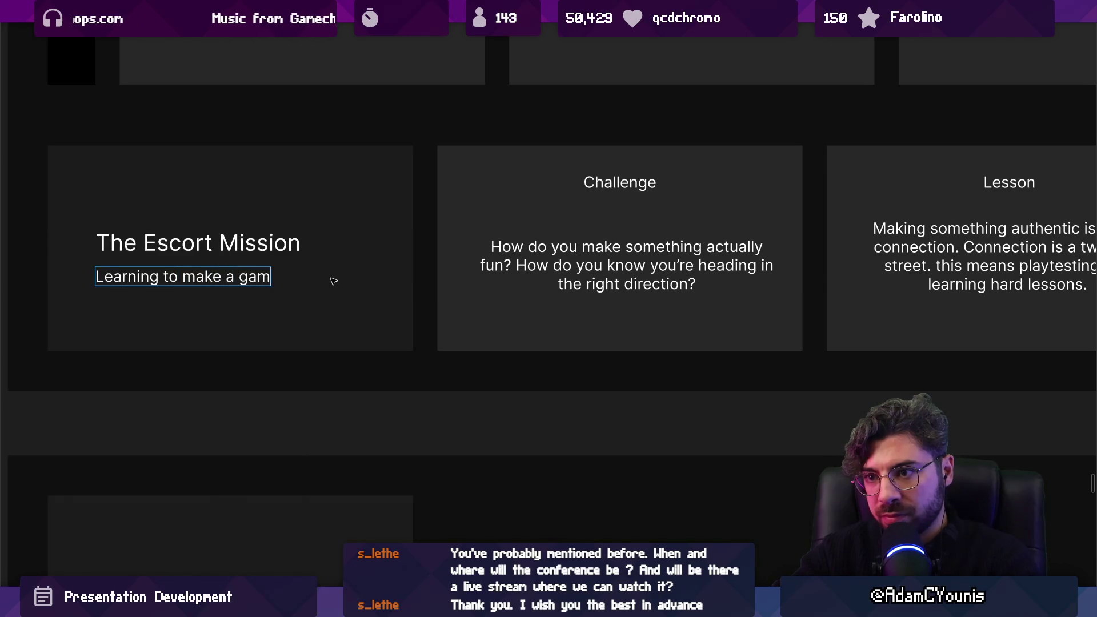
text(e for players)
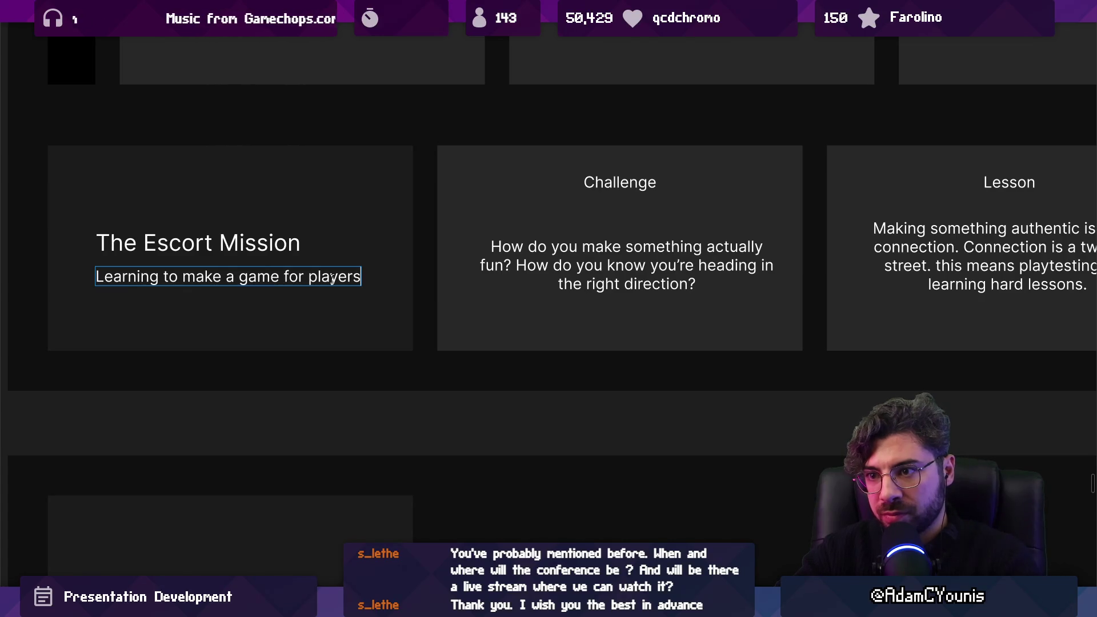
key(ctrl+z)
key(ctrl+z)
key(ctrl+z)
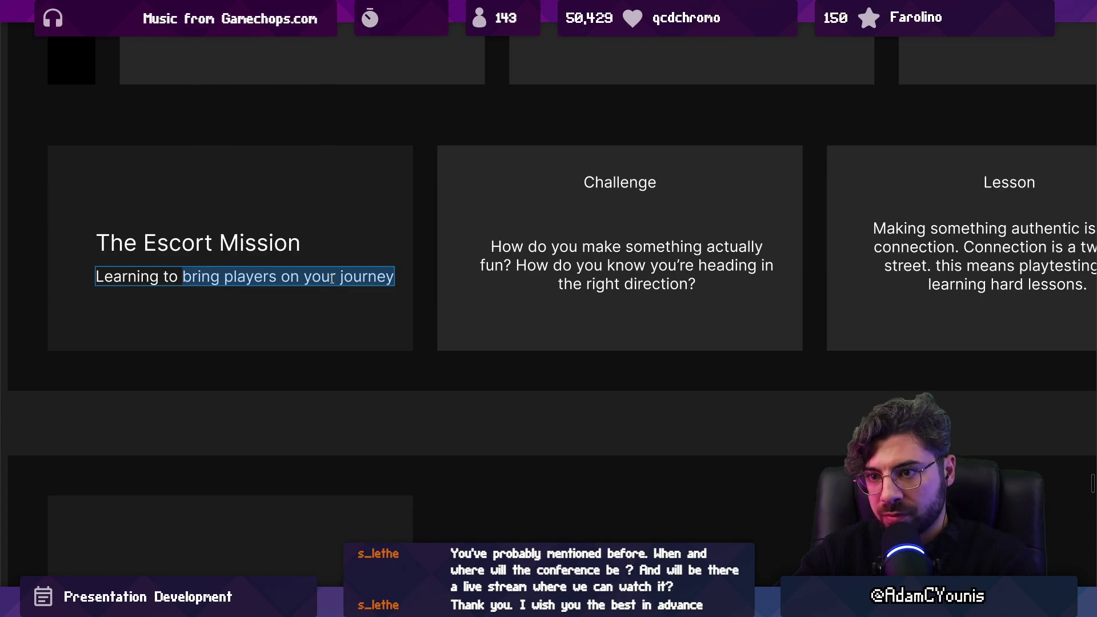
scroll(332, 279, down, 1)
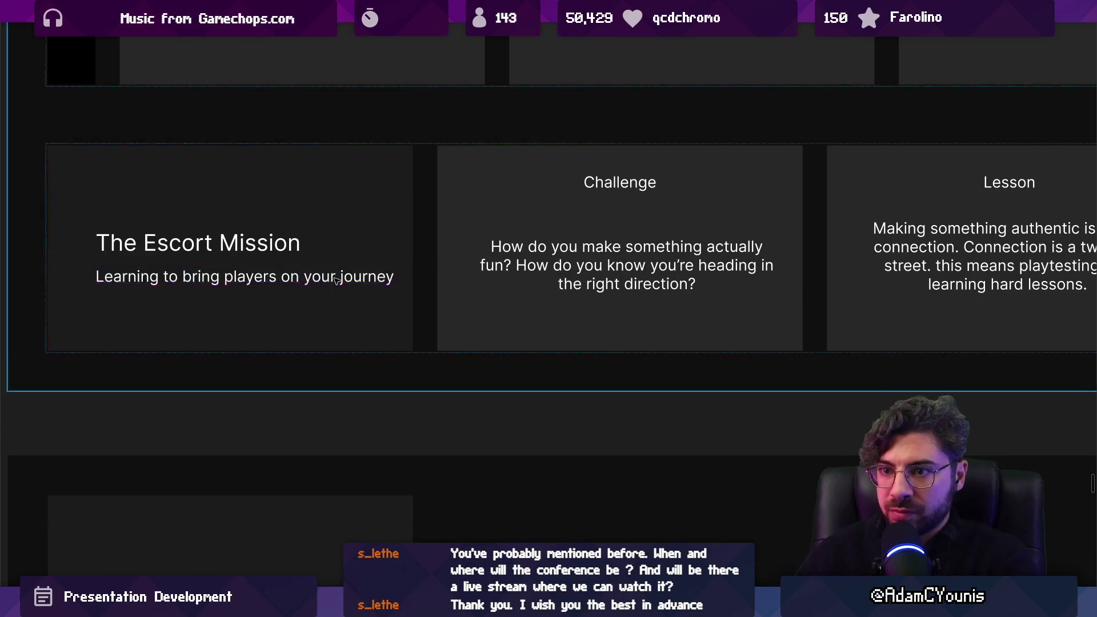
scroll(428, 265, right, 3)
click(316, 270)
scroll(388, 272, down, 3)
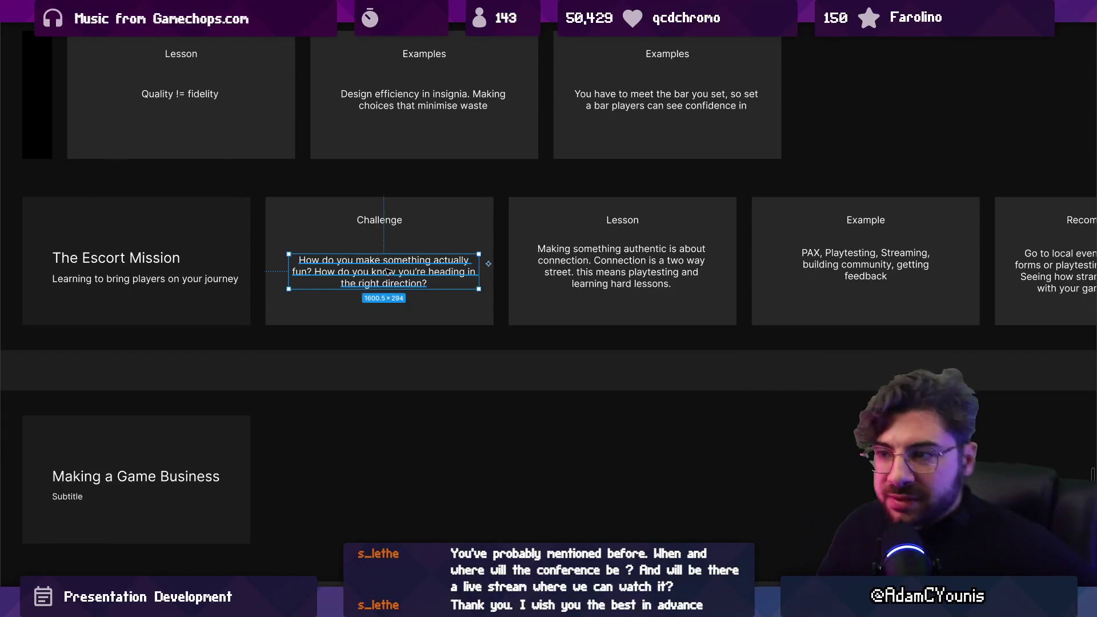
scroll(225, 276, down, 2)
scroll(224, 275, down, 3)
scroll(224, 276, left, 2)
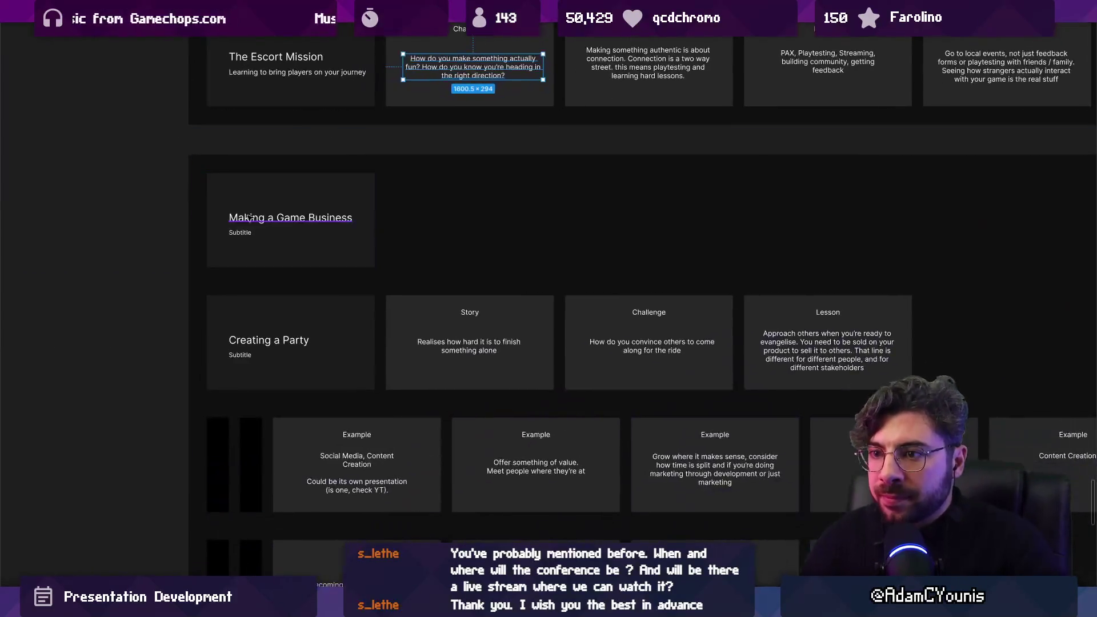
key(BackSpace)
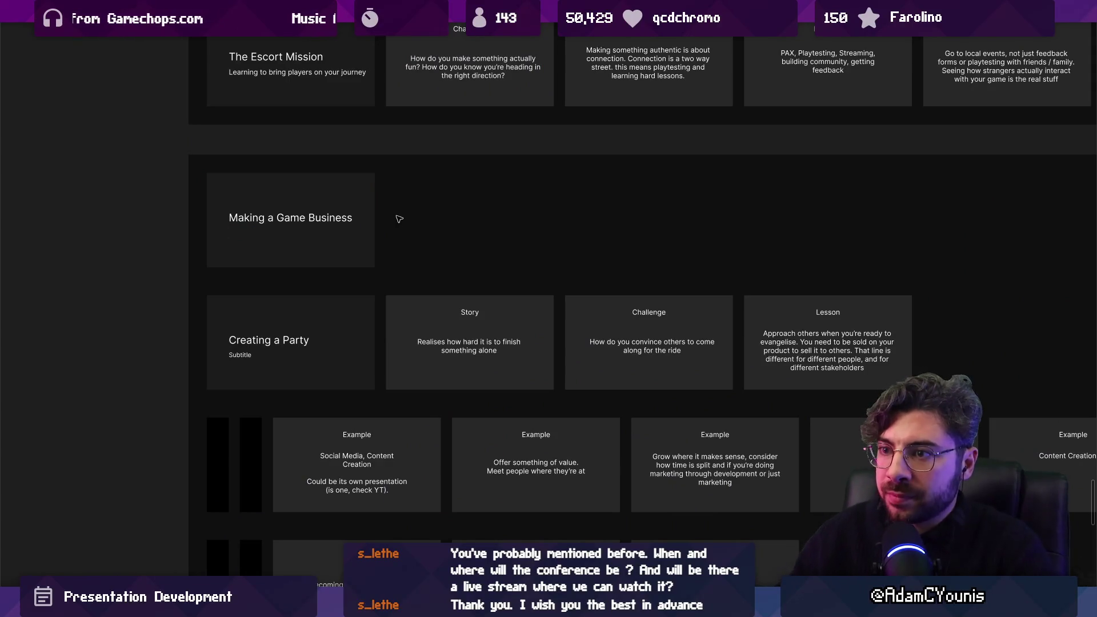
scroll(299, 288, up, 2)
scroll(300, 288, up, 1)
key(Up)
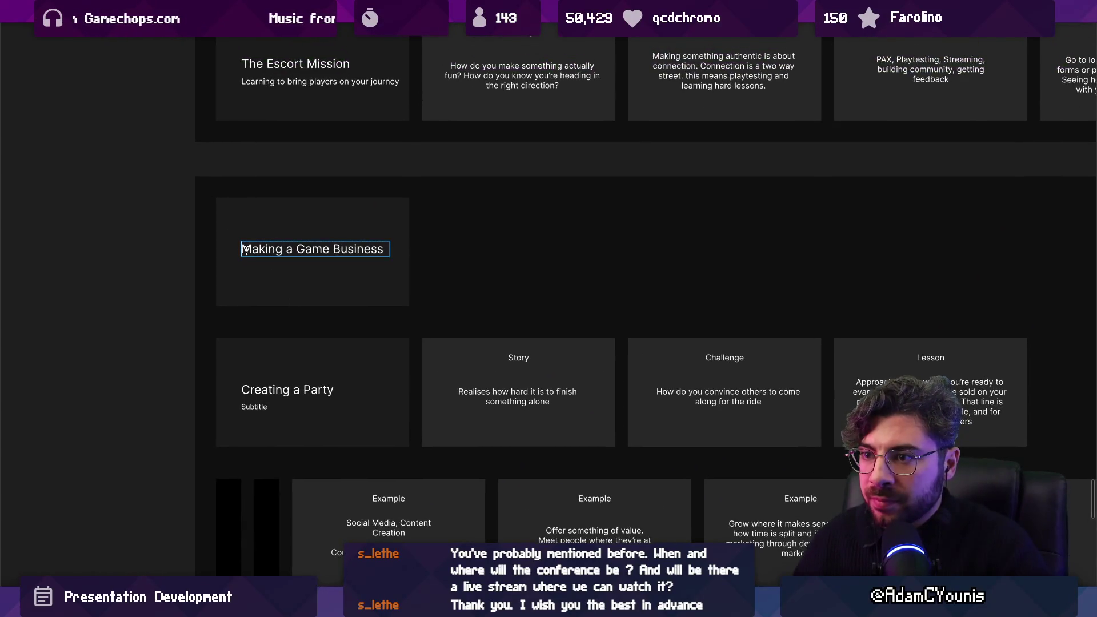
text(Party)
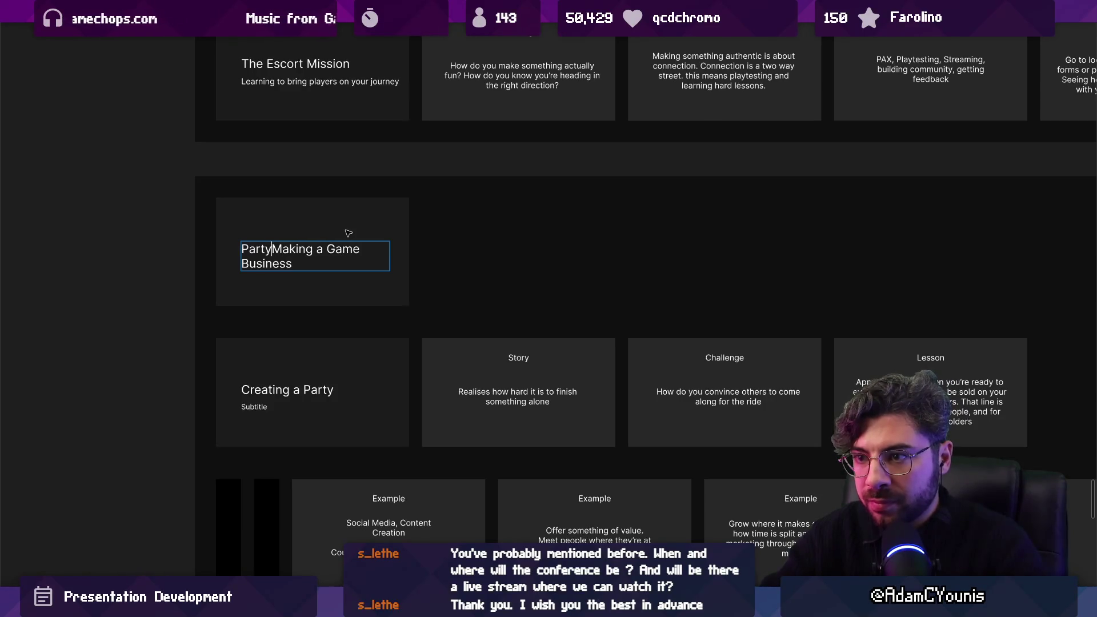
key(BackSpace)
text(3/)
key(BackSpace)
text(.)
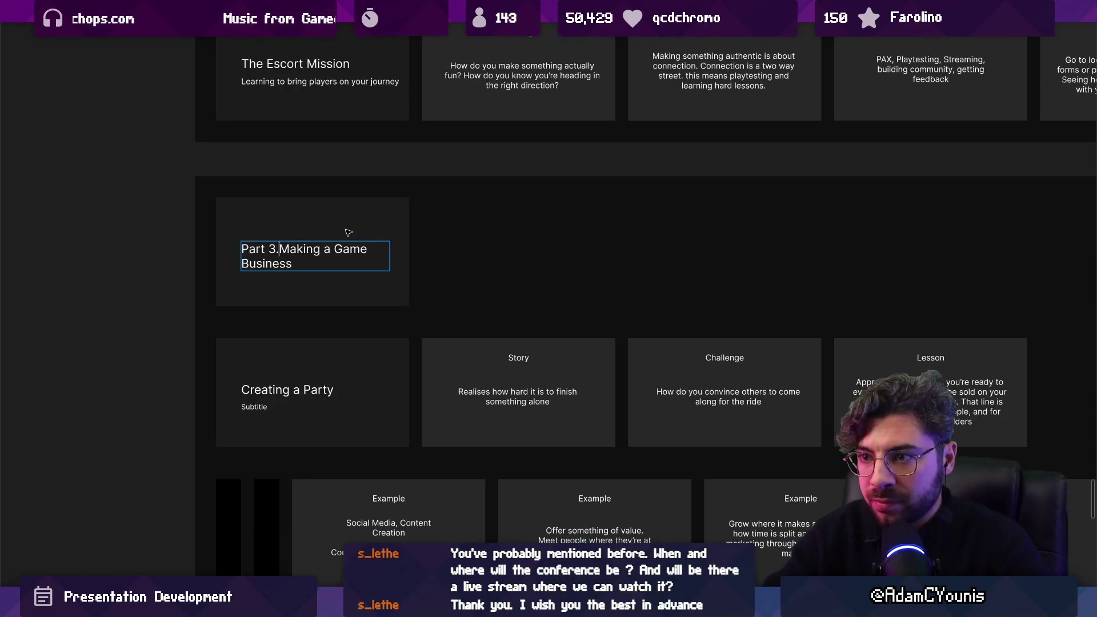
scroll(294, 240, down, 10)
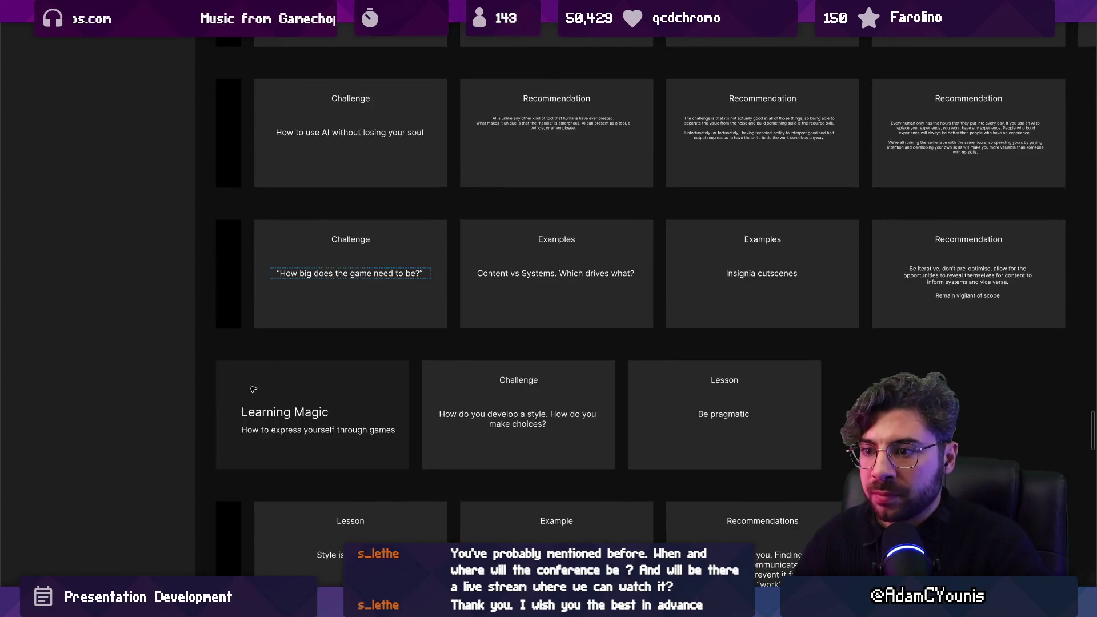
scroll(276, 347, up, 10)
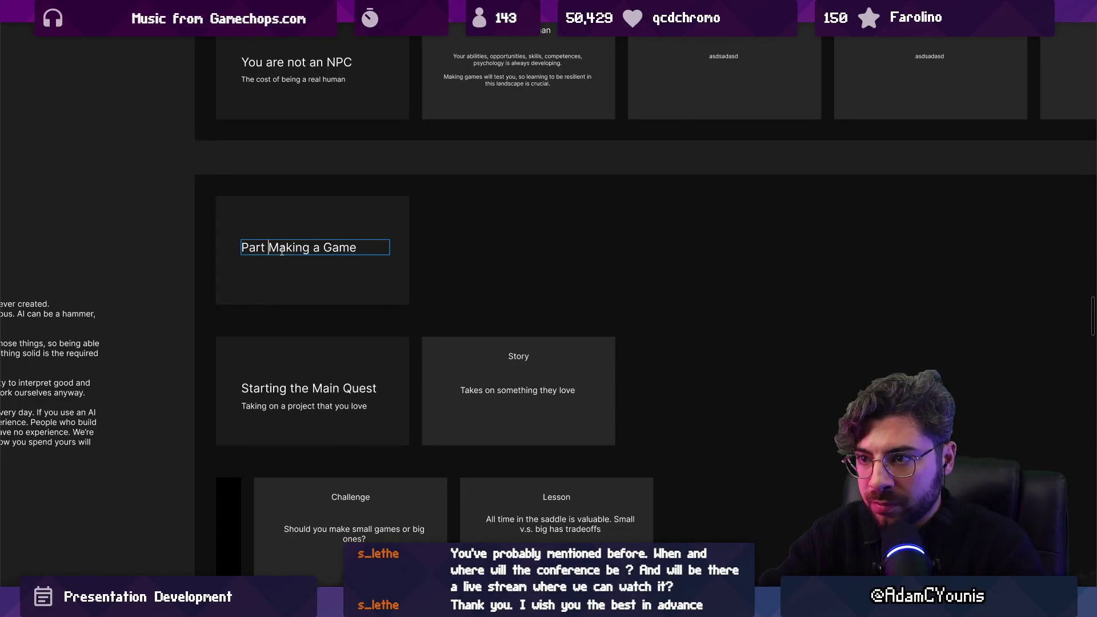
scroll(280, 249, up, 15)
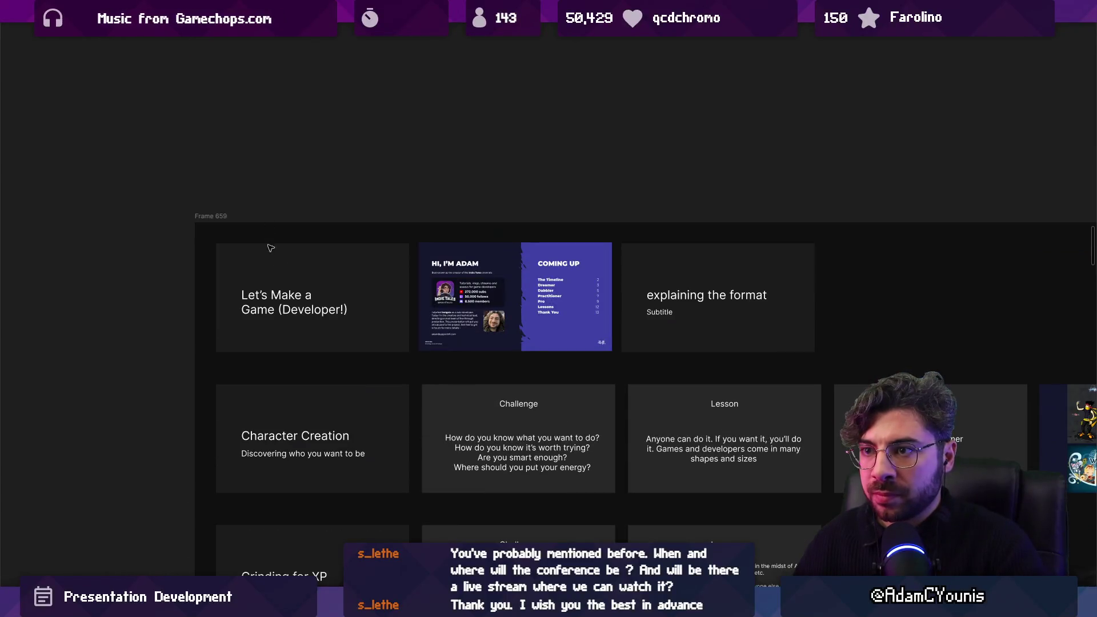
Duplicate the 'Let's Make a Game' title slide, then undo the duplicate.
double_click(285, 295)
scroll(280, 368, down, 1)
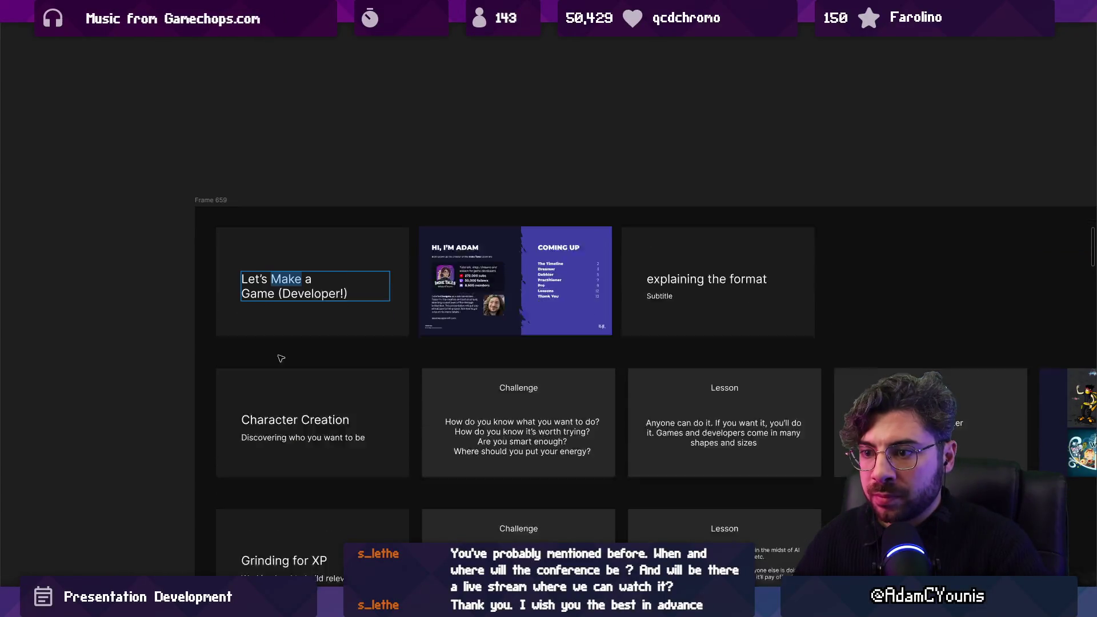
click(372, 307)
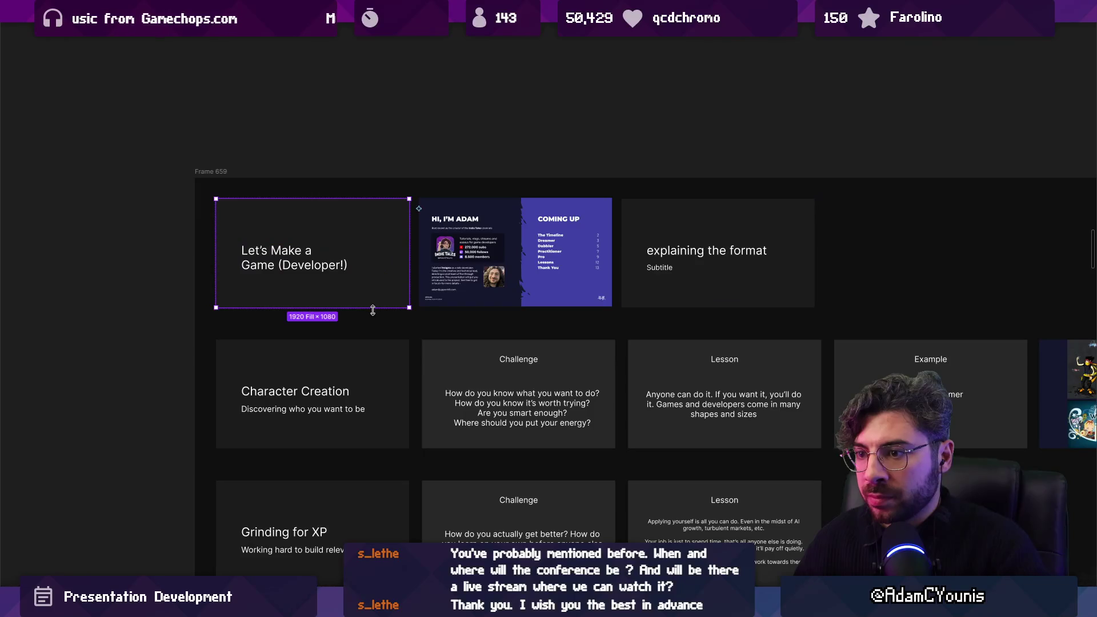
scroll(346, 237, down, 5)
scroll(329, 195, down, 2)
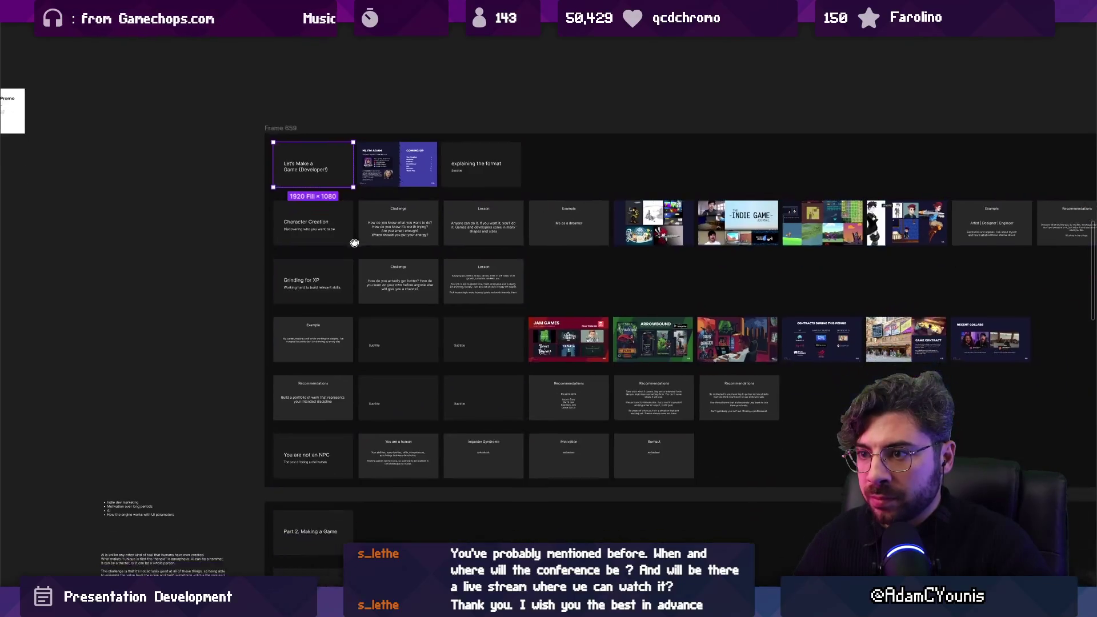
scroll(315, 162, up, 5)
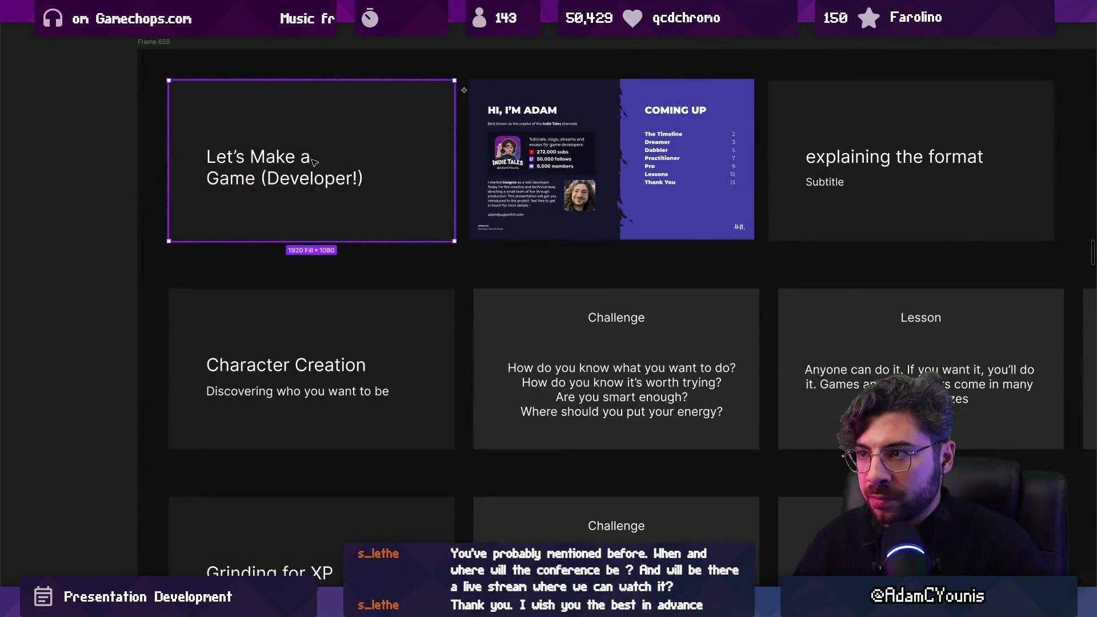
scroll(313, 163, up, 2)
scroll(336, 257, down, 3)
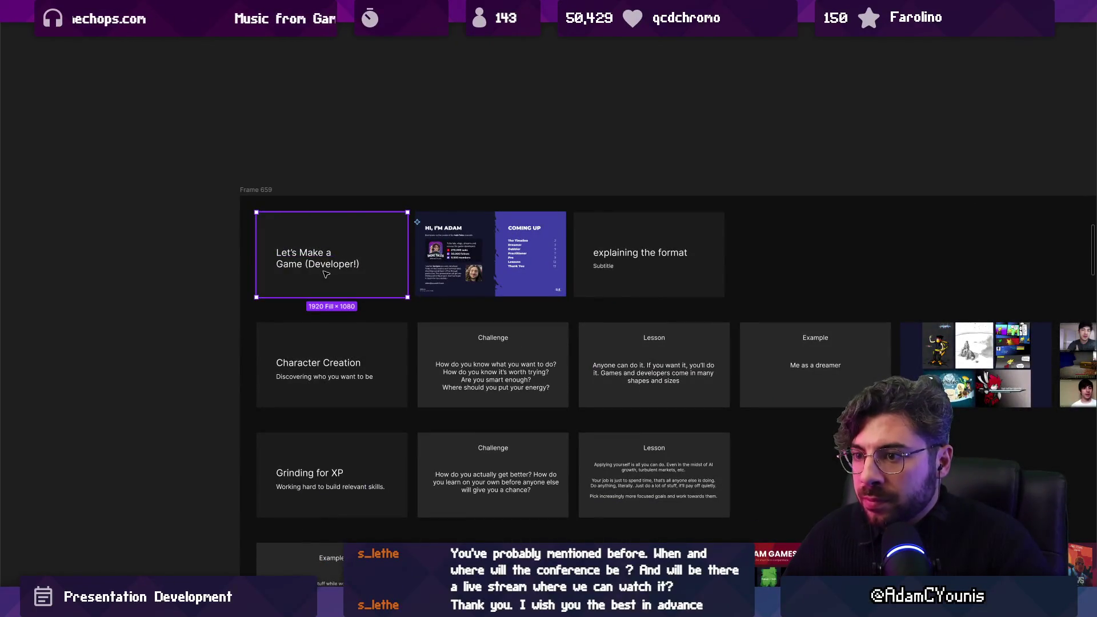
key(ctrl+d)
key(ctrl+z)
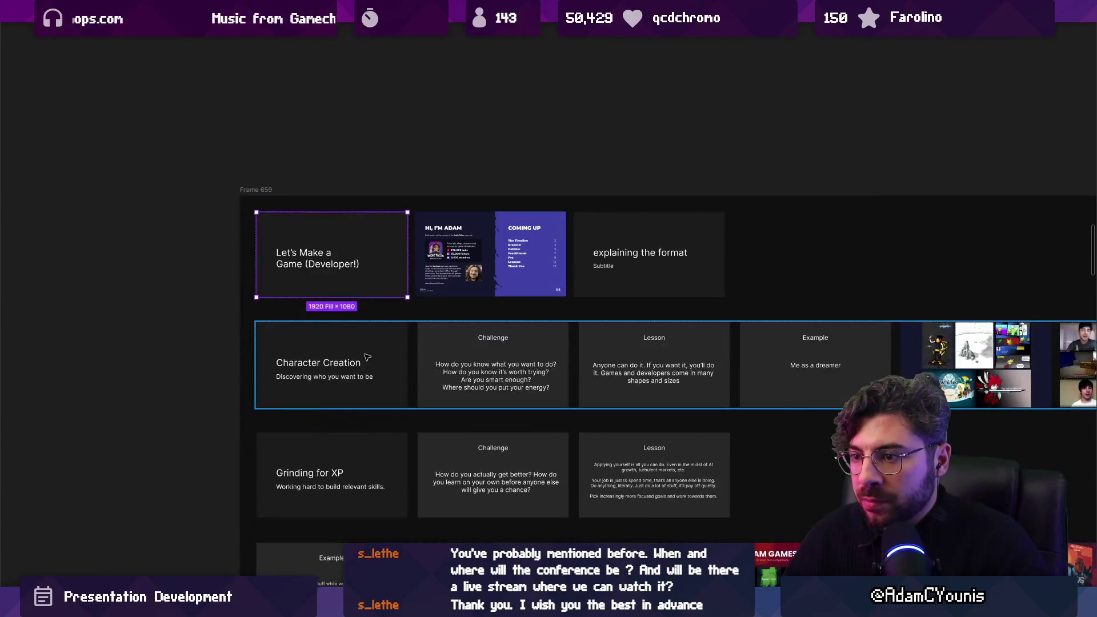
Paste a copy of the 'explaining the format' slide into Frame 659 and move it to the second row.
click(614, 287)
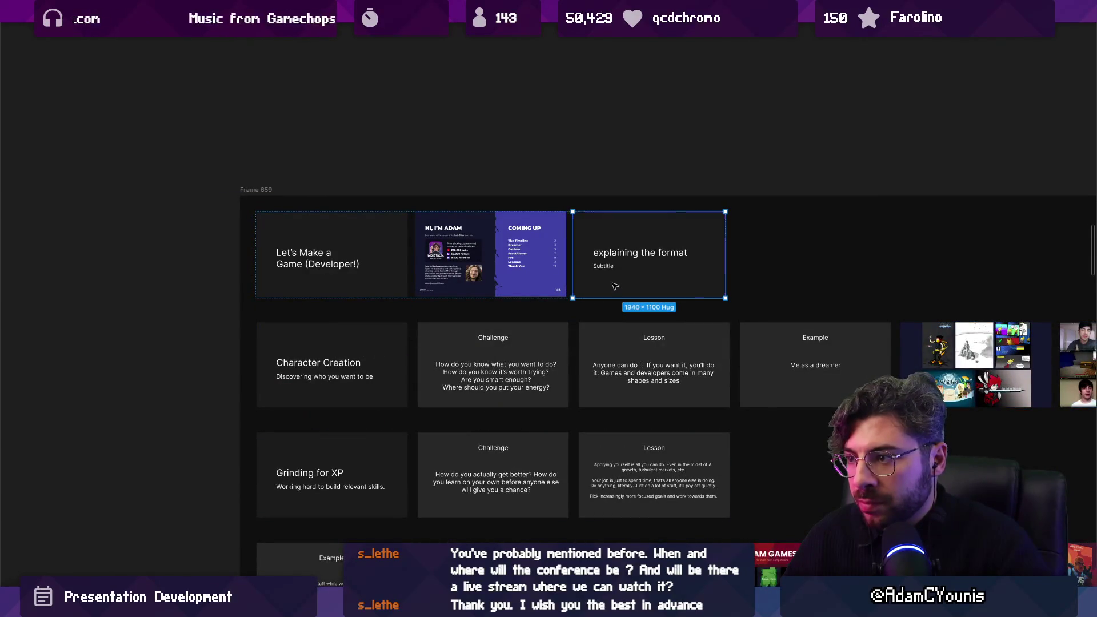
click(777, 259)
key(ctrl+v)
scroll(426, 292, down, 5)
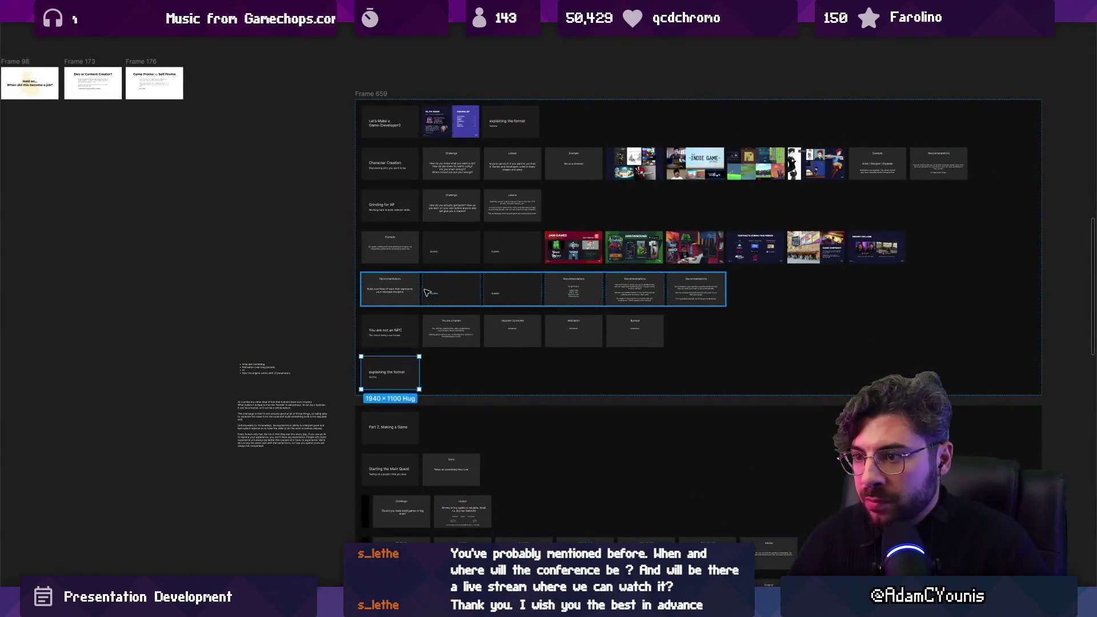
key(Up)
key(Up)
key(Up)
key(shift+2)
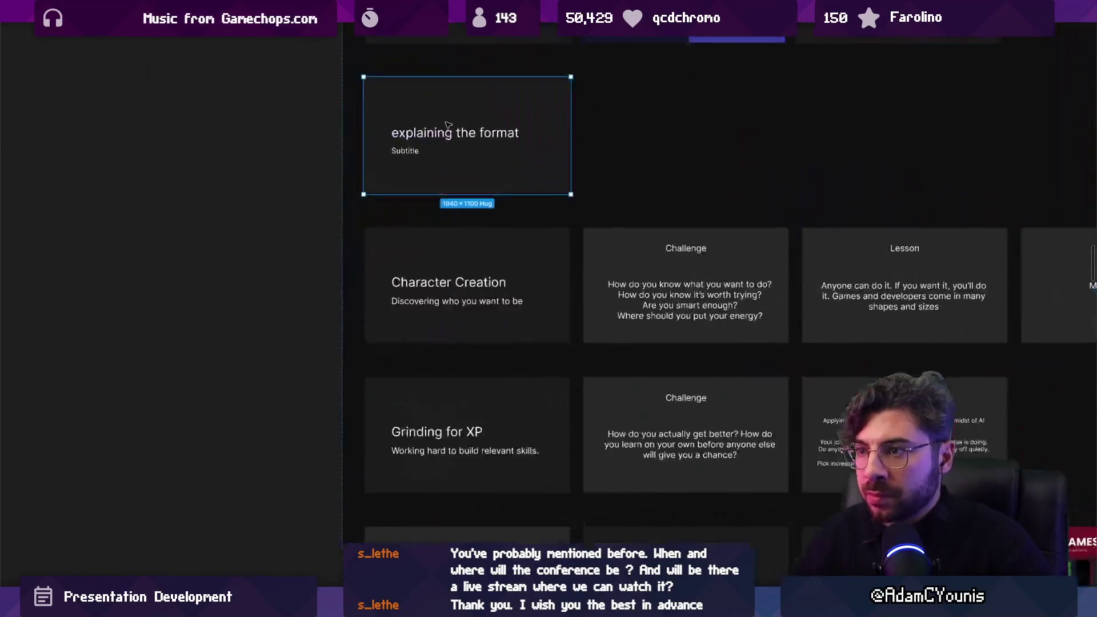
Title the copied slide 'Part 1. Making a game Developer' and delete its Subtitle text.
double_click(401, 184)
text(Pa)
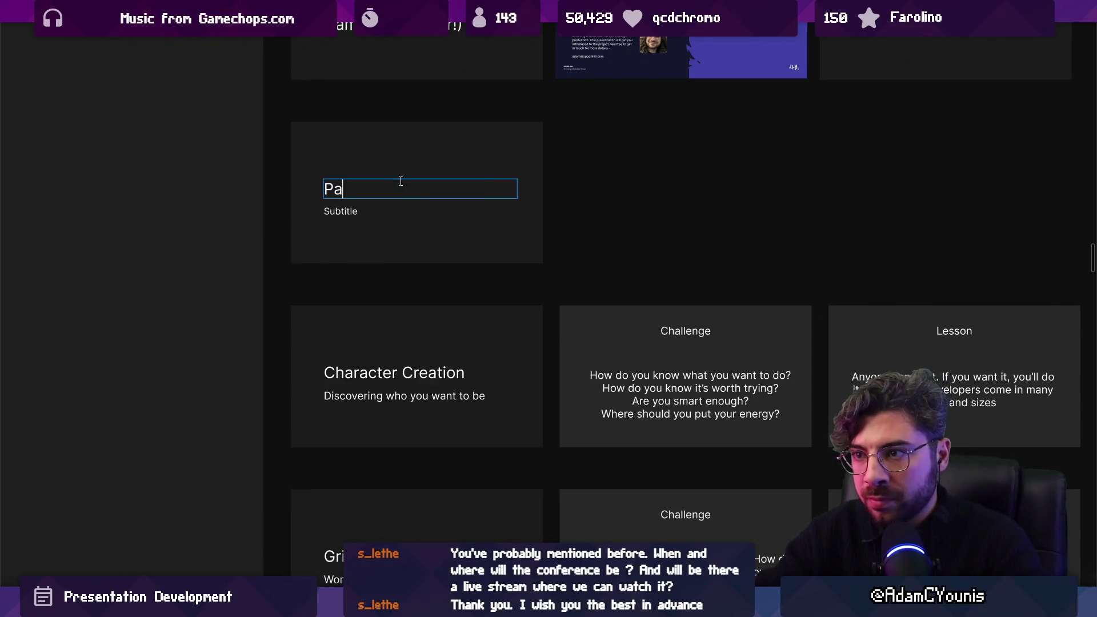
text(rt 1. Making a game Deve)
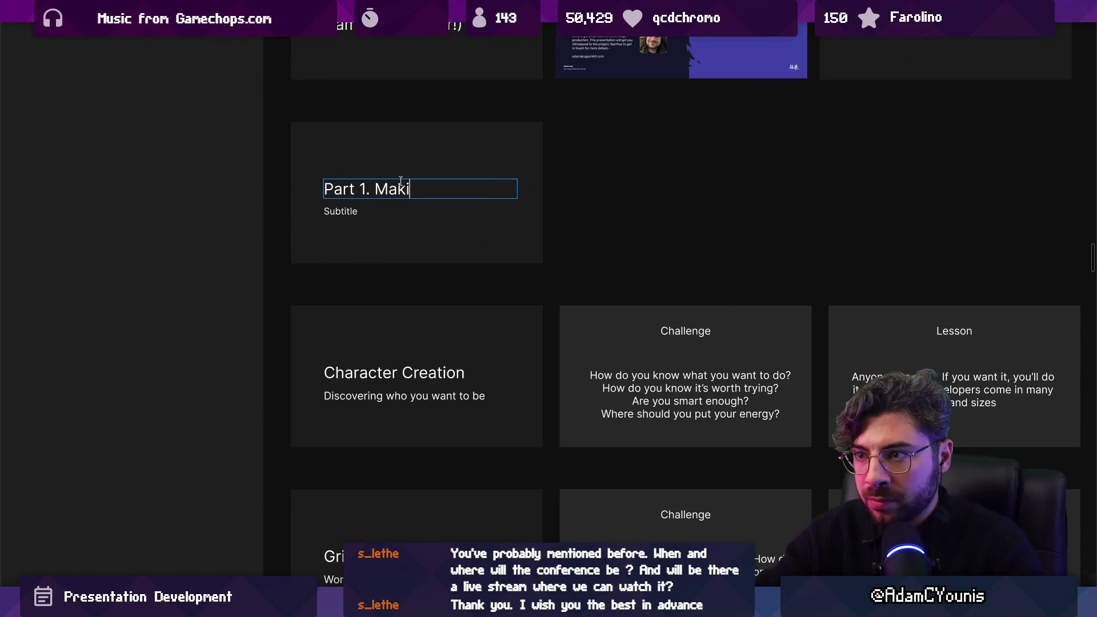
text(loper)
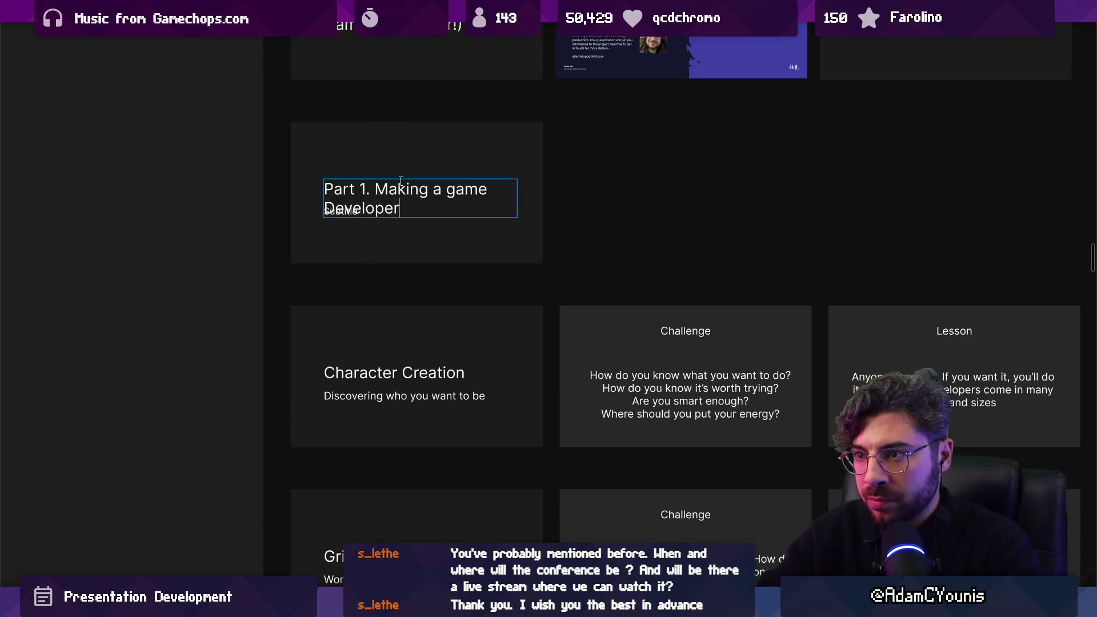
key(Escape)
scroll(373, 210, up, 3)
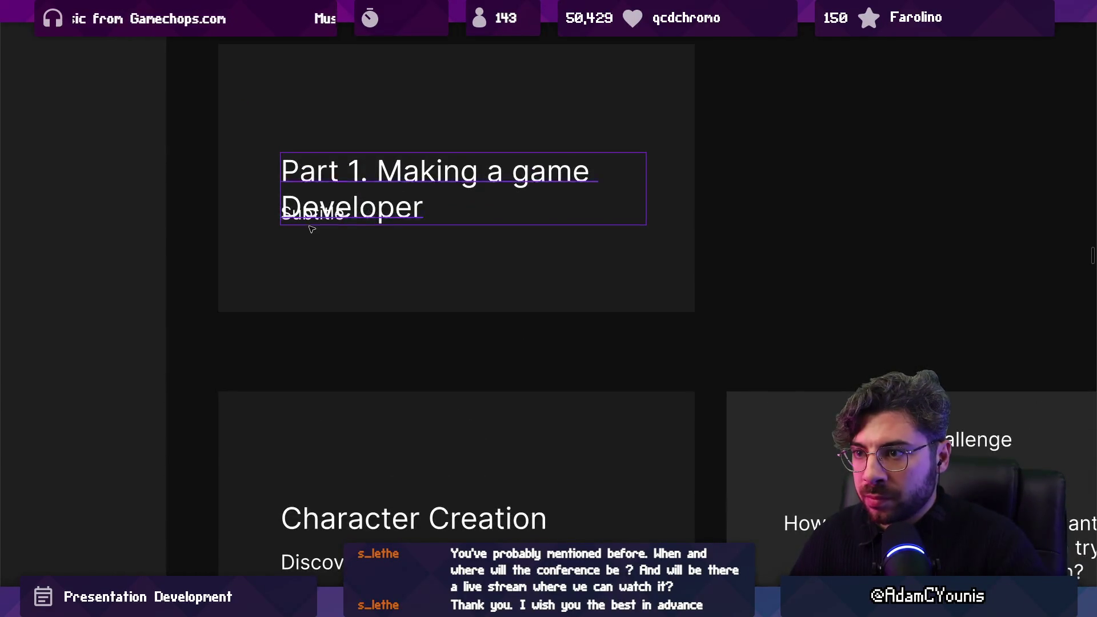
click(314, 219)
key(Delete)
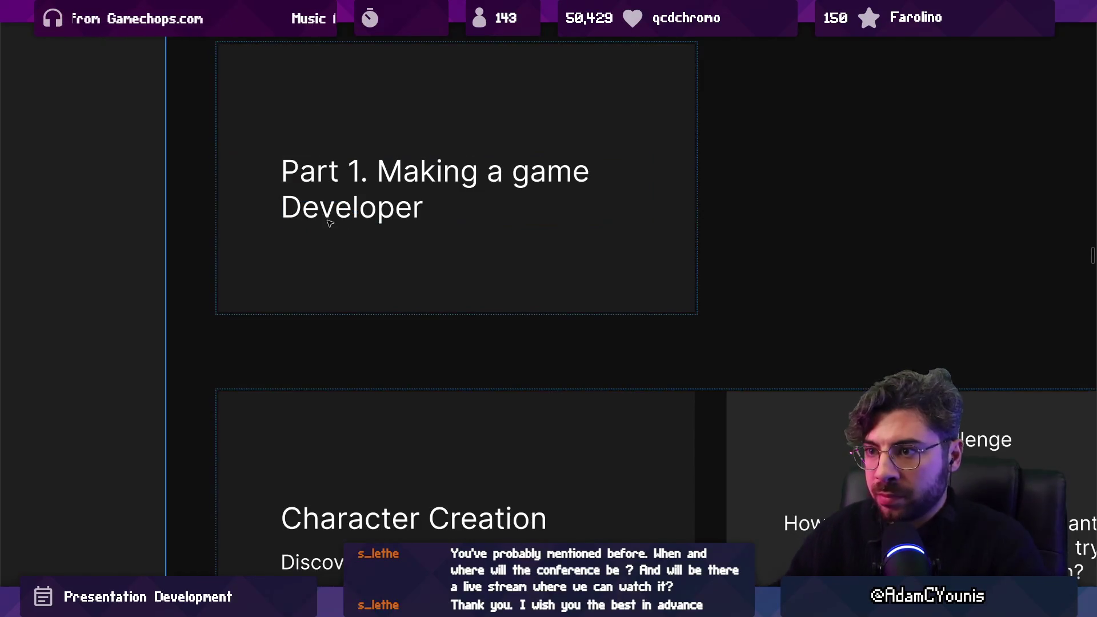
scroll(331, 223, down, 10)
scroll(349, 235, up, 10)
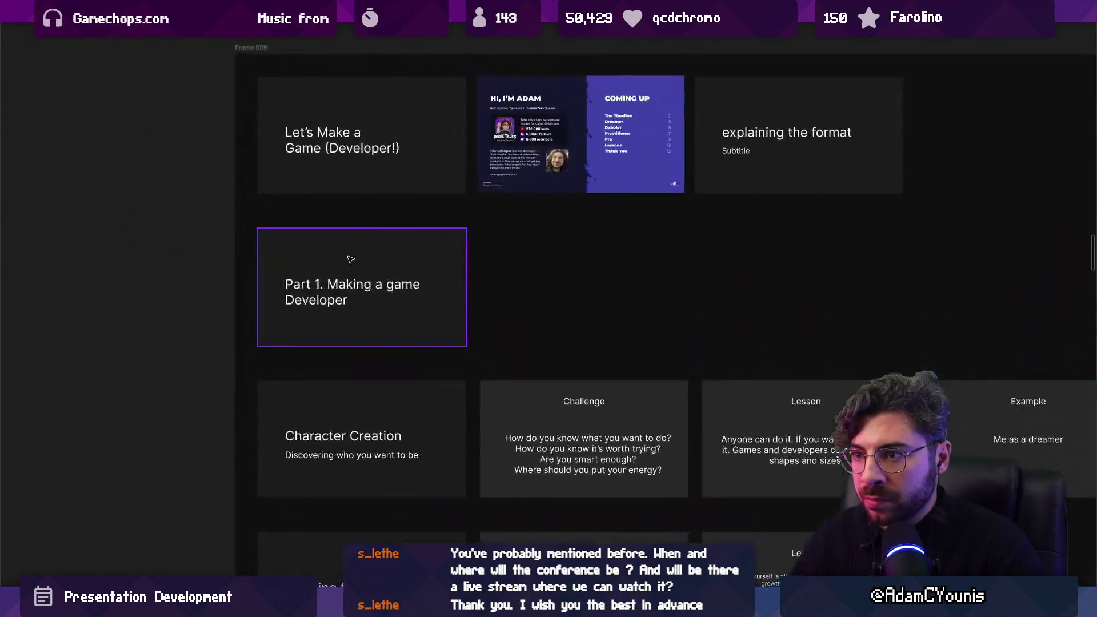
Remove the word 'game' so the title reads 'Part 1. Making a Developer'.
double_click(366, 288)
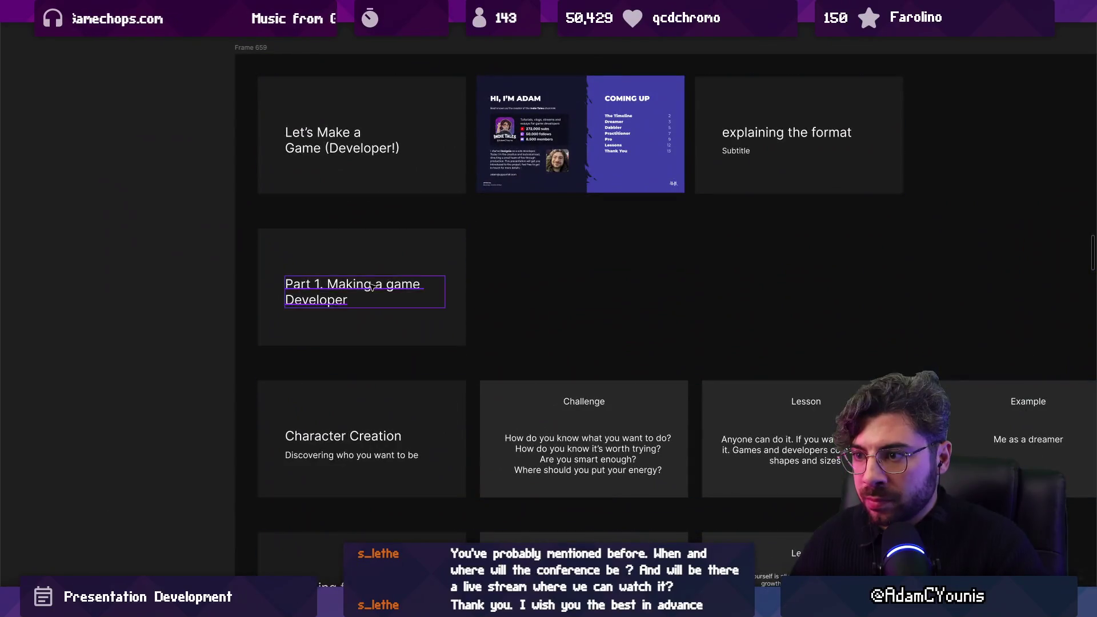
double_click(403, 284)
key(BackSpace)
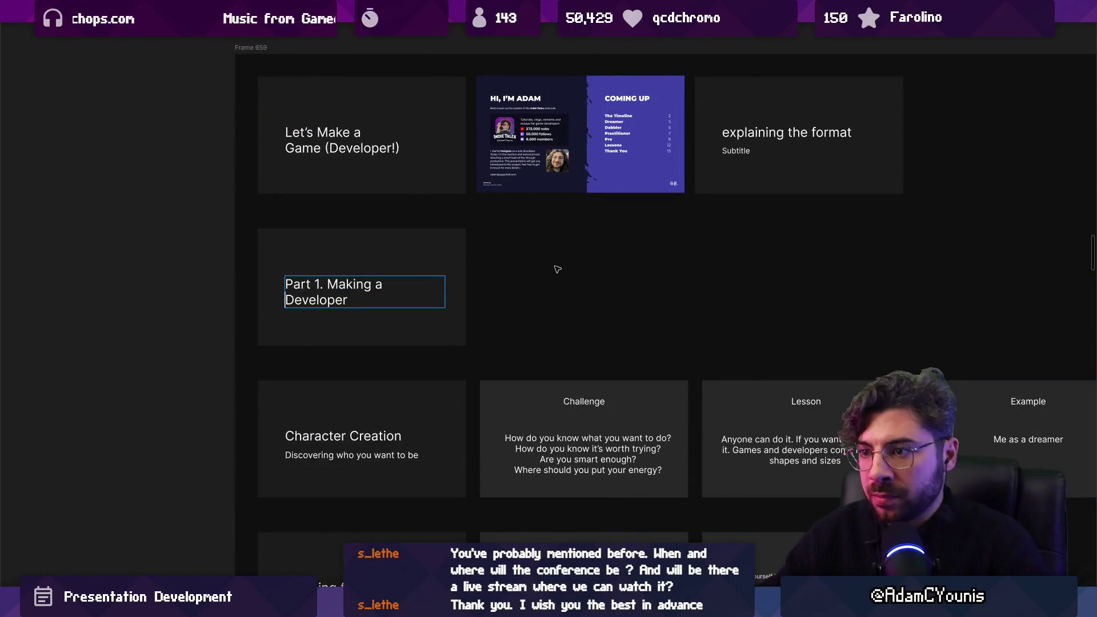
key(Escape)
scroll(380, 410, up, 2)
scroll(331, 273, up, 2)
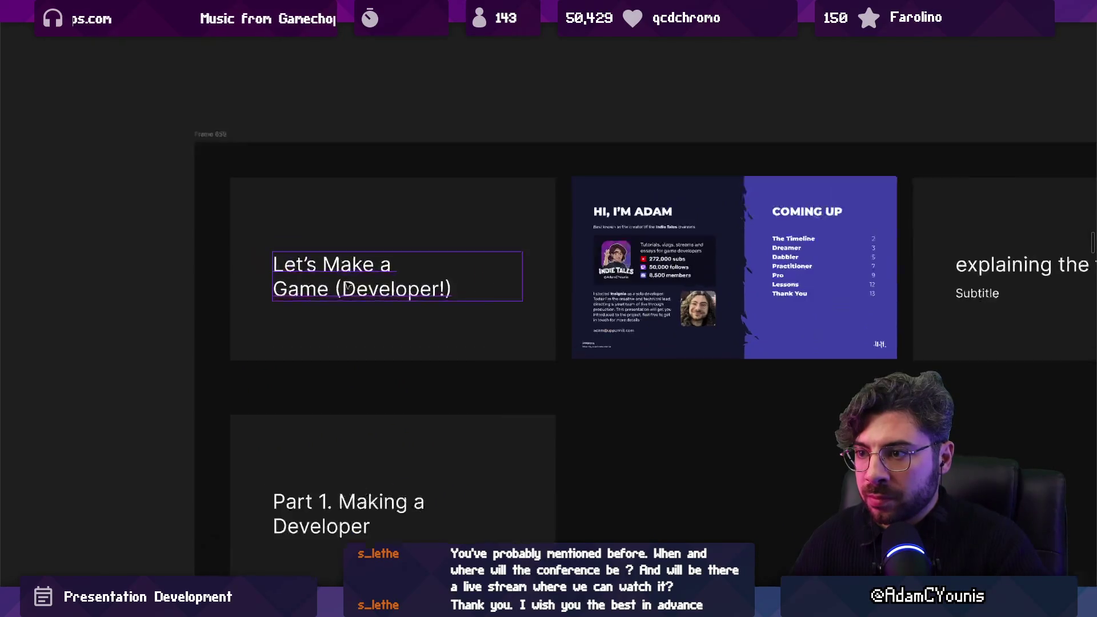
double_click(365, 281)
key(Escape)
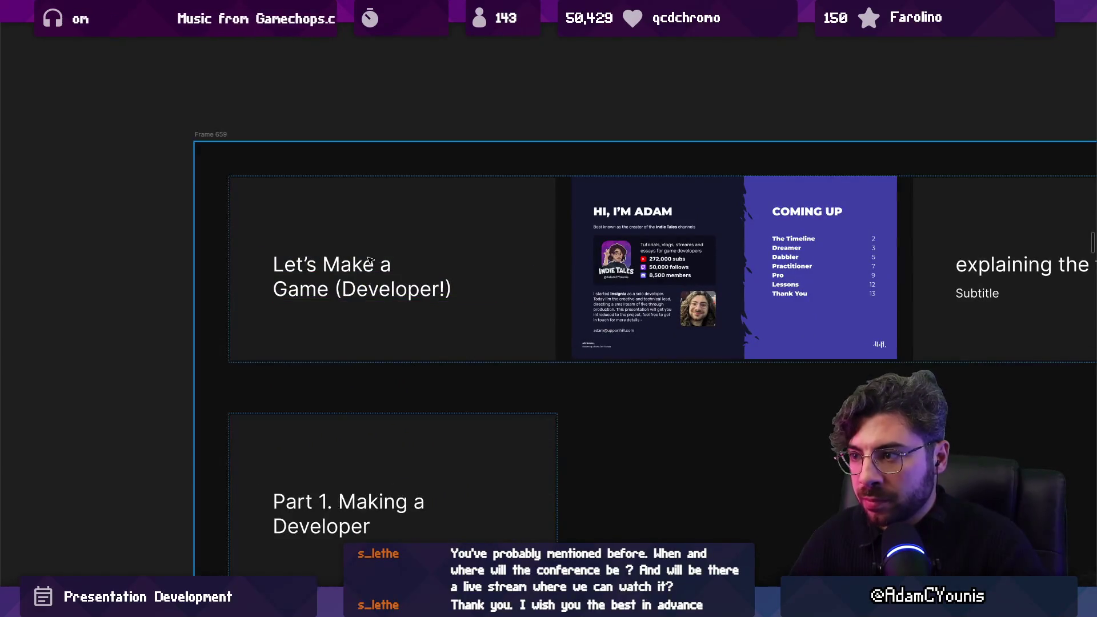
click(369, 261)
scroll(369, 261, down, 2)
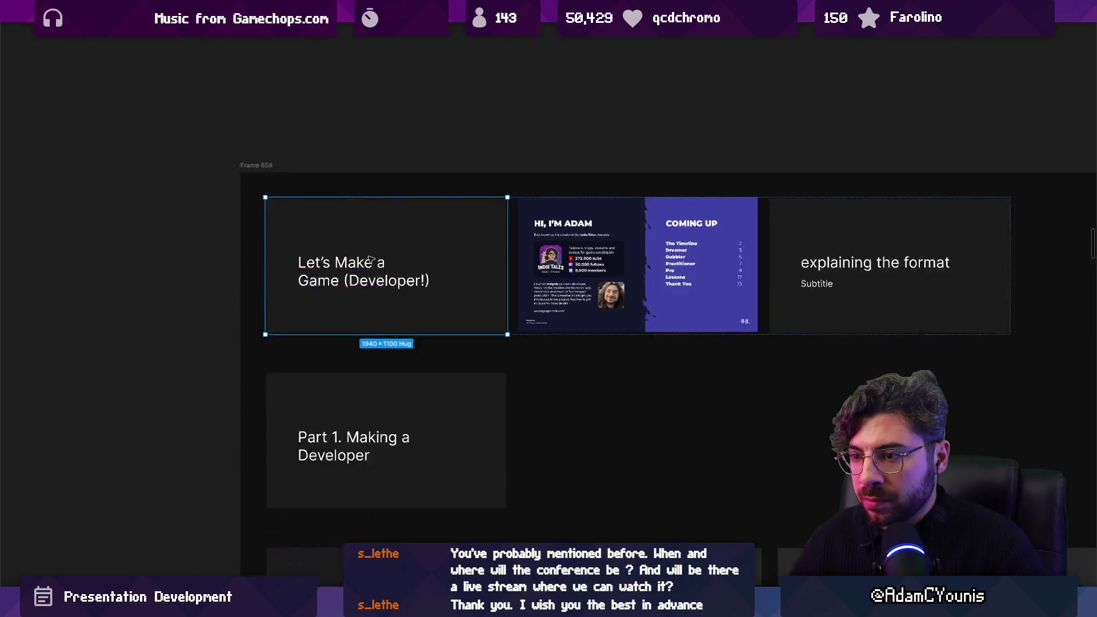
scroll(369, 261, down, 1)
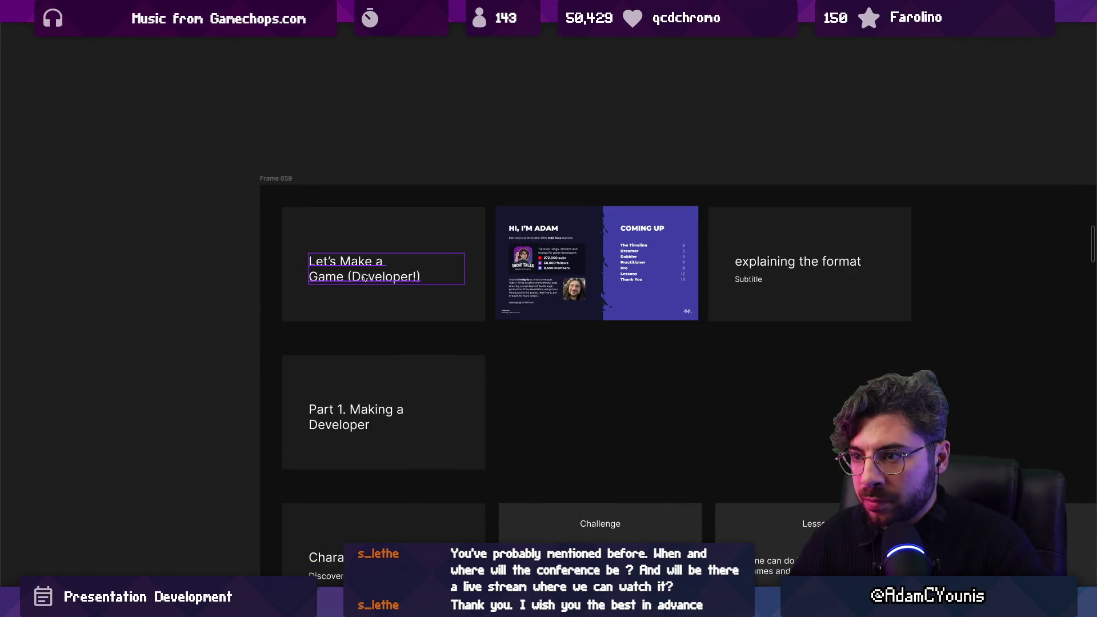
scroll(364, 277, up, 2)
double_click(399, 278)
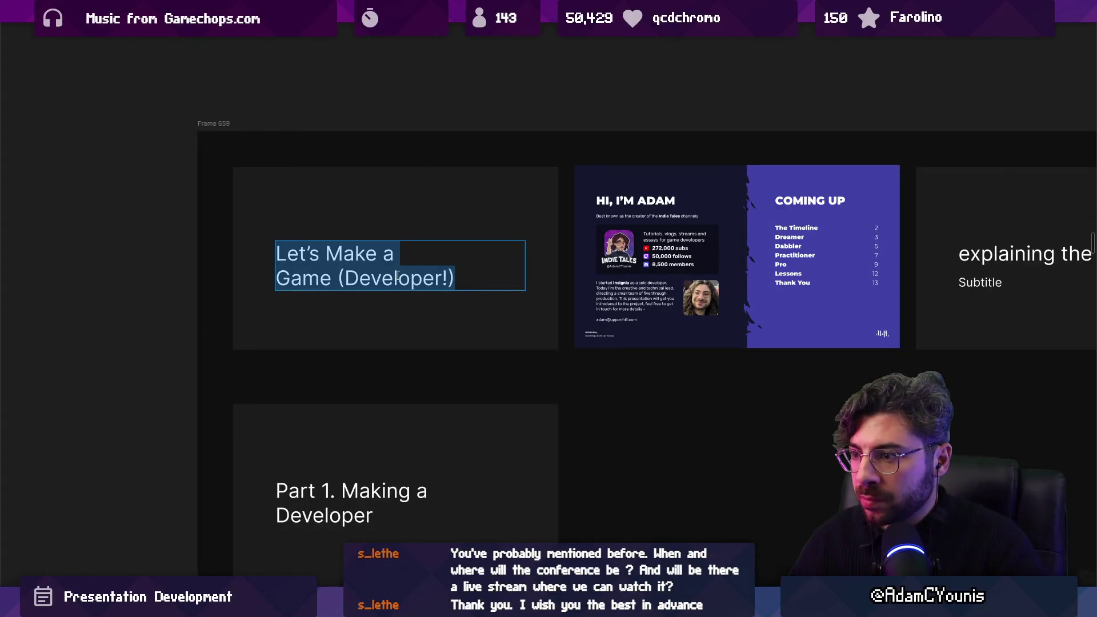
text(Game Devcelop)
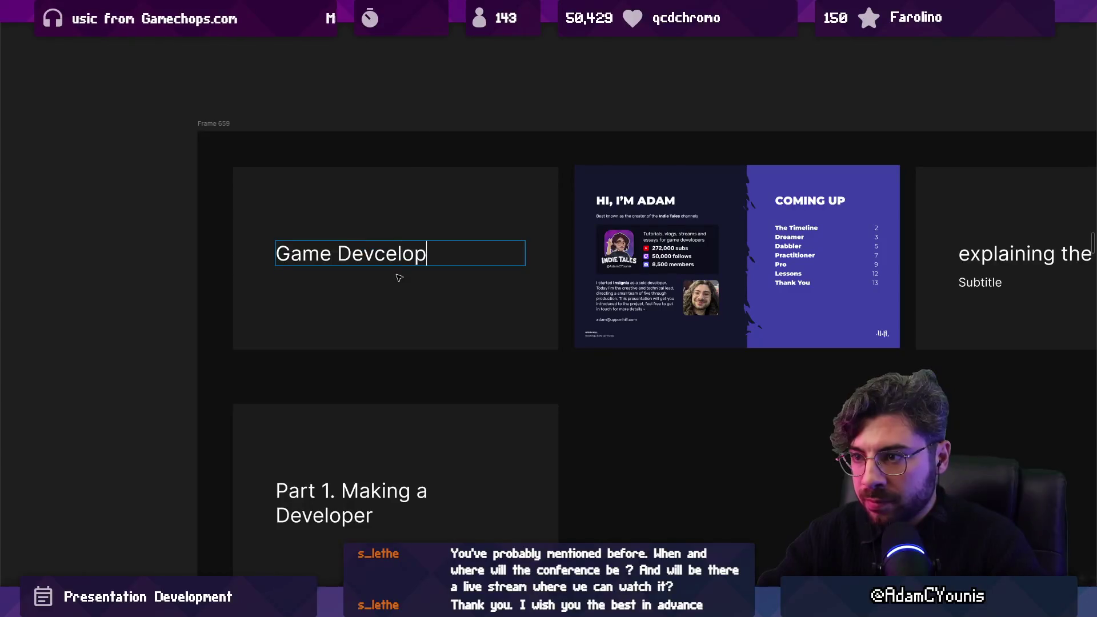
key(BackSpace)
key(BackSpace)
key(BackSpace)
key(BackSpace)
text(eop)
key(BackSpace)
key(BackSpace)
text(lopment)
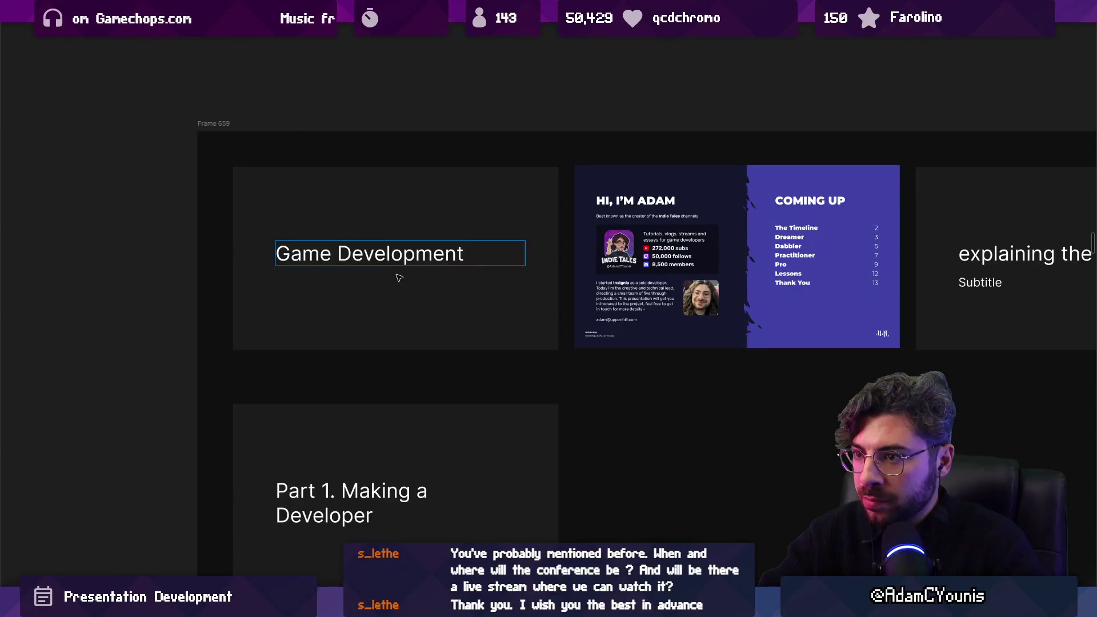
key(BackSpace)
text(:L )
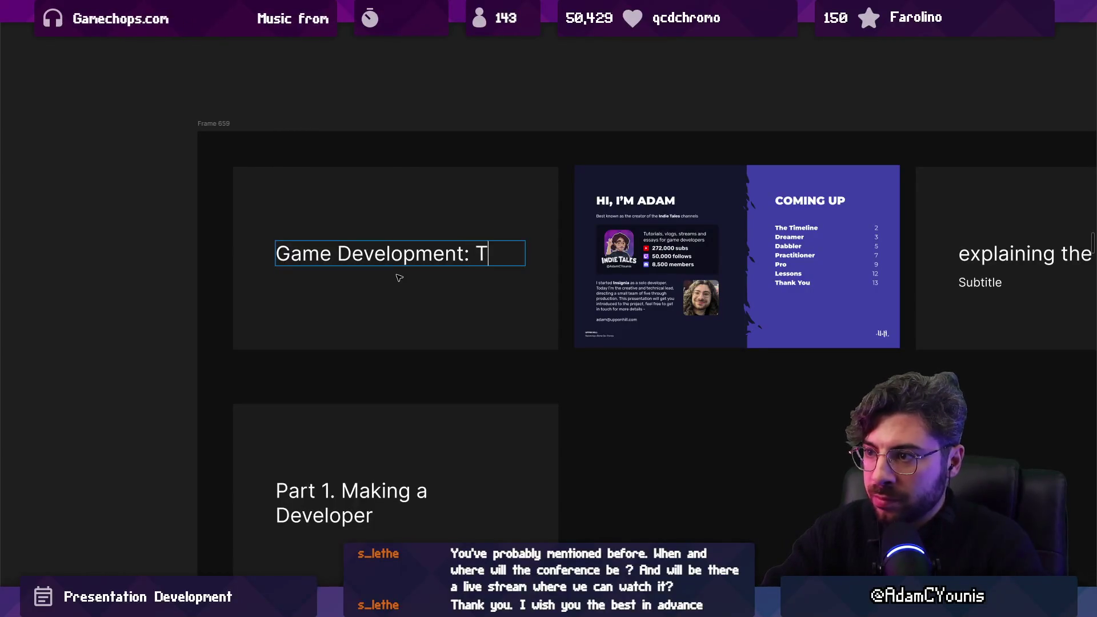
text(Game)
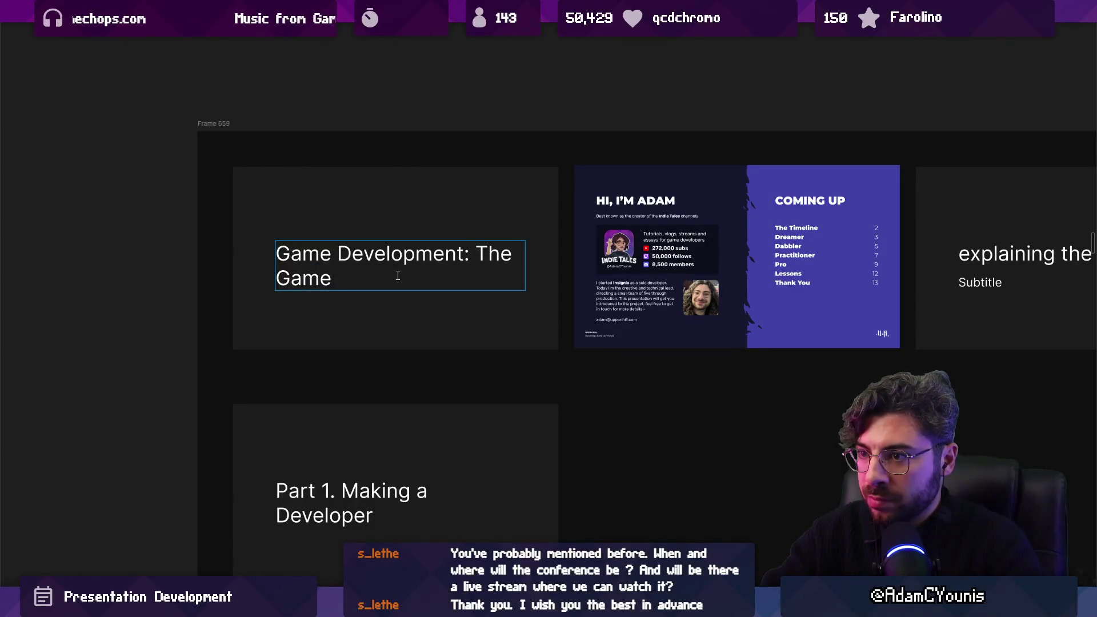
text(: The Presentation)
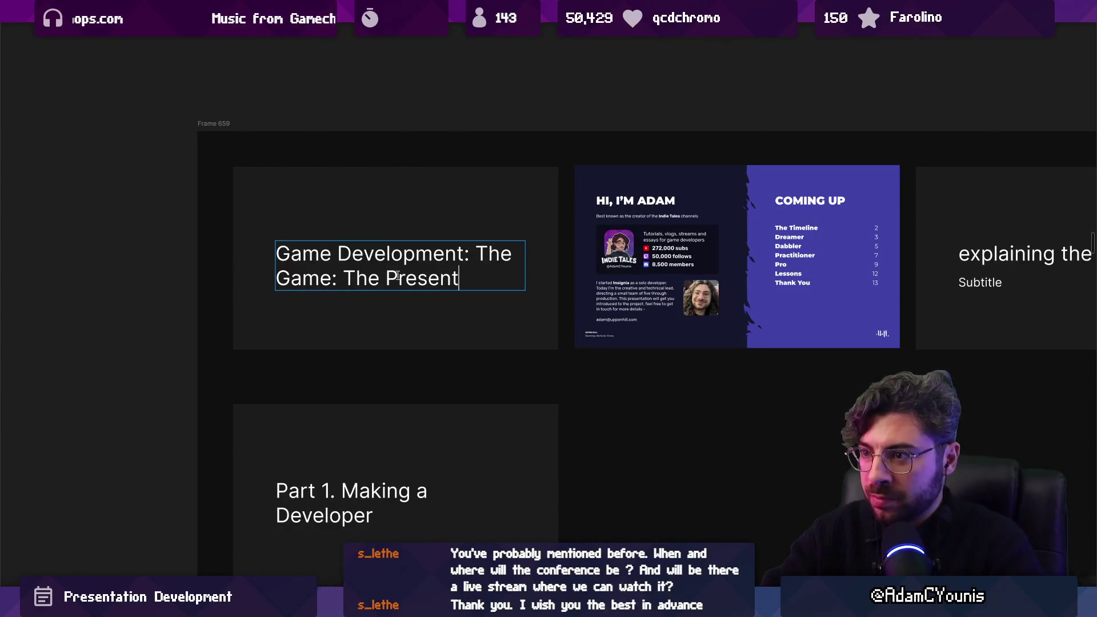
click(197, 305)
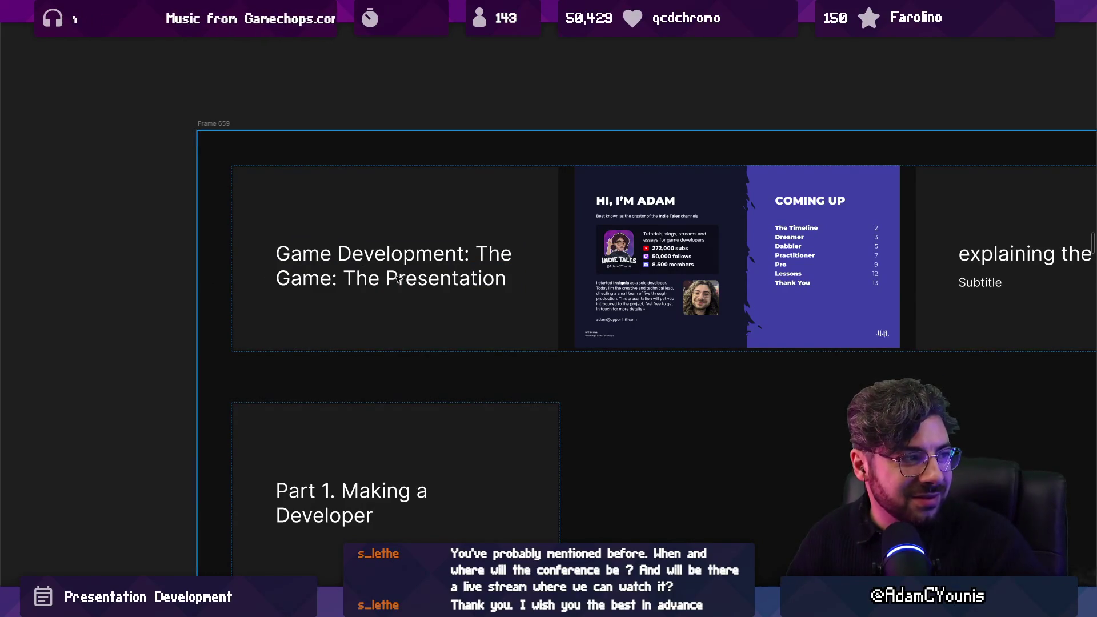
scroll(268, 261, down, 2)
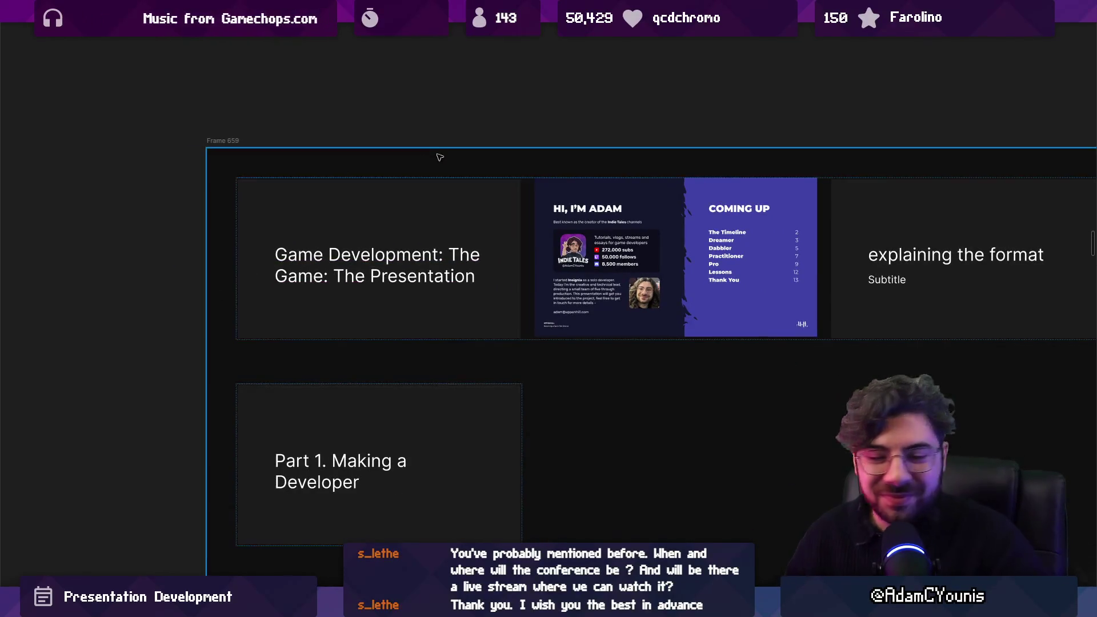
scroll(437, 160, down, 2)
scroll(430, 210, down, 4)
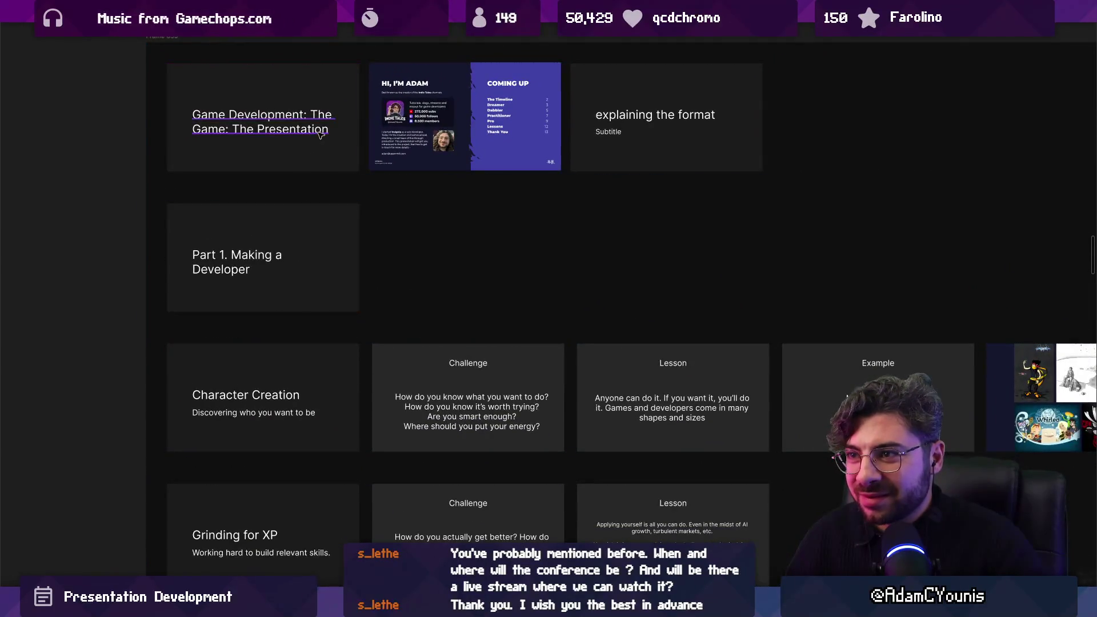
click(309, 168)
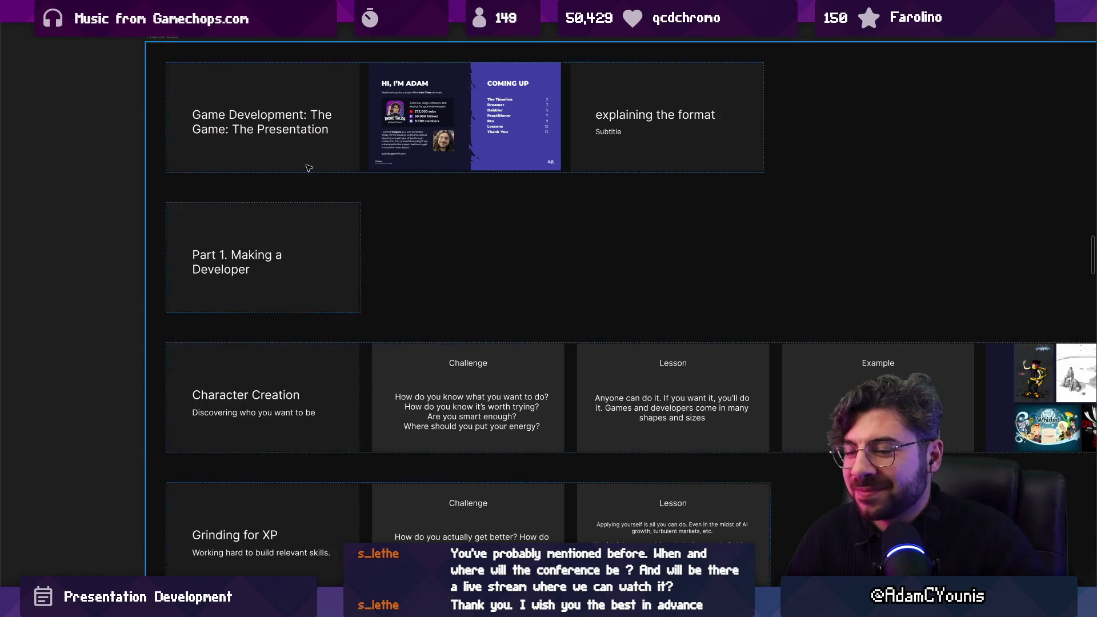
Duplicate the title slide and shorten the first copy's title to 'Game Development'.
scroll(258, 188, up, 1)
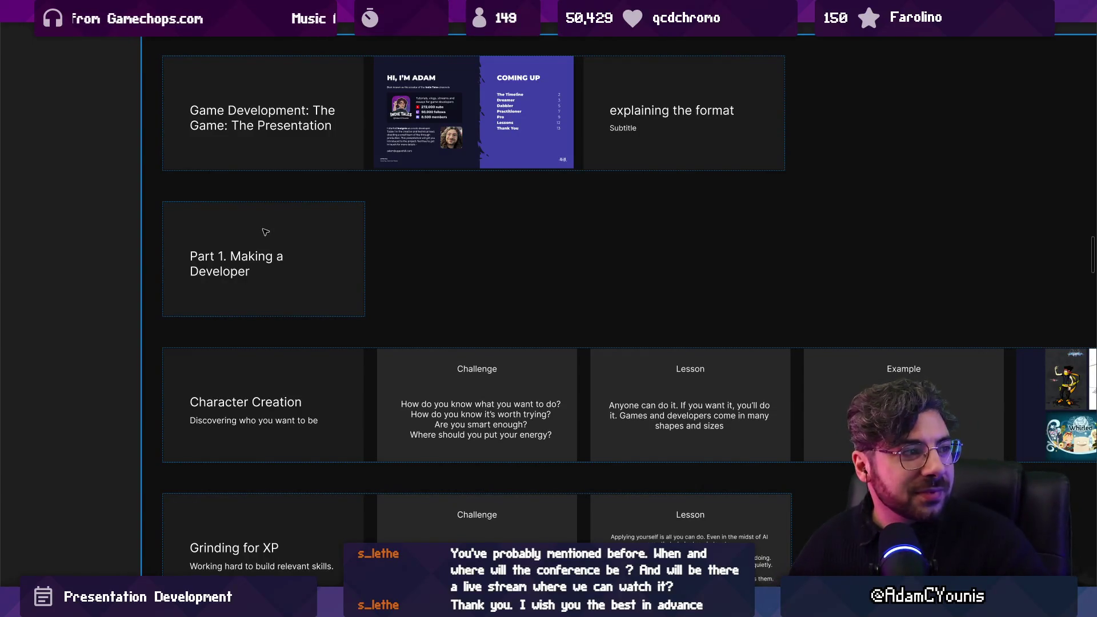
scroll(265, 231, up, 3)
click(314, 306)
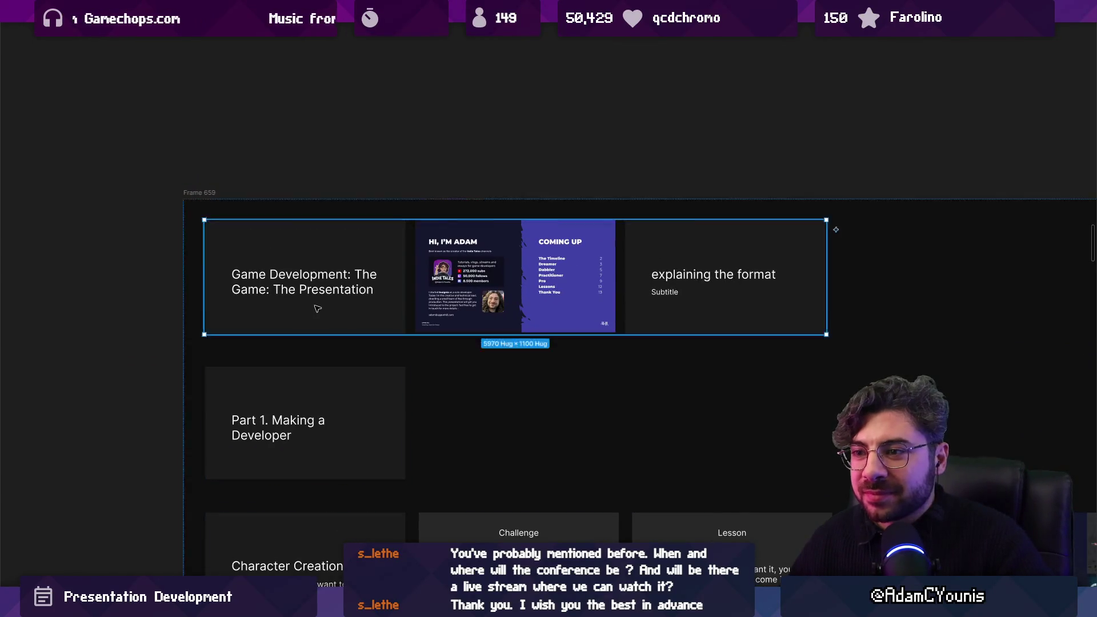
click(316, 308)
key(ctrl+d)
double_click(443, 295)
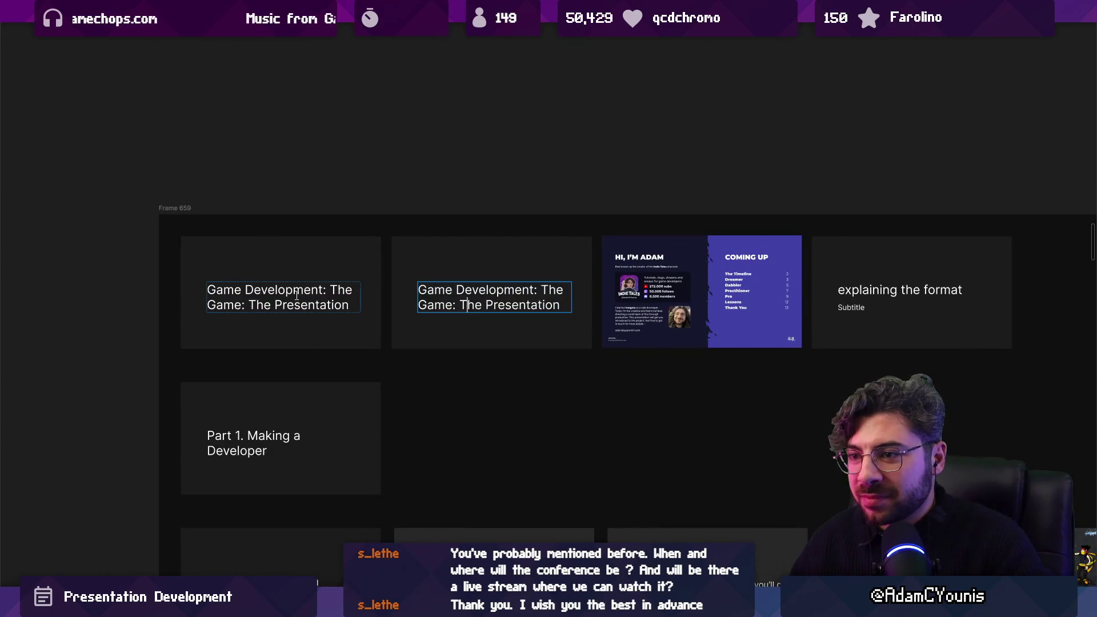
key(BackSpace)
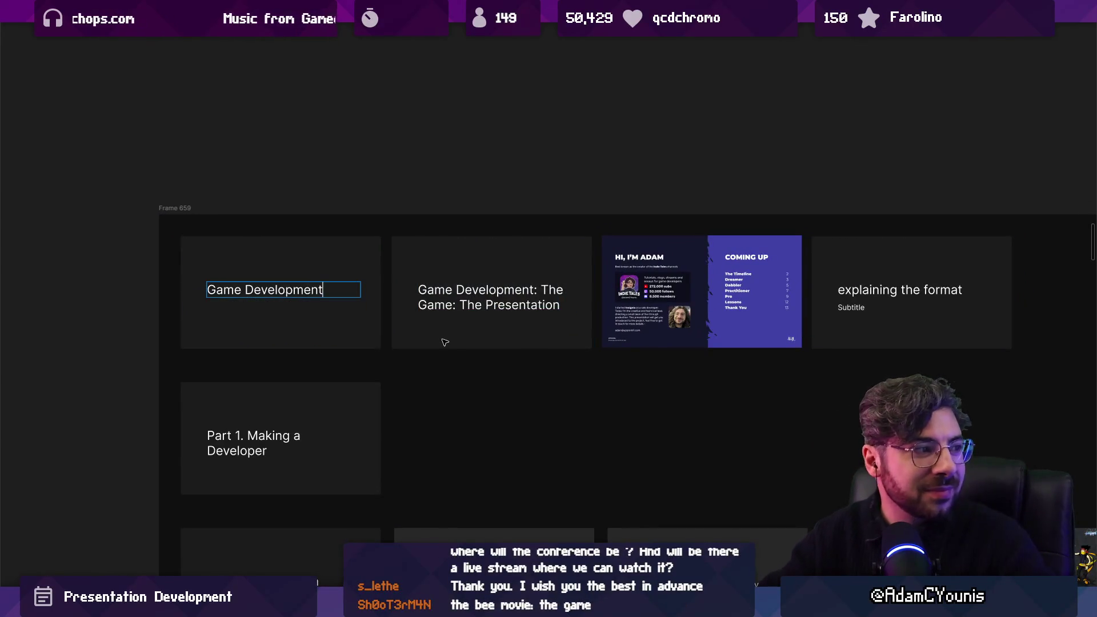
drag(457, 305, 702, 347)
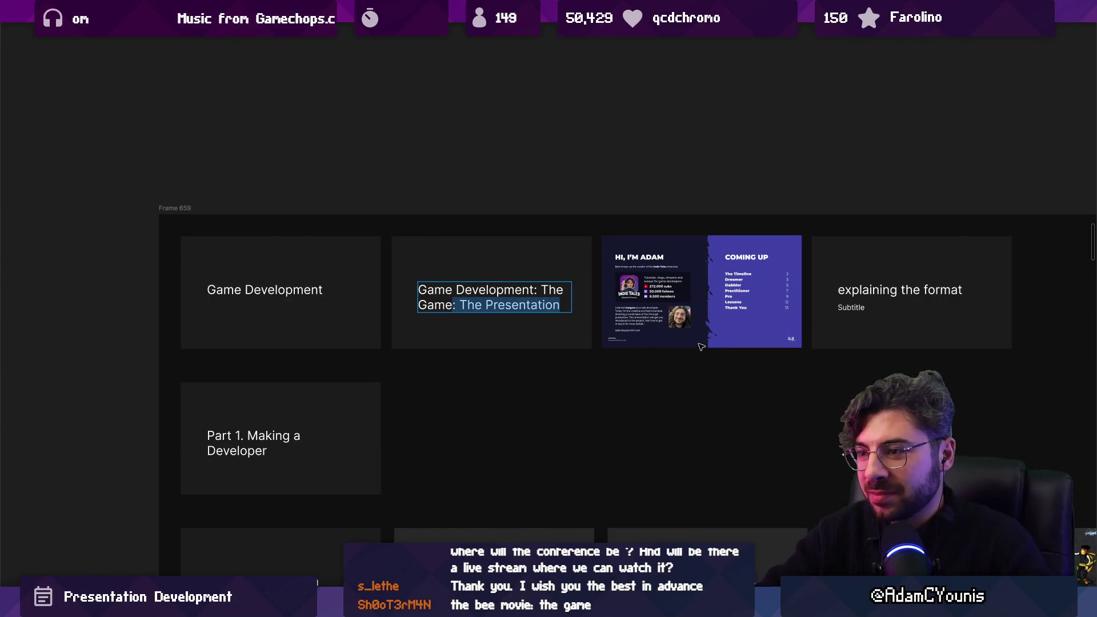
click(463, 264)
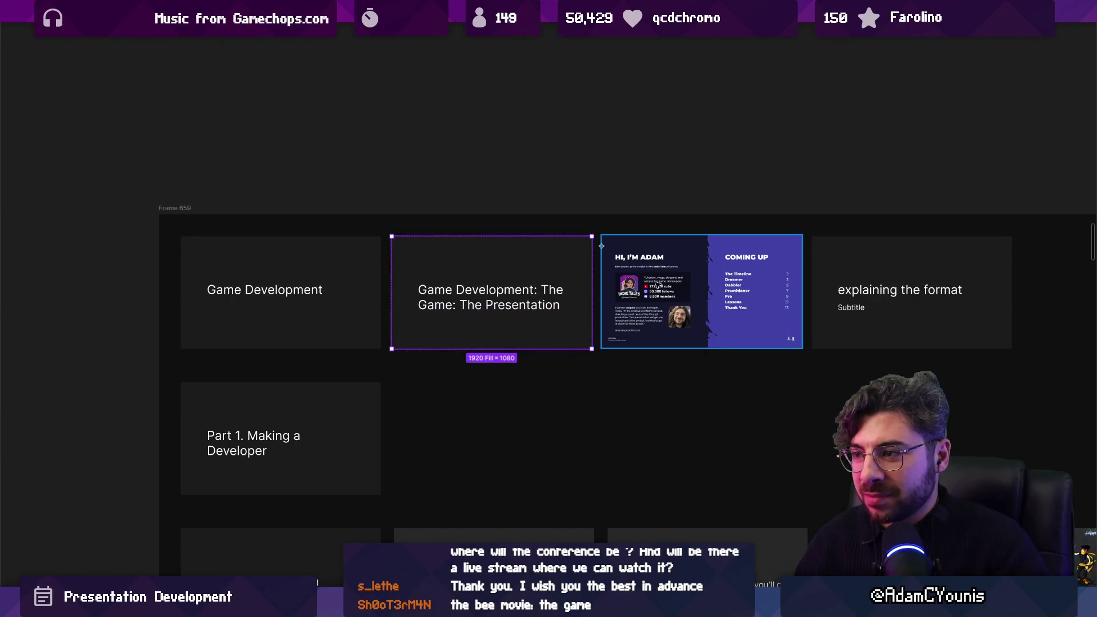
Add a third copy, trim the middle title to 'Game Development: The Game', and grey new phrases 949494.
mouse_move(492, 227)
mouse_down()
mouse_move(426, 264)
mouse_move(752, 370)
mouse_up()
double_click(556, 295)
key(BackSpace)
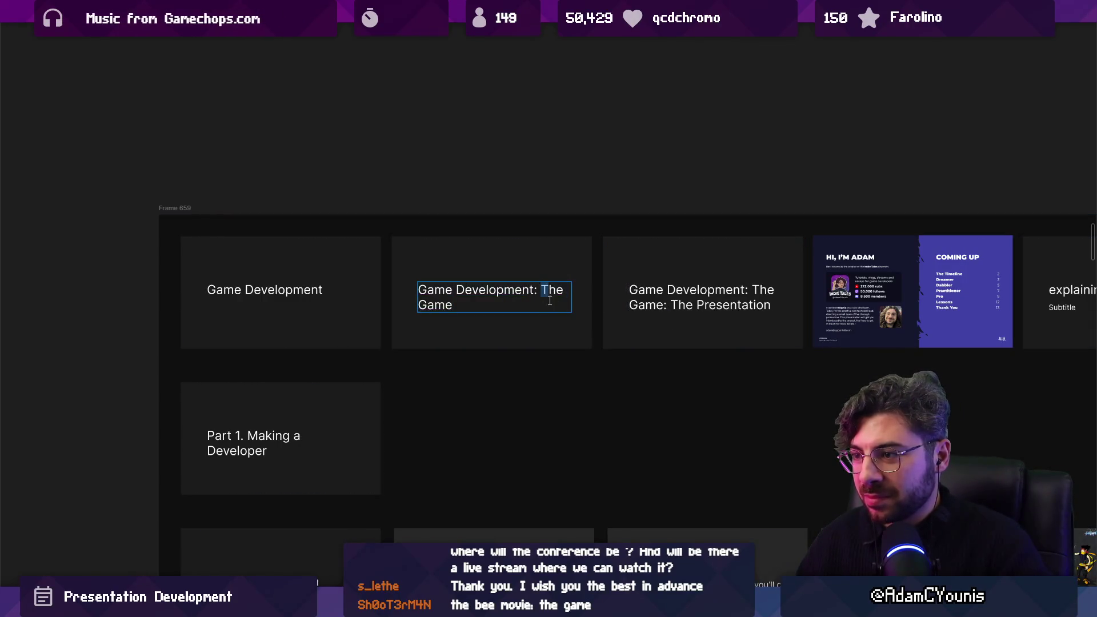
drag(542, 290, 570, 340)
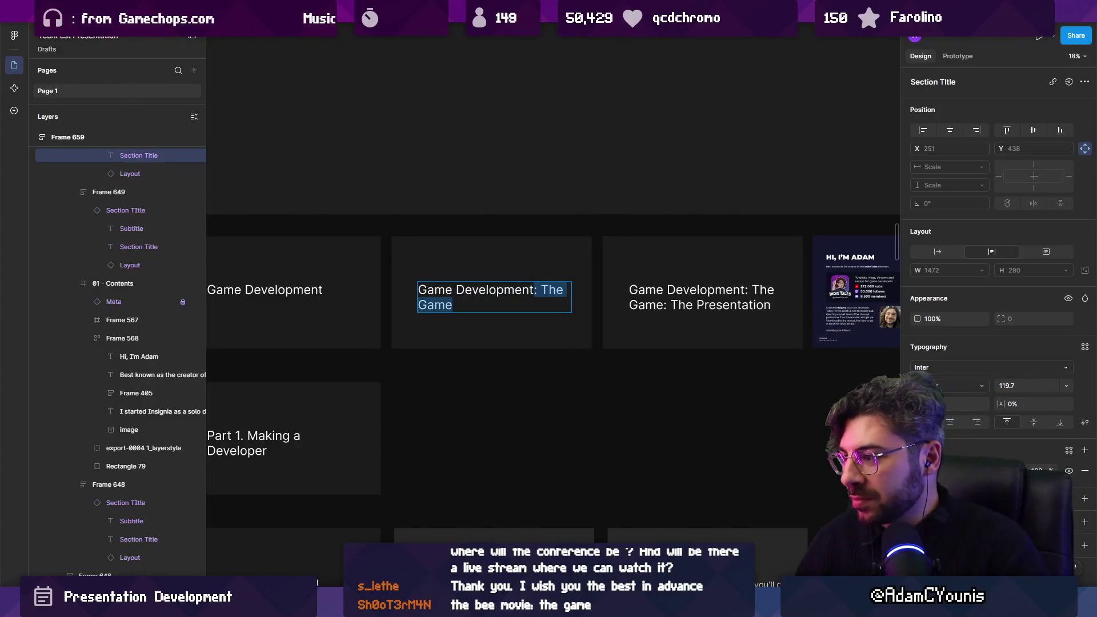
click(918, 470)
click(684, 293)
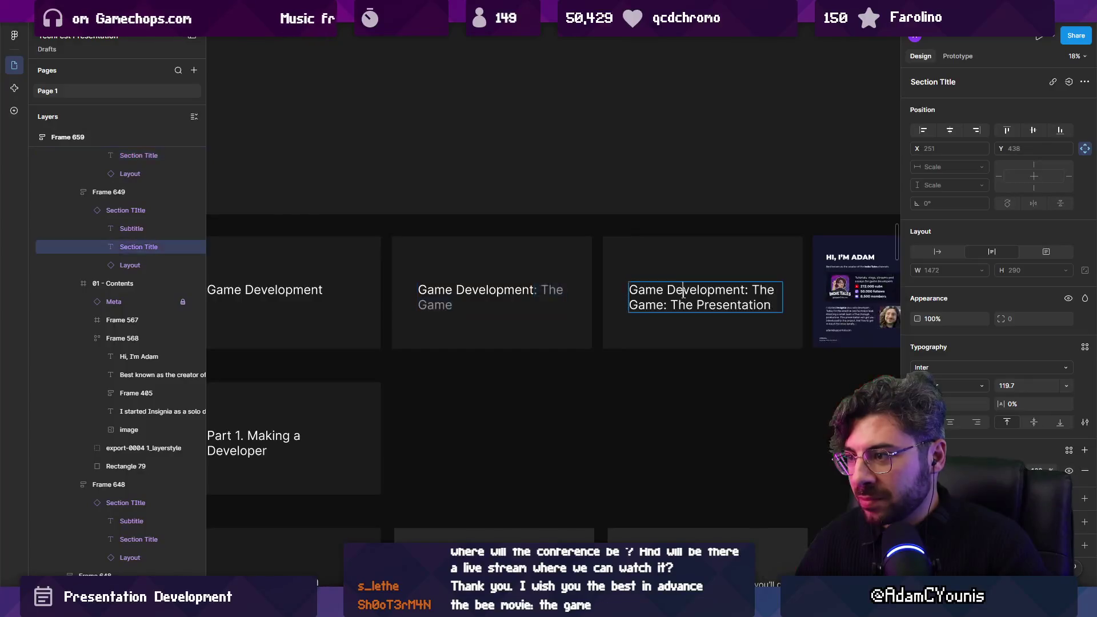
key(ctrl+a)
click(917, 471)
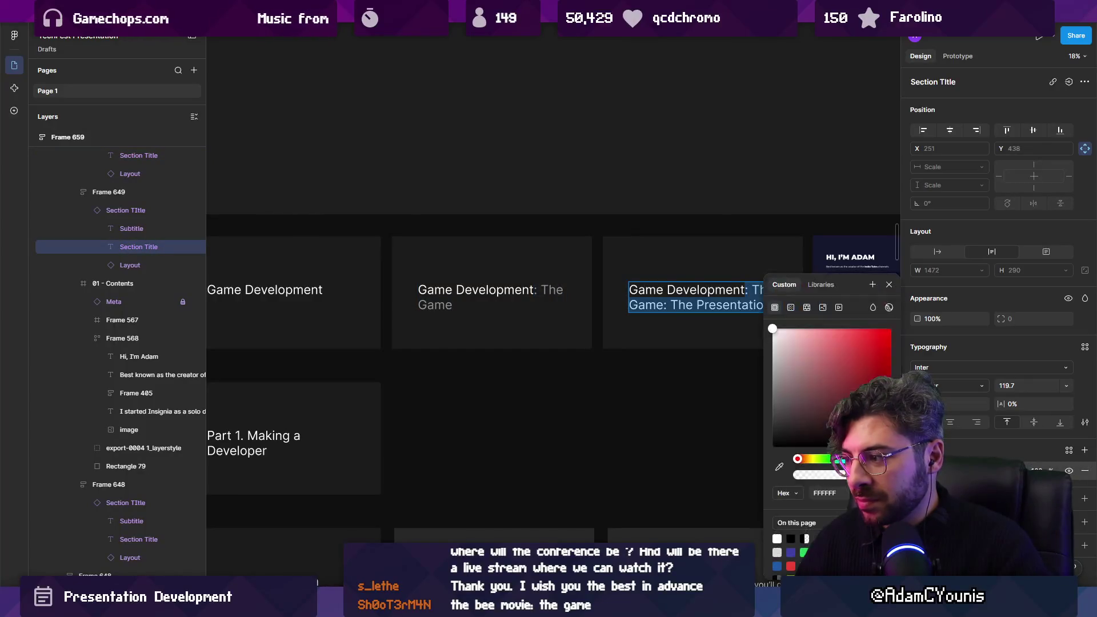
key(Right)
key(ctrl+shift+Left)
key(ctrl+shift+Left)
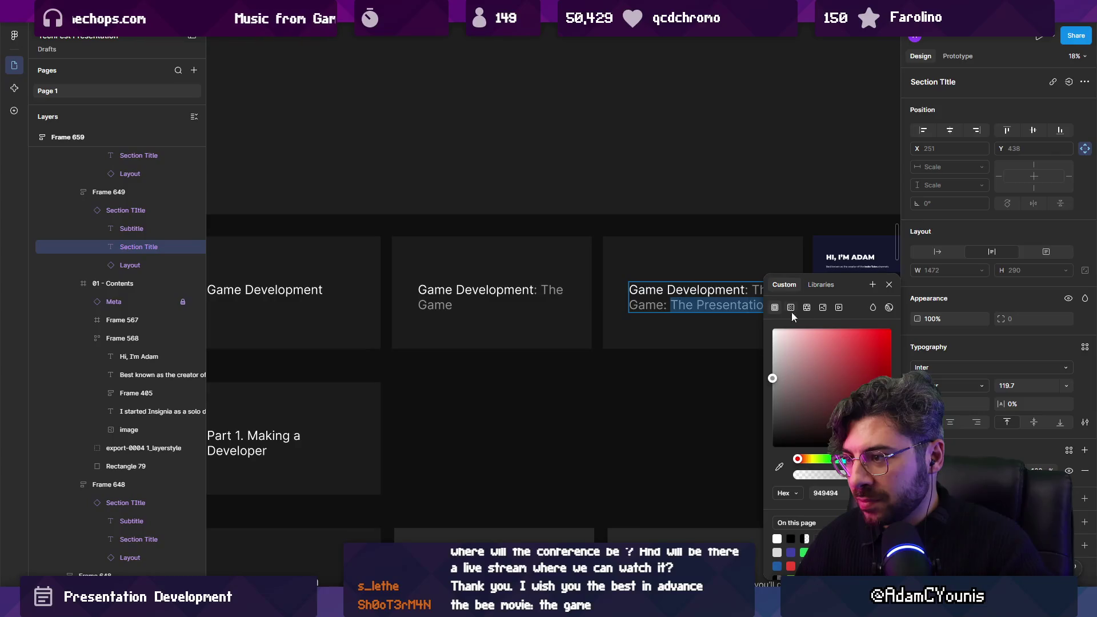
click(737, 430)
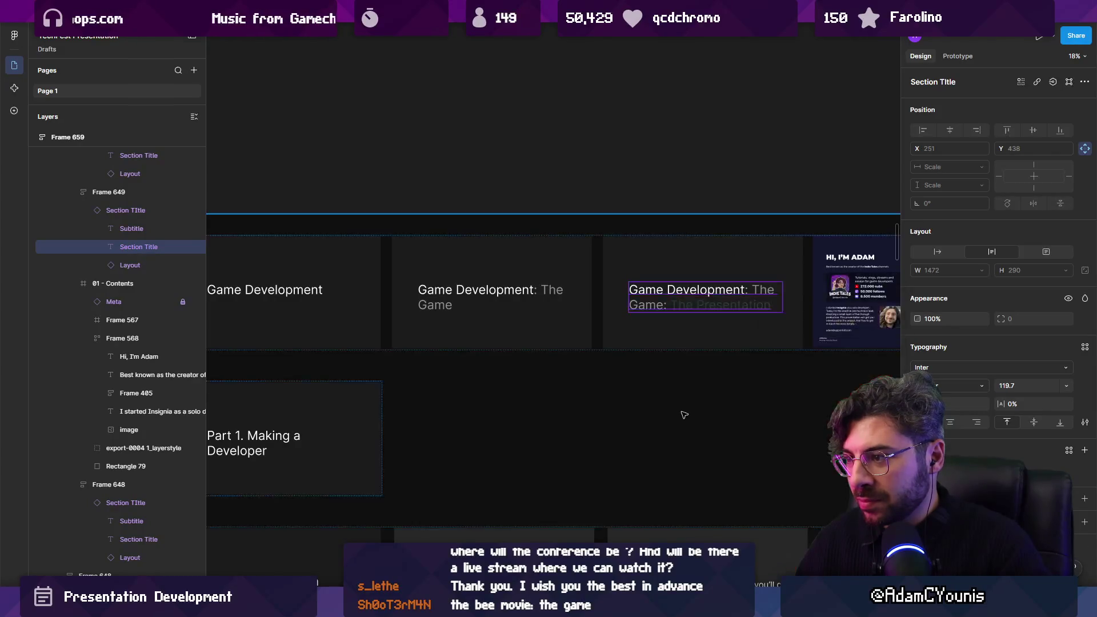
scroll(600, 302, down, 1)
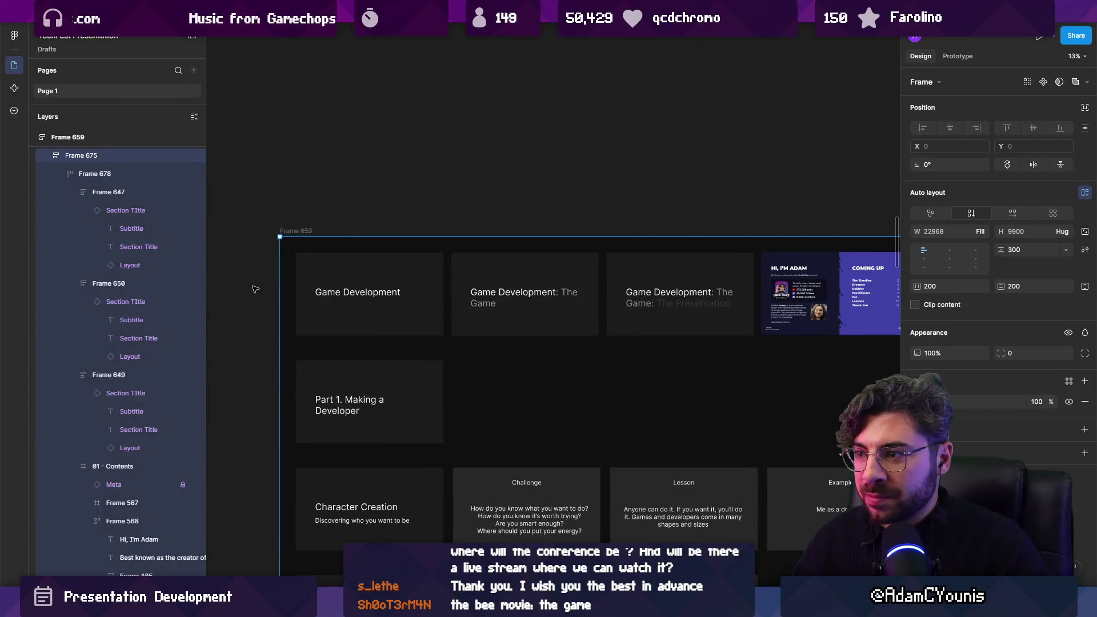
Hide the interface panels so only the canvas of title slides shows.
key(Escape)
scroll(331, 257, down, 2)
scroll(353, 260, up, 5)
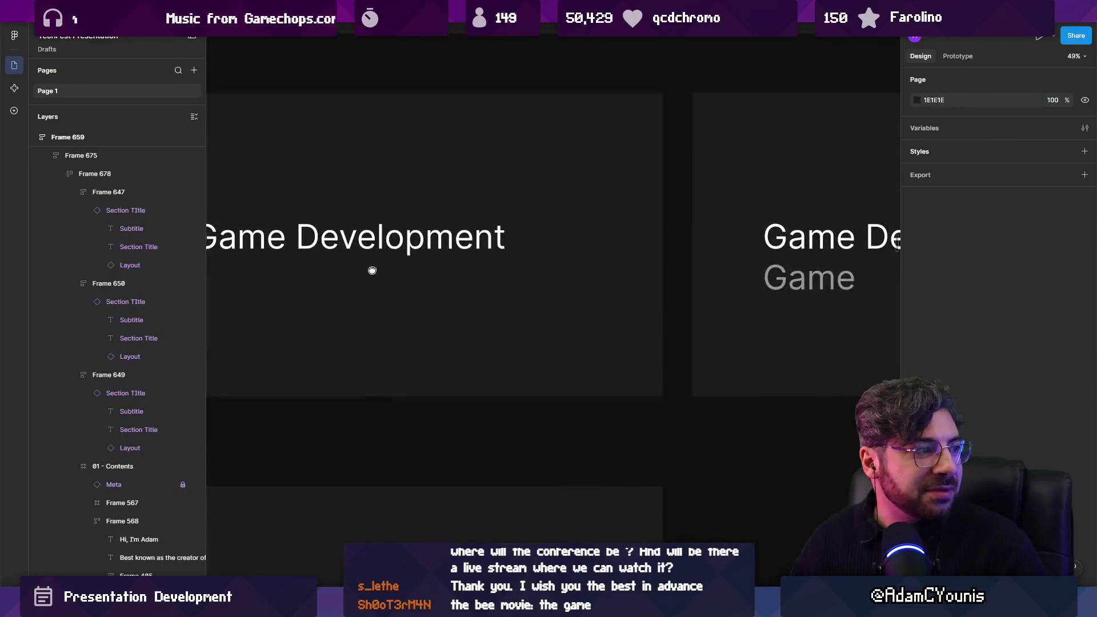
scroll(514, 297, up, 2)
scroll(715, 338, right, 4)
scroll(703, 341, right, 10)
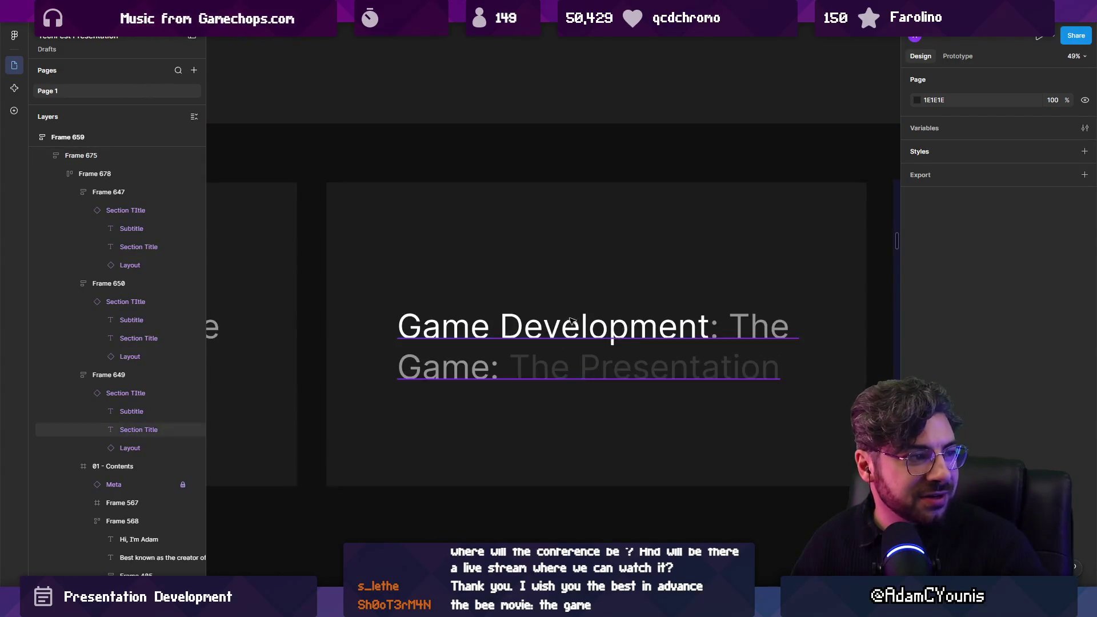
scroll(621, 325, down, 5)
key(ctrl+backslash)
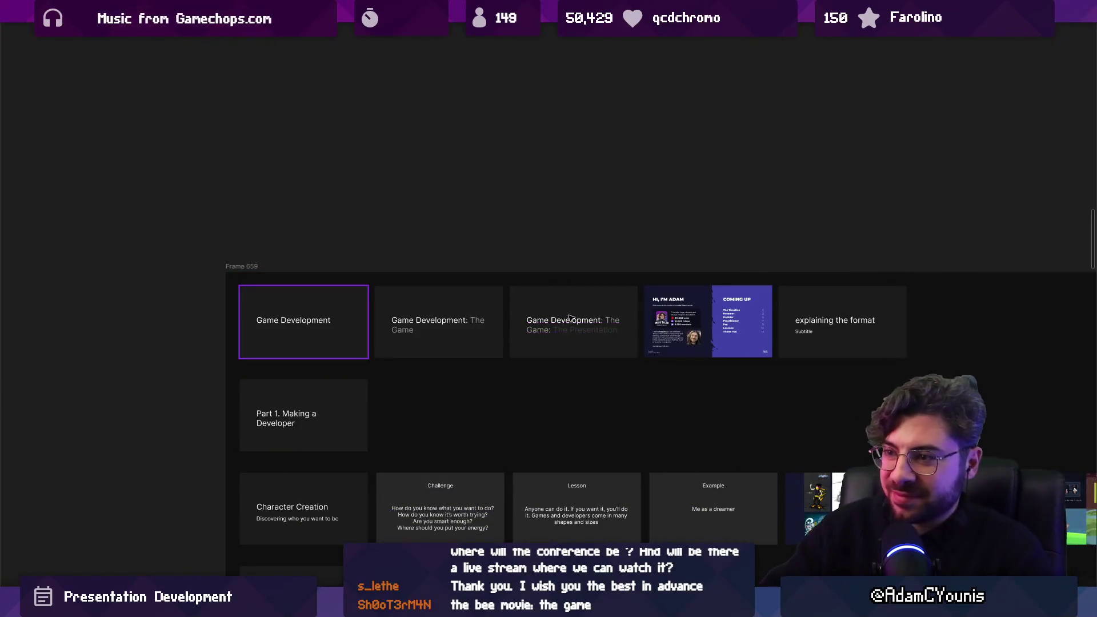
Delete the 'Game Development' and 'Game Development: The Game' slides, keeping the full-title slide.
scroll(543, 274, down, 2)
scroll(543, 274, right, 2)
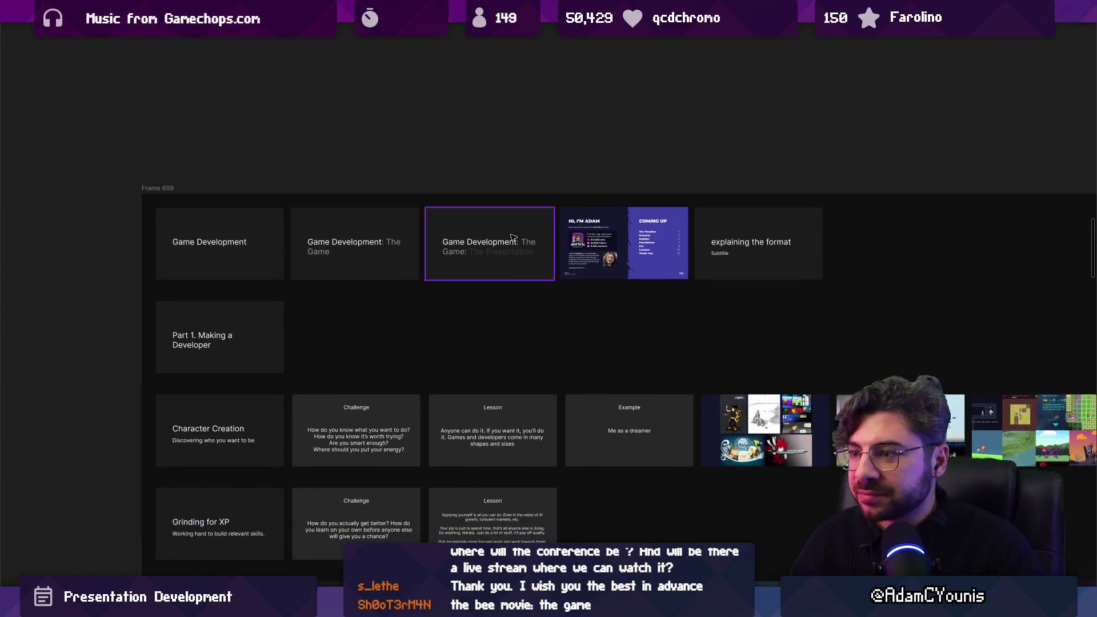
scroll(411, 231, down, 2)
click(409, 232)
shift+click(313, 236)
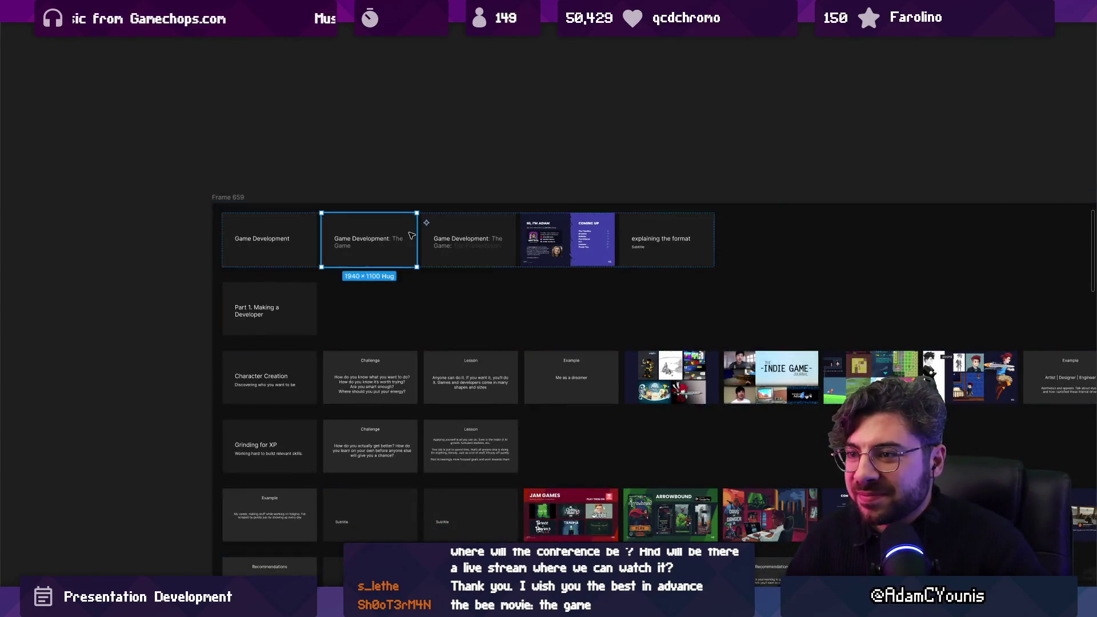
key(Delete)
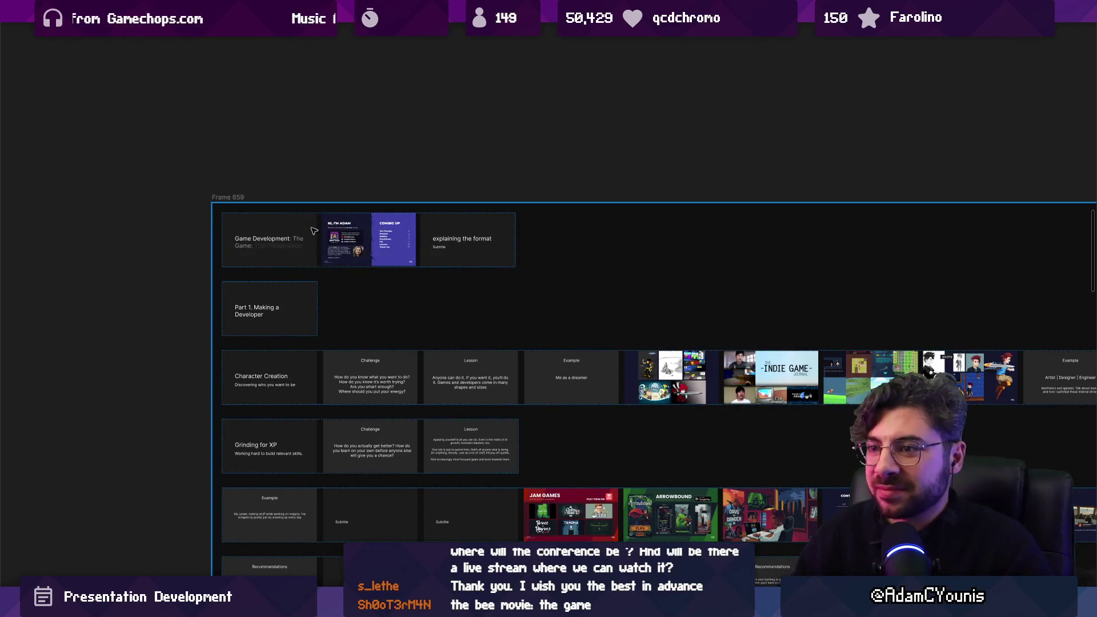
scroll(275, 263, down, 2)
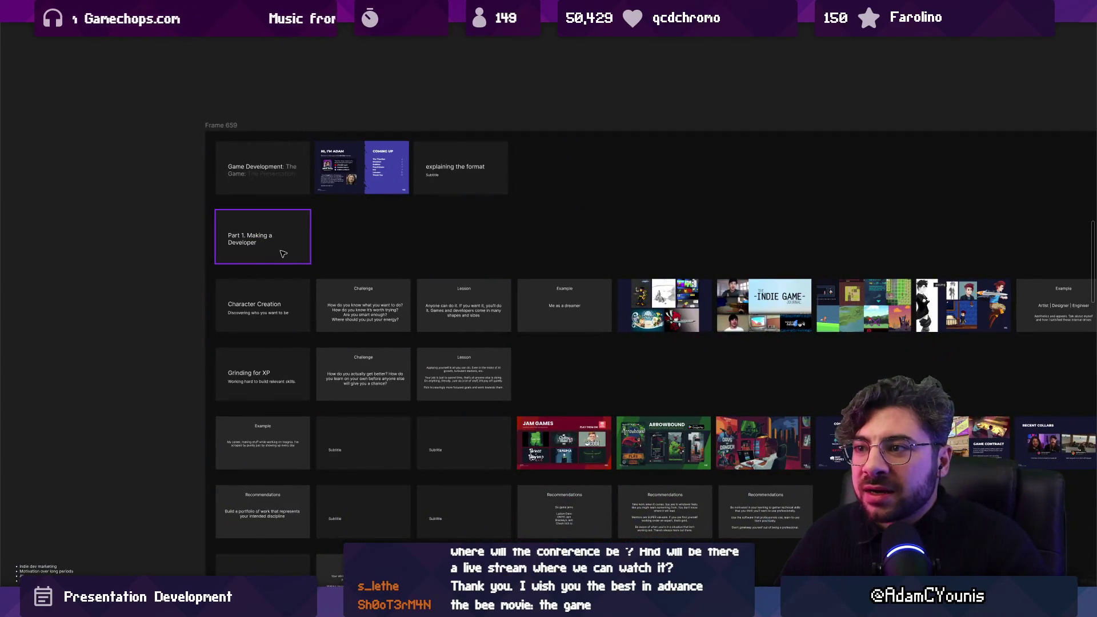
scroll(283, 254, down, 3)
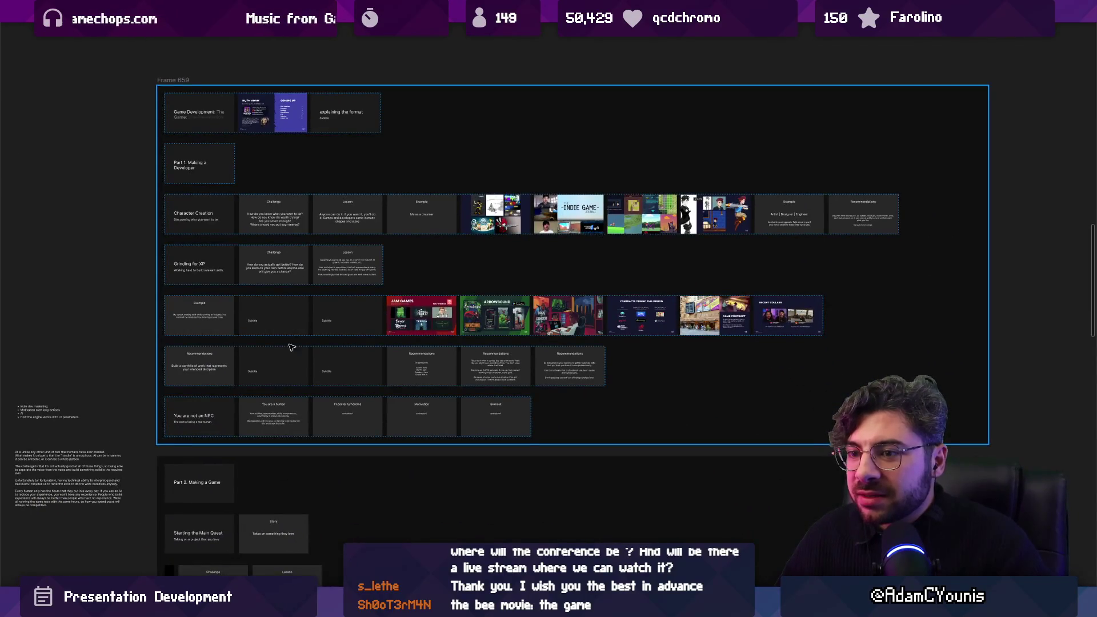
Scroll the outline board from Part 2 down past The Escort Mission row to Part 3.
click(353, 450)
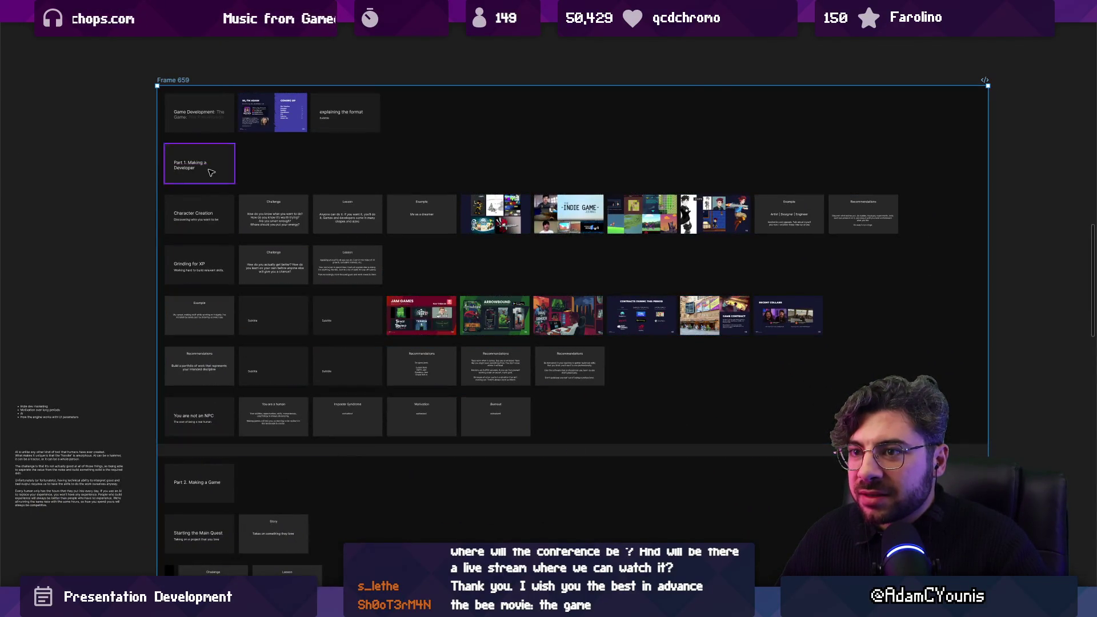
scroll(211, 173, up, 5)
scroll(222, 176, down, 2)
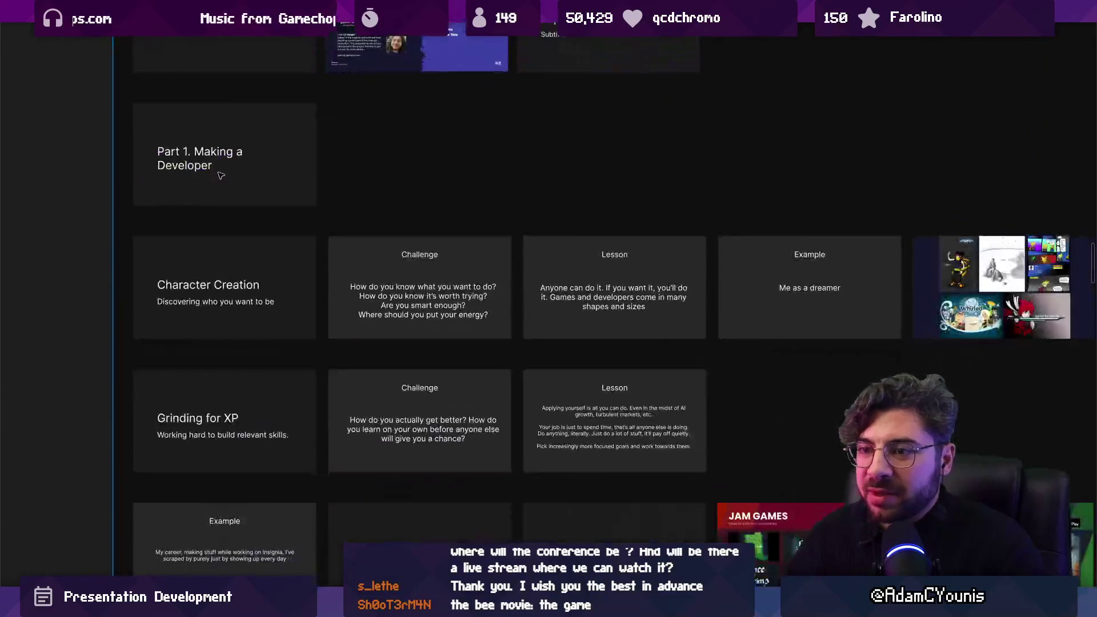
scroll(221, 175, down, 3)
scroll(226, 204, up, 4)
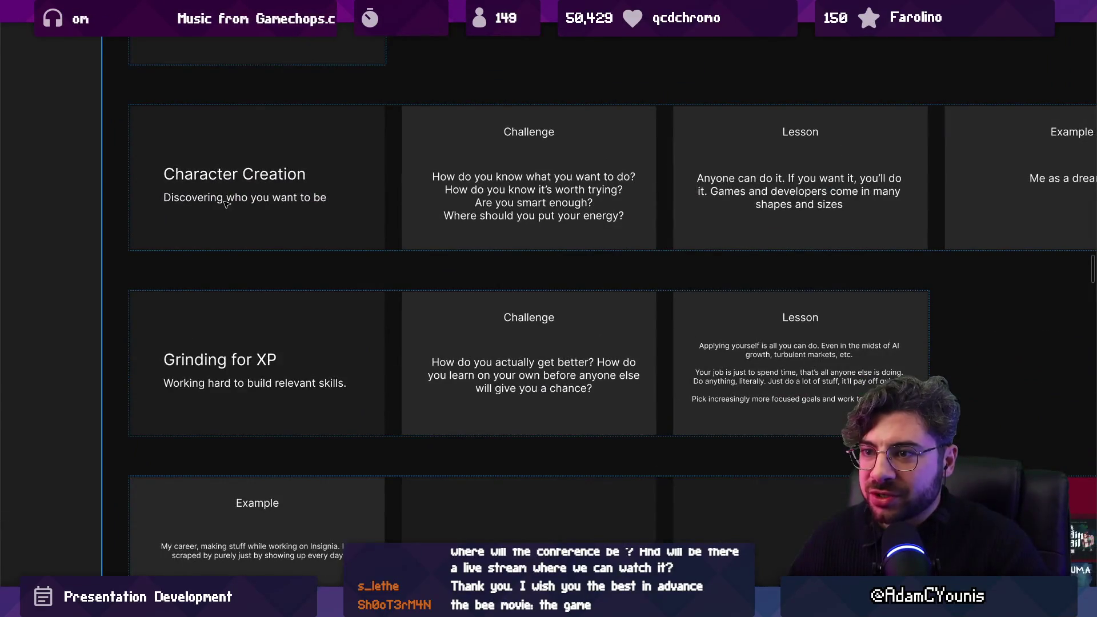
scroll(246, 258, down, 2)
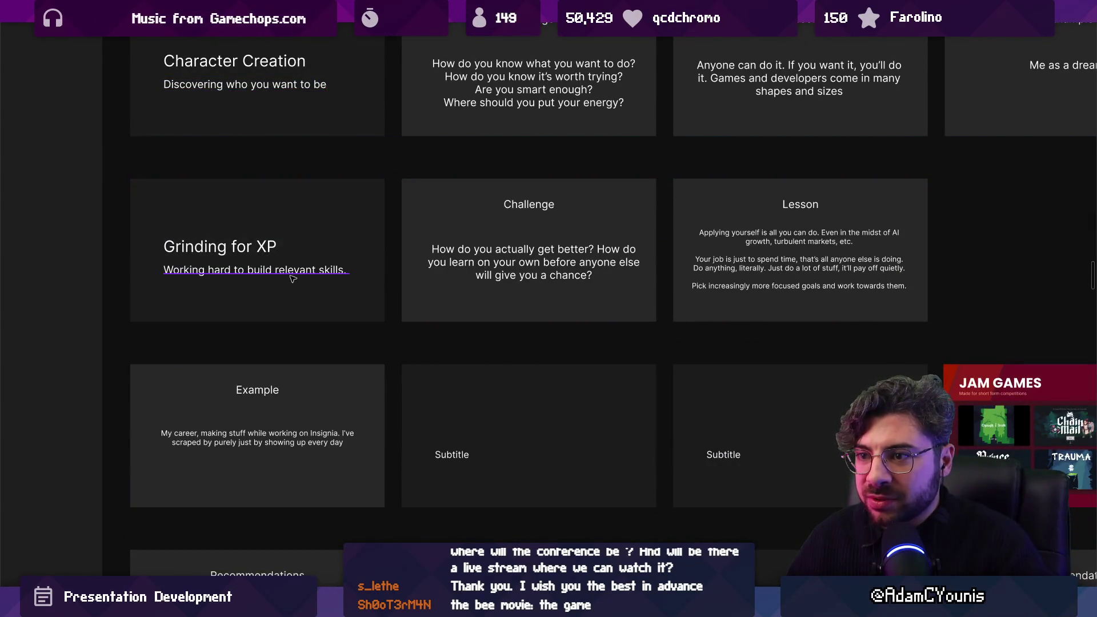
scroll(293, 278, down, 9)
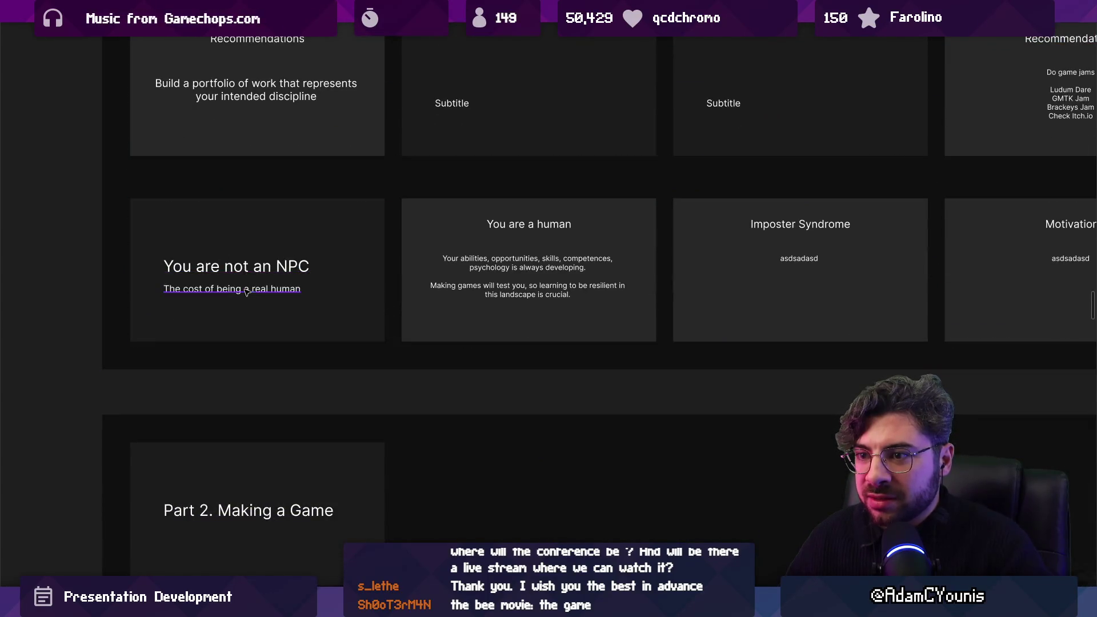
scroll(243, 270, down, 5)
scroll(254, 153, up, 5)
scroll(254, 153, up, 1)
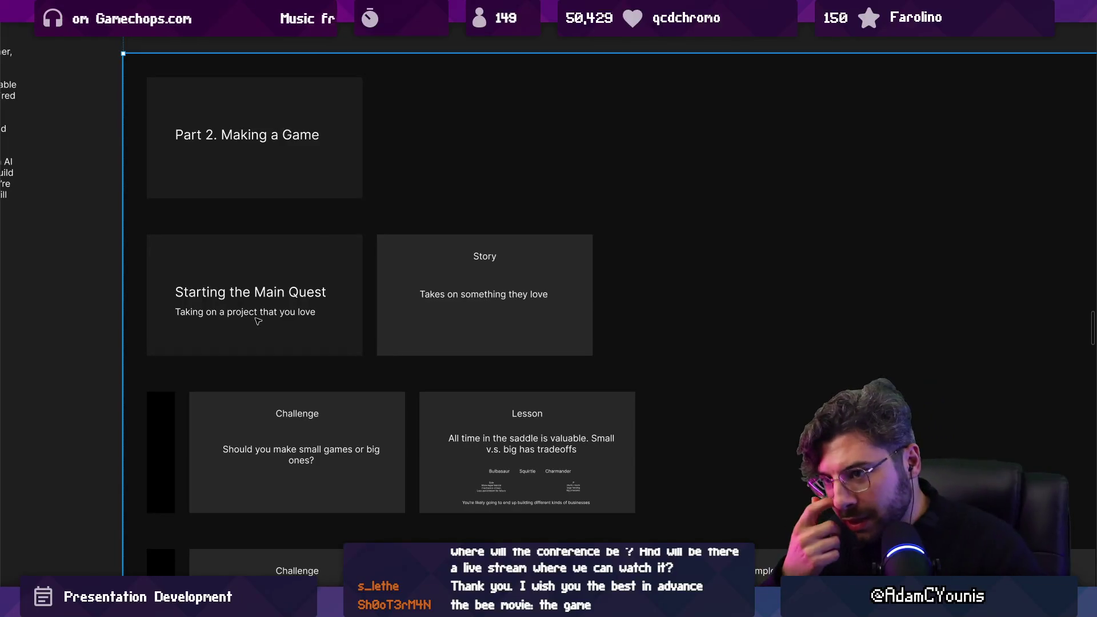
scroll(288, 295, down, 5)
scroll(288, 295, down, 6)
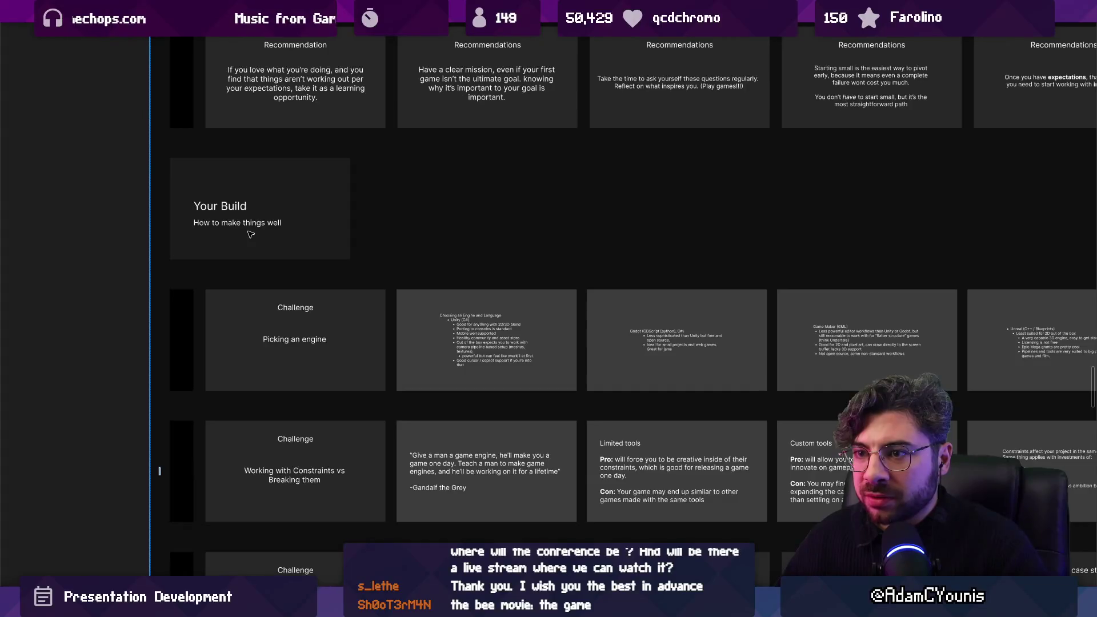
scroll(250, 234, down, 8)
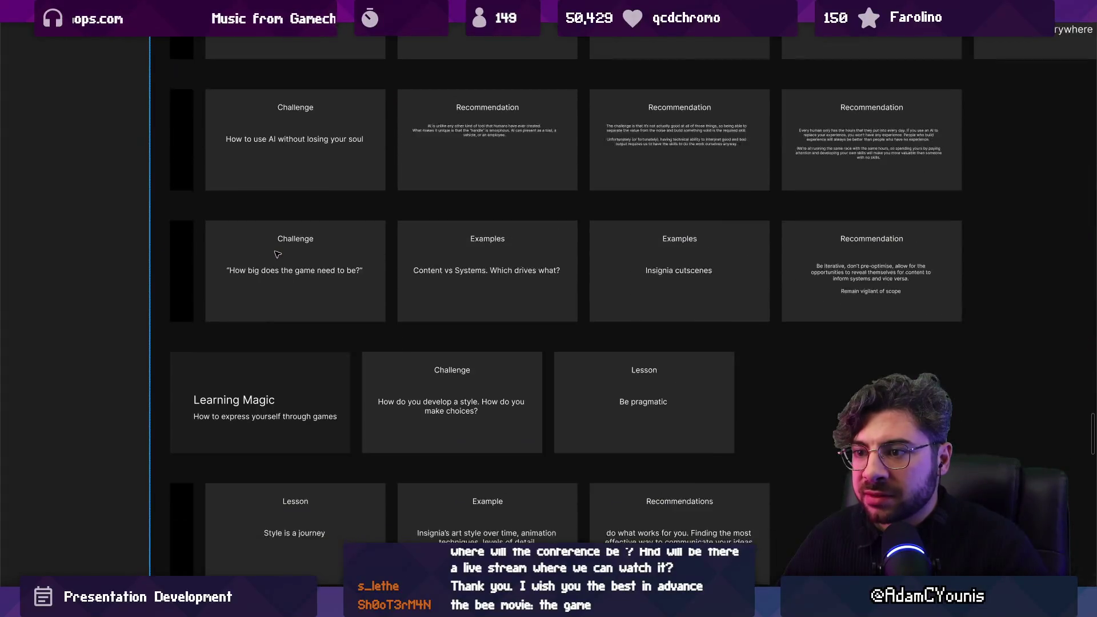
scroll(277, 255, down, 2)
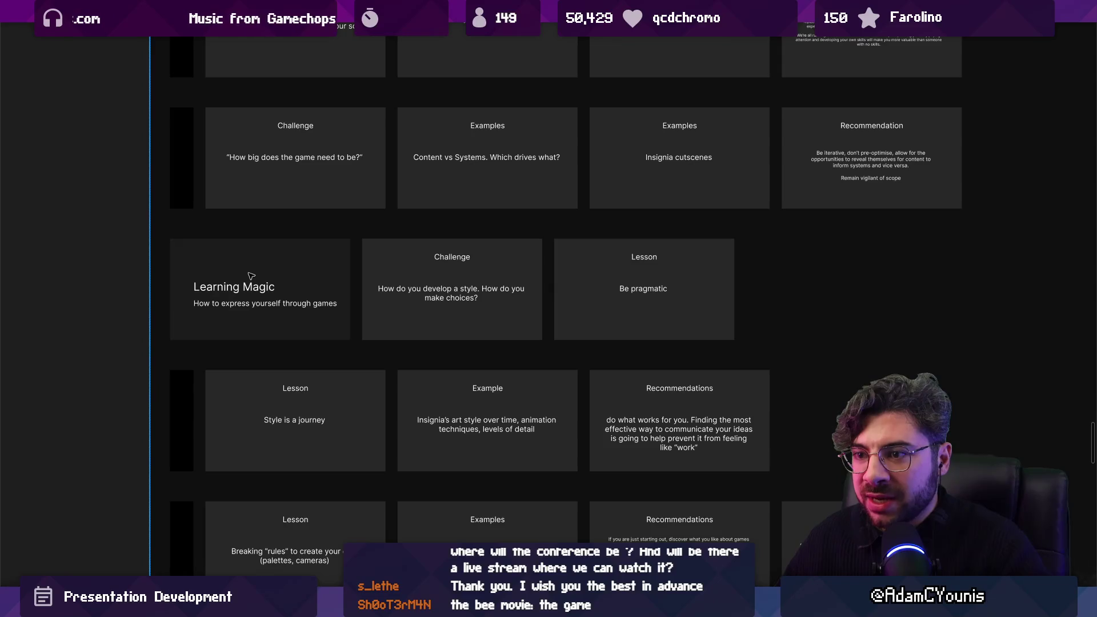
scroll(281, 263, down, 6)
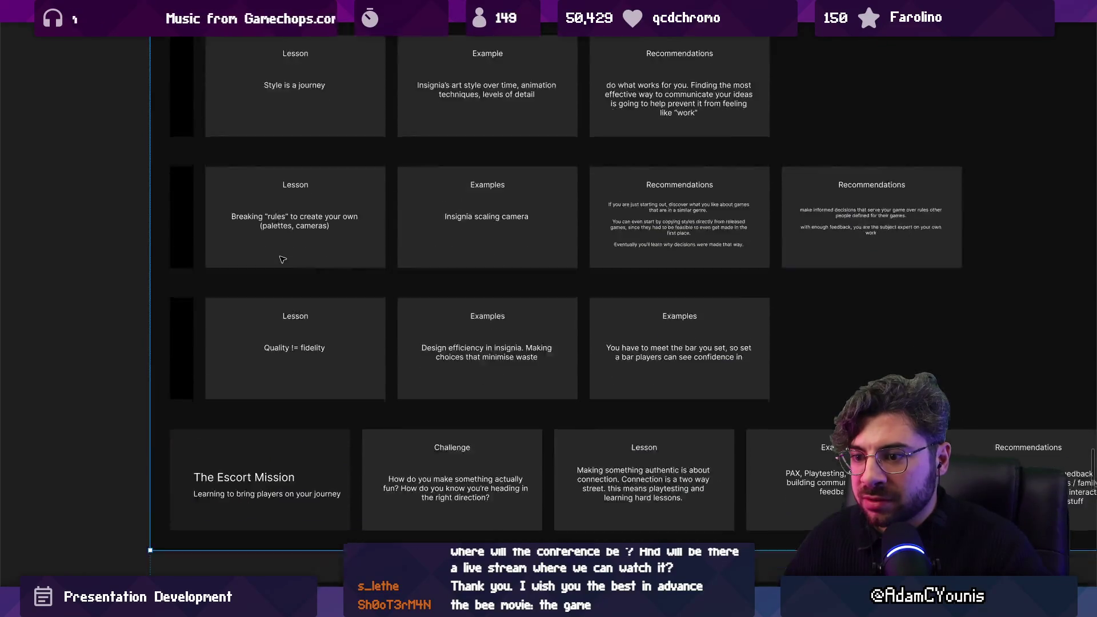
scroll(283, 260, down, 4)
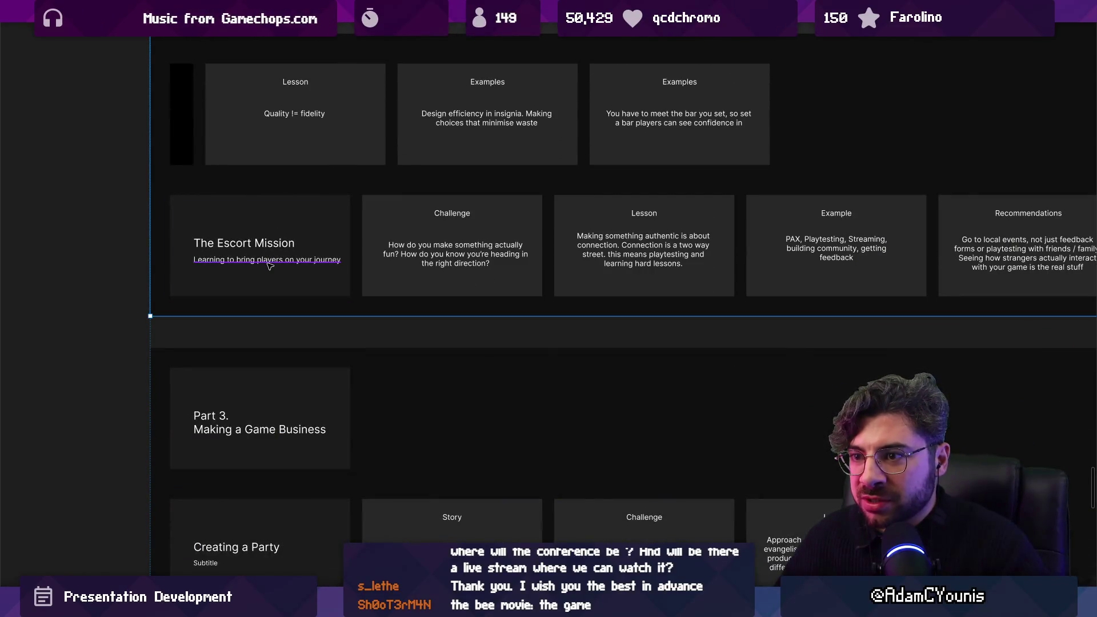
scroll(260, 244, down, 3)
drag(317, 235, 315, 396)
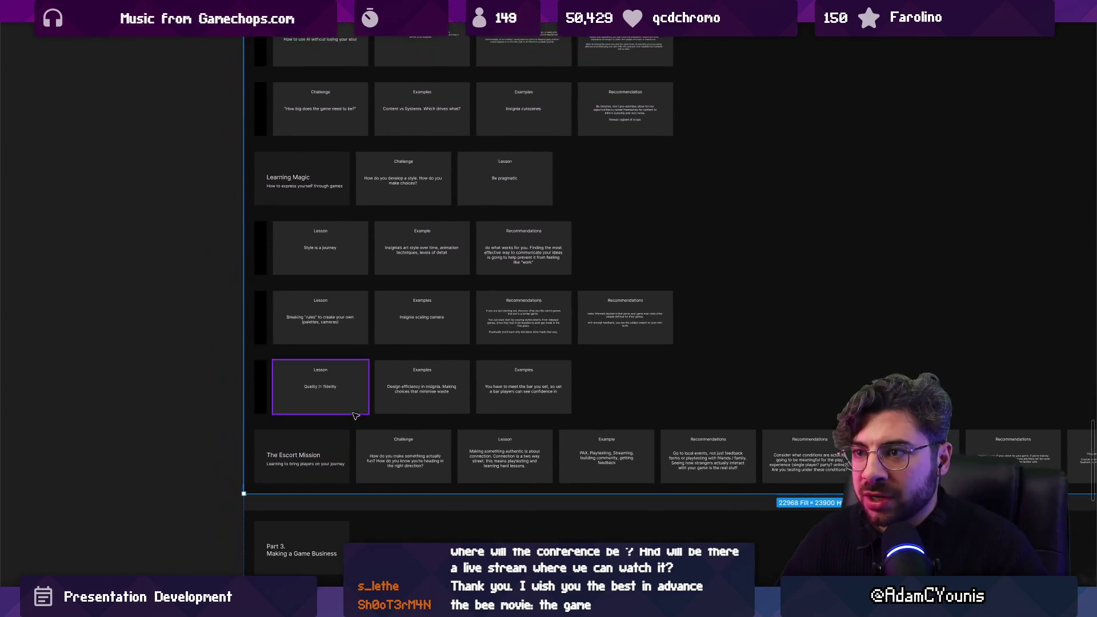
scroll(366, 343, down, 2)
scroll(503, 331, up, 5)
scroll(515, 323, right, 6)
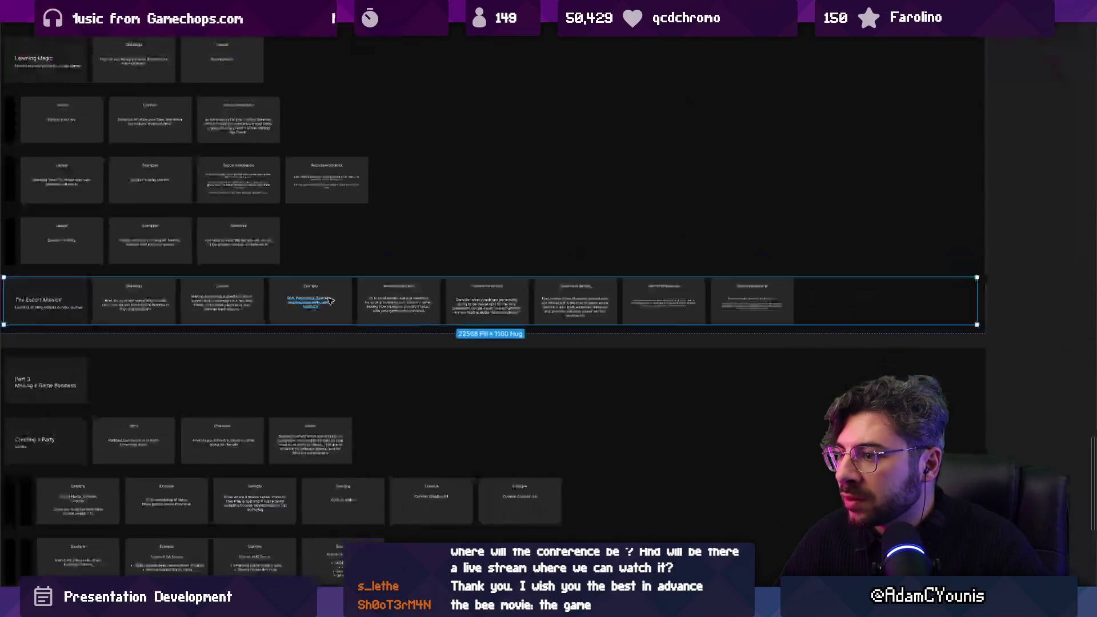
click(323, 303)
scroll(323, 303, down, 3)
drag(236, 292, 527, 303)
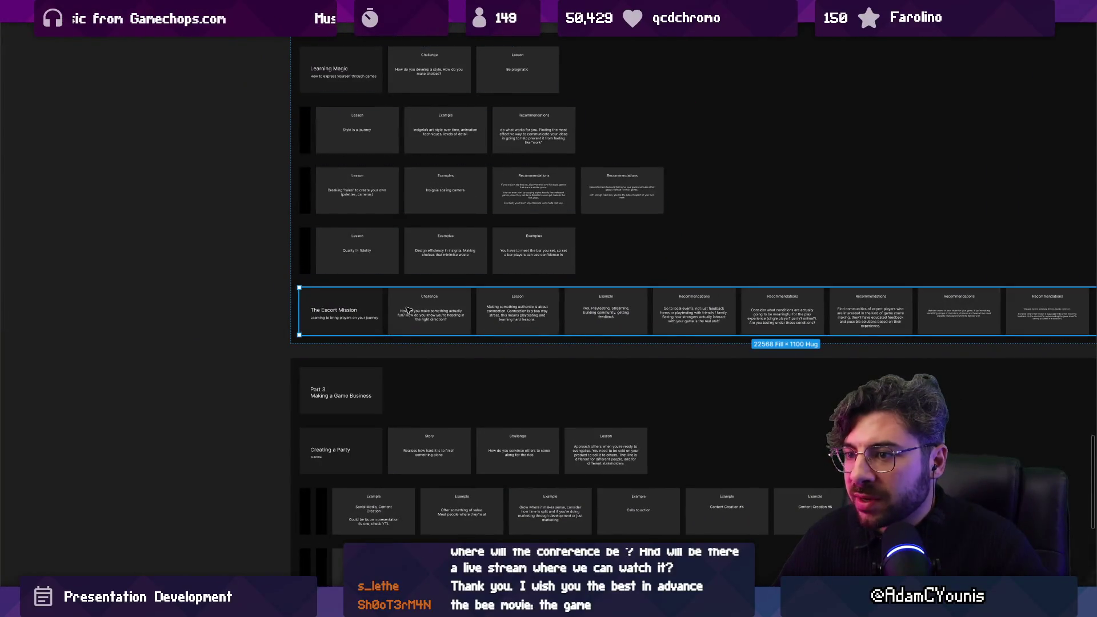
scroll(407, 311, right, 3)
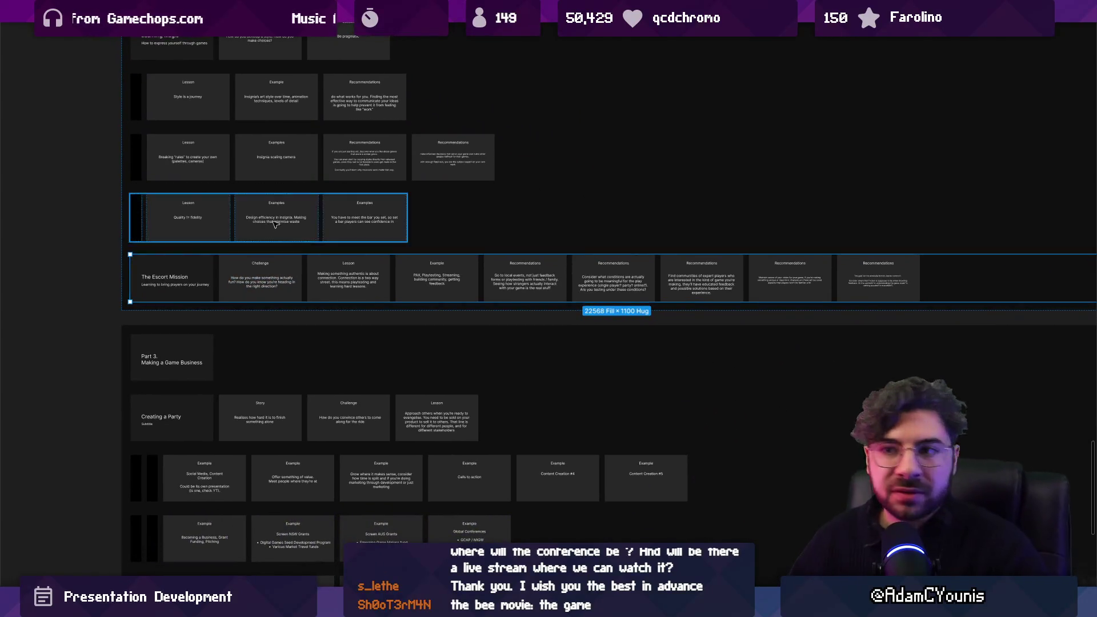
click(268, 217)
drag(267, 217, 269, 302)
scroll(269, 303, up, 5)
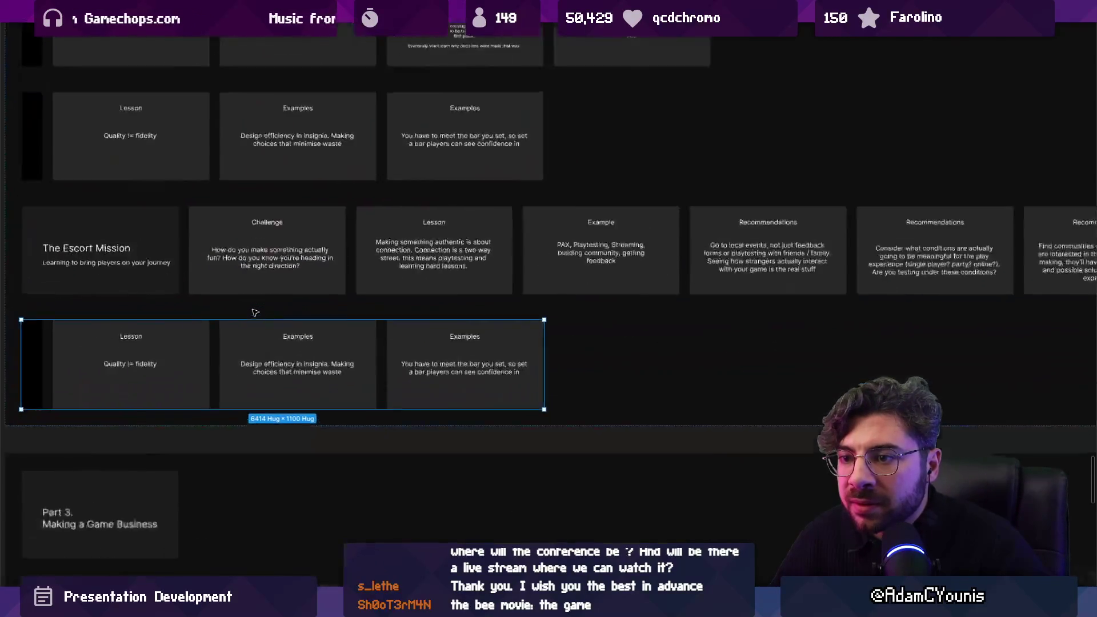
click(286, 283)
click(466, 234)
scroll(466, 237, right, 3)
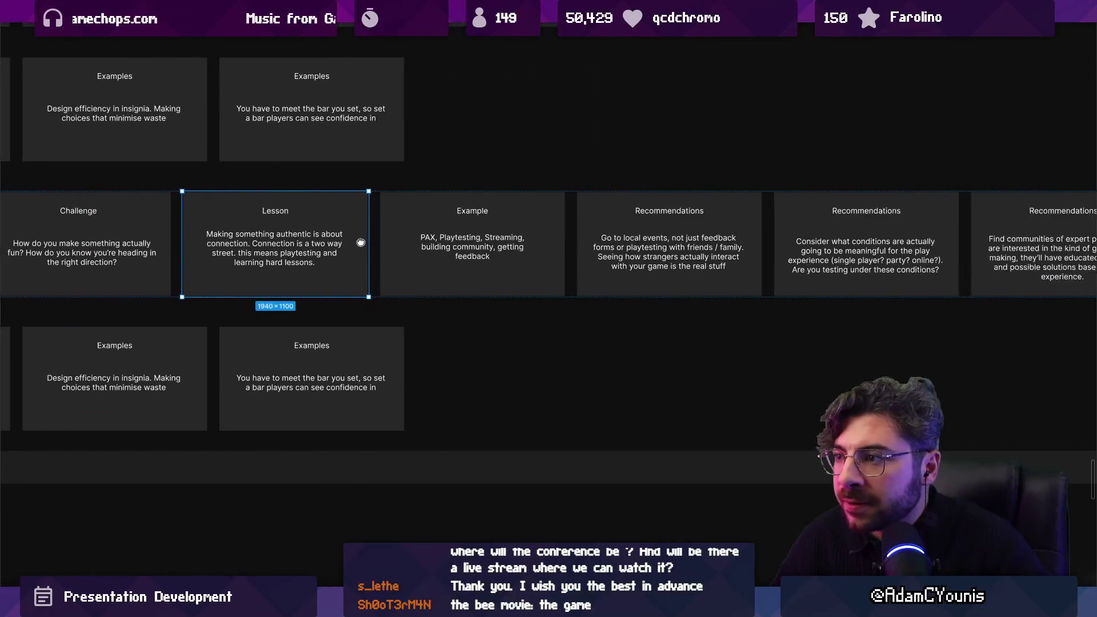
click(446, 245)
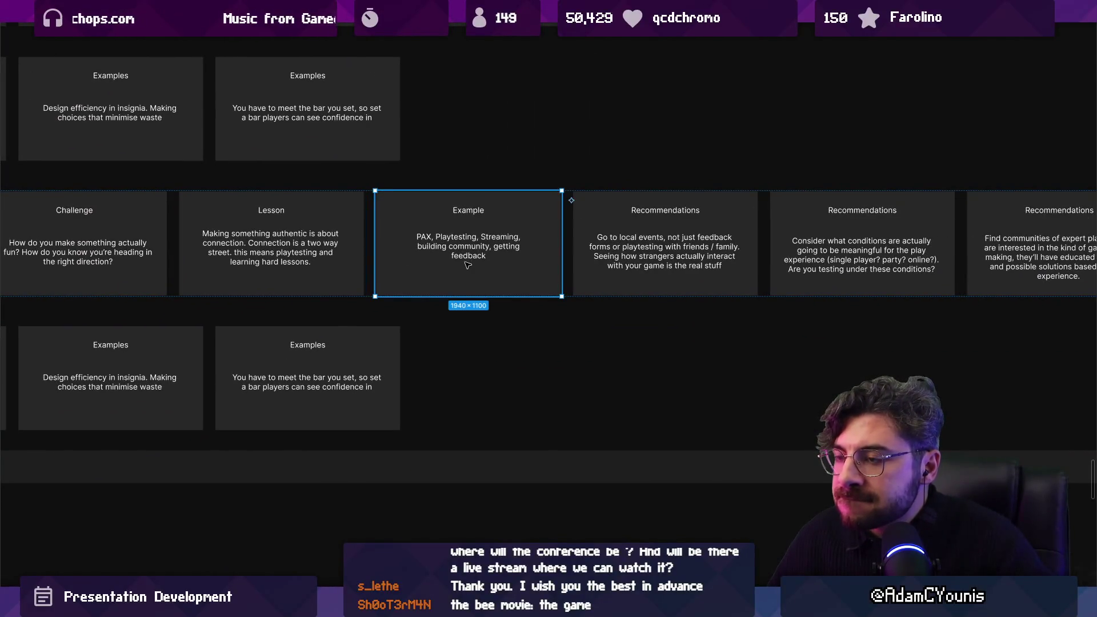
scroll(467, 264, down, 5)
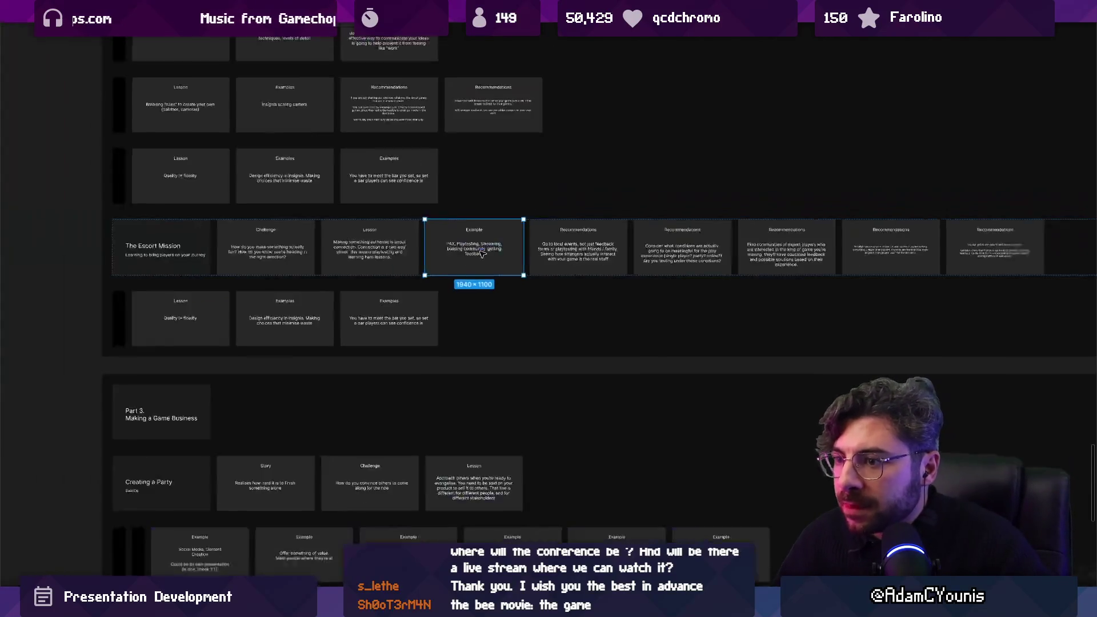
scroll(284, 332, up, 5)
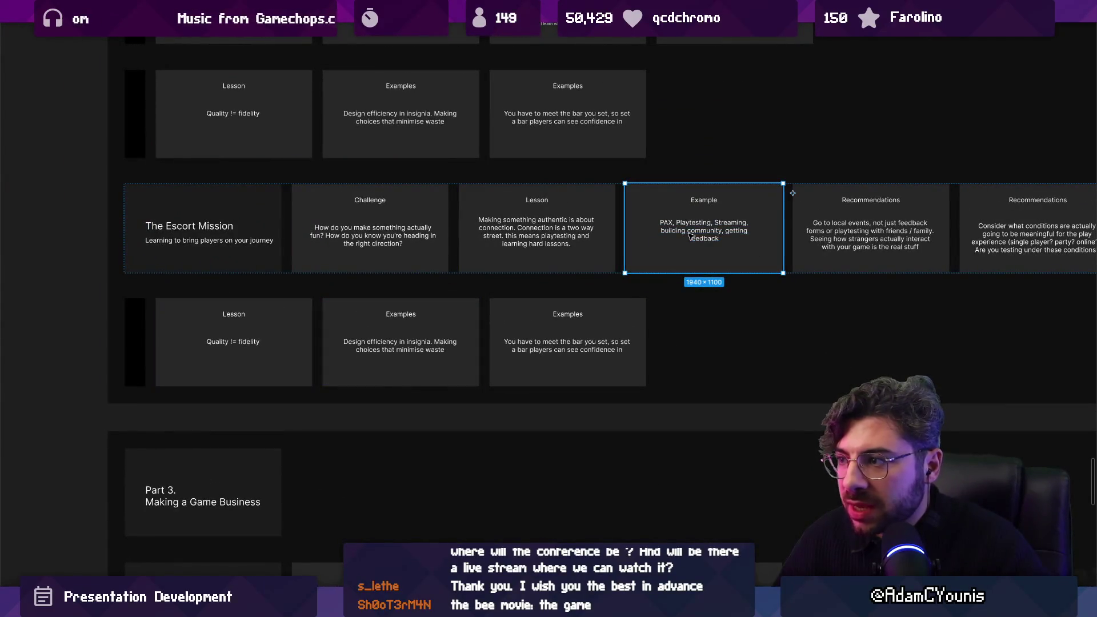
mouse_move(674, 224)
mouse_down()
mouse_move(491, 292)
mouse_move(153, 336)
mouse_up()
key(ctrl+z)
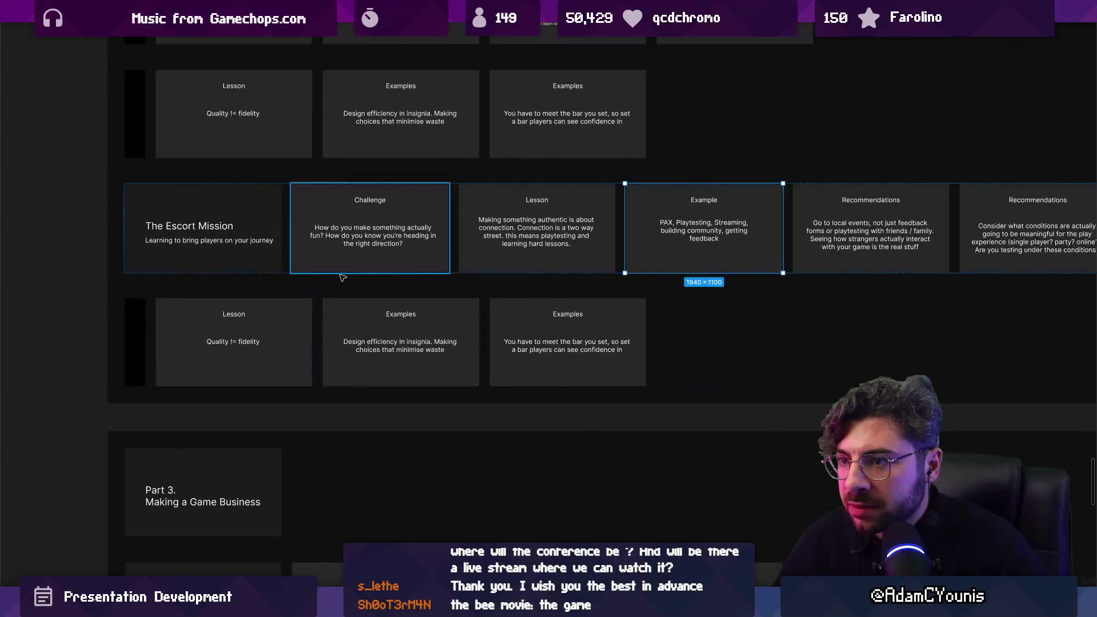
scroll(400, 291, down, 3)
scroll(1051, 255, up, 3)
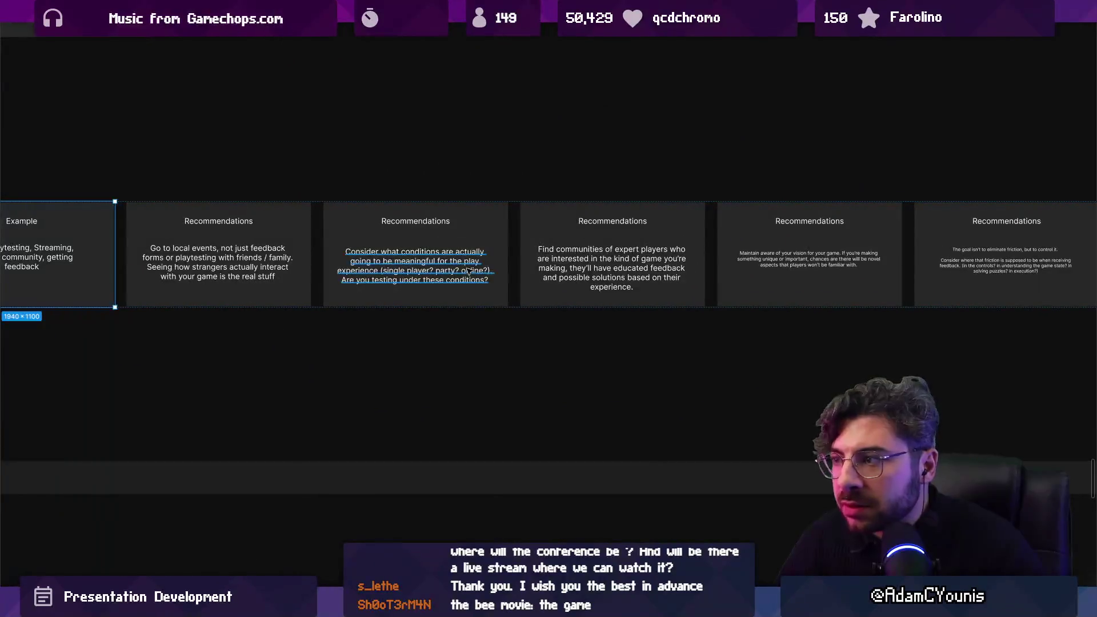
scroll(559, 260, down, 3)
scroll(591, 269, left, 3)
key(Escape)
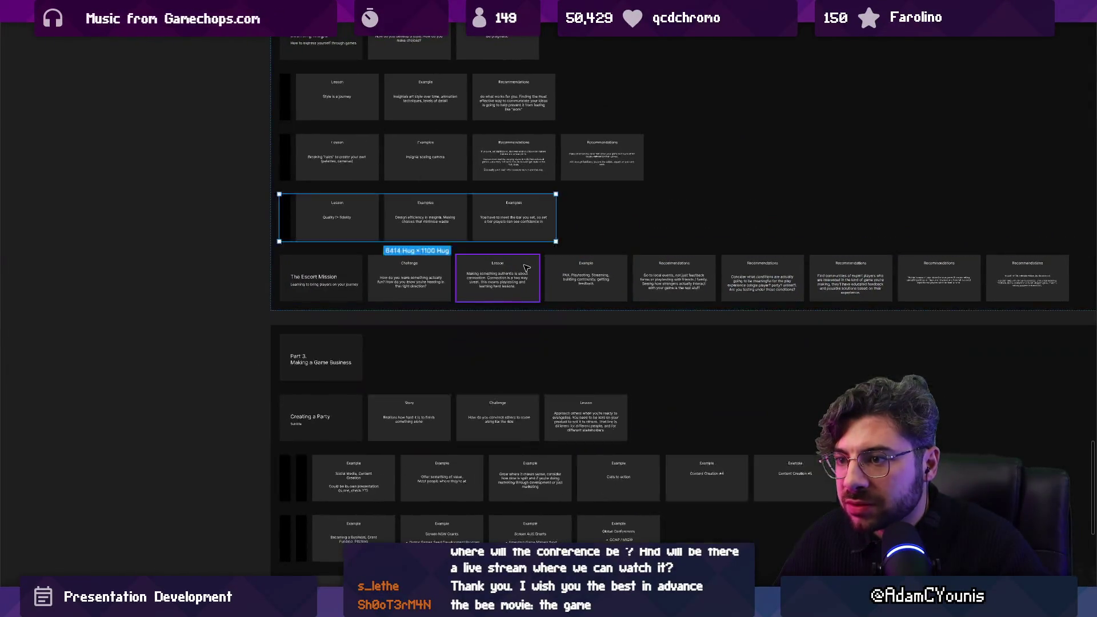
scroll(495, 373, up, 3)
scroll(372, 143, up, 2)
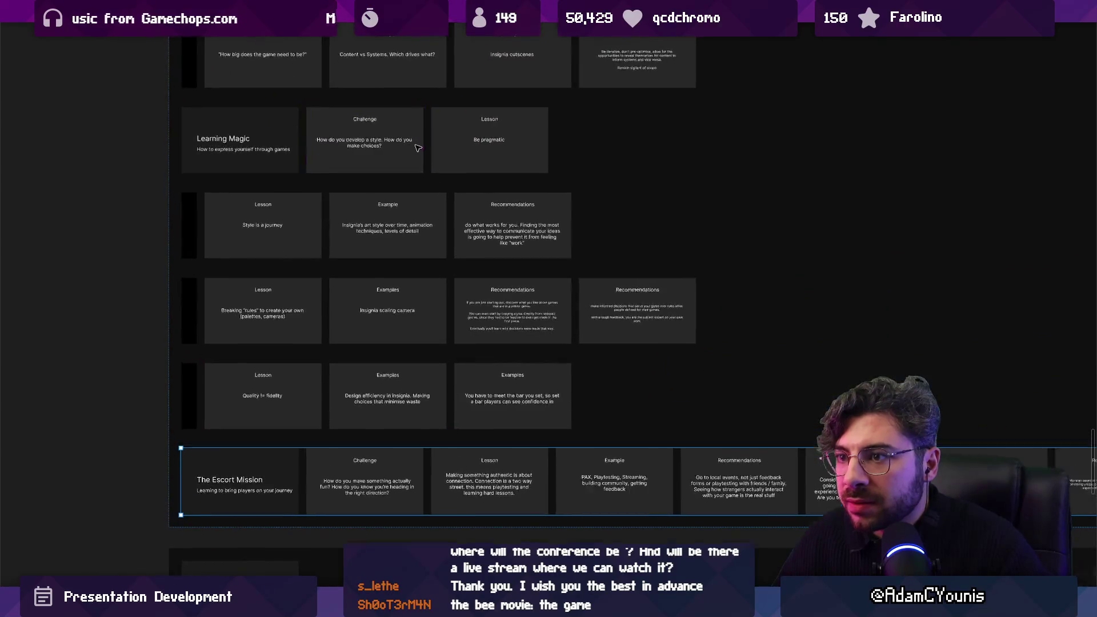
scroll(394, 189, down, 3)
scroll(403, 234, up, 3)
scroll(394, 235, up, 5)
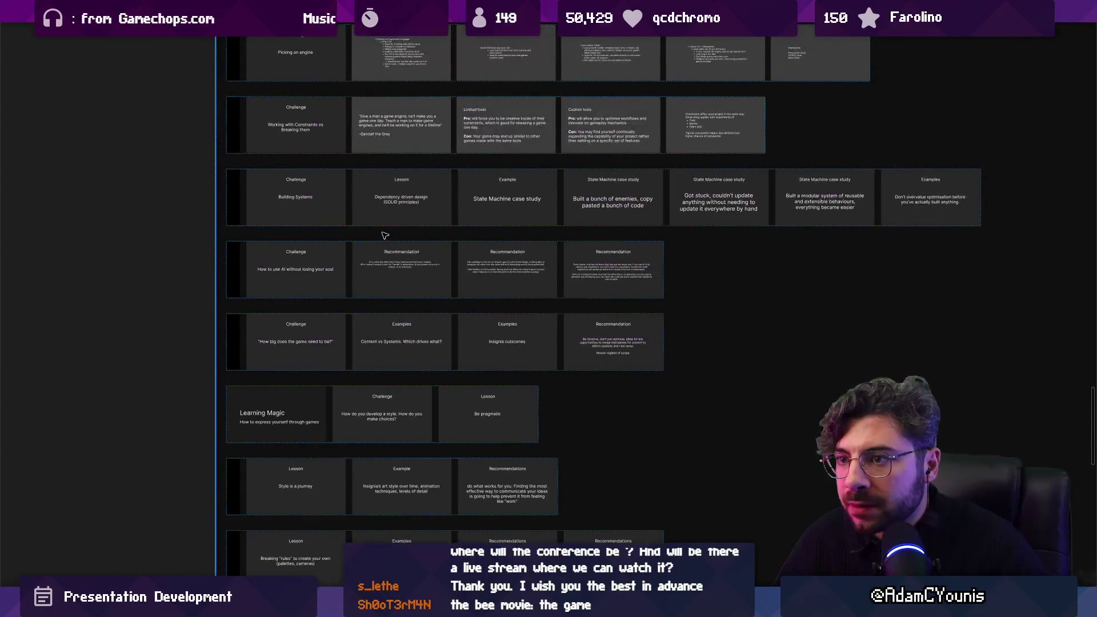
scroll(384, 235, down, 6)
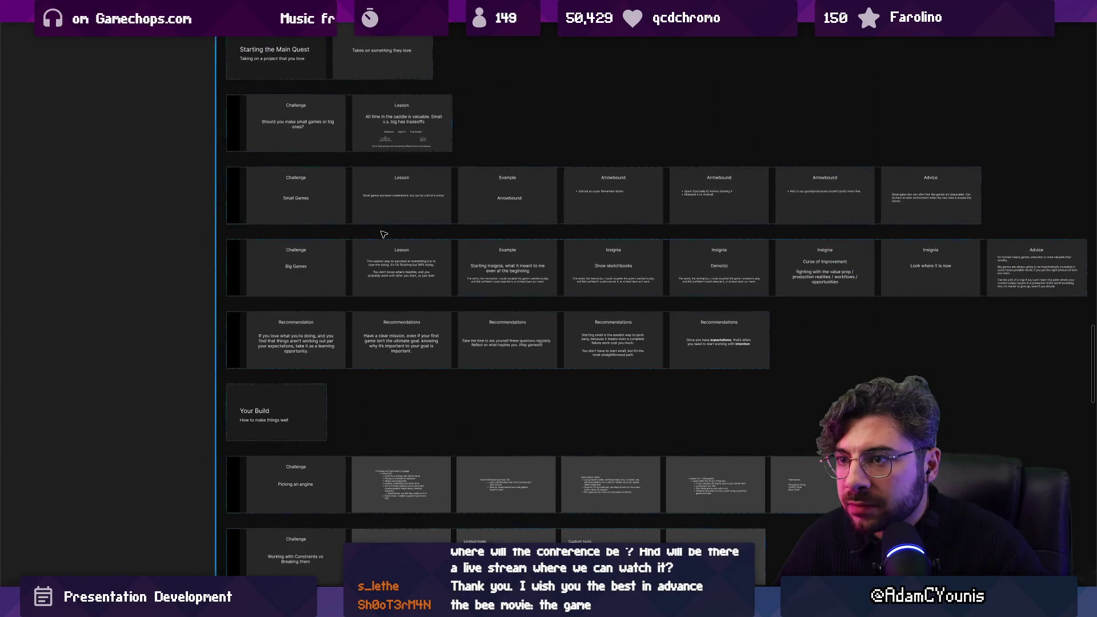
scroll(381, 242, down, 3)
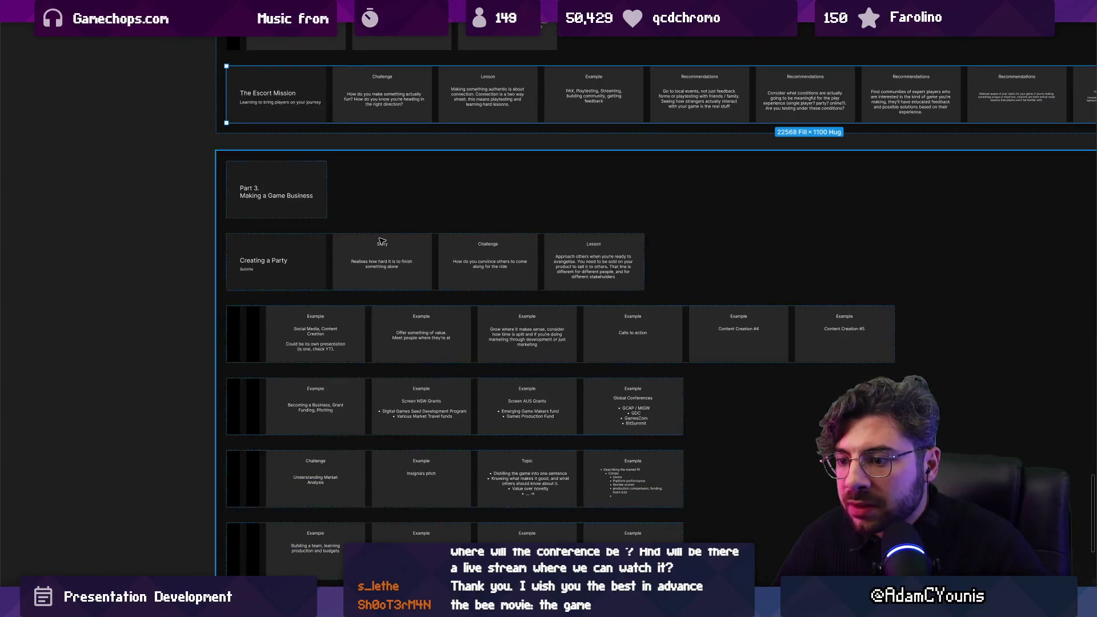
scroll(336, 344, down, 5)
scroll(360, 297, up, 8)
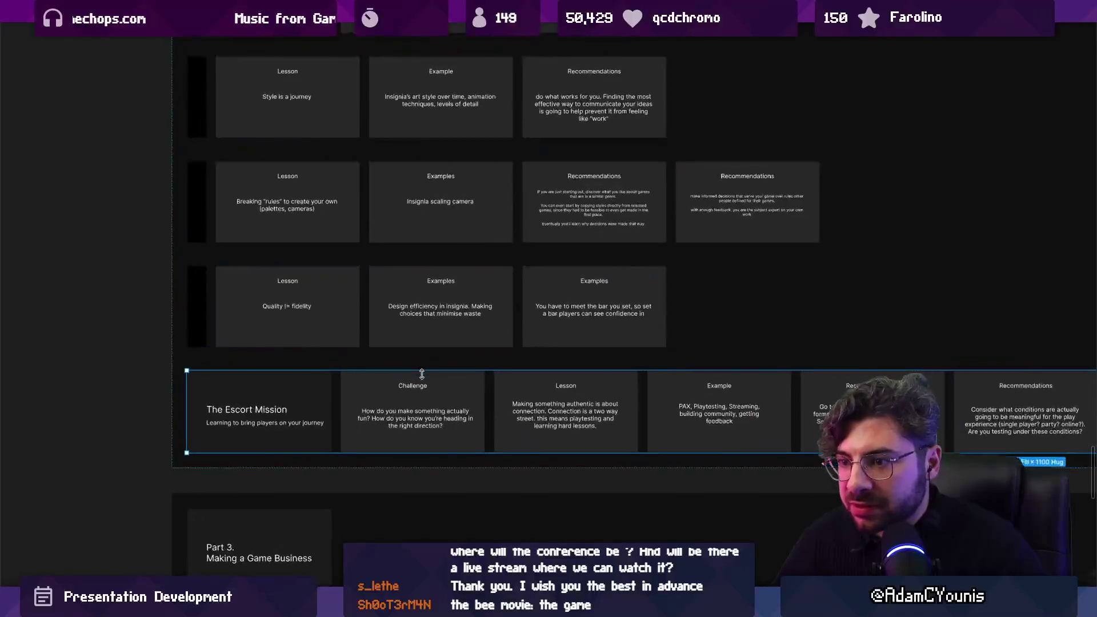
scroll(506, 402, down, 2)
scroll(457, 343, right, 5)
scroll(404, 302, left, 5)
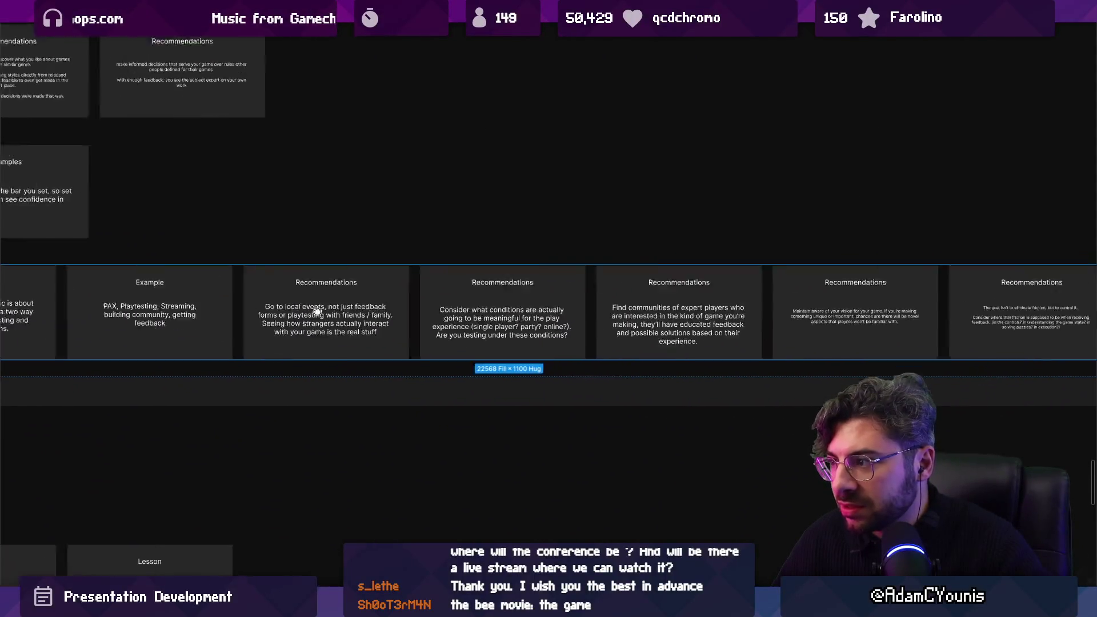
scroll(404, 302, left, 2)
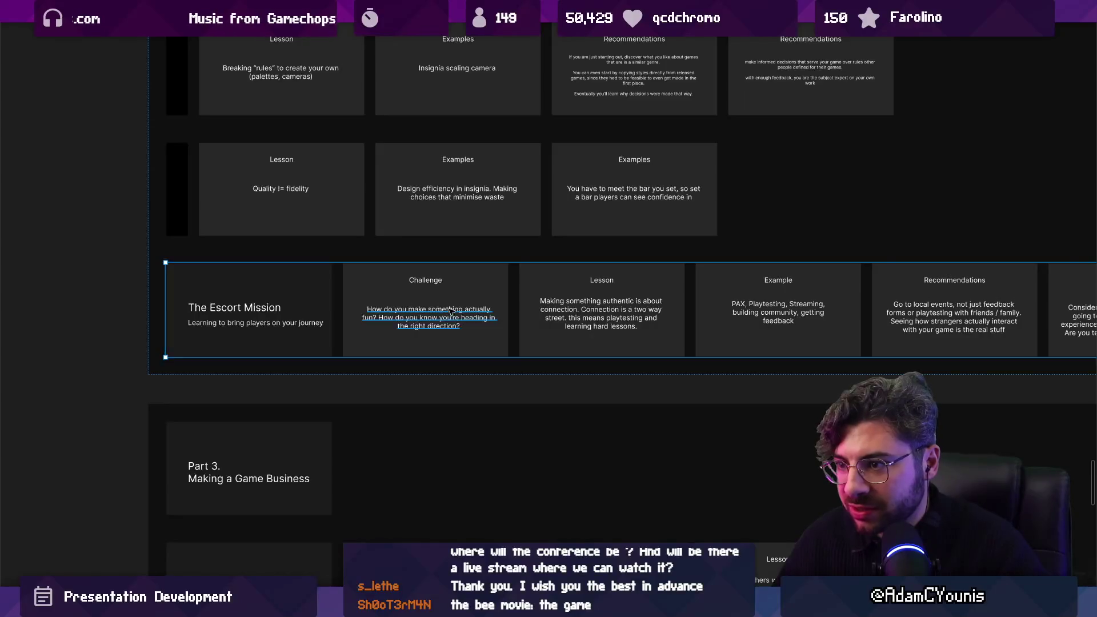
scroll(399, 276, up, 3)
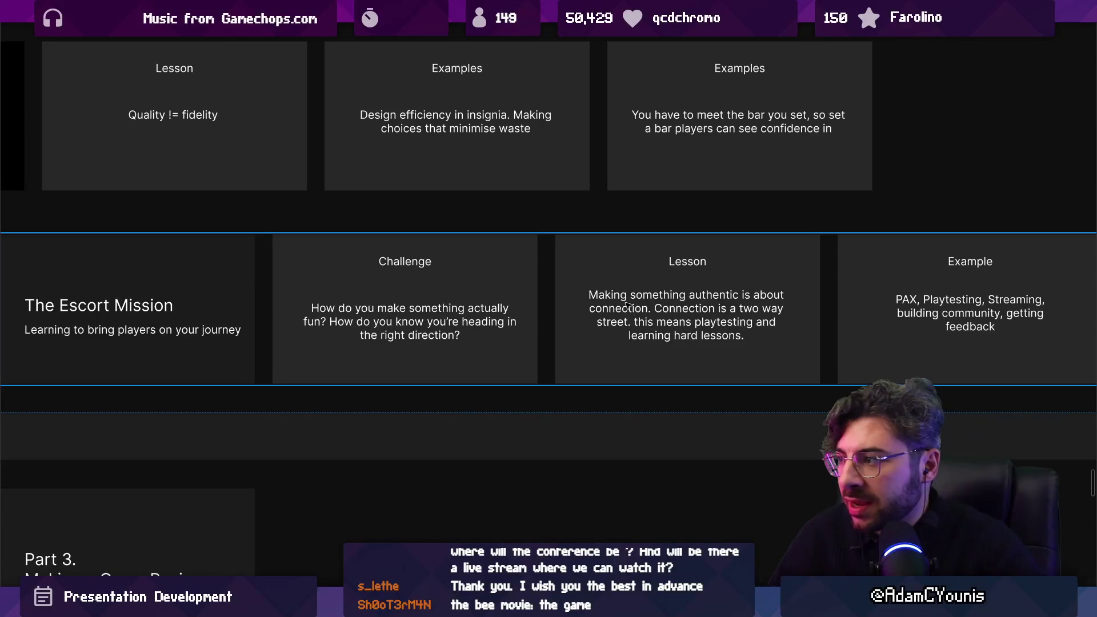
scroll(627, 306, right, 5)
click(328, 282)
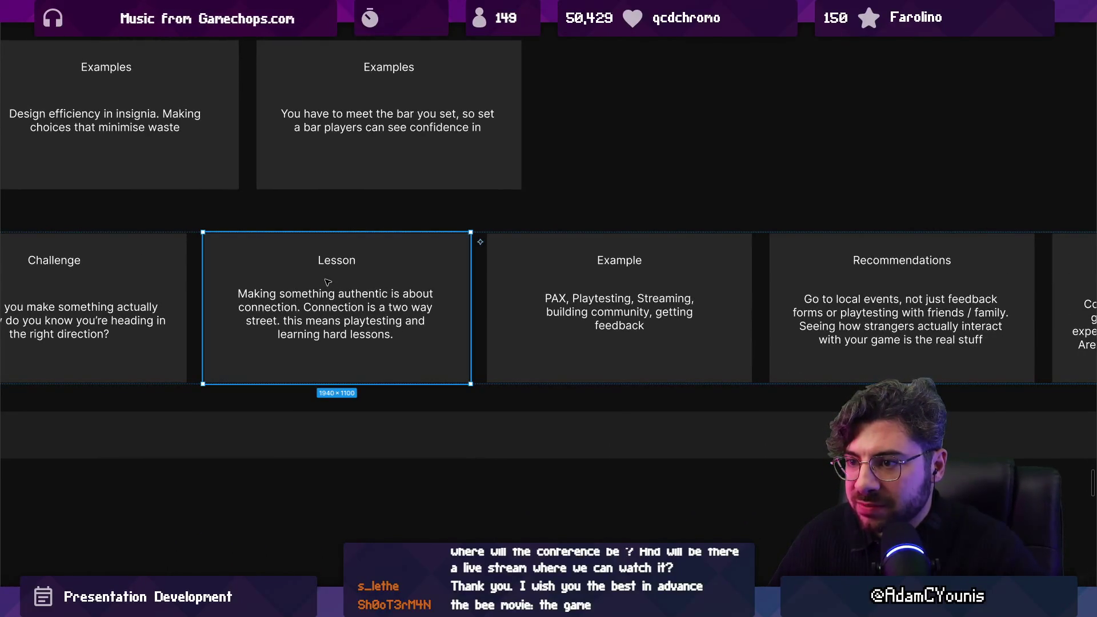
scroll(331, 284, right, 4)
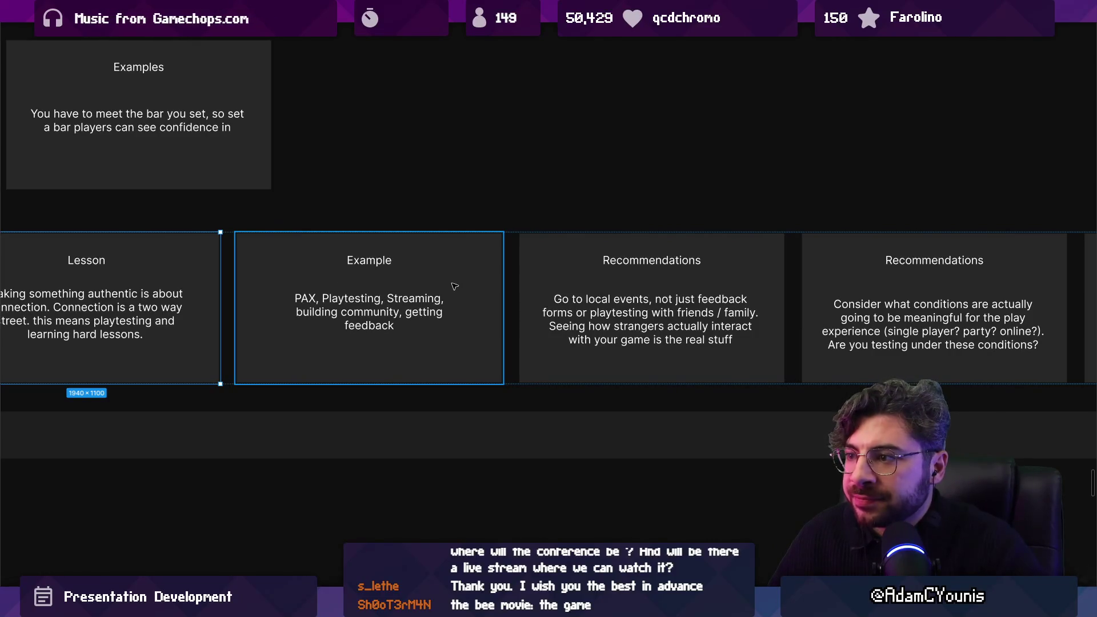
scroll(455, 285, down, 3)
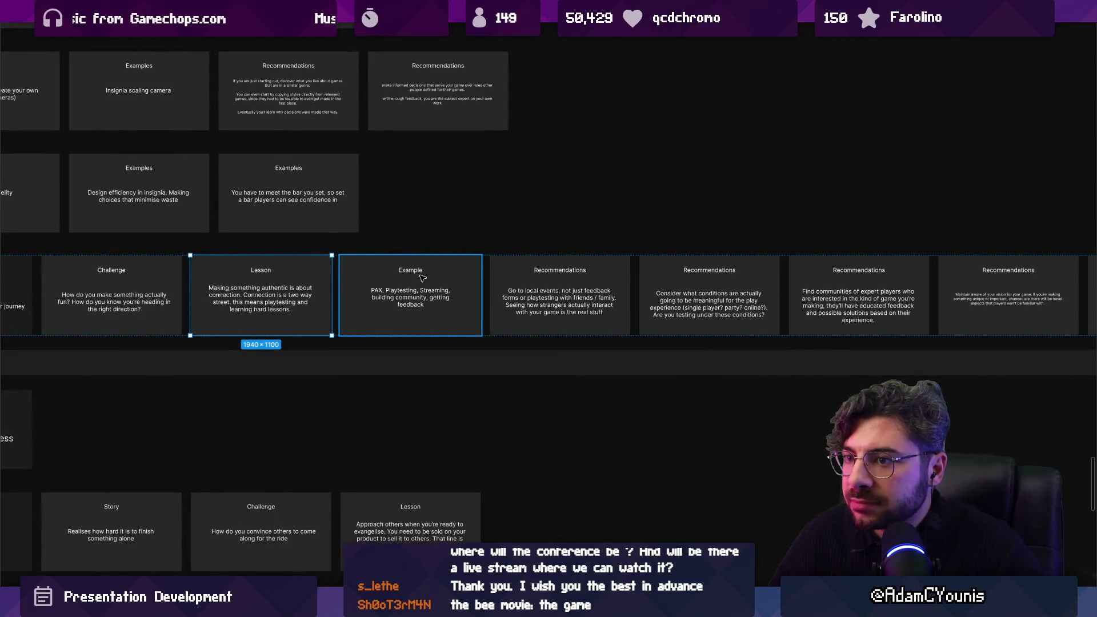
scroll(425, 277, right, 5)
scroll(388, 260, up, 2)
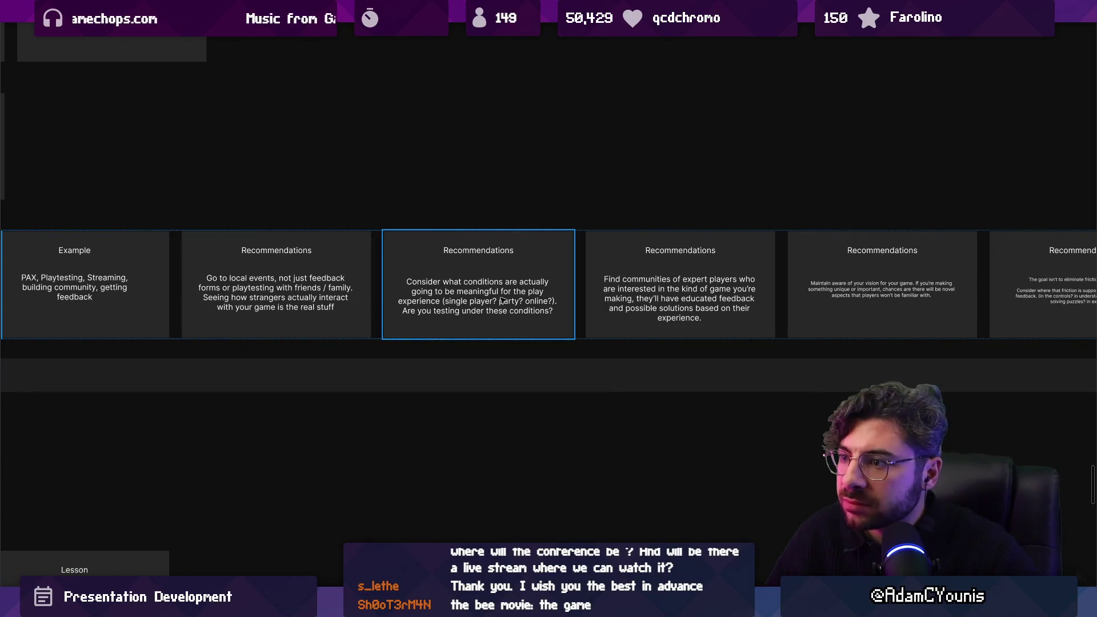
scroll(500, 301, right, 5)
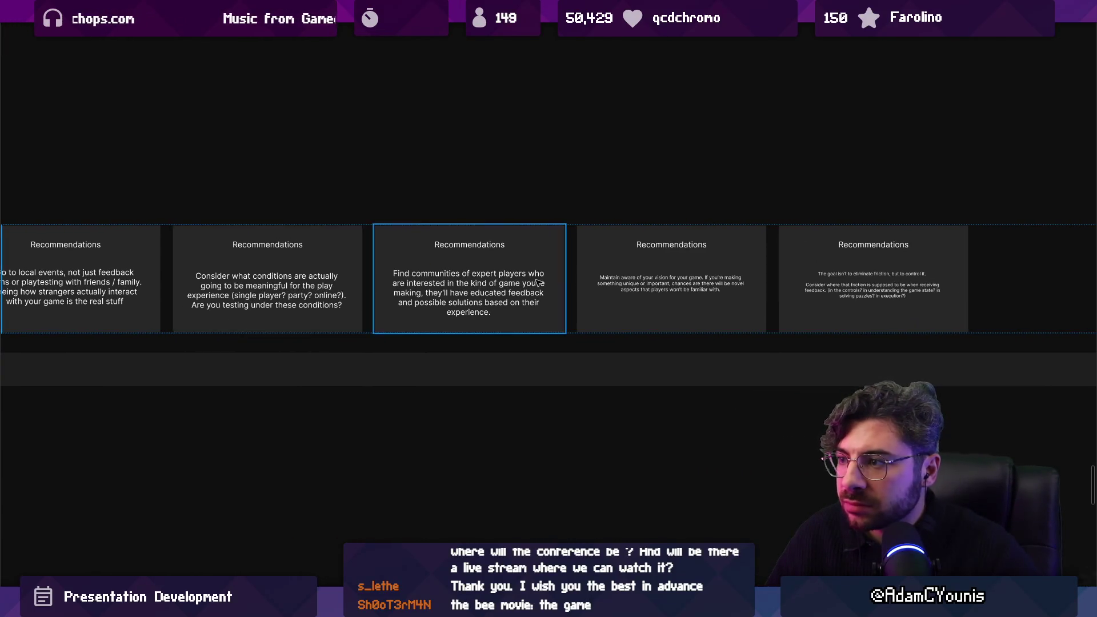
scroll(537, 281, right, 2)
scroll(435, 280, left, 5)
scroll(331, 278, down, 5)
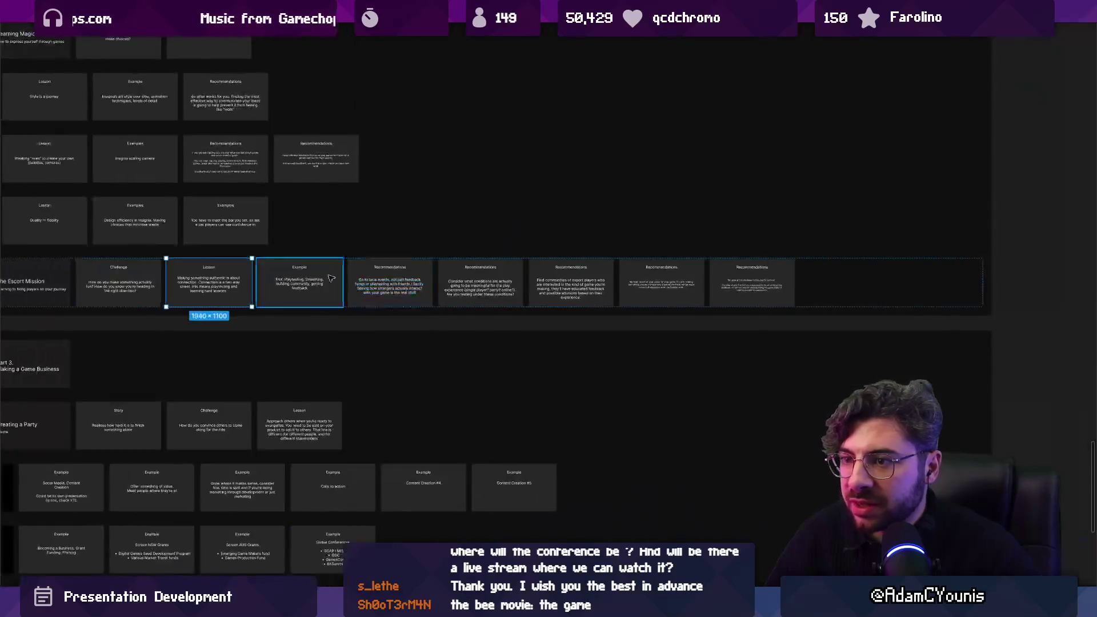
scroll(331, 278, left, 5)
Copy the Quality row below The Escort Mission and move its five Recommendations cards into the row below.
click(560, 286)
shift+click(741, 286)
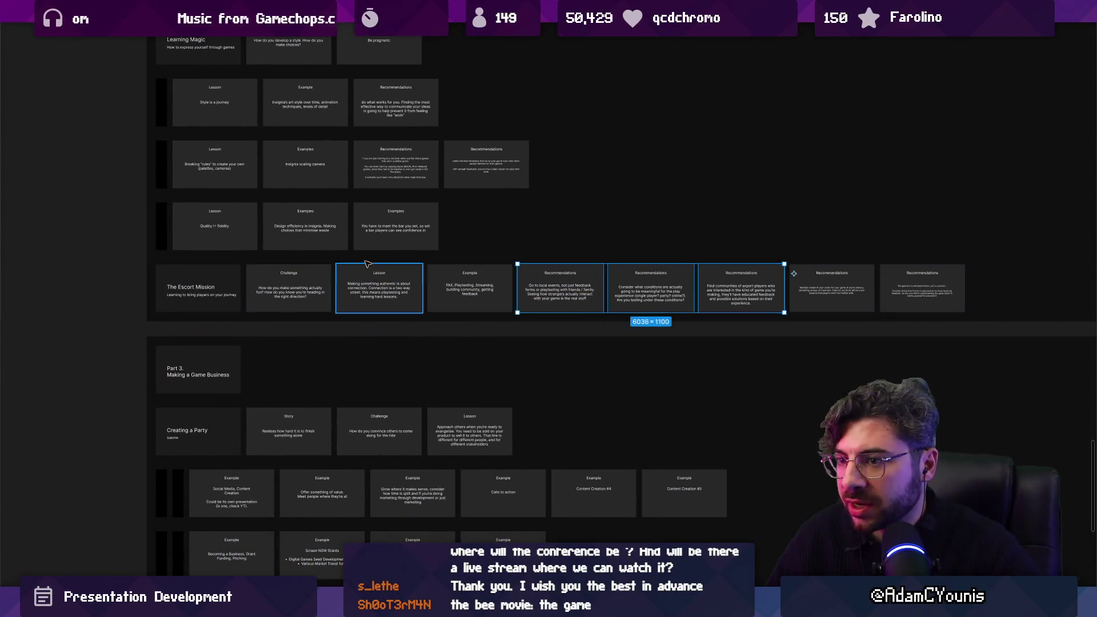
mouse_move(223, 229)
mouse_down()
mouse_move(219, 300)
mouse_move(284, 316)
mouse_up()
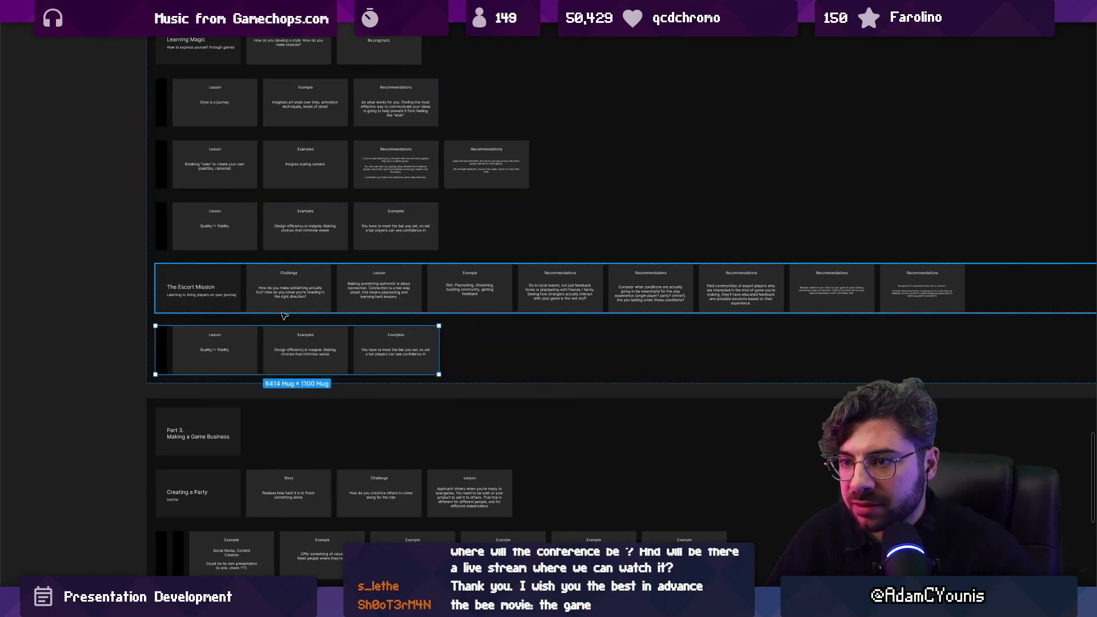
click(576, 286)
click(557, 288)
shift+click(647, 289)
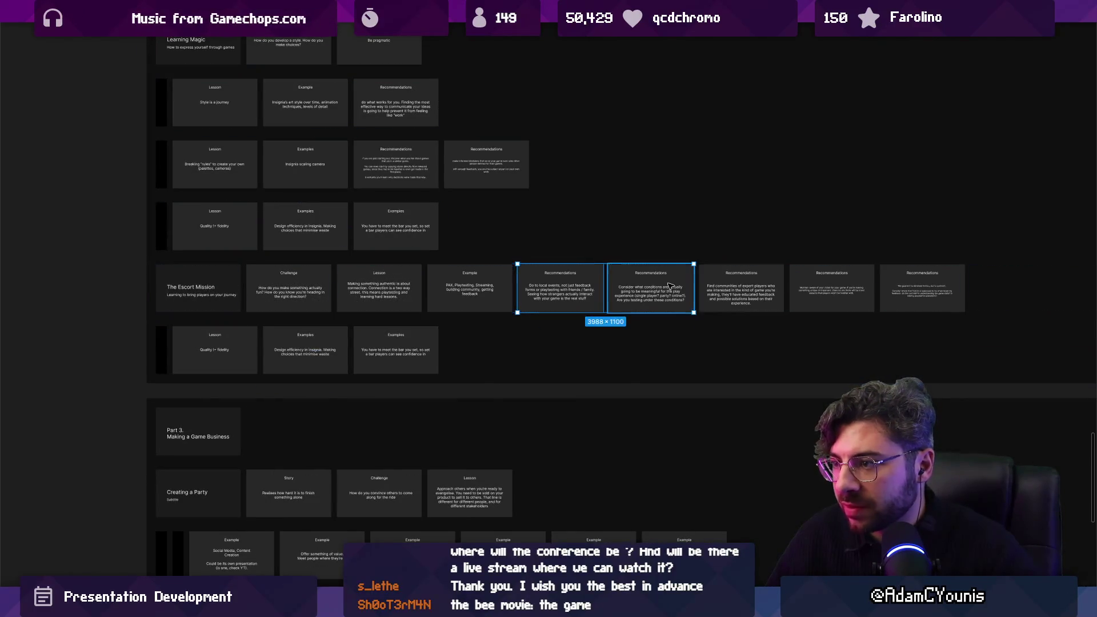
shift+click(738, 289)
shift+click(828, 289)
shift+click(919, 289)
drag(546, 294, 194, 350)
Delete the stray Lesson card and the two Examples cards from the new row.
click(654, 350)
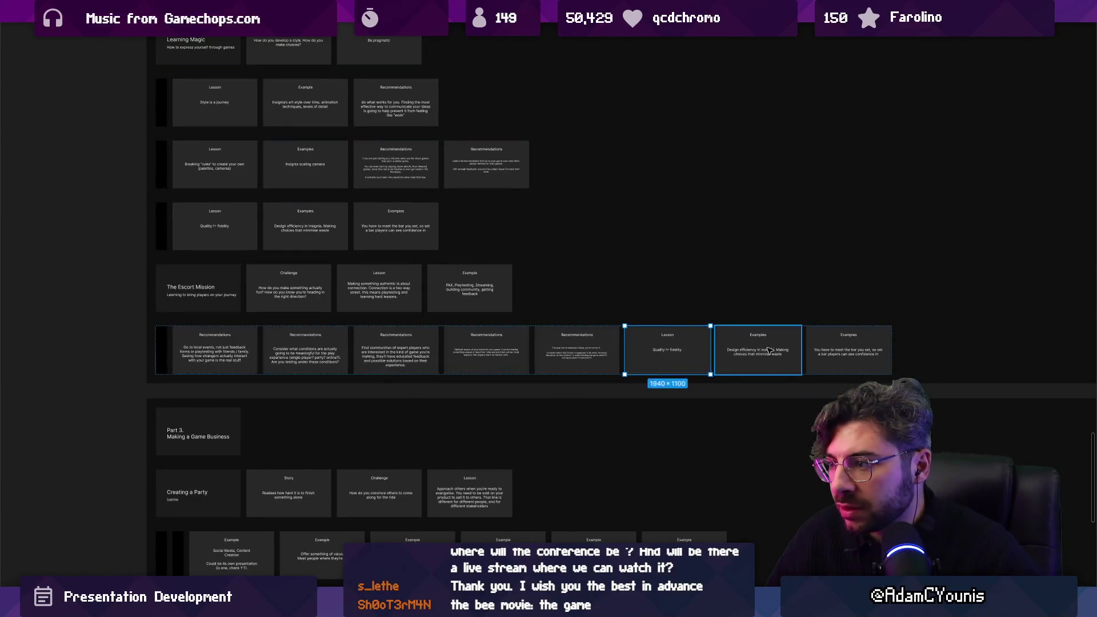
shift+click(758, 350)
shift+click(849, 349)
key(Delete)
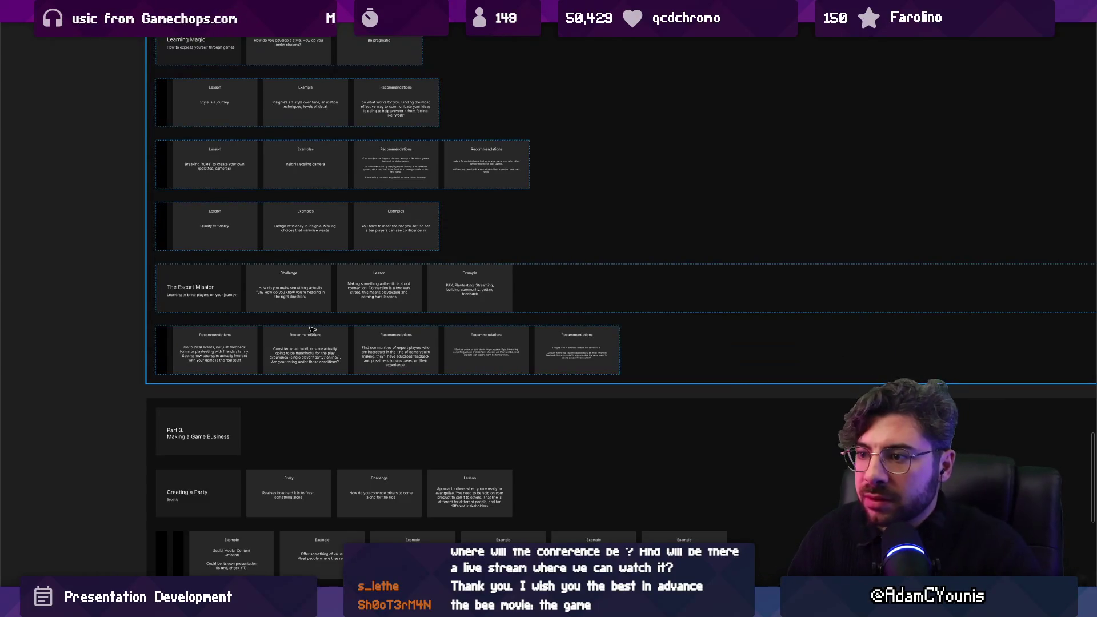
scroll(311, 330, down, 1)
scroll(312, 330, left, 2)
Duplicate the Recommendations row just above itself and delete four of the copied cards.
click(302, 326)
drag(301, 326, 301, 303)
scroll(302, 303, up, 3)
click(297, 318)
shift+click(417, 316)
shift+click(514, 314)
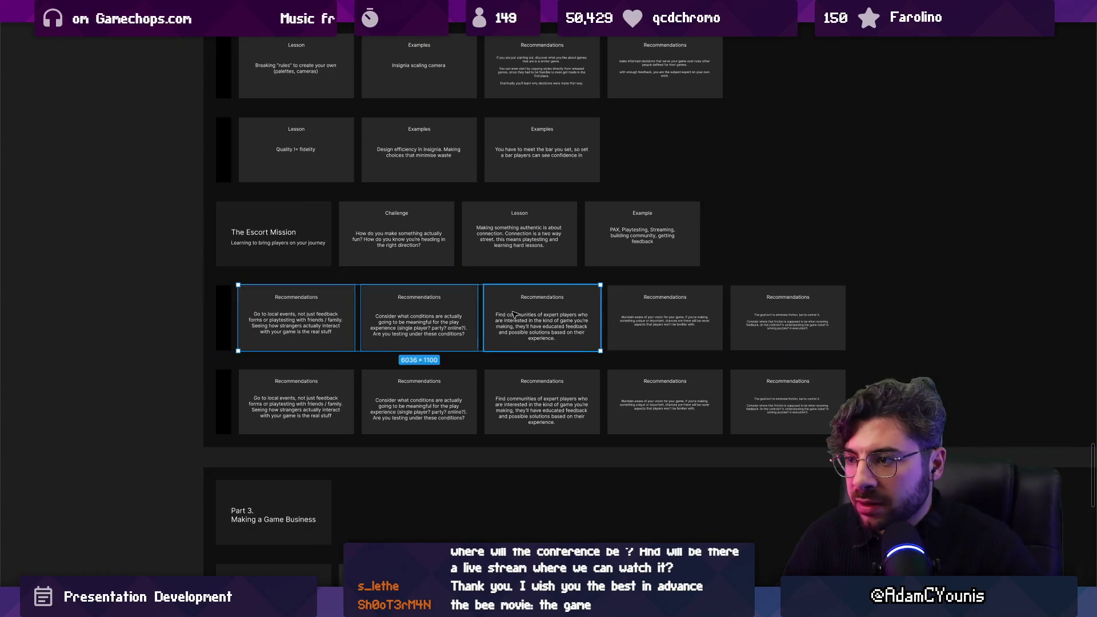
shift+click(697, 316)
key(Delete)
Move The Escort Mission's Example card down into the emptied row above Recommendations.
click(610, 243)
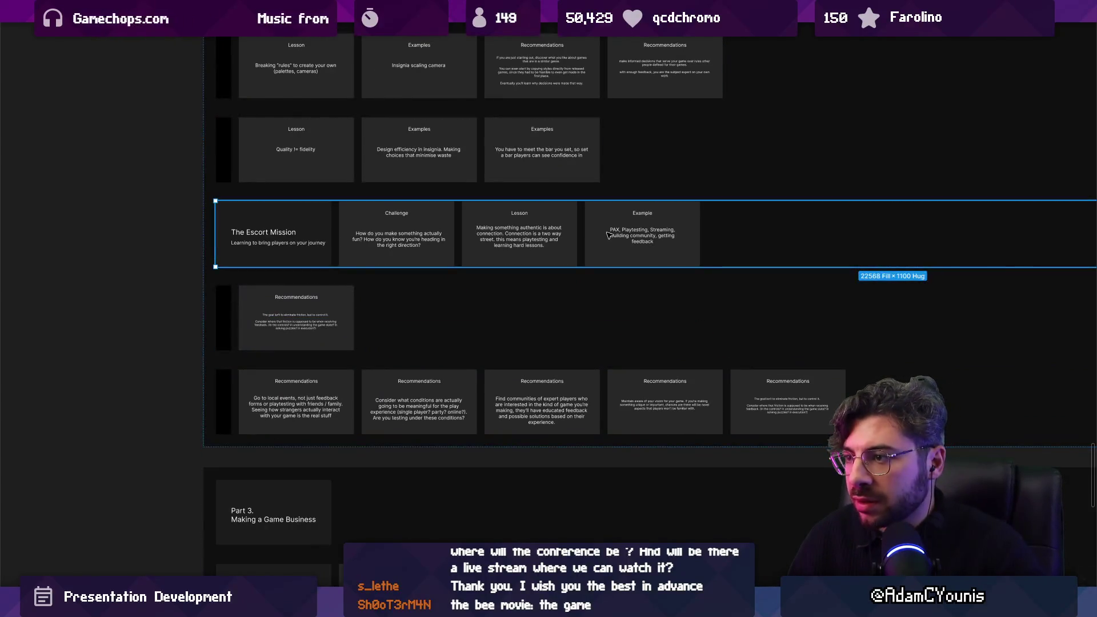
mouse_move(616, 219)
mouse_down()
mouse_move(504, 272)
mouse_move(323, 298)
mouse_up()
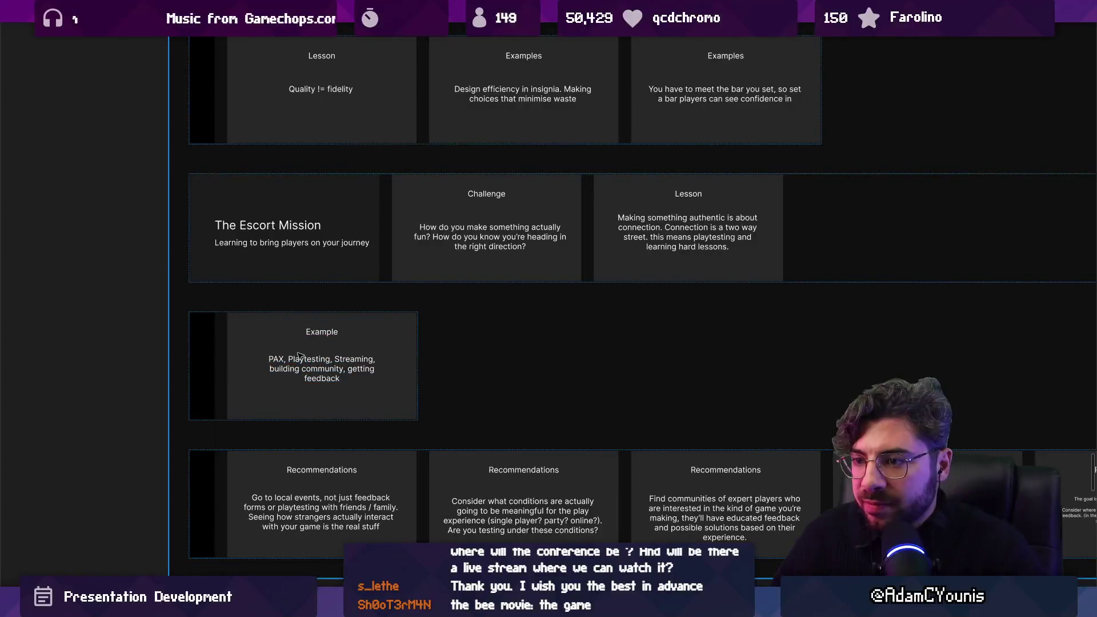
scroll(366, 336, down, 15)
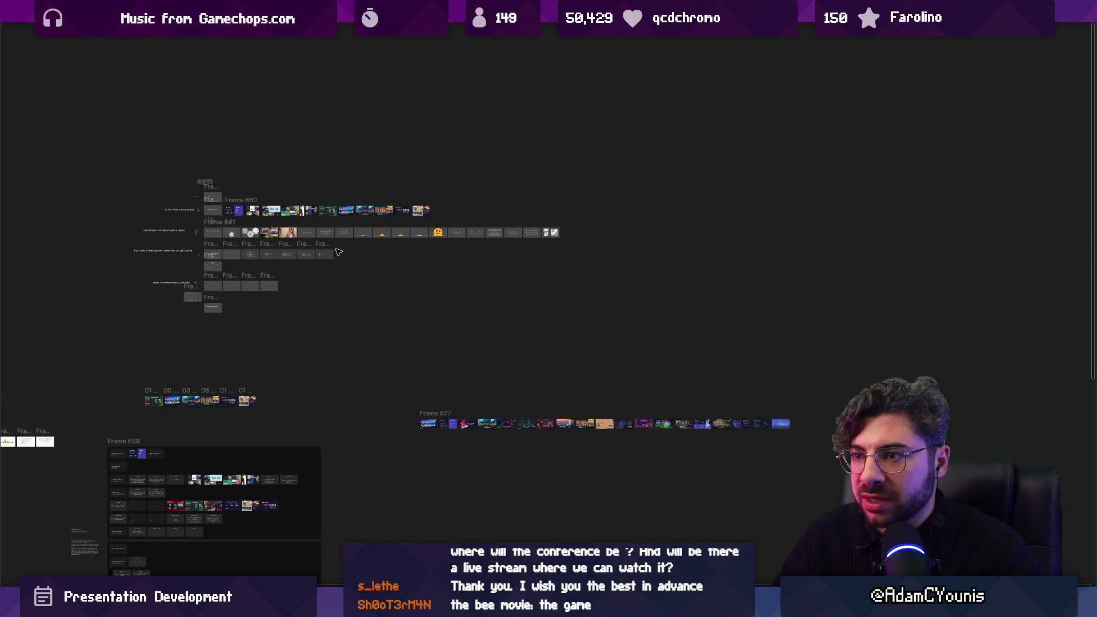
Zoom to fit the imported deck's Frame 673 and select the Insignia slide in the Practitioner row.
scroll(423, 419, up, 10)
key(shift+2)
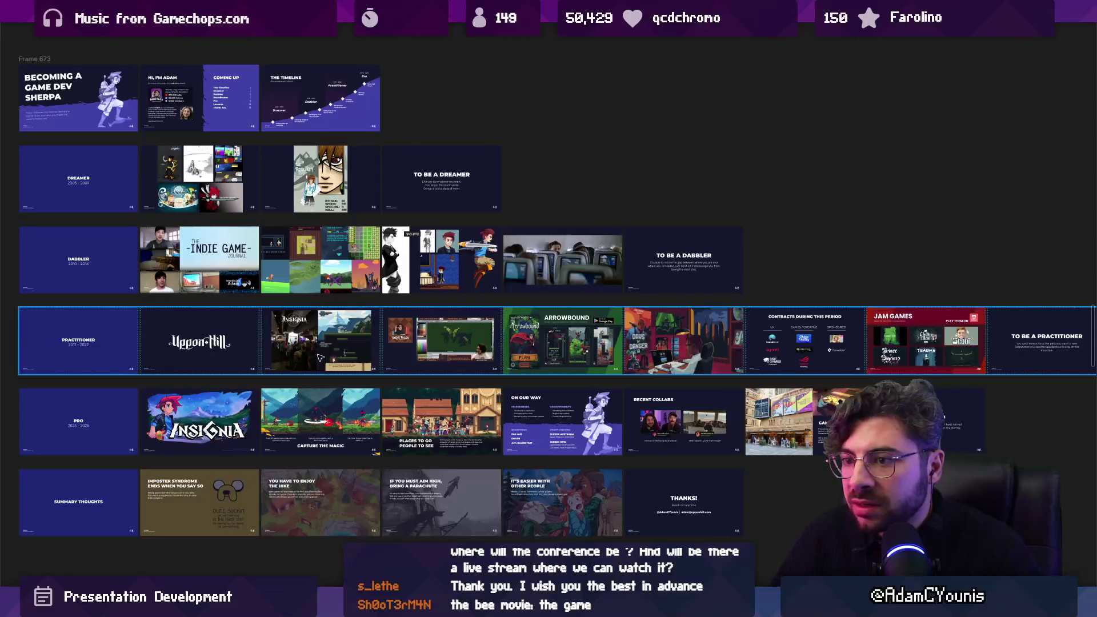
click(322, 357)
Pan and zoom around Frame 673 to review the old deck's Dreamer-to-Summary slide rows.
scroll(428, 345, down, 5)
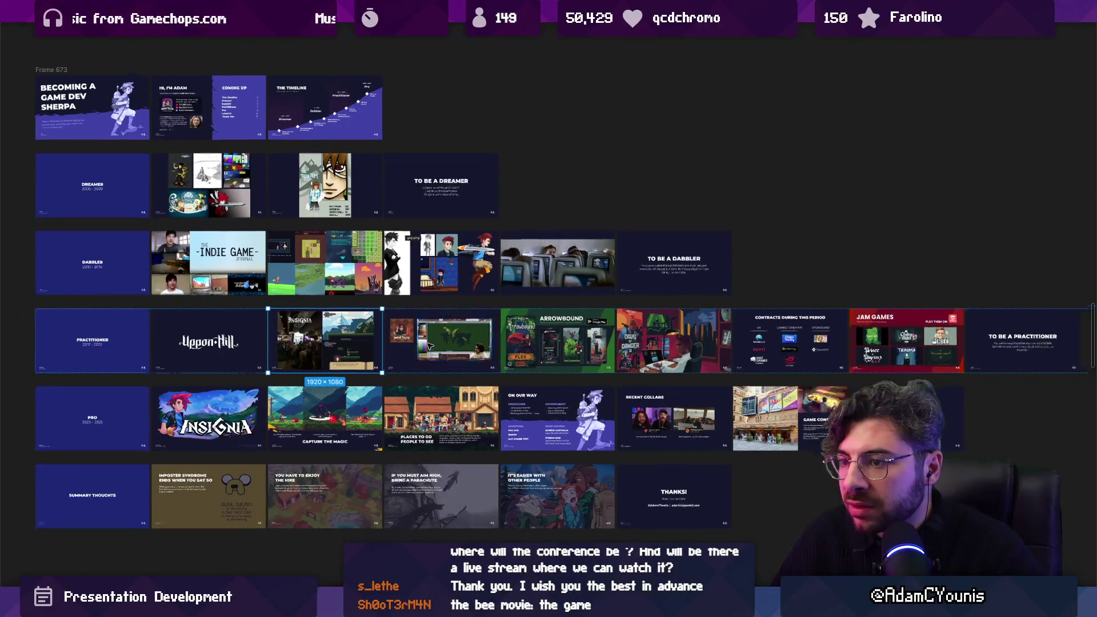
scroll(429, 337, down, 4)
scroll(429, 293, up, 3)
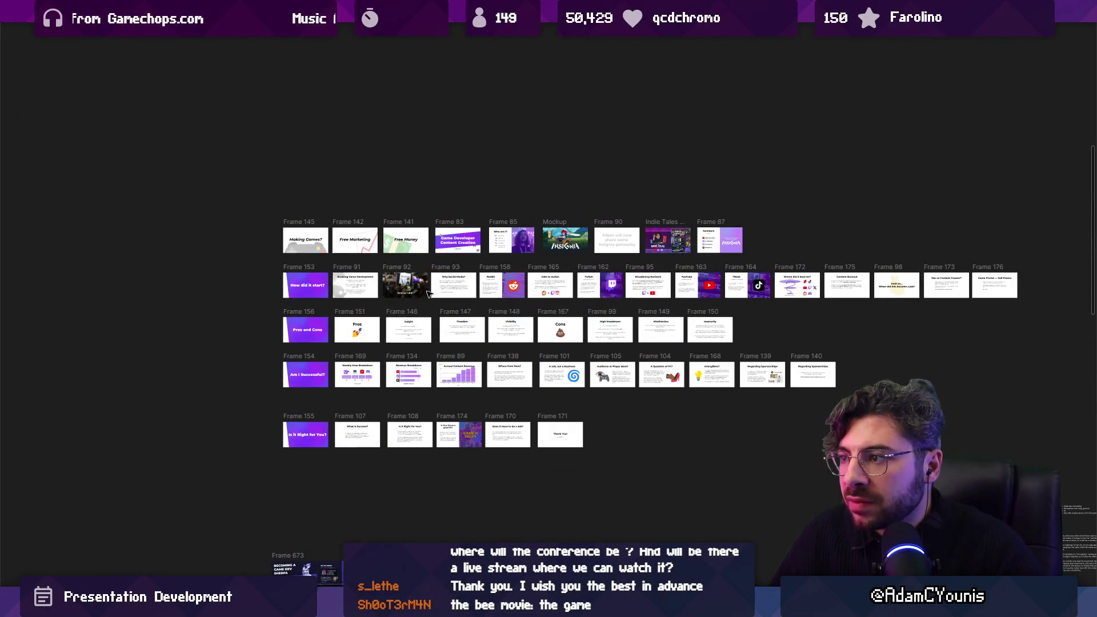
scroll(415, 277, up, 5)
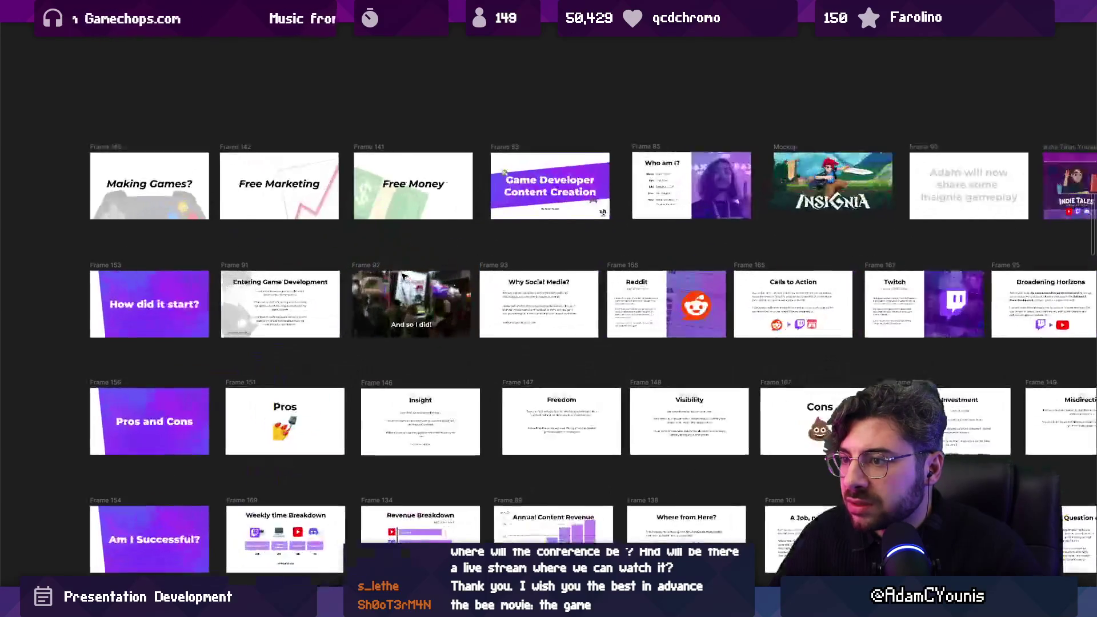
scroll(402, 276, down, 10)
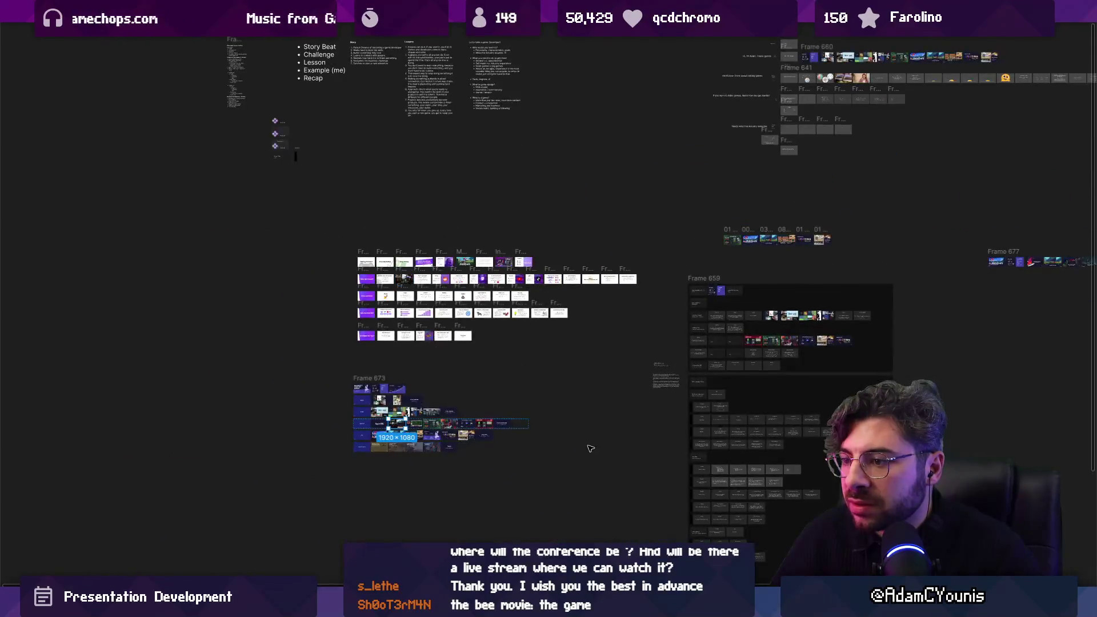
scroll(343, 257, up, 10)
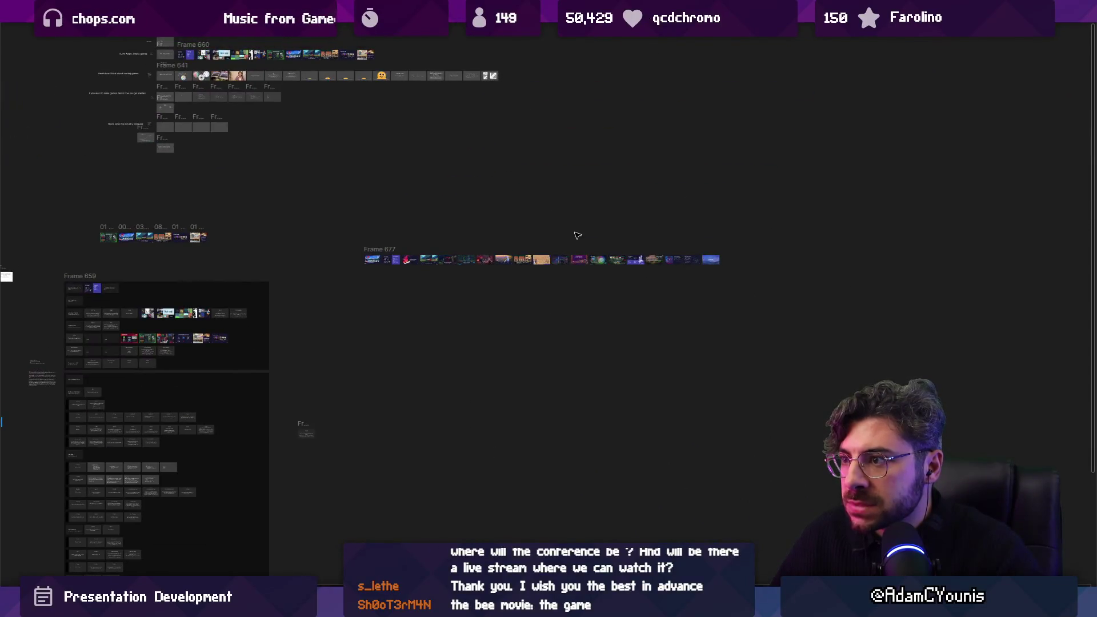
scroll(343, 211, down, 5)
scroll(343, 210, up, 3)
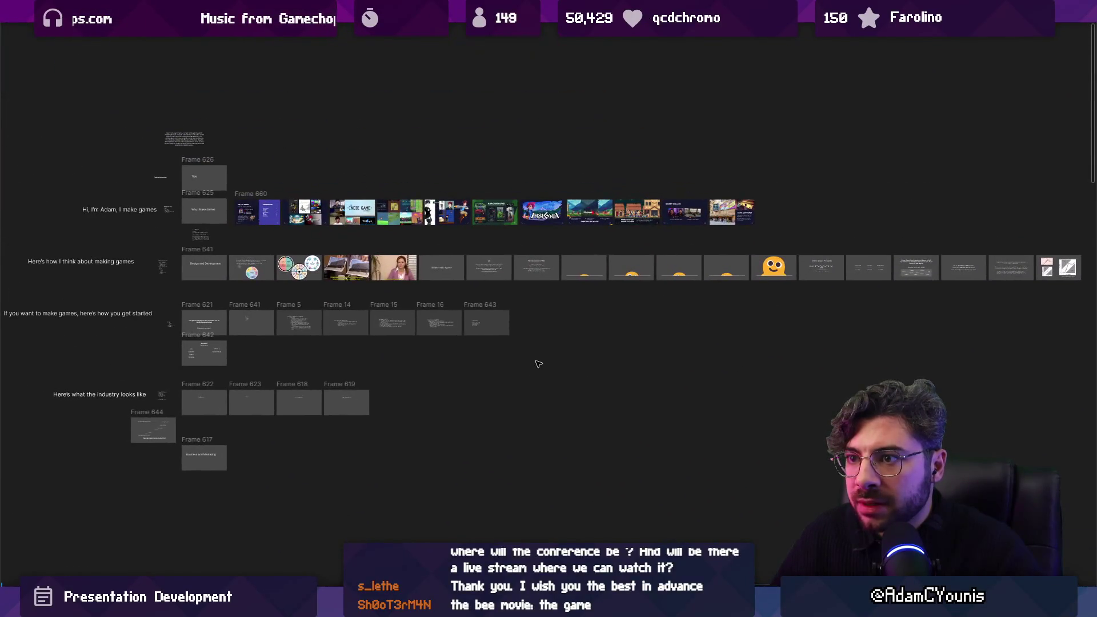
scroll(338, 197, up, 5)
scroll(332, 184, down, 3)
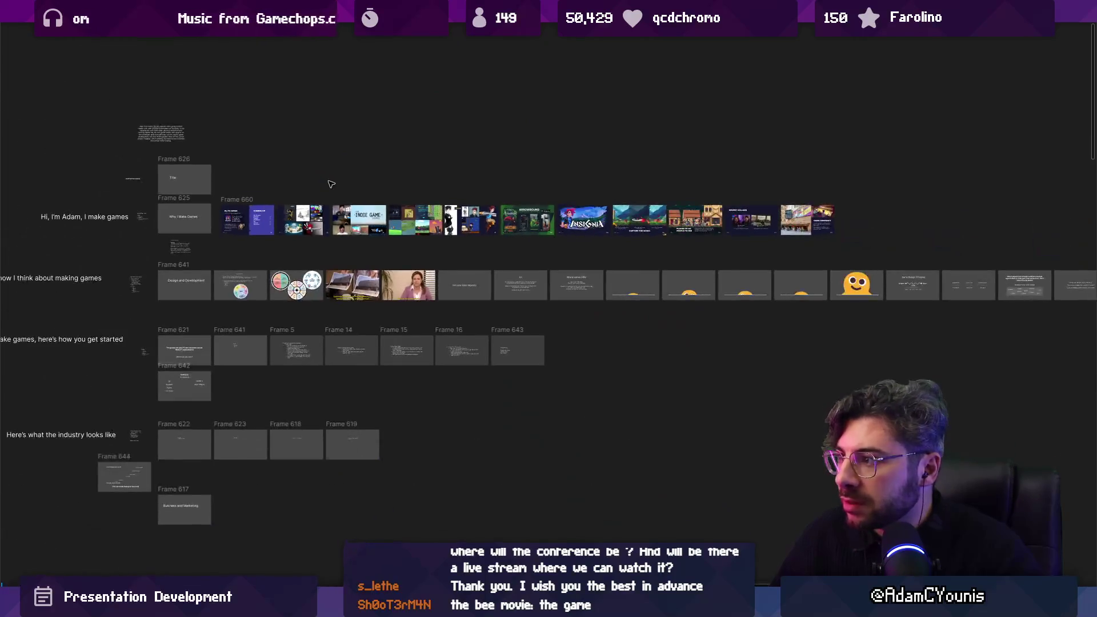
scroll(594, 204, down, 8)
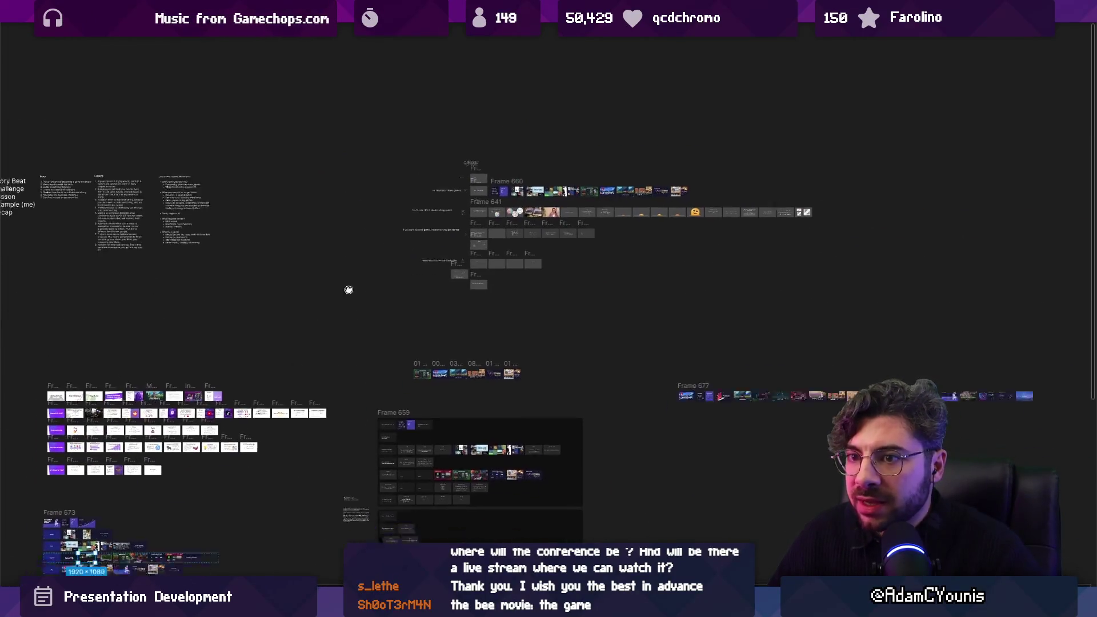
drag(513, 280, 471, 171)
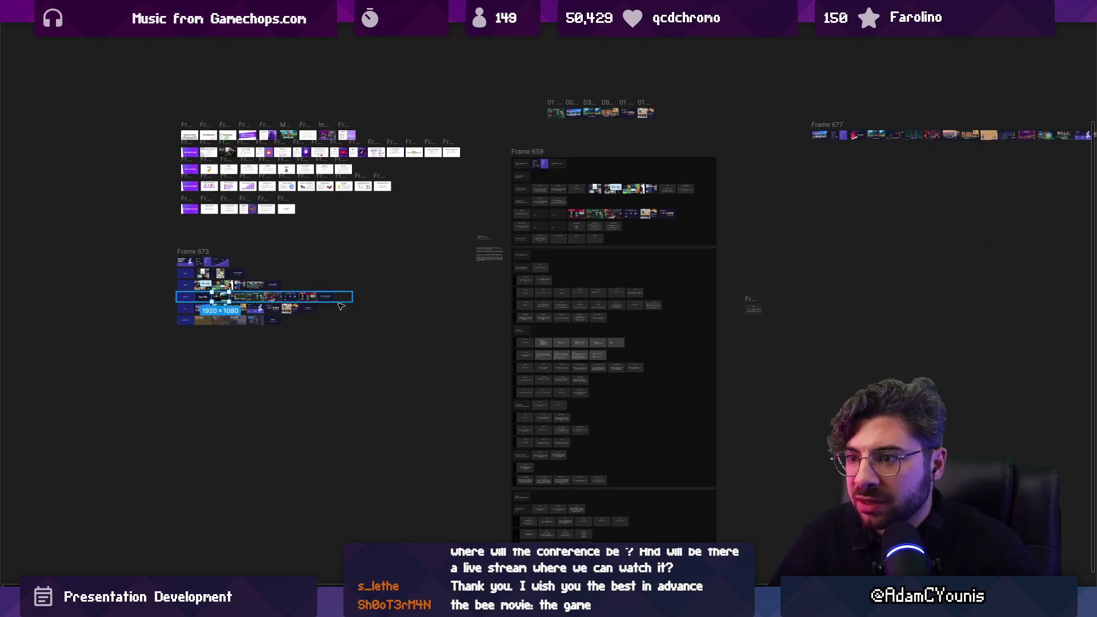
scroll(332, 308, up, 4)
scroll(164, 294, up, 5)
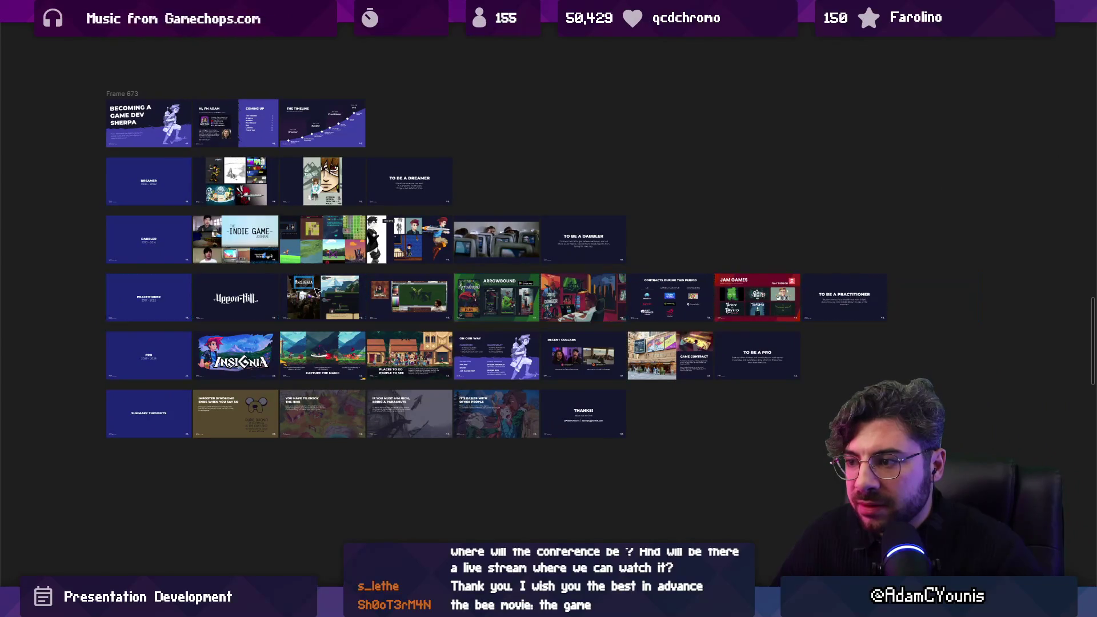
scroll(316, 290, up, 4)
double_click(318, 291)
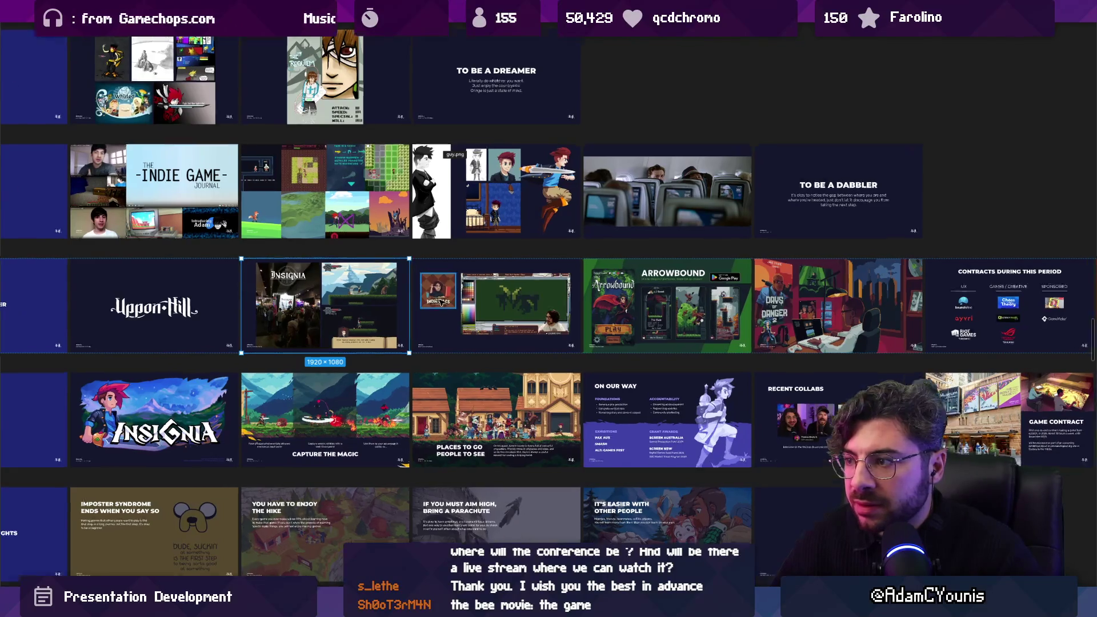
scroll(458, 304, up, 3)
shift+click(461, 305)
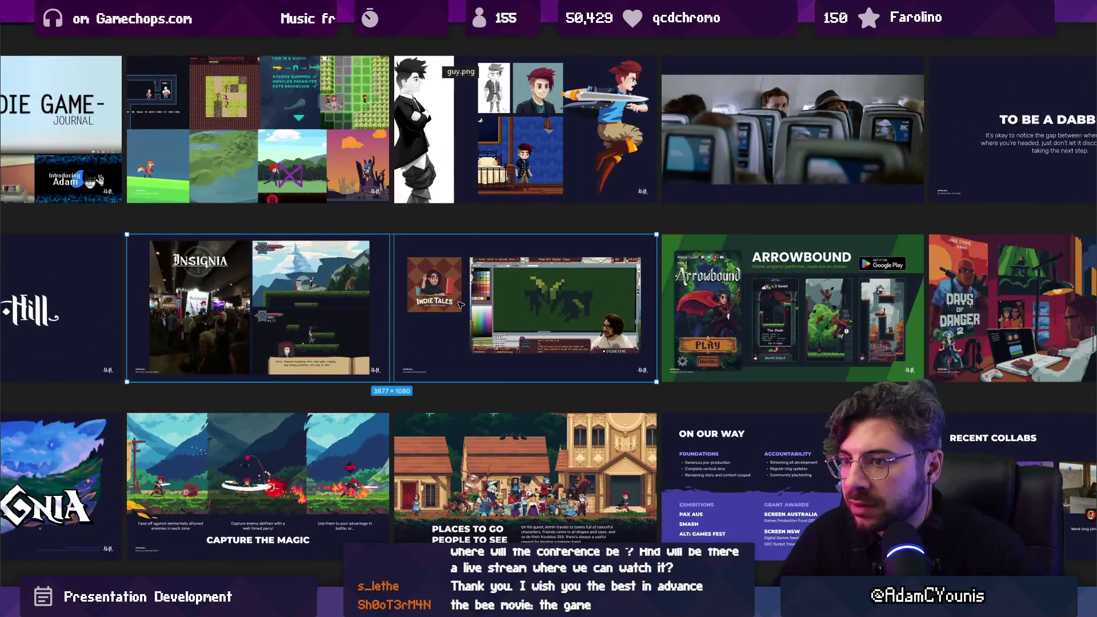
scroll(461, 306, down, 6)
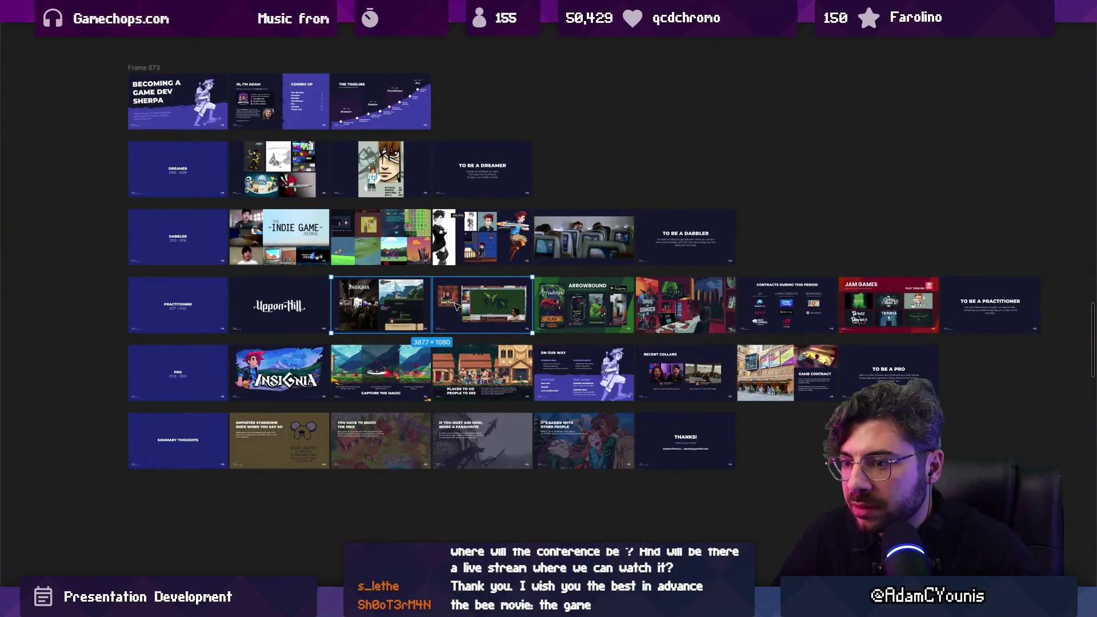
scroll(456, 305, down, 5)
scroll(498, 281, up, 8)
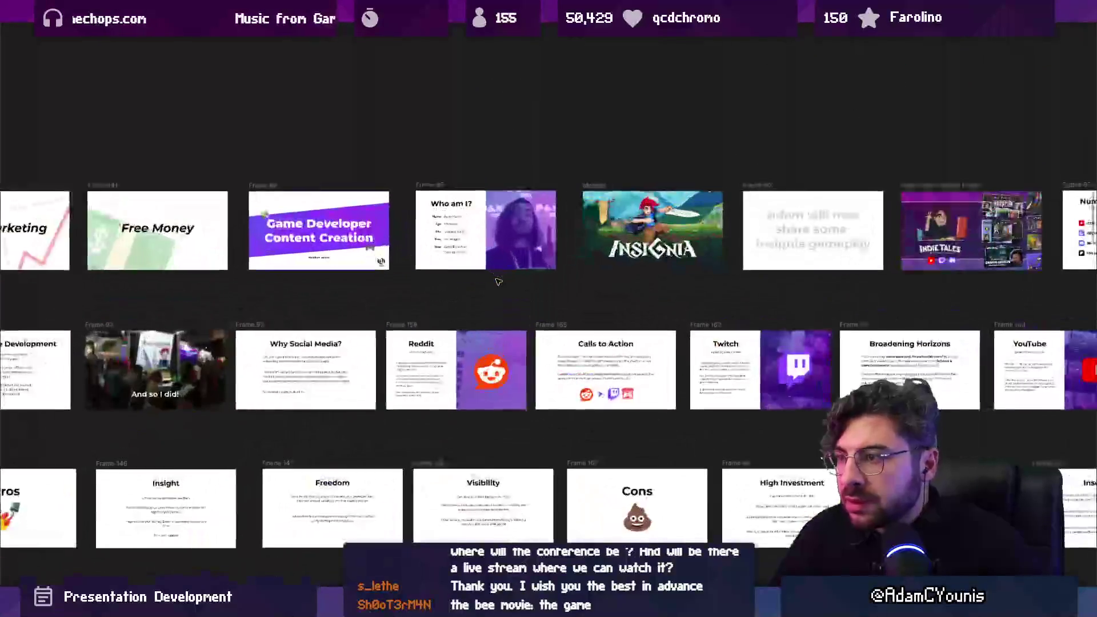
scroll(524, 244, down, 2)
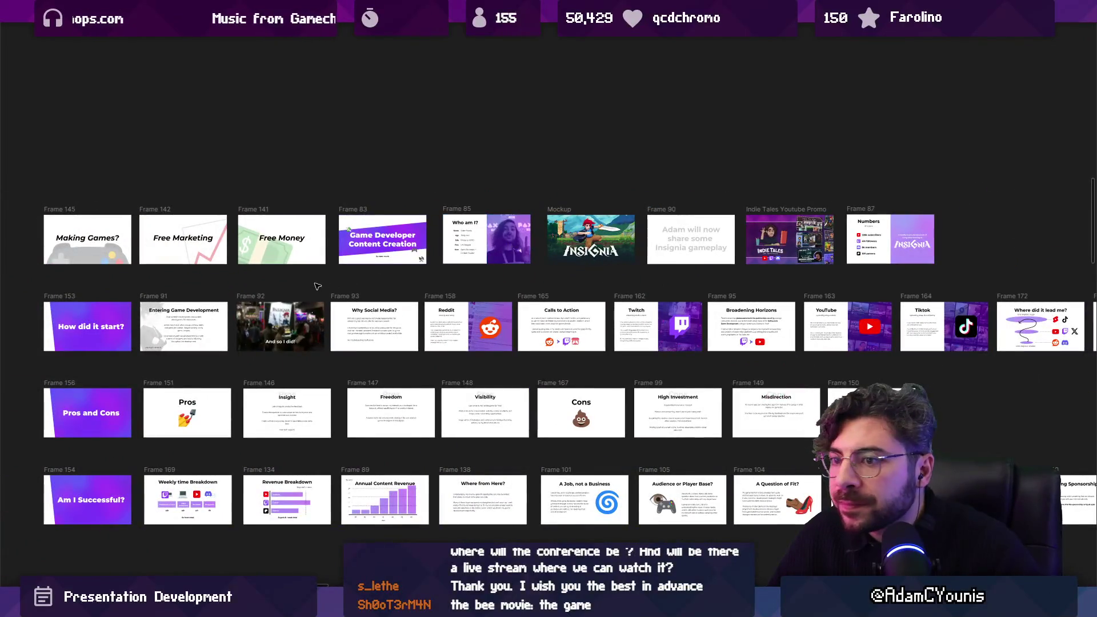
scroll(499, 222, right, 4)
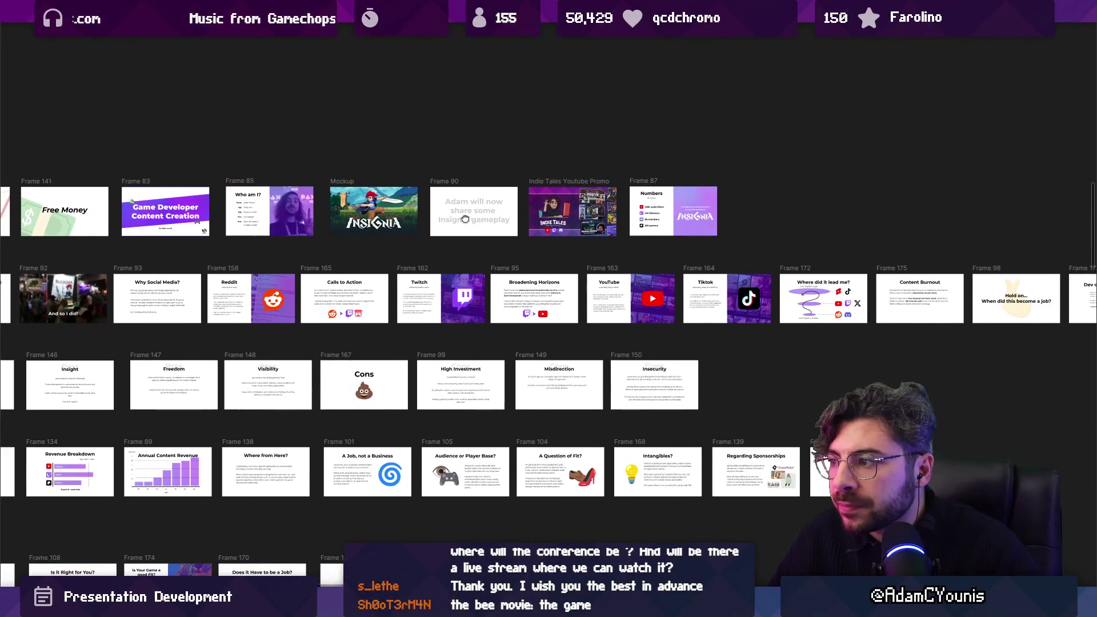
scroll(499, 222, down, 4)
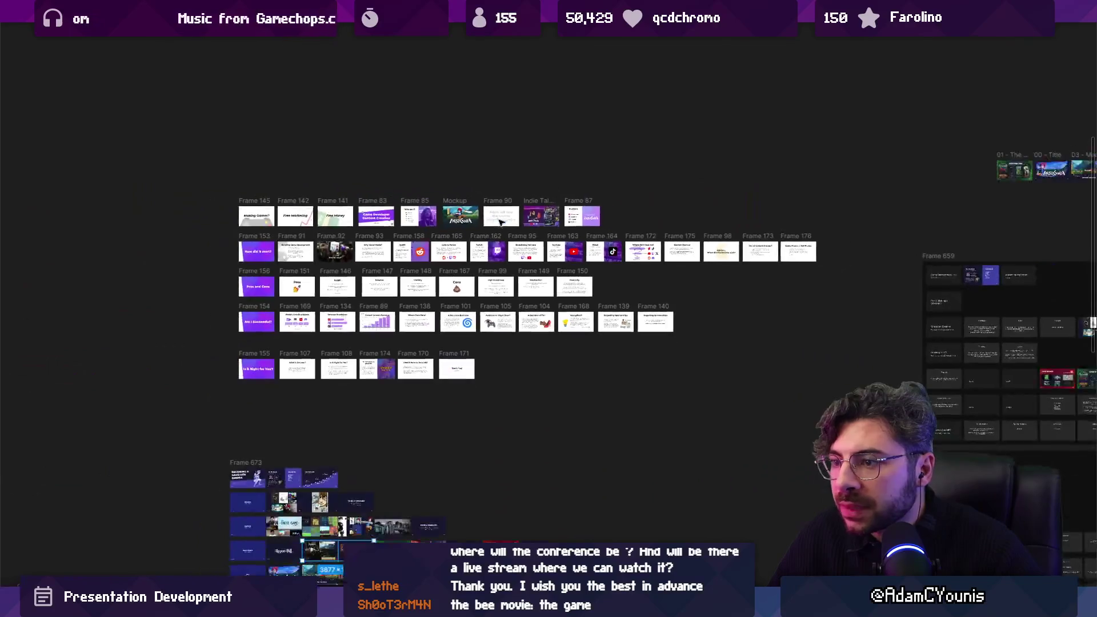
click(538, 206)
scroll(512, 131, down, 3)
drag(512, 117, 675, 462)
scroll(427, 249, up, 5)
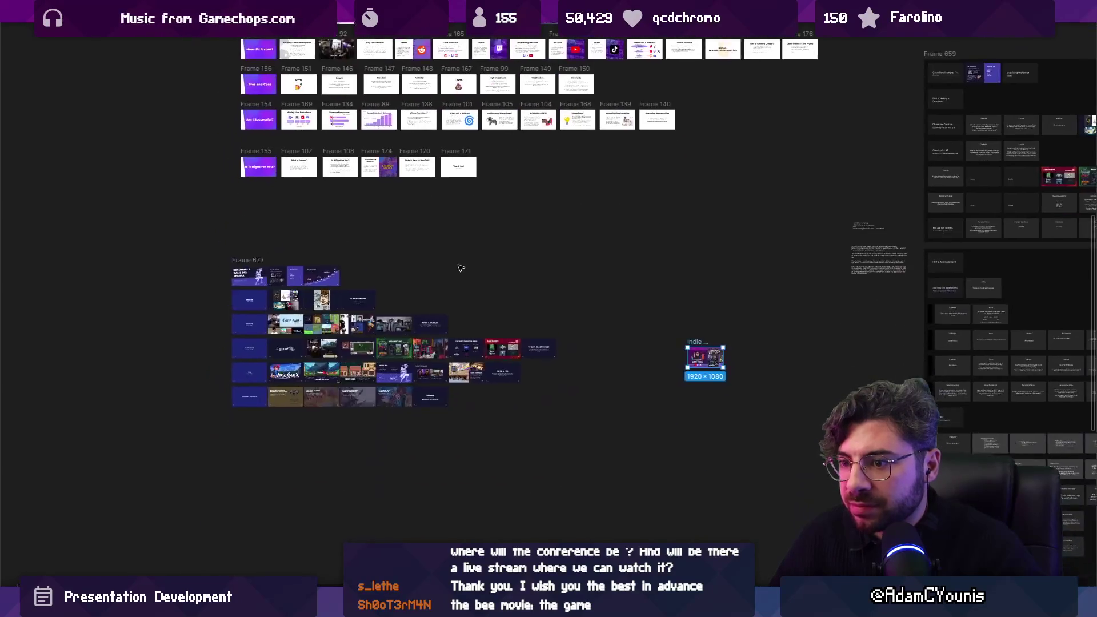
click(297, 343)
shift+click(371, 344)
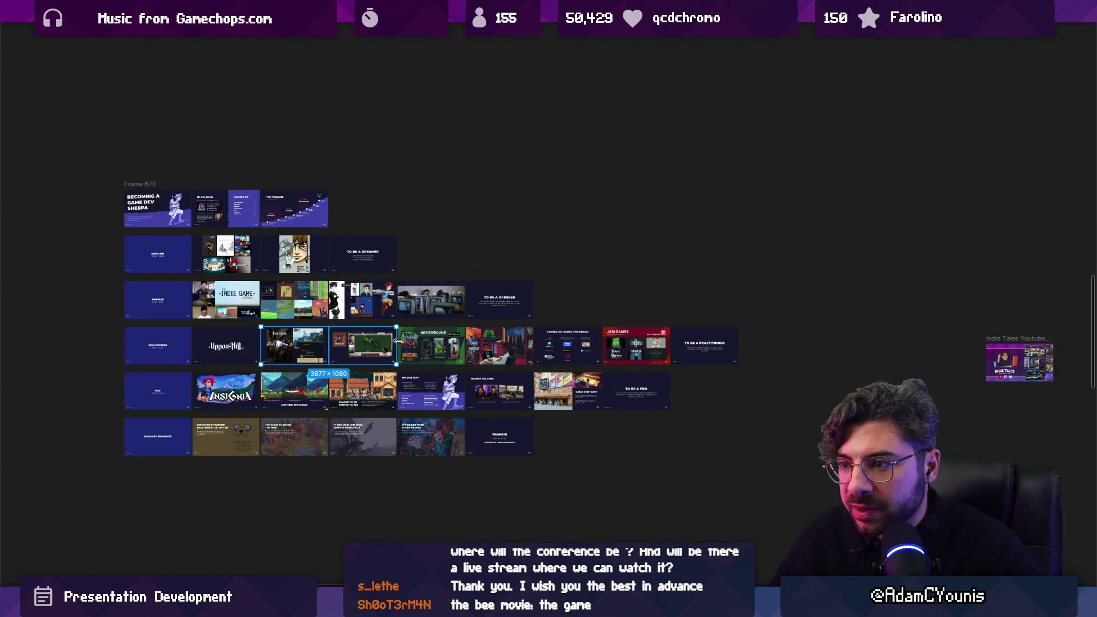
shift+click(340, 342)
mouse_move(340, 341)
mouse_down()
mouse_move(814, 455)
mouse_move(902, 413)
mouse_up()
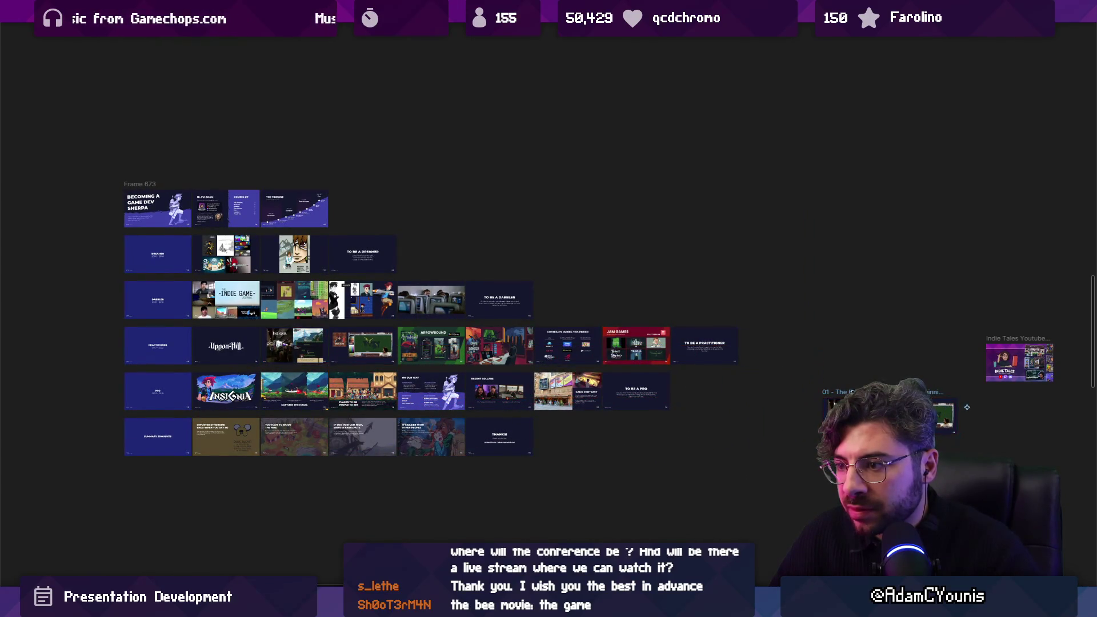
scroll(733, 385, right, 4)
mouse_move(741, 404)
mouse_down()
mouse_move(745, 355)
mouse_move(751, 381)
mouse_move(771, 329)
mouse_up()
scroll(553, 374, right, 5)
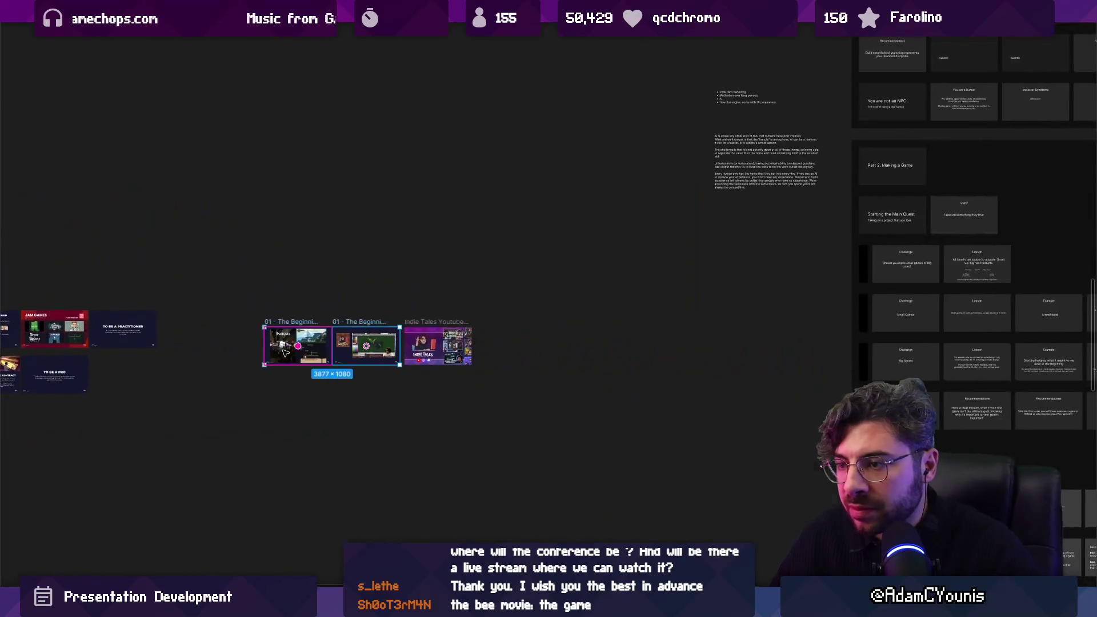
scroll(400, 365, down, 5)
key(shift+a)
scroll(364, 361, right, 3)
scroll(365, 361, down, 2)
key(ctrl+z)
scroll(209, 274, up, 3)
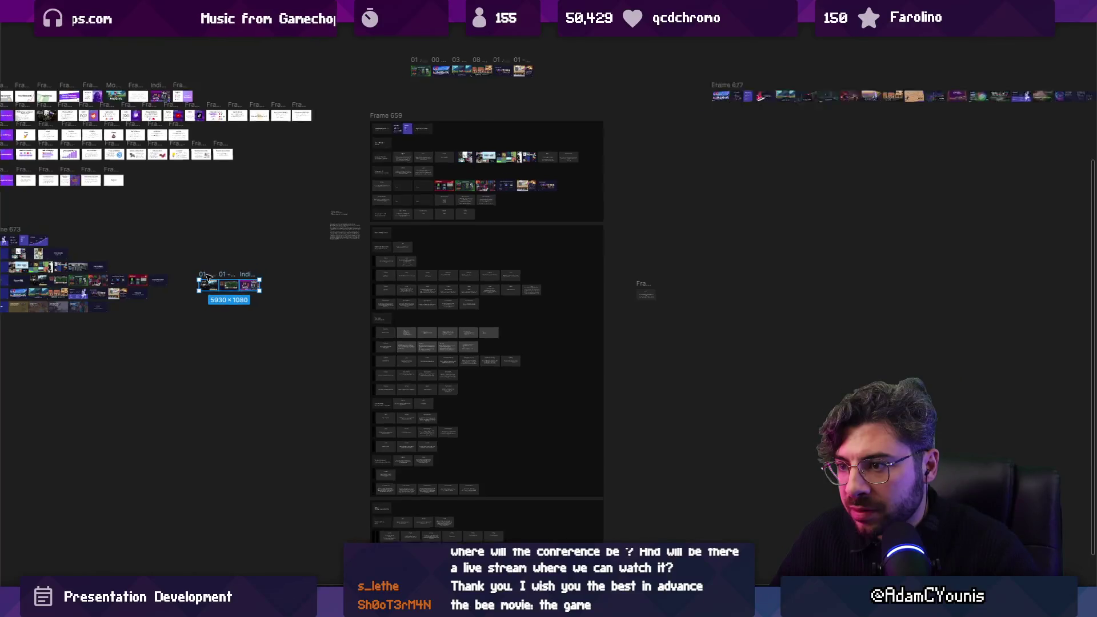
drag(210, 276, 317, 498)
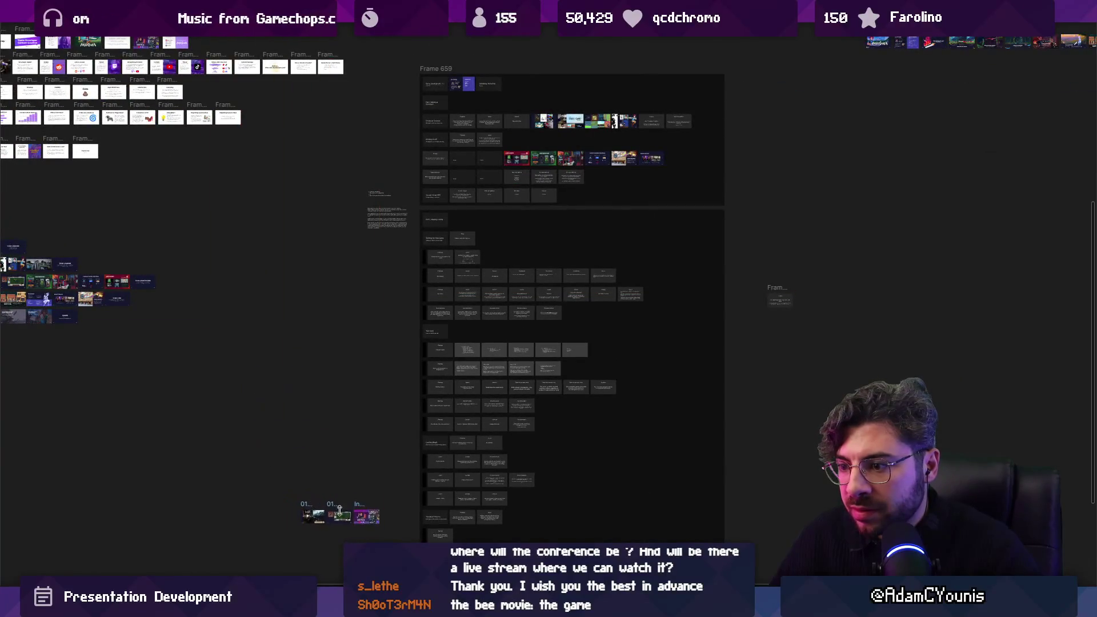
scroll(317, 499, down, 3)
scroll(376, 386, up, 5)
scroll(163, 322, left, 5)
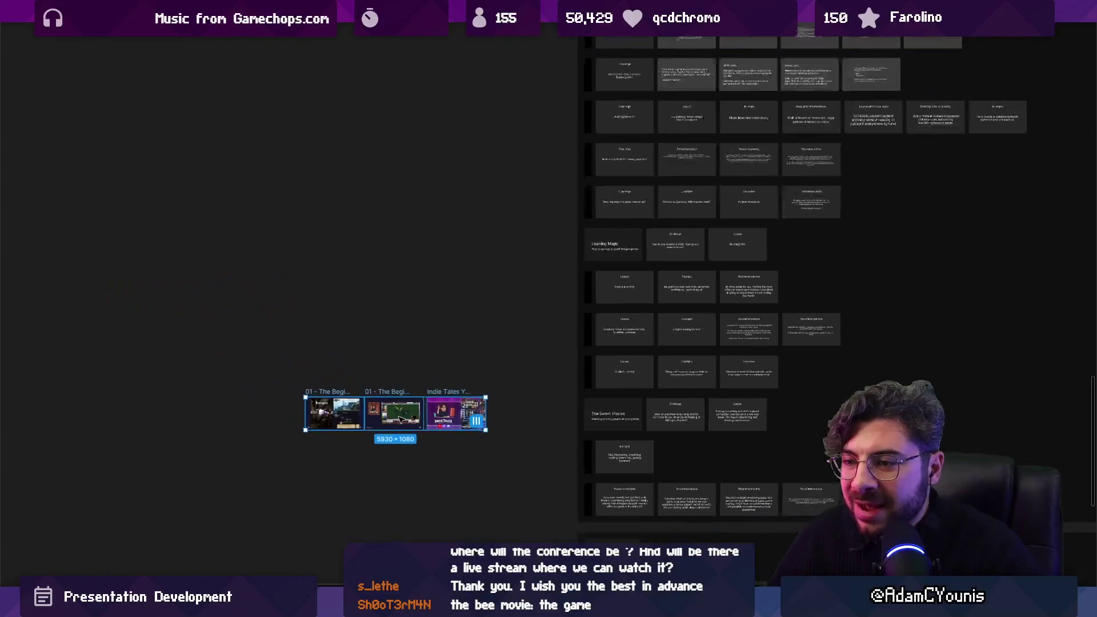
scroll(388, 402, down, 3)
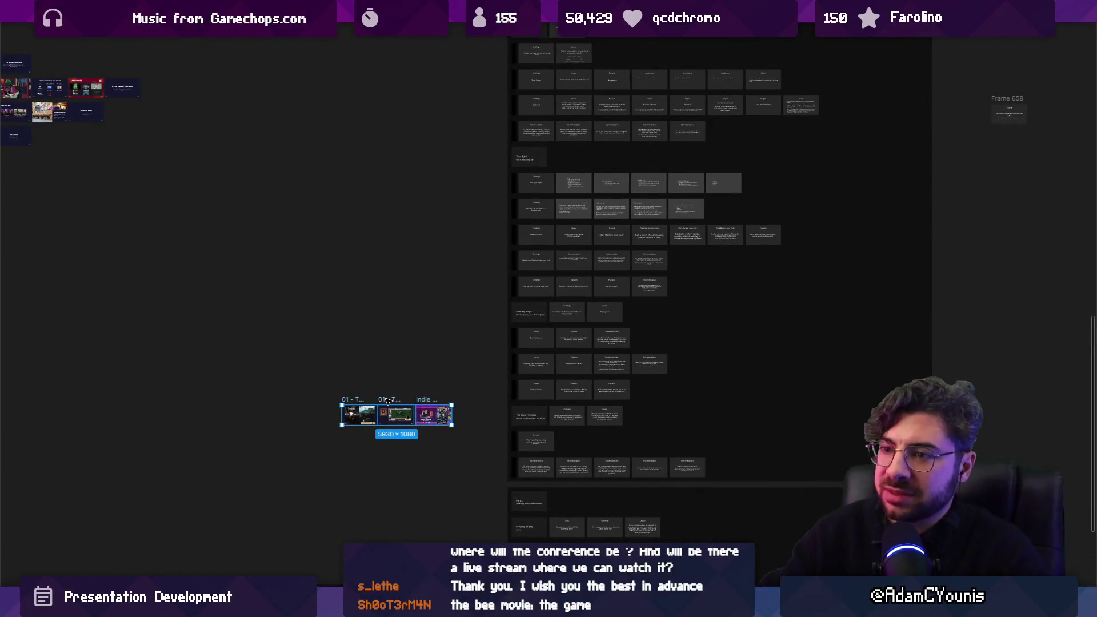
key(Delete)
scroll(578, 492, up, 5)
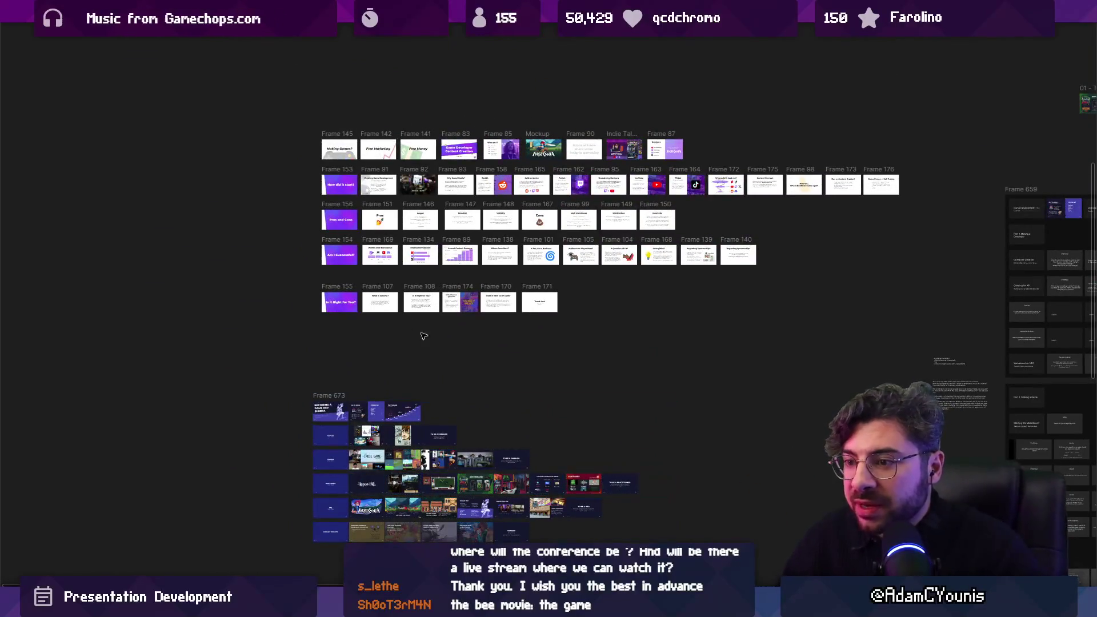
Drag a slide out of the white grid to the lower right and bring Frame 678 into view.
mouse_move(414, 170)
mouse_down()
mouse_move(658, 388)
mouse_move(789, 550)
mouse_up()
scroll(383, 328, down, 3)
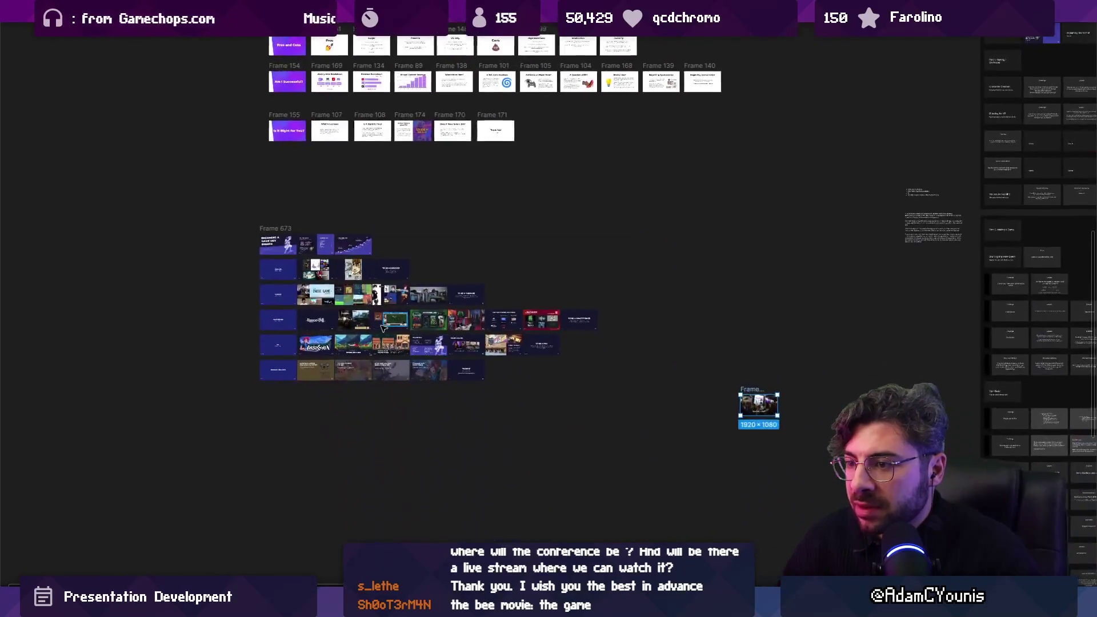
scroll(383, 328, up, 5)
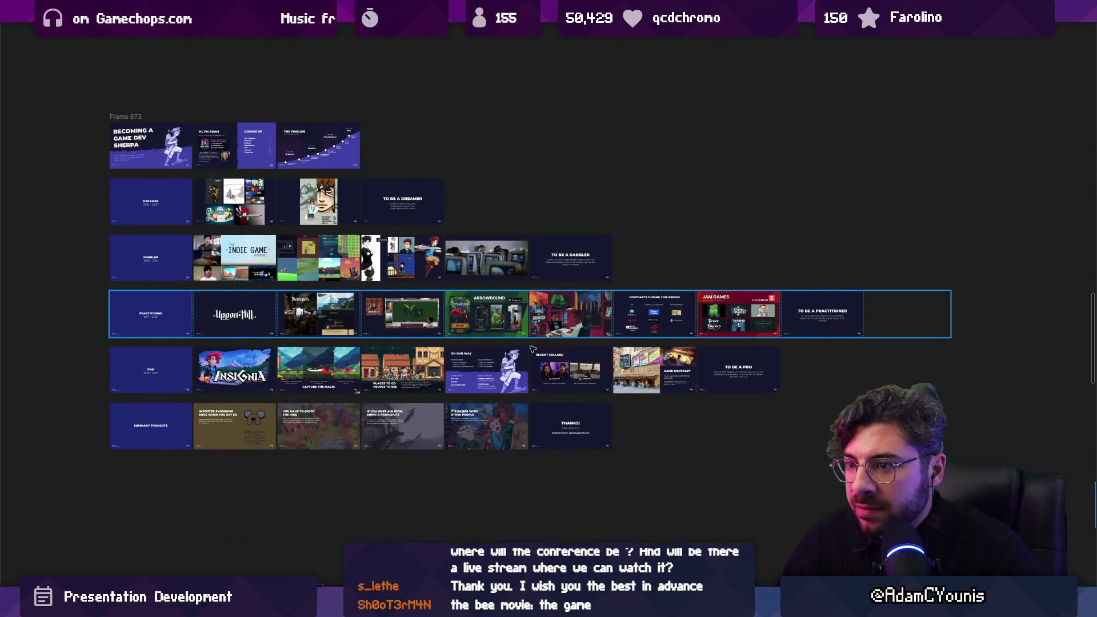
drag(532, 349, 178, 256)
scroll(307, 322, up, 10)
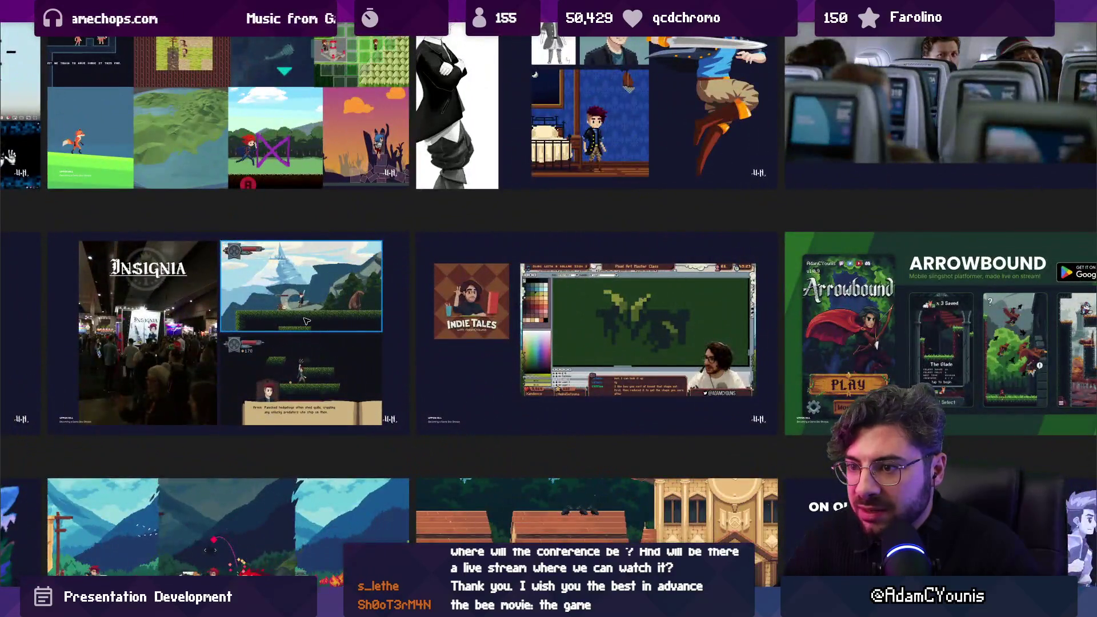
scroll(307, 322, down, 10)
Move another grid slide toward the lower right, then switch to the Screen Queensland article.
click(285, 313)
mouse_move(286, 312)
mouse_down()
mouse_move(836, 501)
mouse_move(756, 452)
mouse_move(411, 450)
mouse_up()
click(592, 519)
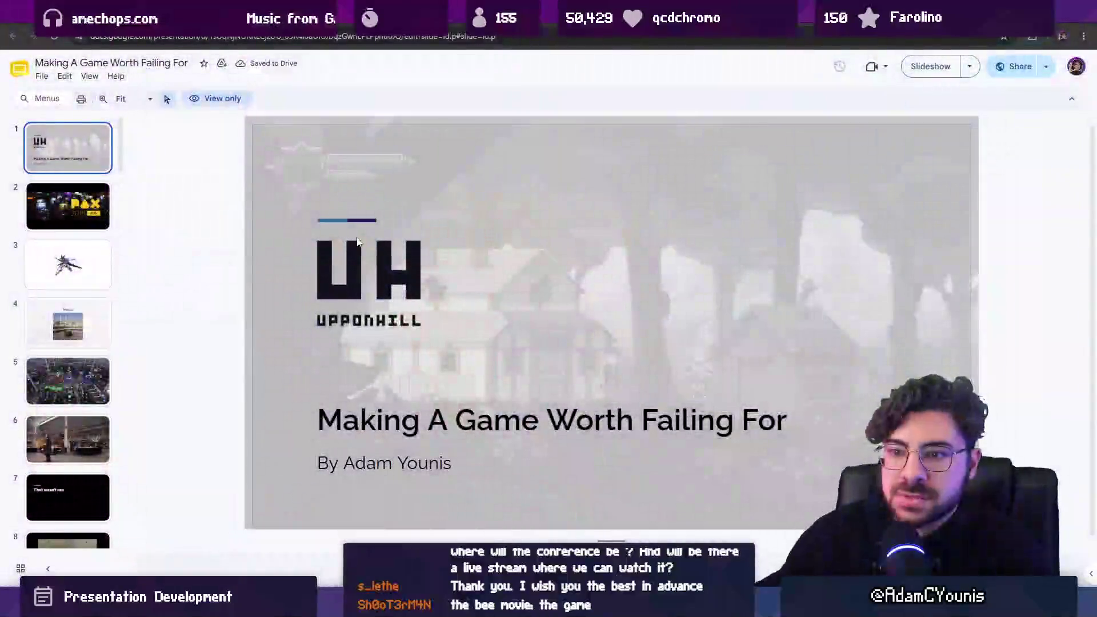
Browse the deck's slides 12 (Twitch screenshot) and 27 (crowd photo), ending on slide 25.
scroll(94, 272, down, 2)
scroll(94, 272, down, 8)
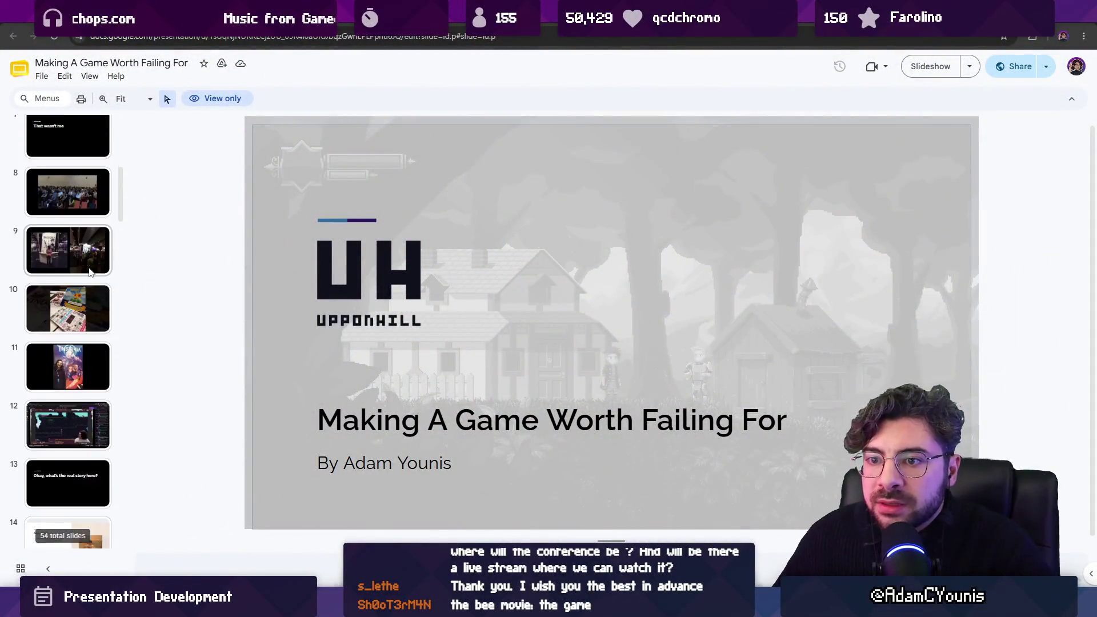
click(78, 236)
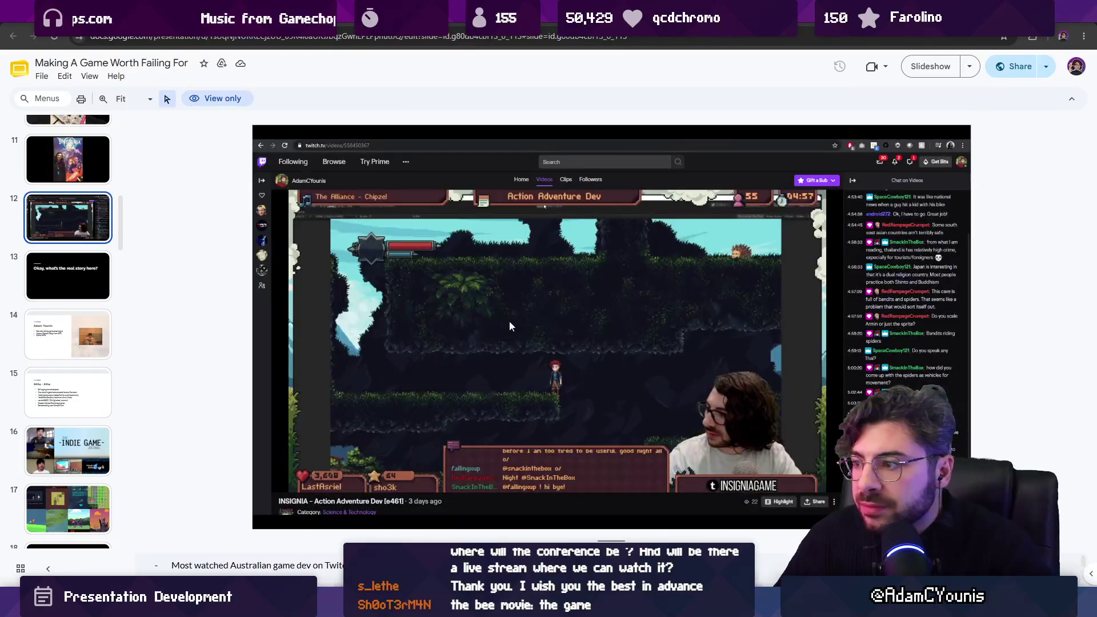
scroll(51, 246, up, 2)
scroll(52, 245, down, 12)
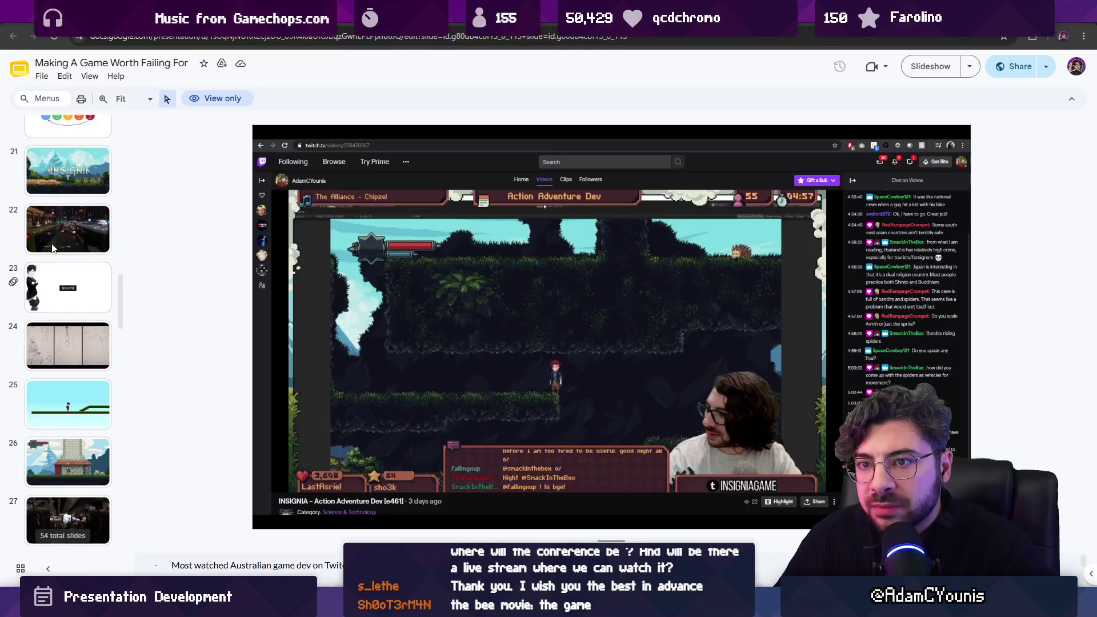
scroll(53, 246, down, 6)
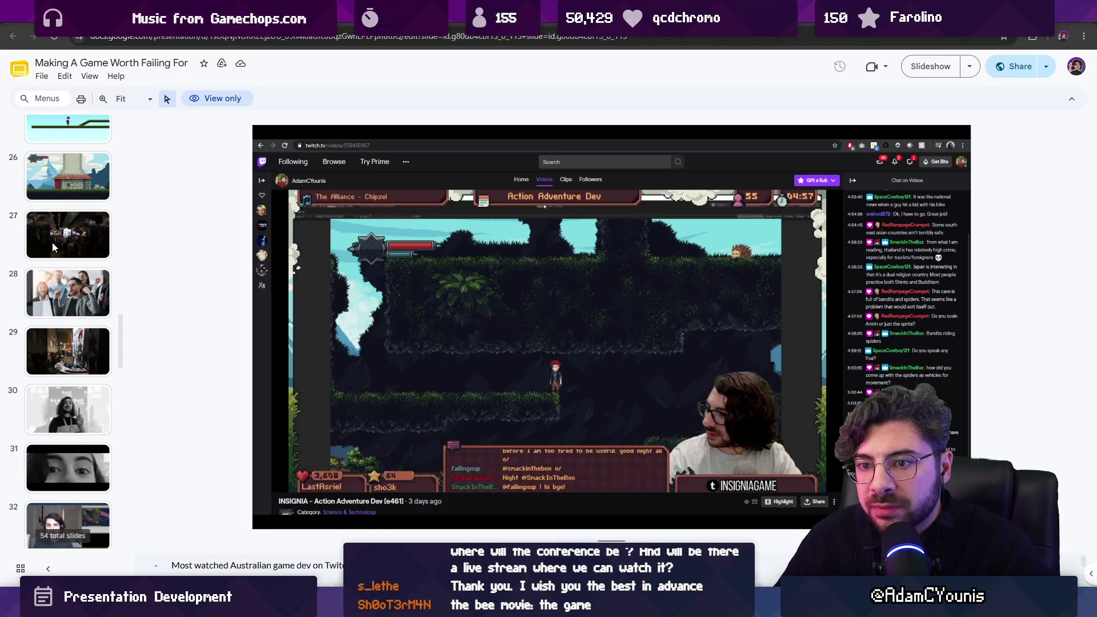
click(57, 196)
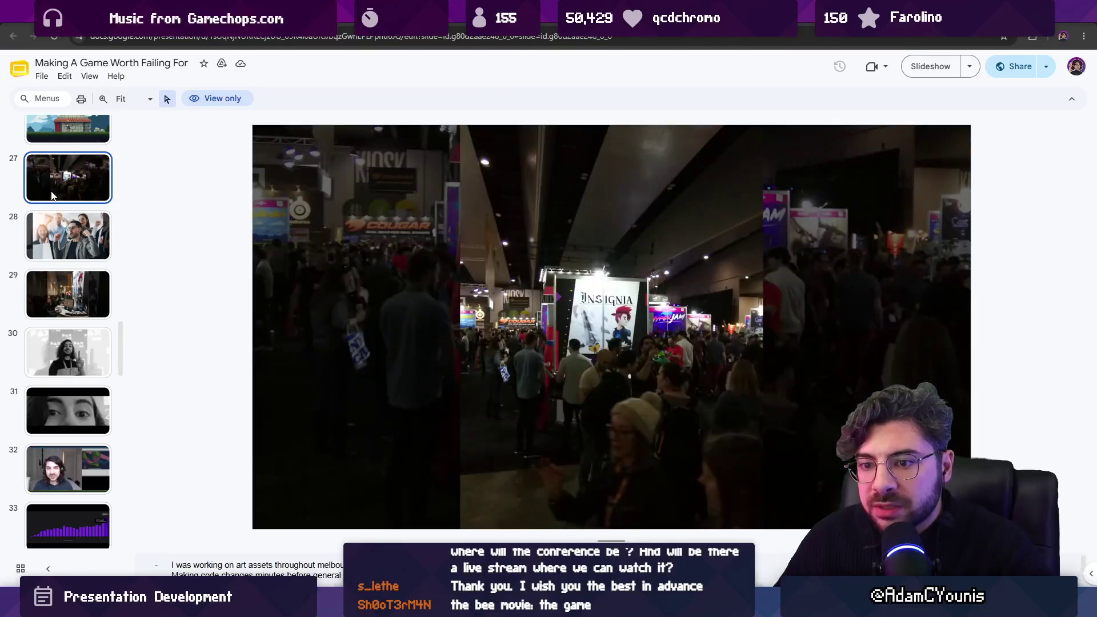
scroll(63, 220, up, 2)
scroll(67, 236, up, 1)
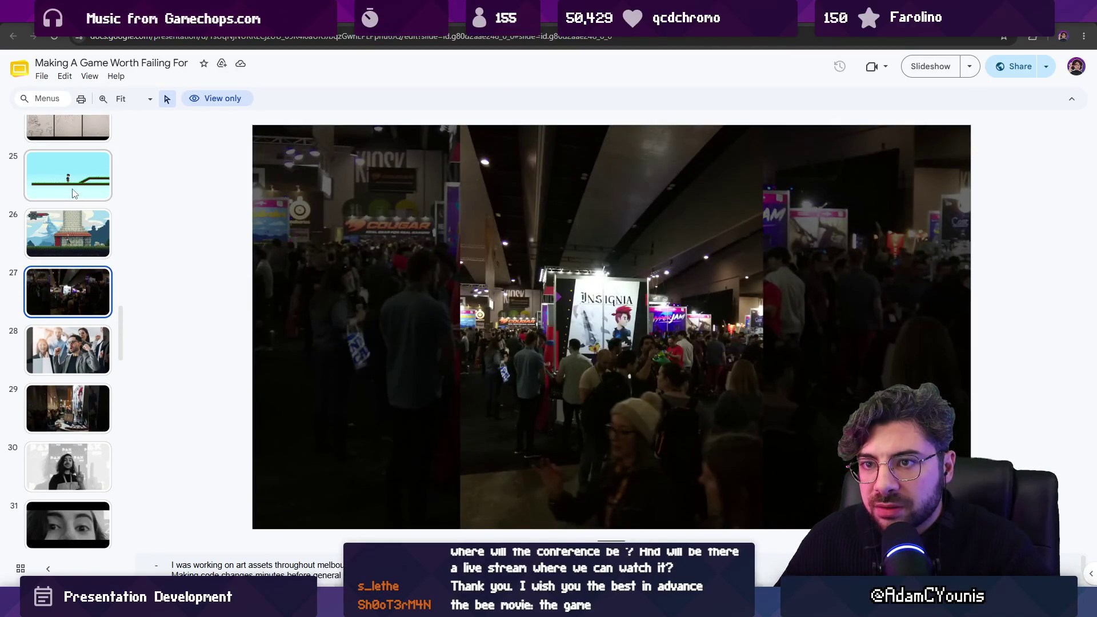
click(67, 236)
scroll(69, 197, up, 1)
scroll(65, 206, up, 1)
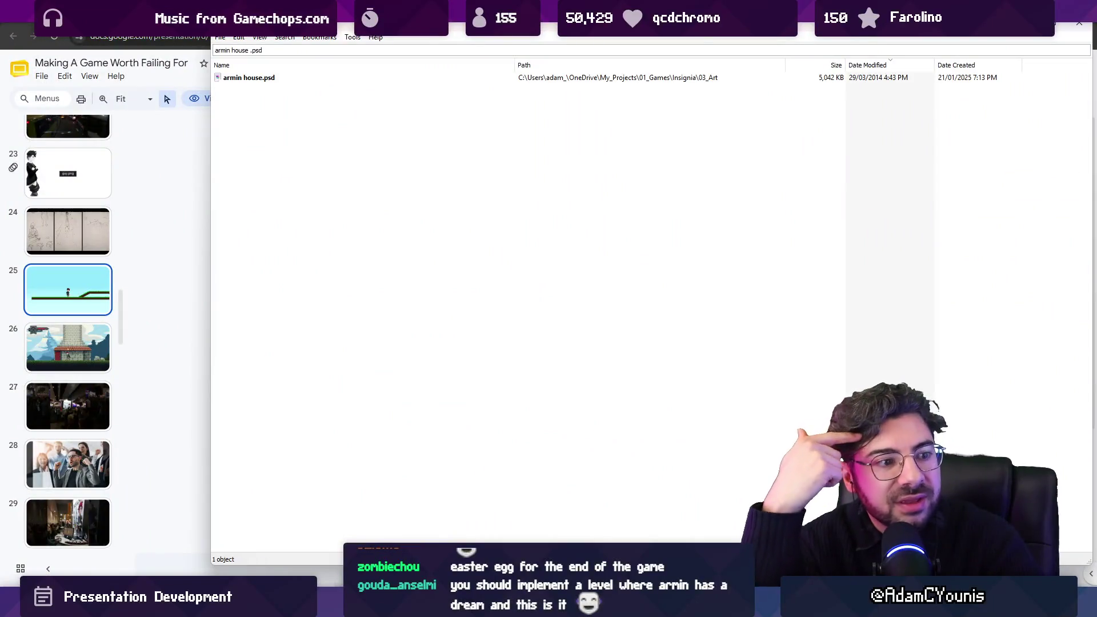
Open armin house.psd from the Everything results, then load it from Krita's Recent Images.
double_click(271, 79)
double_click(492, 205)
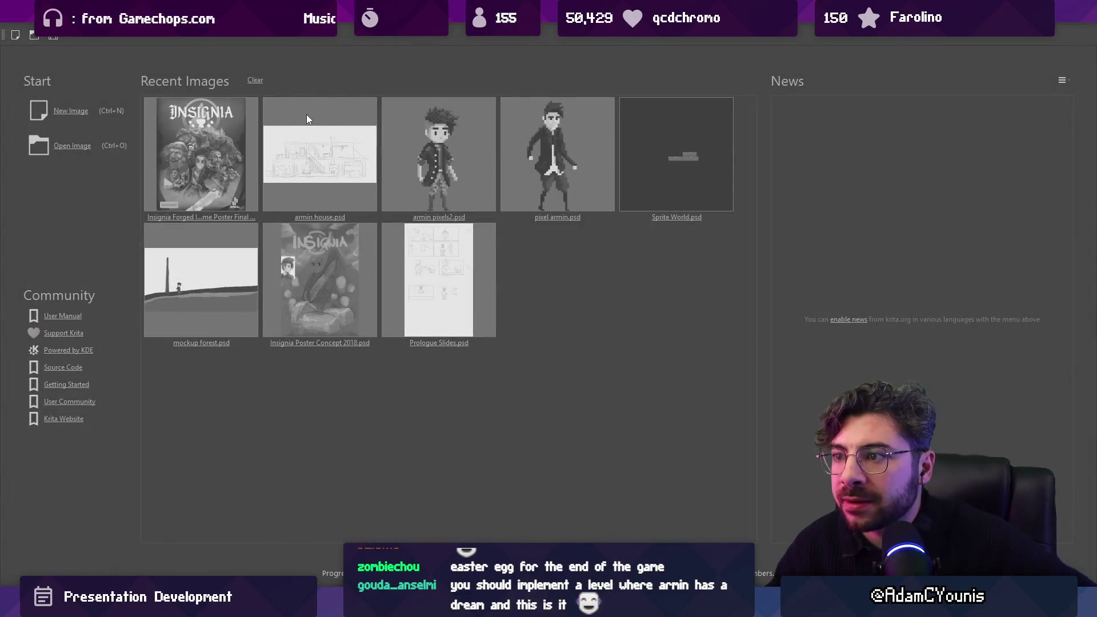
click(306, 114)
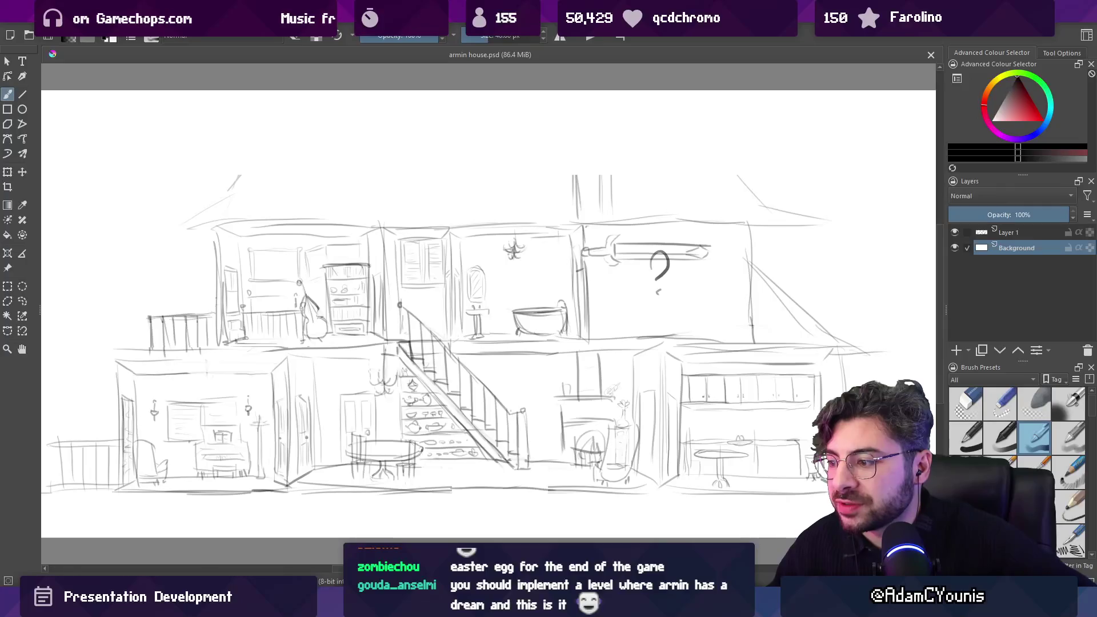
Change the Everything search to 'armin .psd' to list the Armin files.
key(alt+Tab)
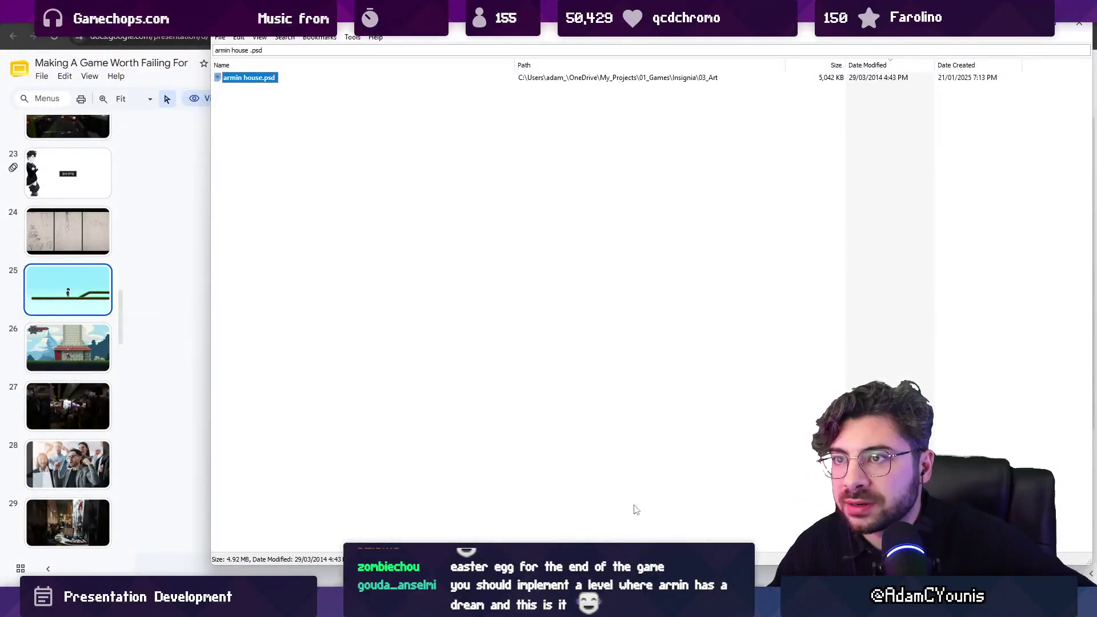
click(256, 51)
key(shift+Home)
key(BackSpace)
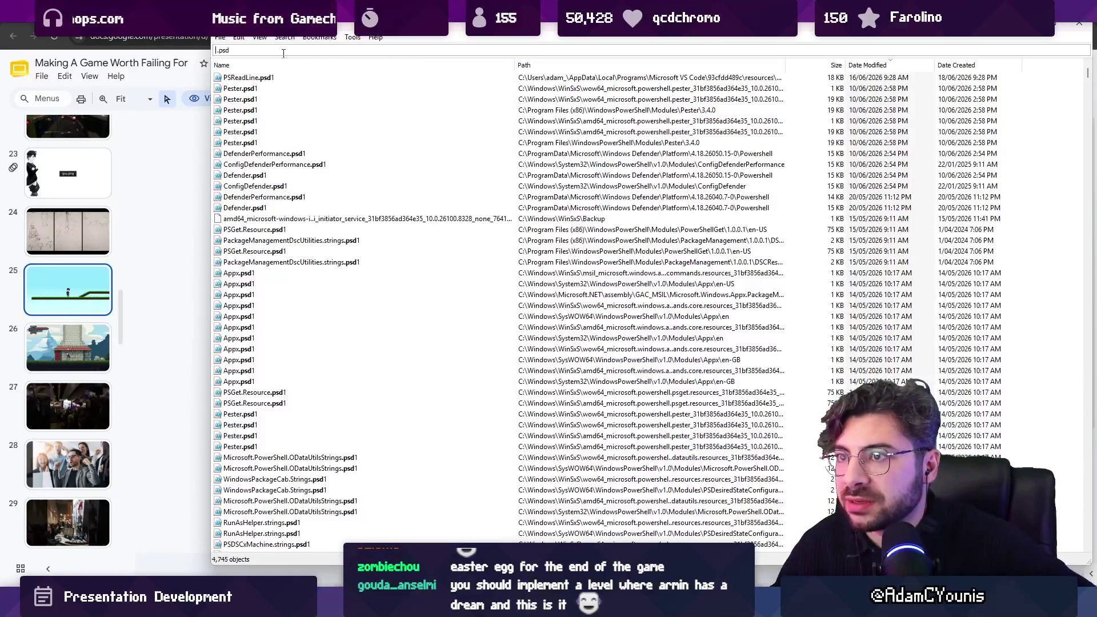
text(armin)
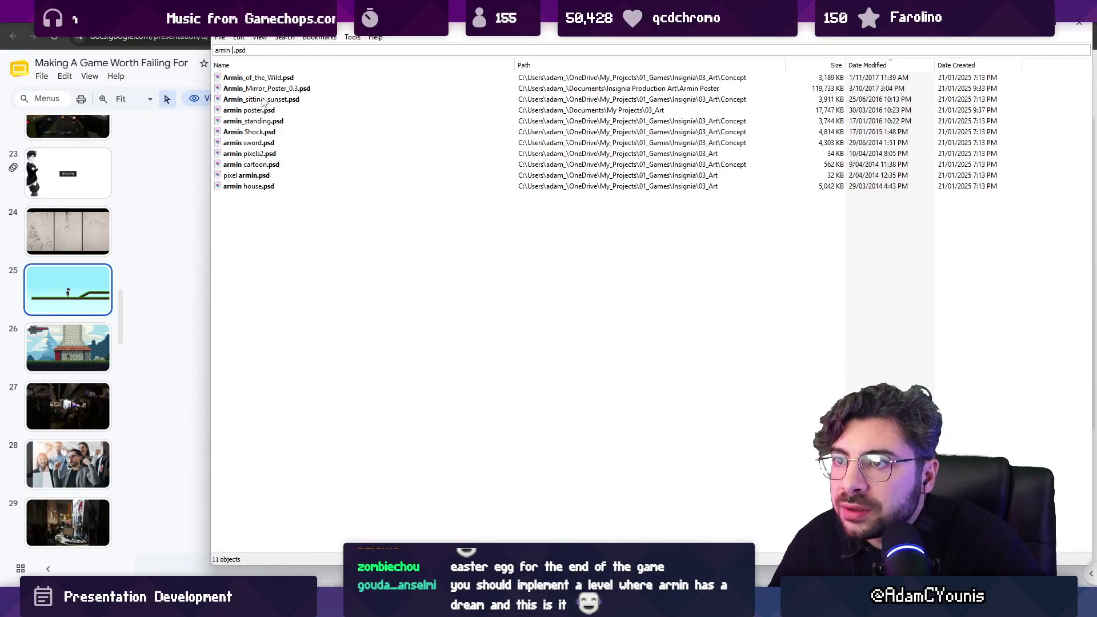
Open armin pixels2.psd in Krita, then return to the results and select pixel armin.psd.
click(261, 153)
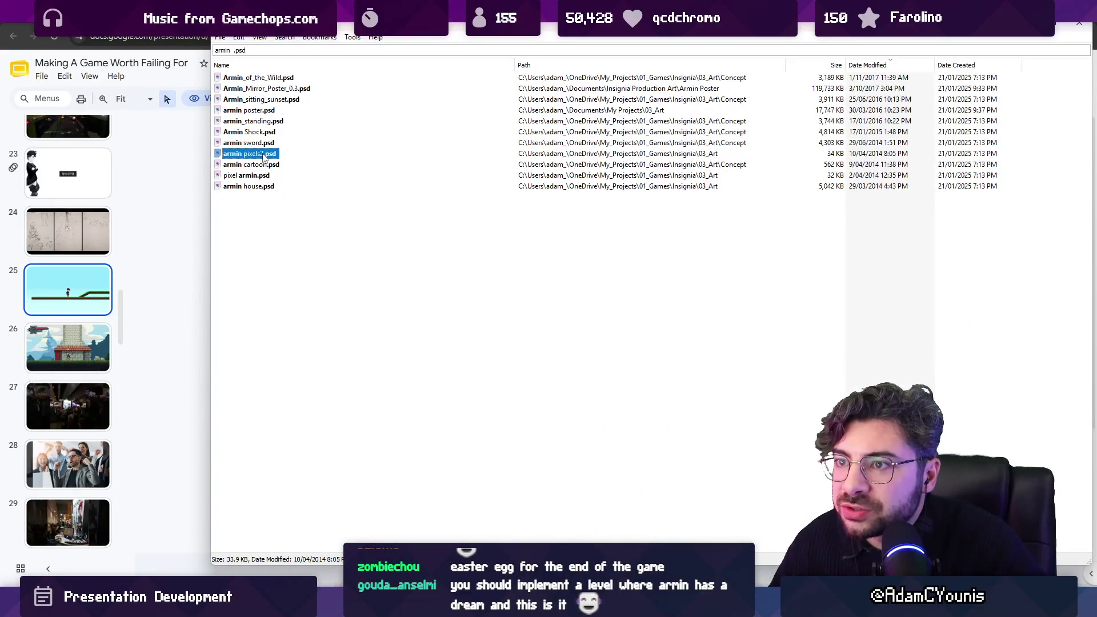
mouse_move(683, 600)
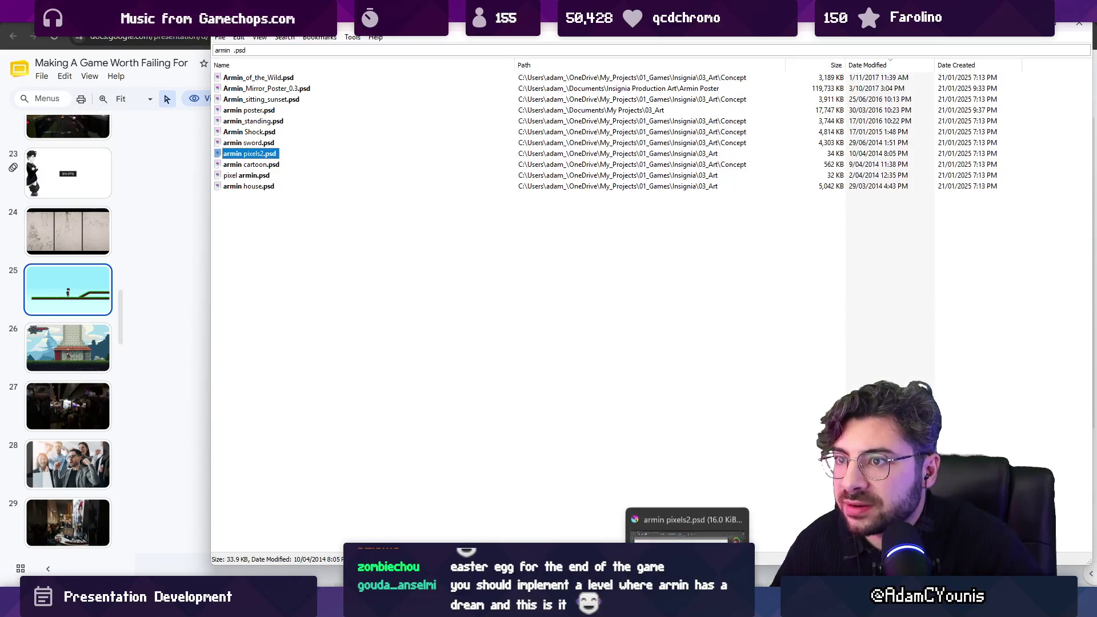
click(680, 506)
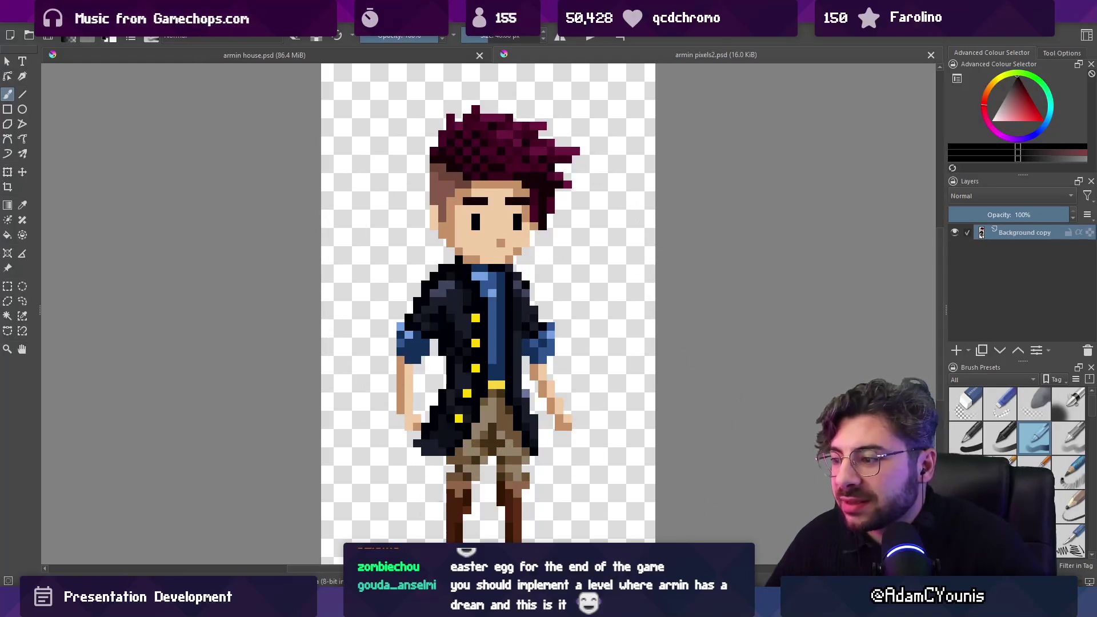
mouse_move(686, 600)
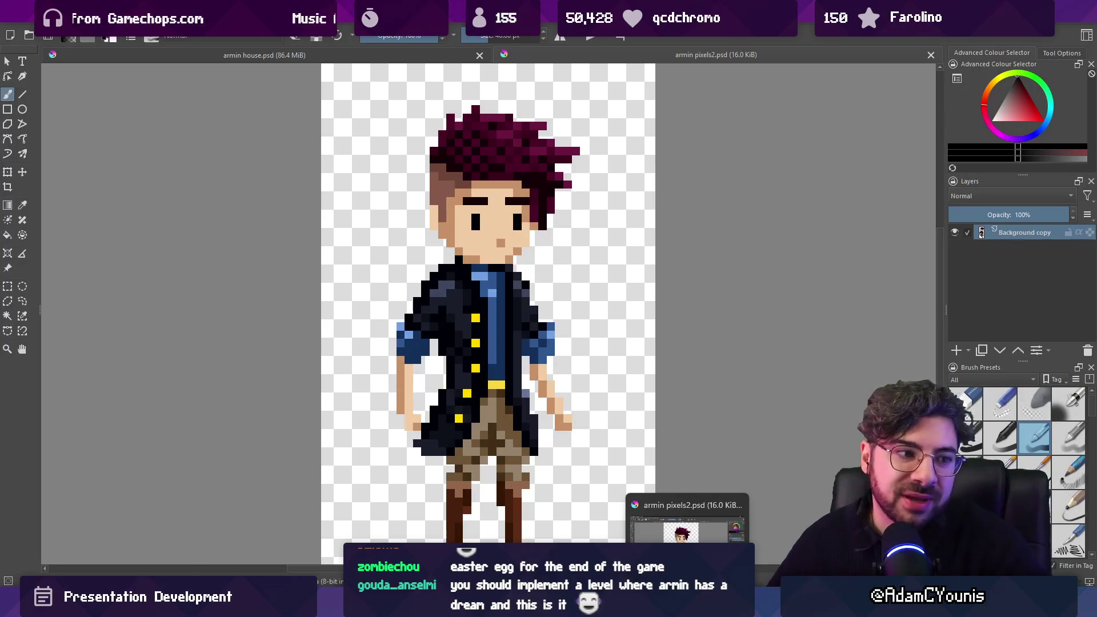
click(686, 600)
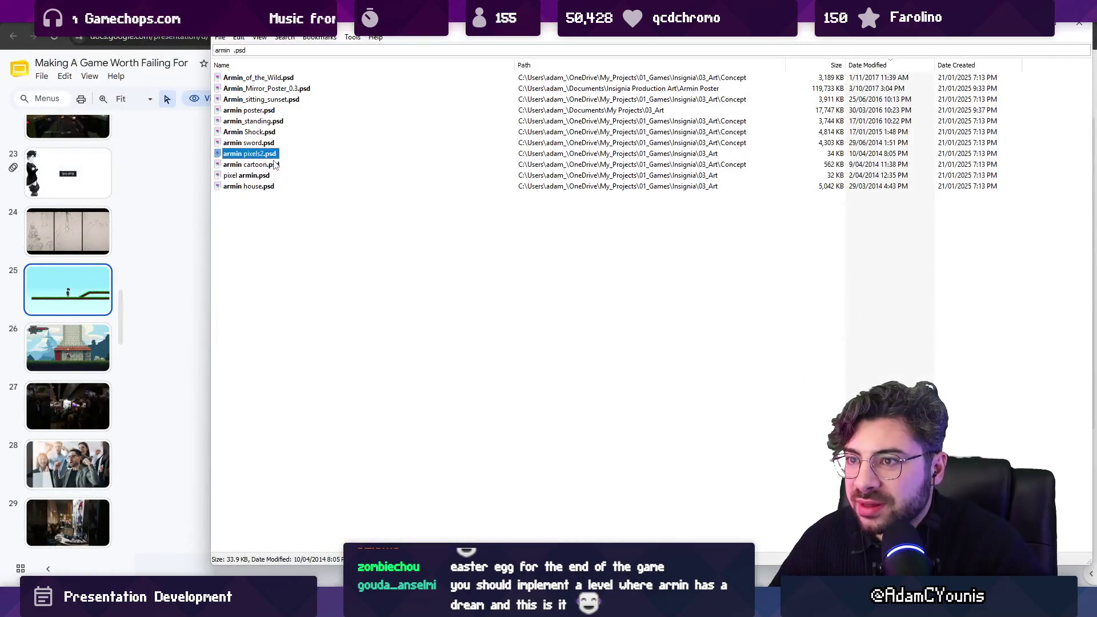
click(257, 176)
Open pixel armin.psd in Krita, undoing a stray white dab painted on the jacket.
key(Return)
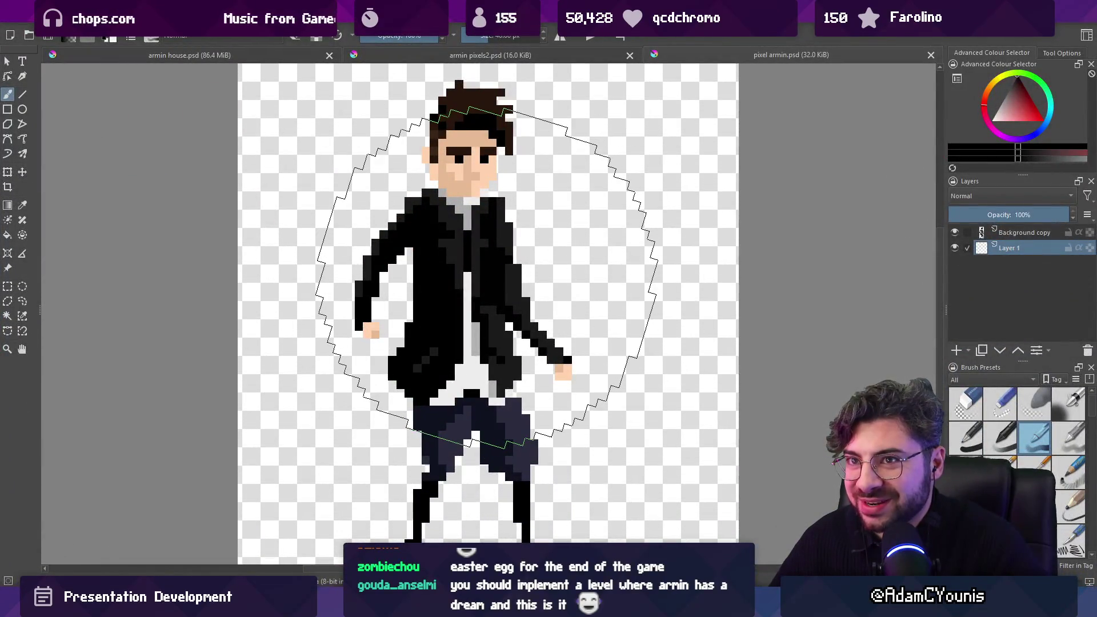
click(478, 275)
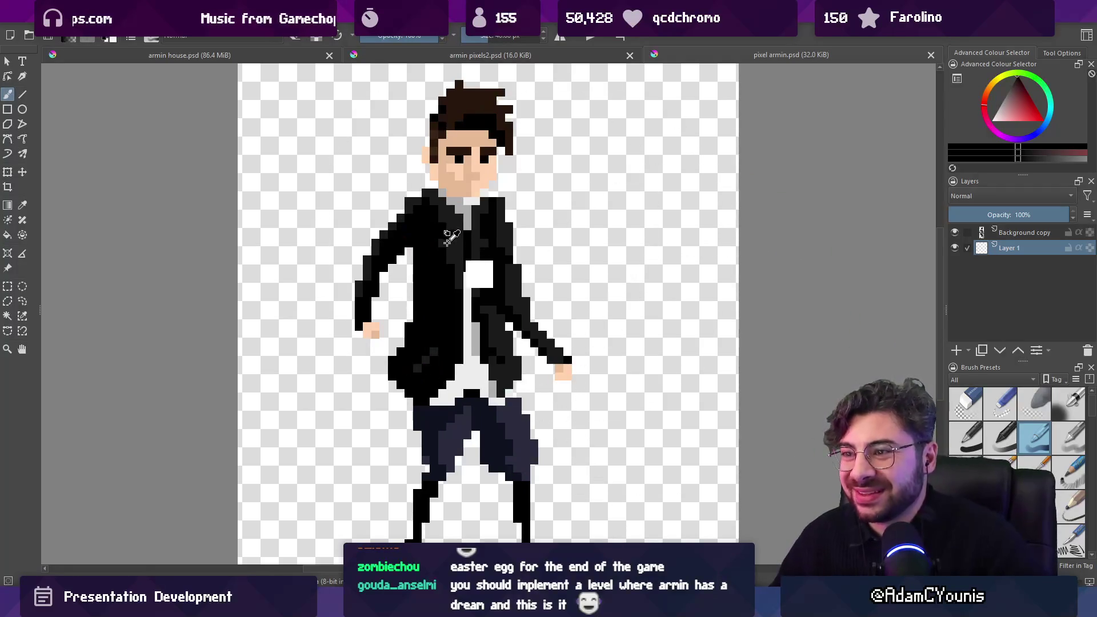
key(ctrl+z)
scroll(448, 239, down, 4)
scroll(447, 239, up, 1)
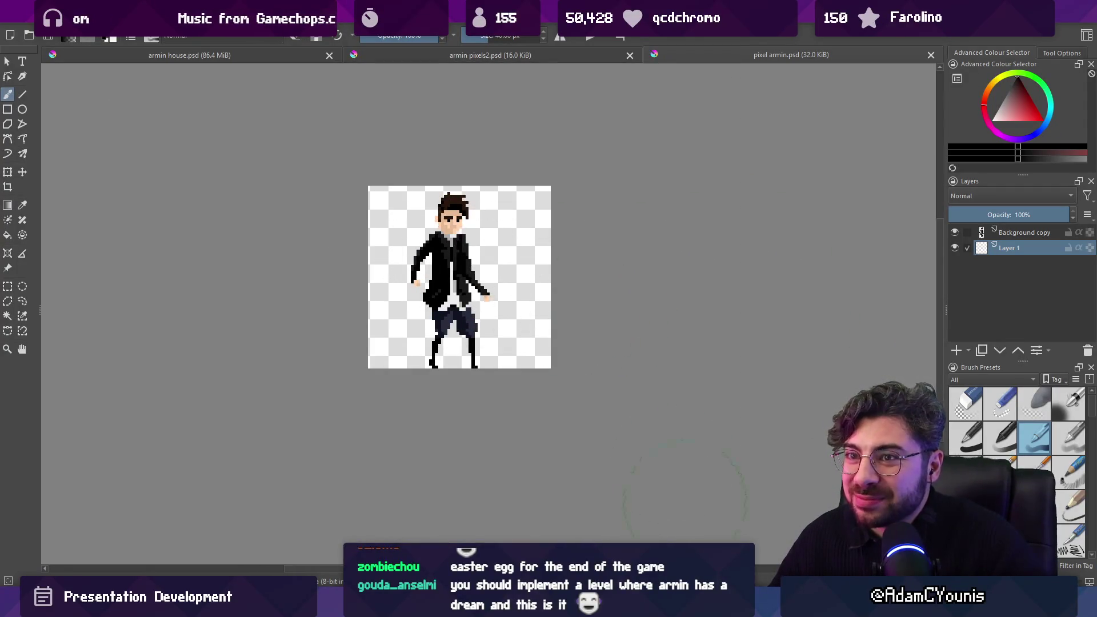
Reopen armin house.psd from the Everything search and close the duplicate document.
key(alt+Tab)
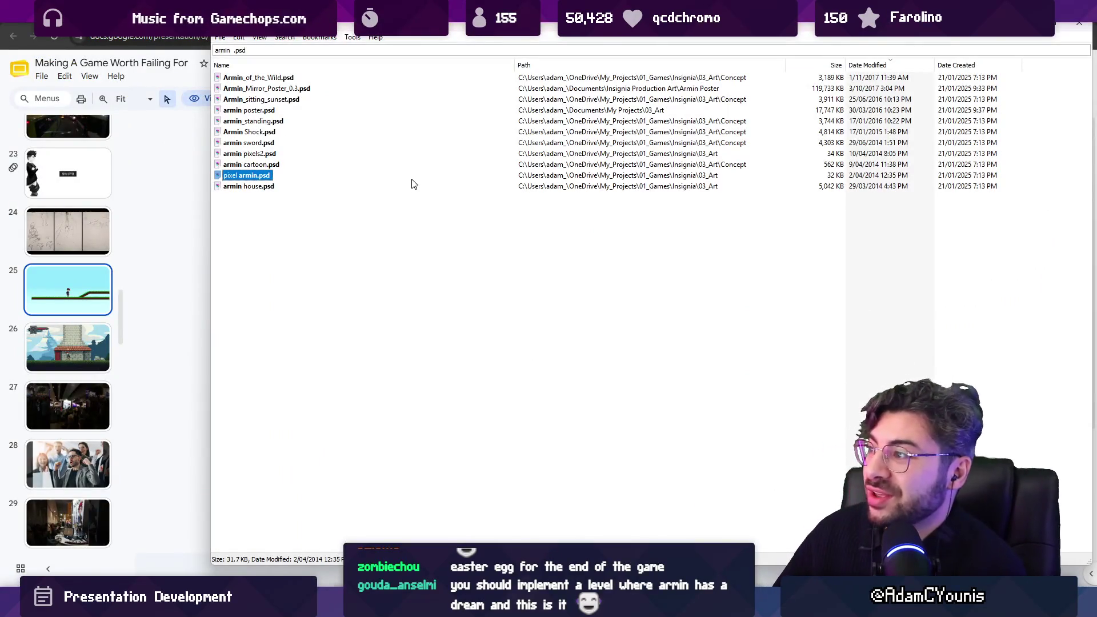
click(264, 188)
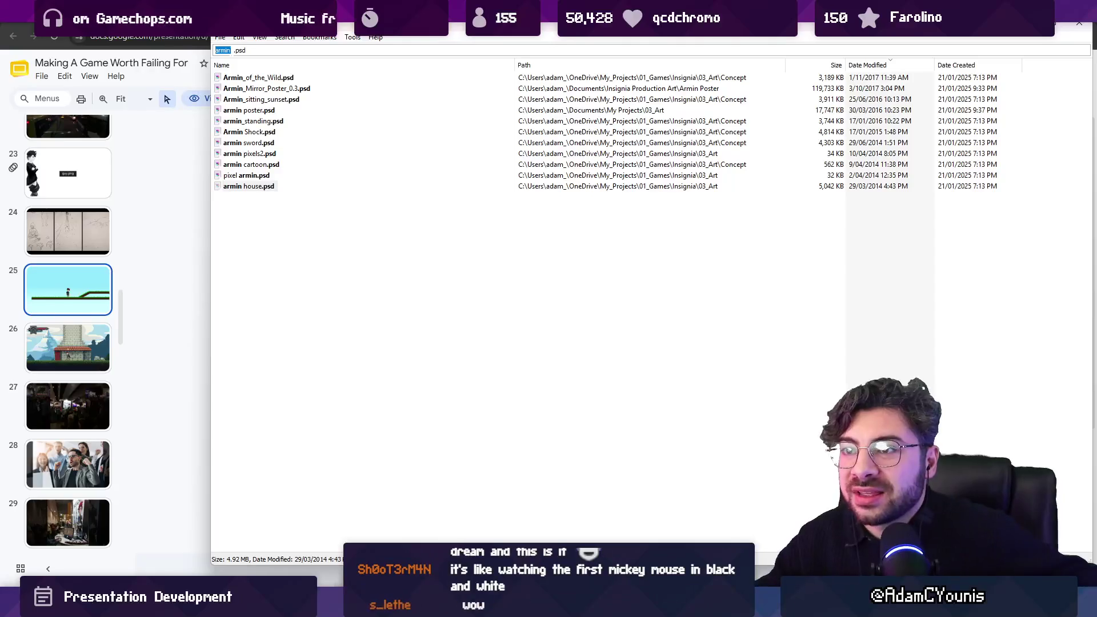
text(ouse)
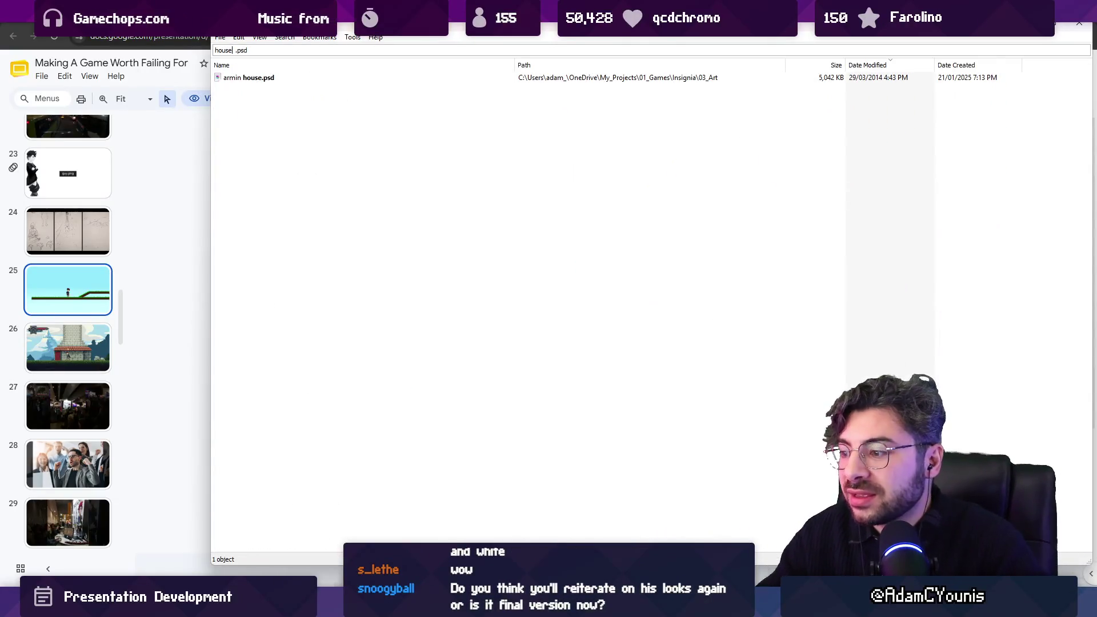
double_click(249, 77)
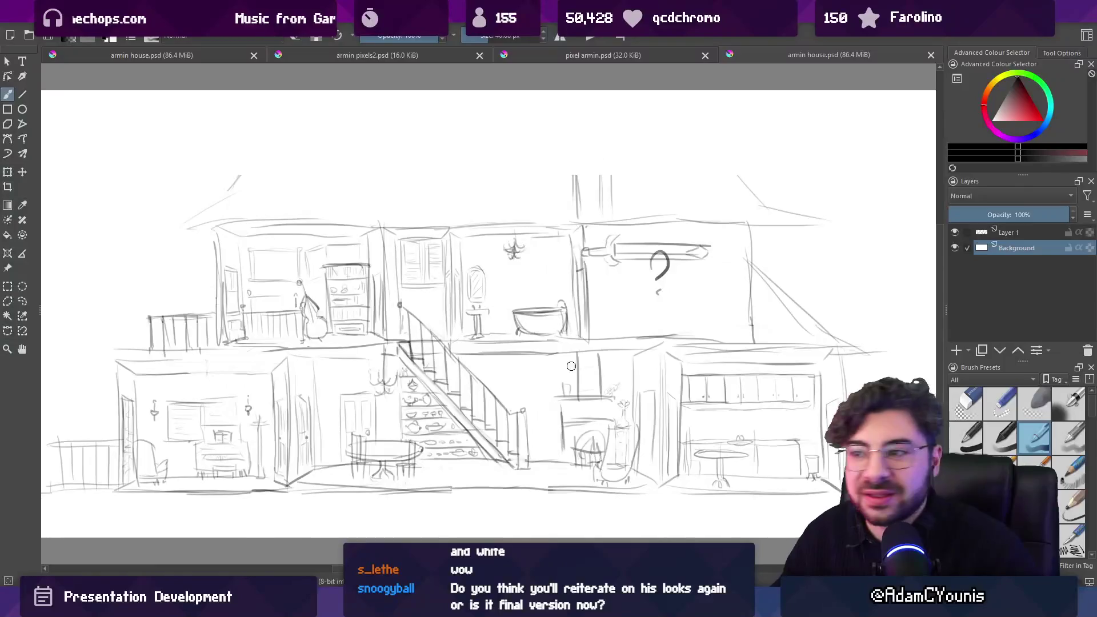
key(ctrl+w)
key(bracketright)
key(bracketright)
key(bracketright)
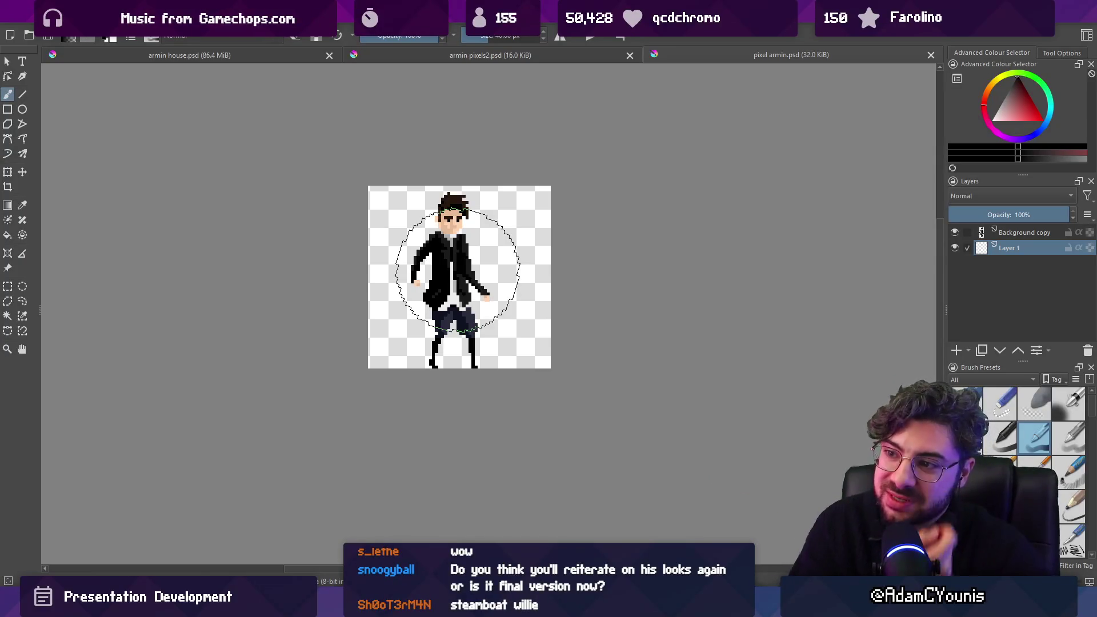
Close pixel armin.psd and the extra document to return to armin pixels2.psd.
scroll(455, 286, up, 2)
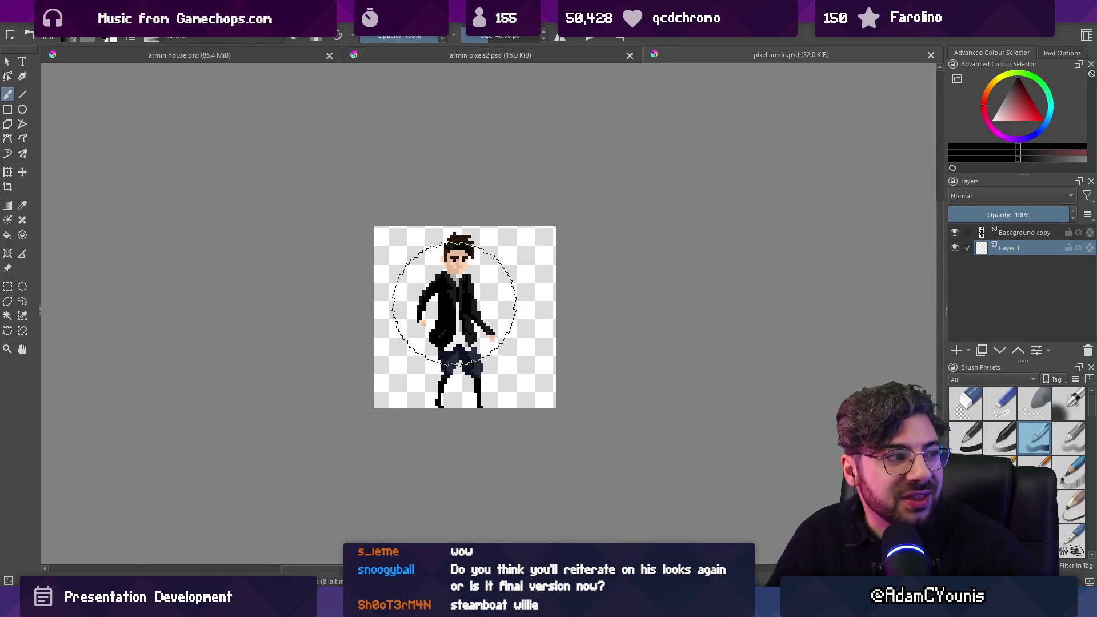
scroll(457, 312, up, 1)
scroll(458, 311, up, 1)
scroll(460, 320, down, 1)
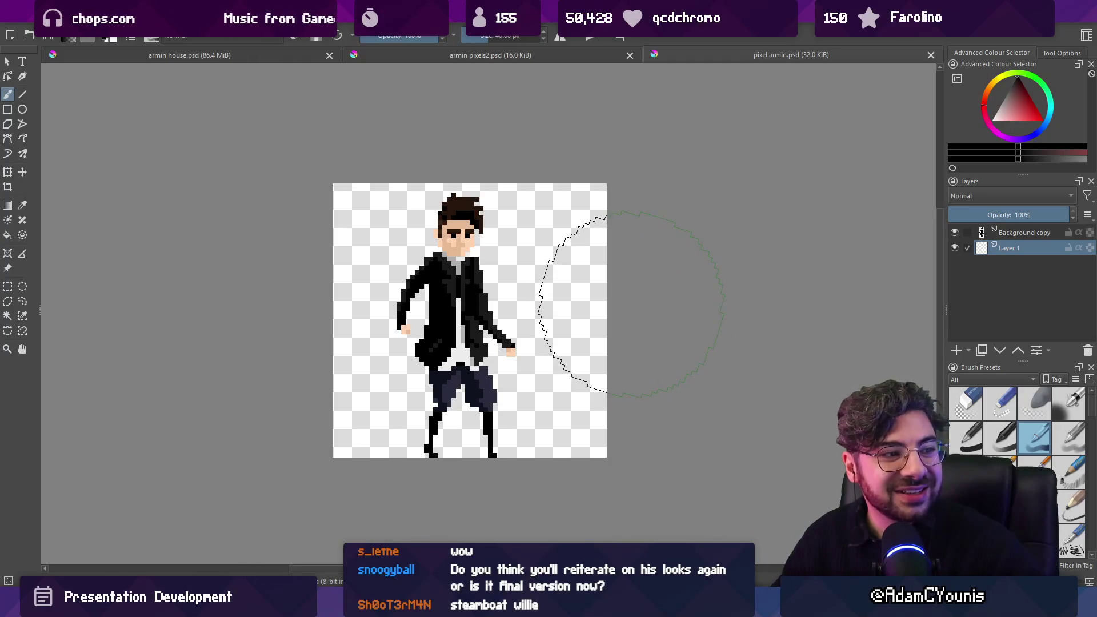
key(ctrl+w)
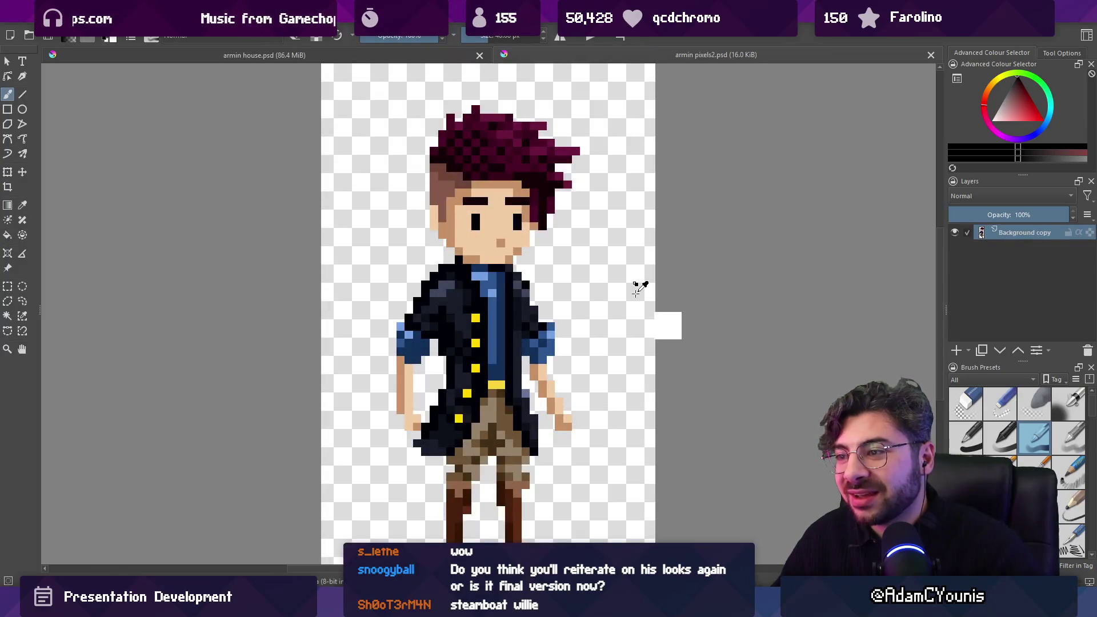
key(ctrl+w)
key(ctrl+w)
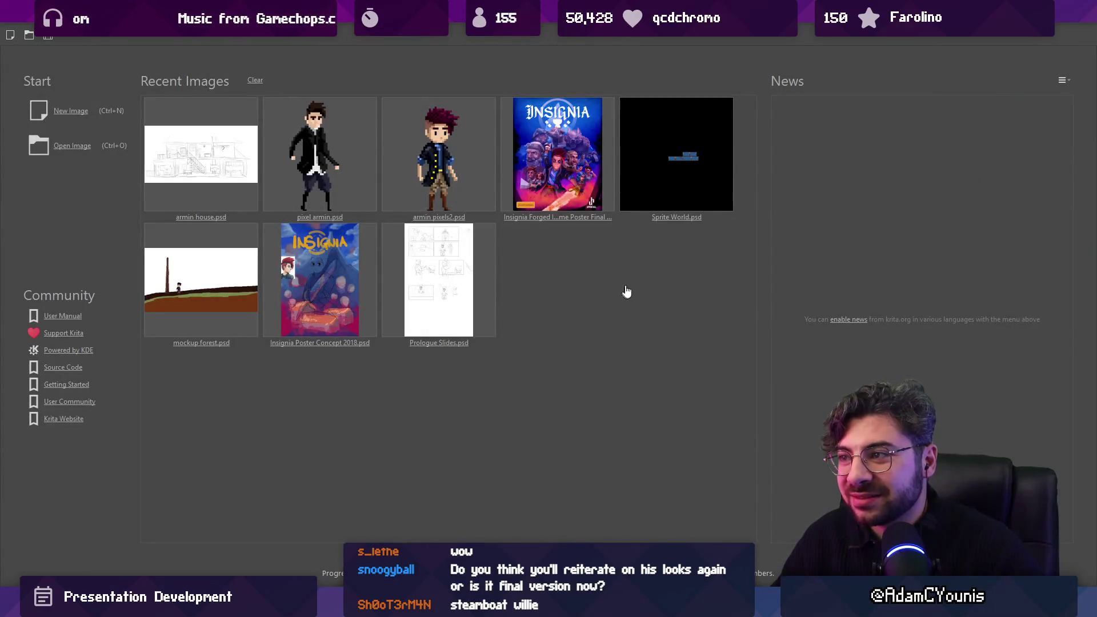
Open Sprite World.psd from Recent Images and zoom into the canvas.
click(661, 170)
scroll(521, 330, up, 5)
scroll(521, 330, up, 3)
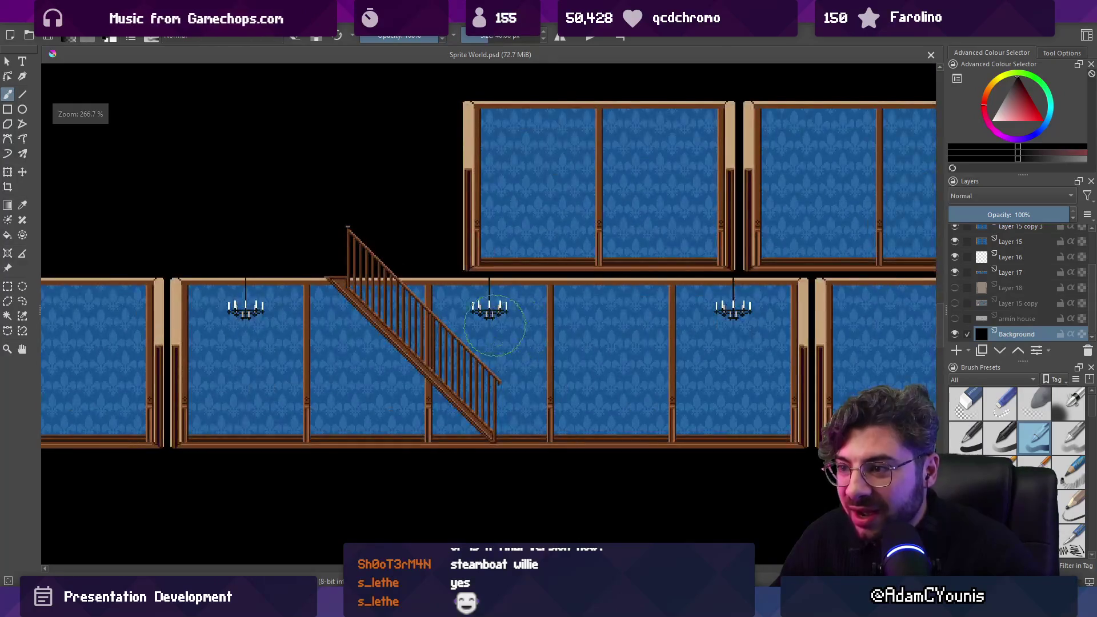
scroll(509, 366, down, 2)
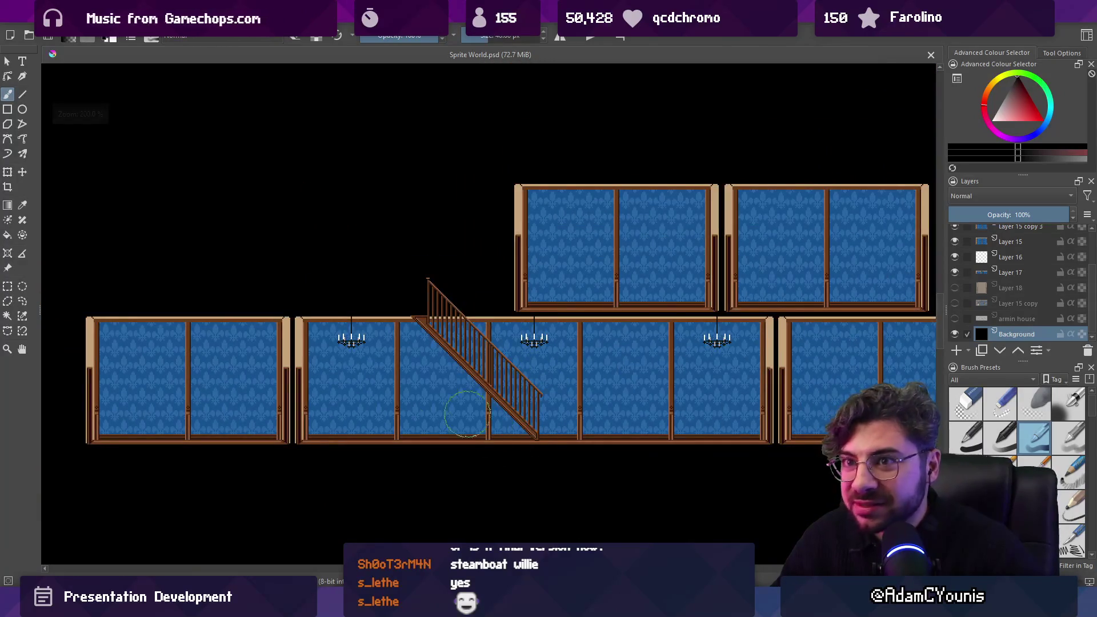
scroll(962, 262, up, 2)
scroll(955, 274, down, 2)
Make the tan room and bedroom layers visible, leaving the armin house sketch hidden.
click(954, 288)
click(955, 303)
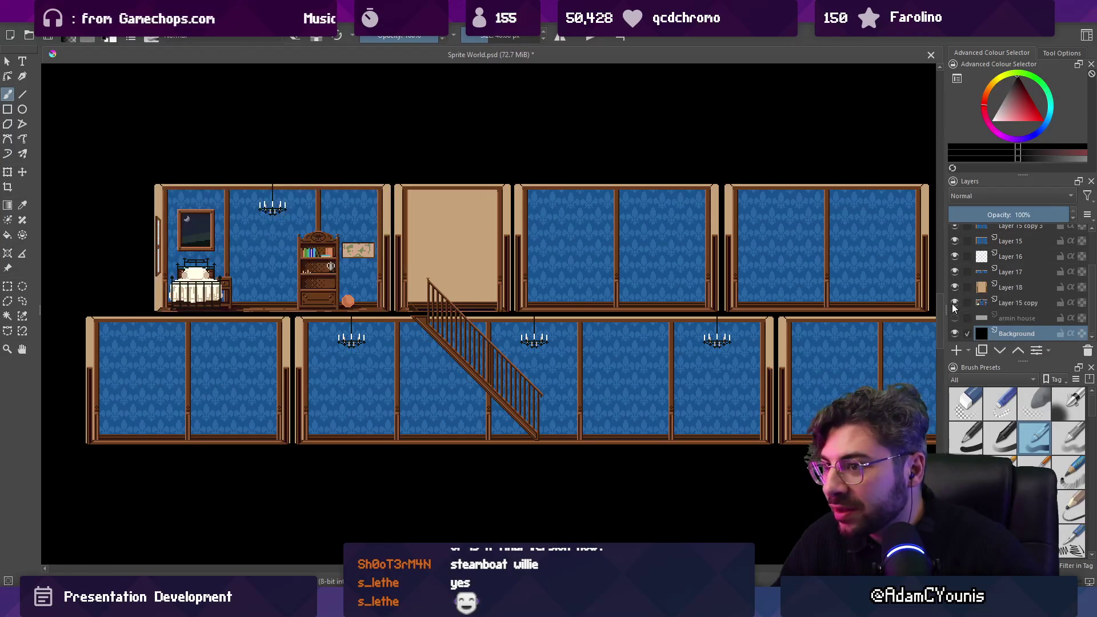
click(954, 319)
click(955, 318)
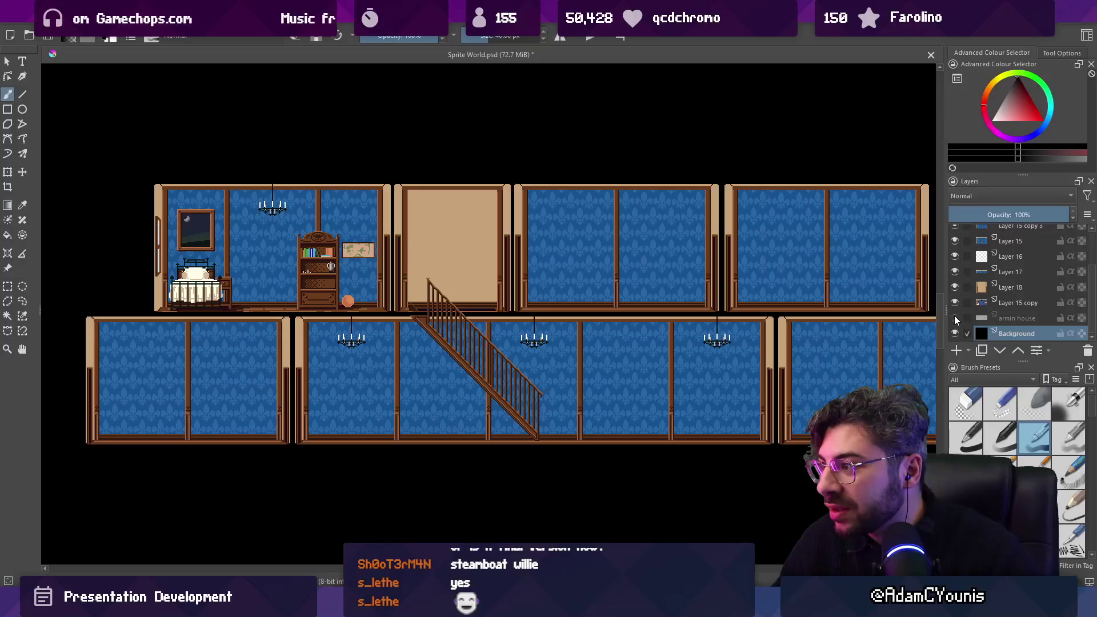
scroll(161, 249, up, 2)
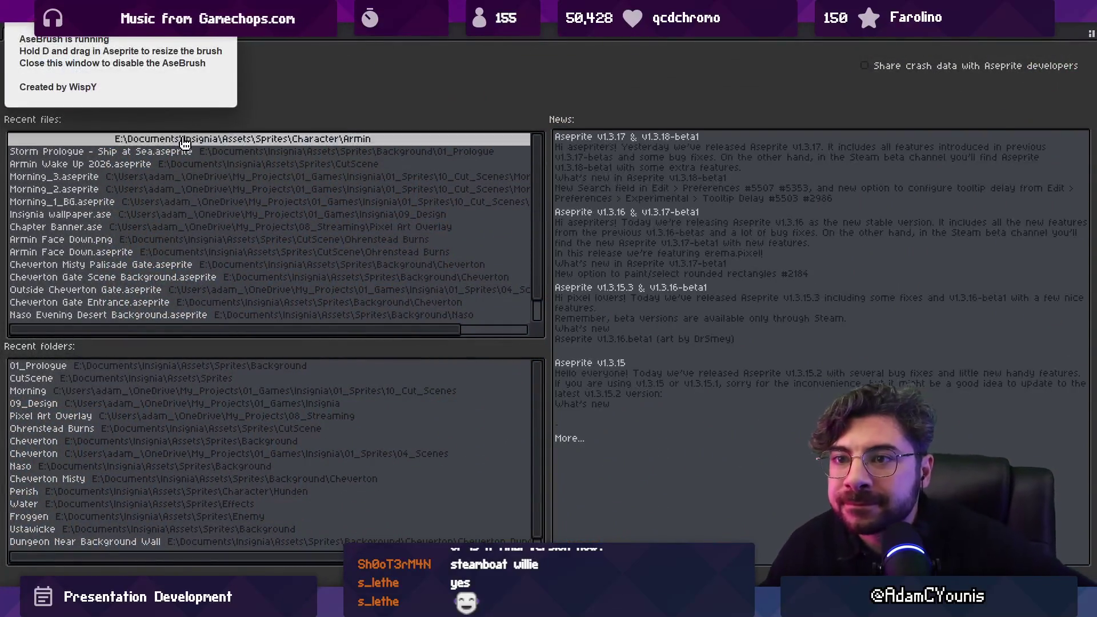
Dismiss the AseBrush info window and briefly open the Insignia design sprite before returning.
click(305, 99)
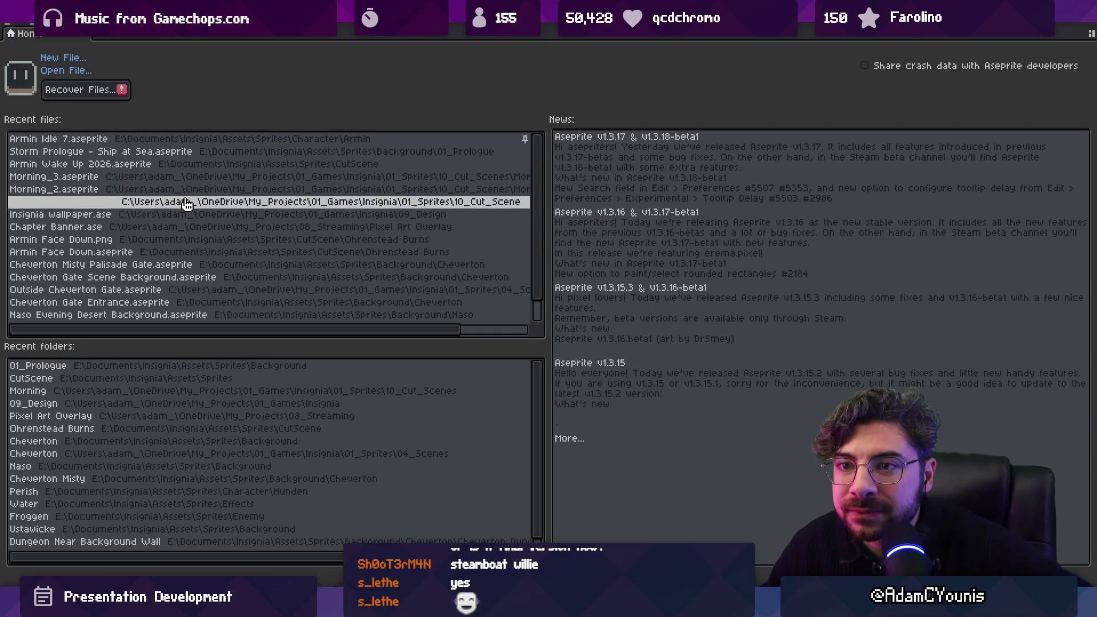
click(185, 218)
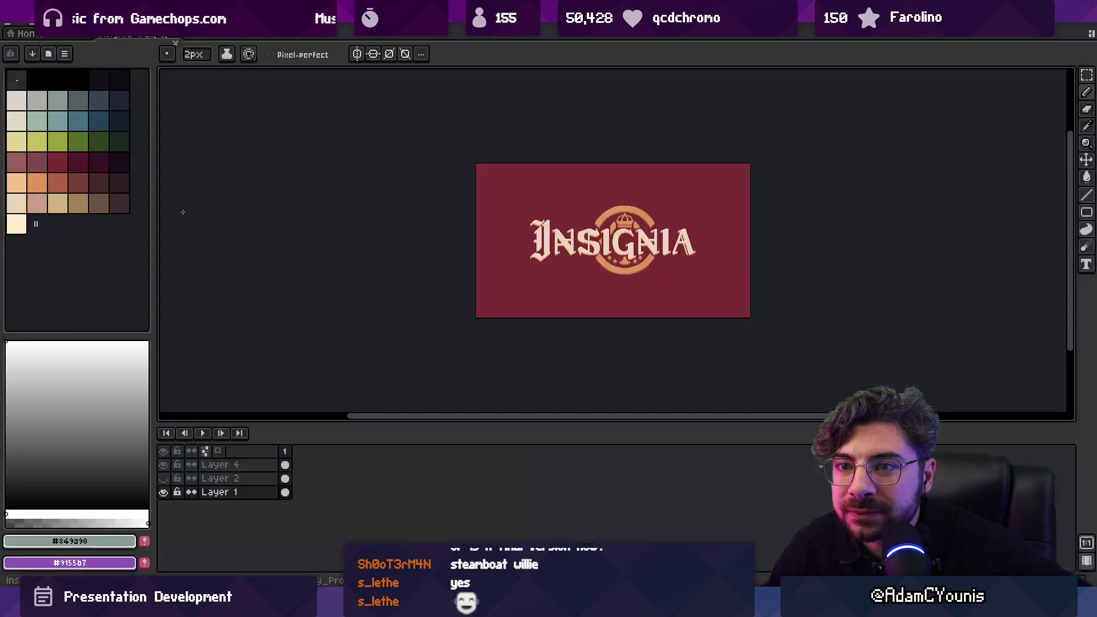
click(188, 53)
click(13, 28)
click(13, 29)
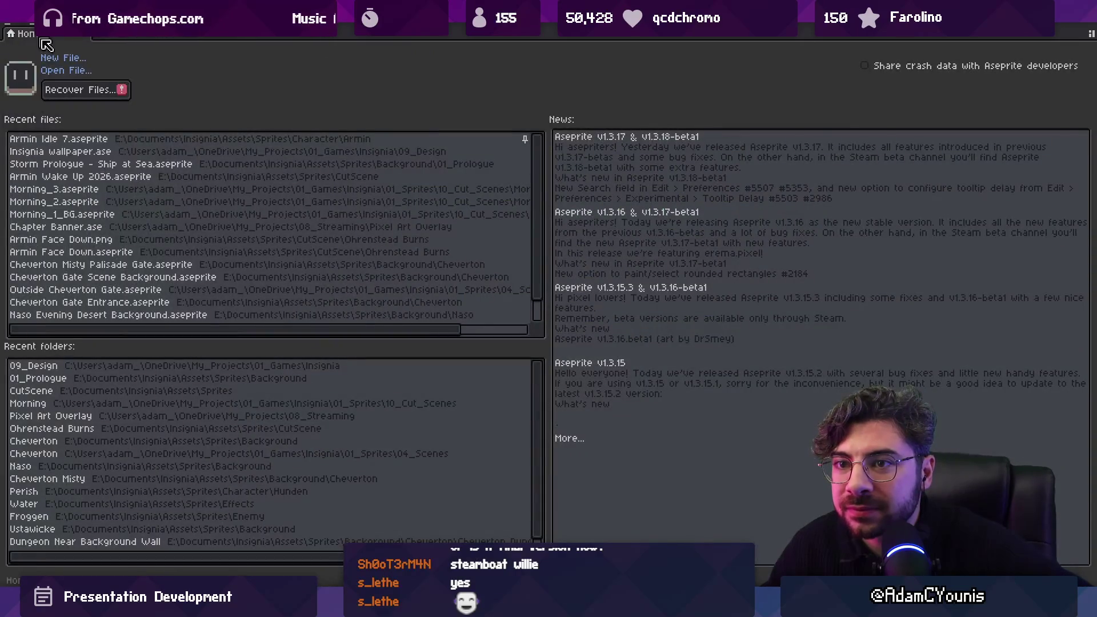
Open Morning_1_BG and shrink the timeline to give the canvas more room.
click(147, 220)
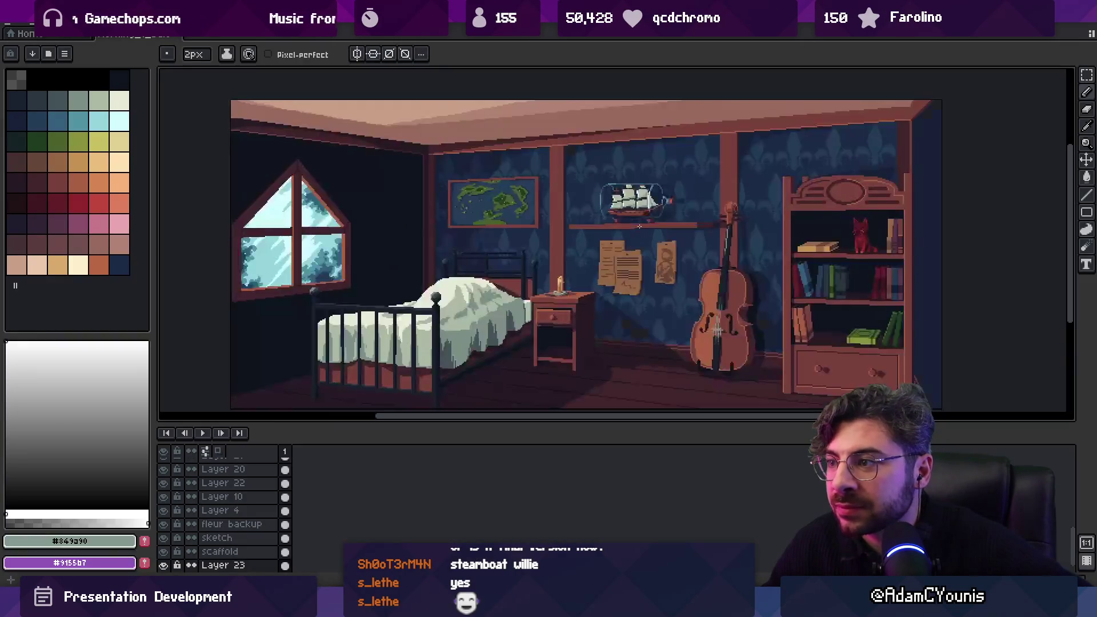
drag(519, 427, 522, 473)
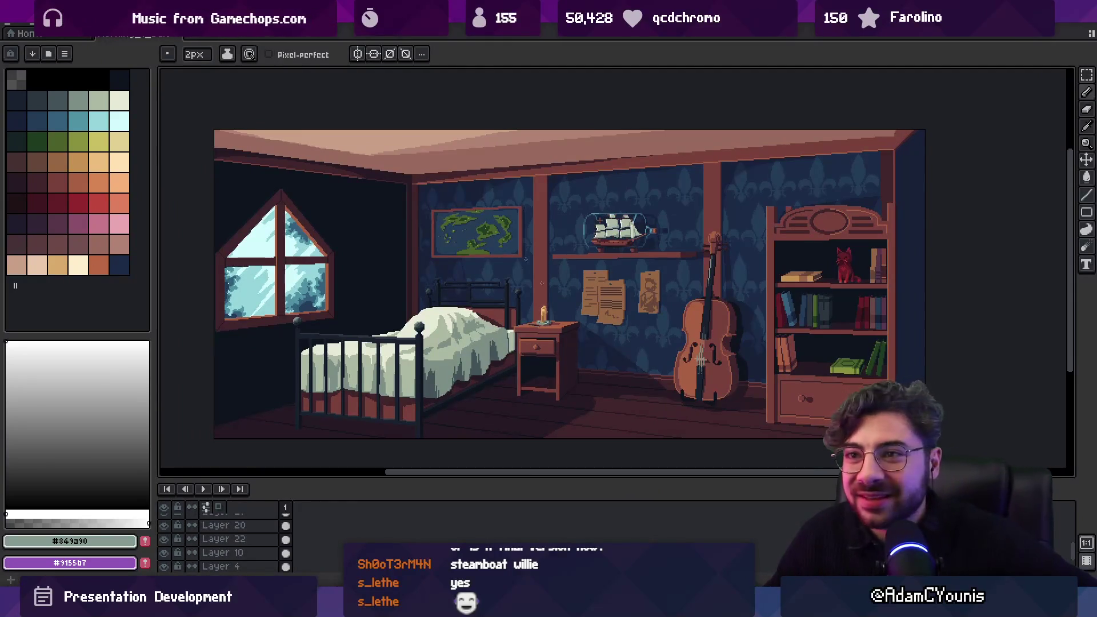
click(12, 26)
mouse_move(112, 61)
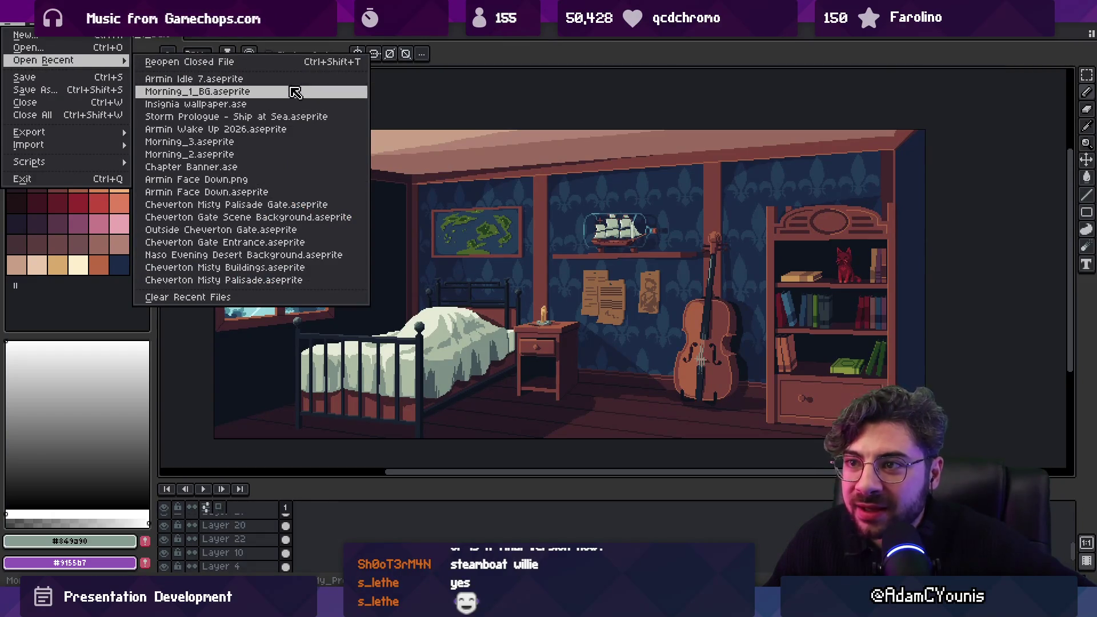
Step through frames of the wake-up sketch animation, close it, then close Sprite World.psd in Krita.
click(288, 134)
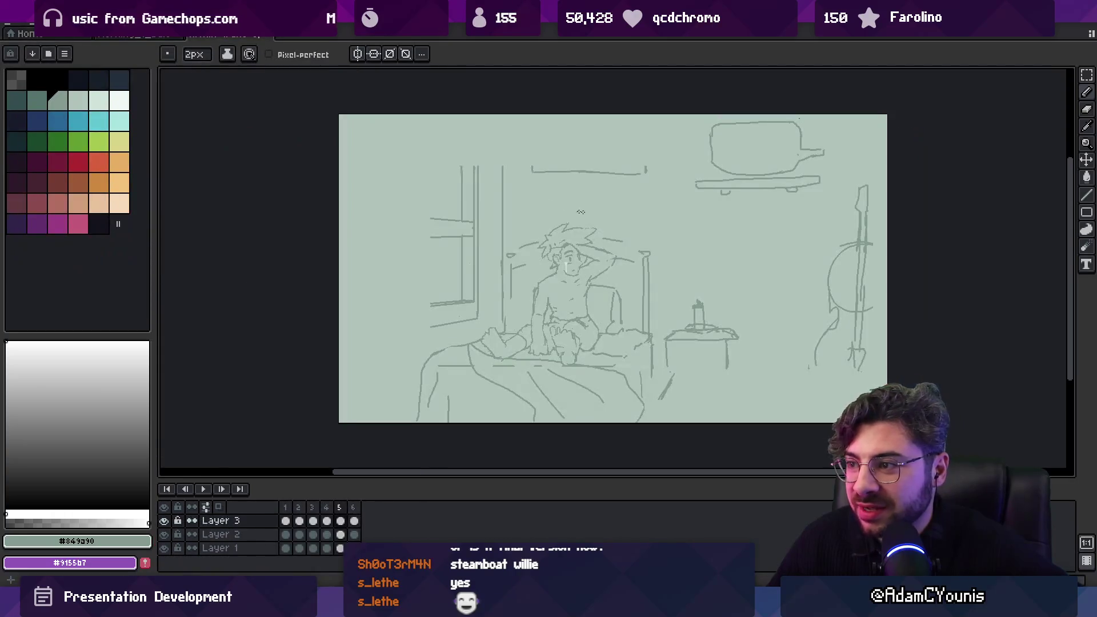
drag(297, 511, 357, 512)
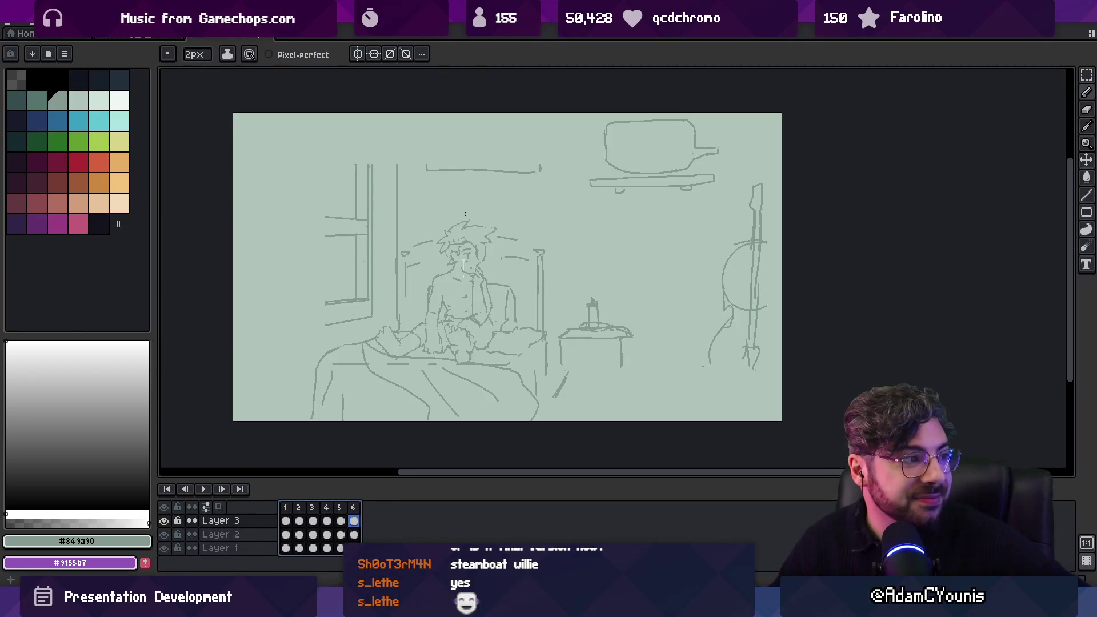
key(Left)
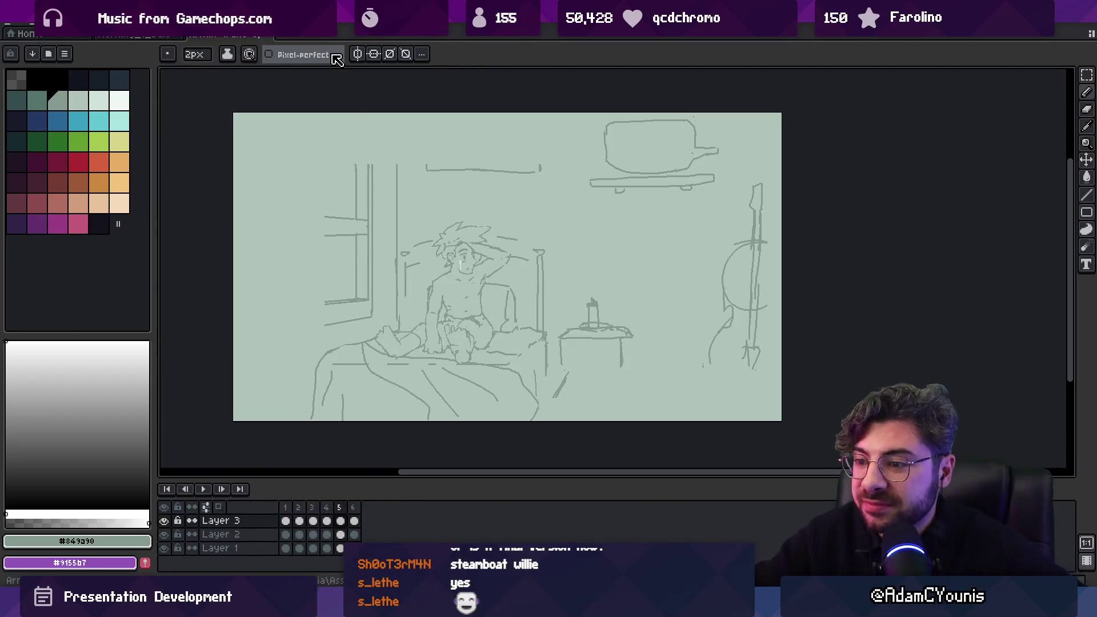
key(Left)
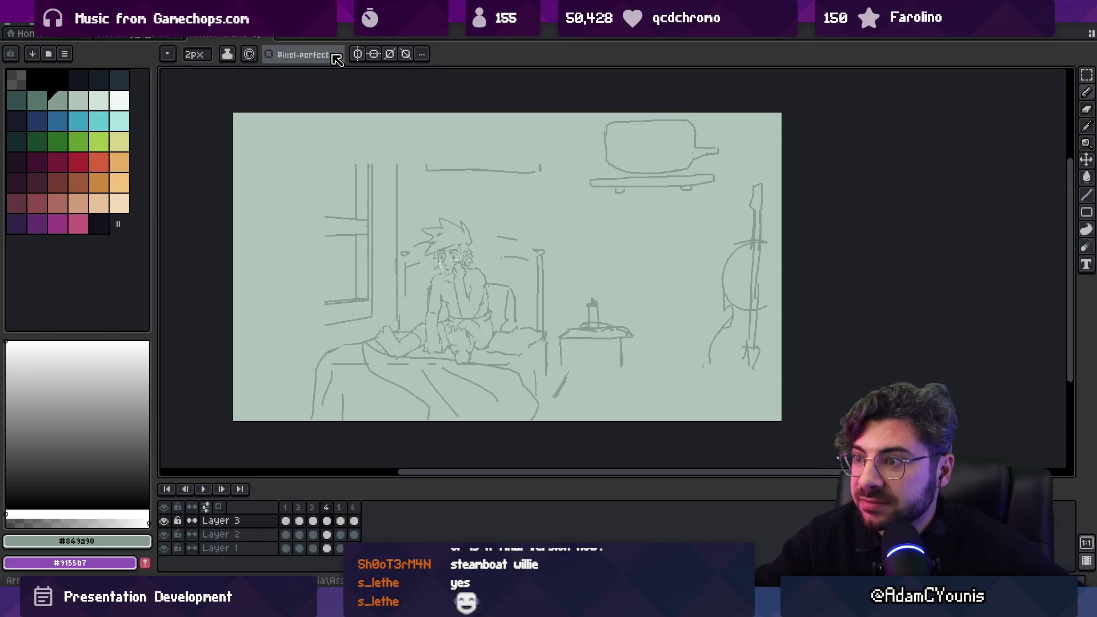
click(265, 36)
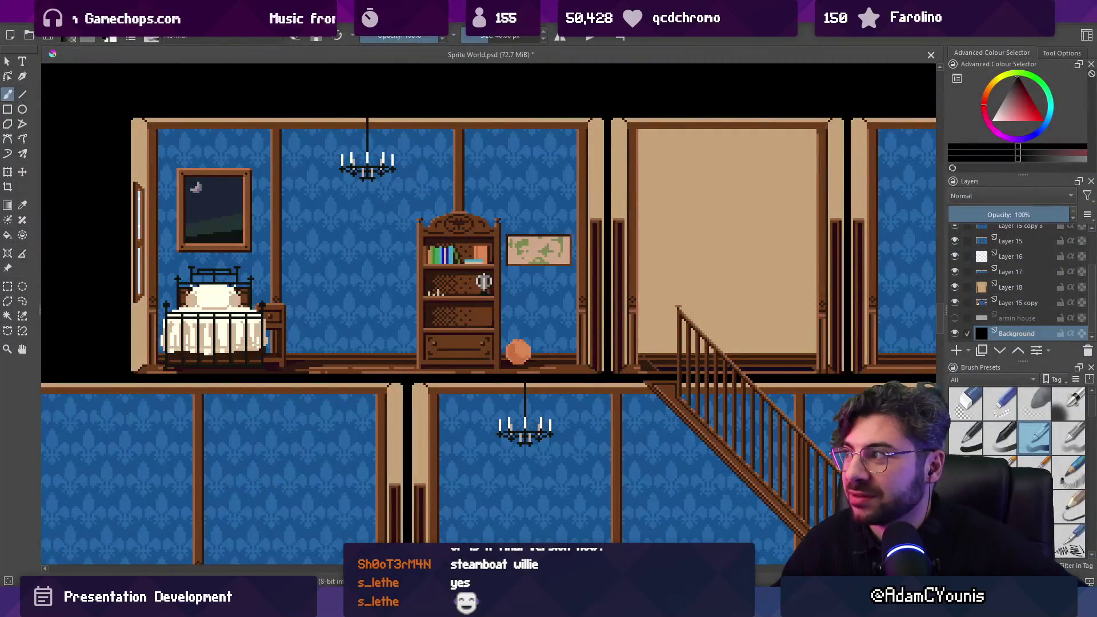
key(ctrl+w)
Close Krita without saving and show slide 40, the Pixel Art Weekdays critique.
click(564, 317)
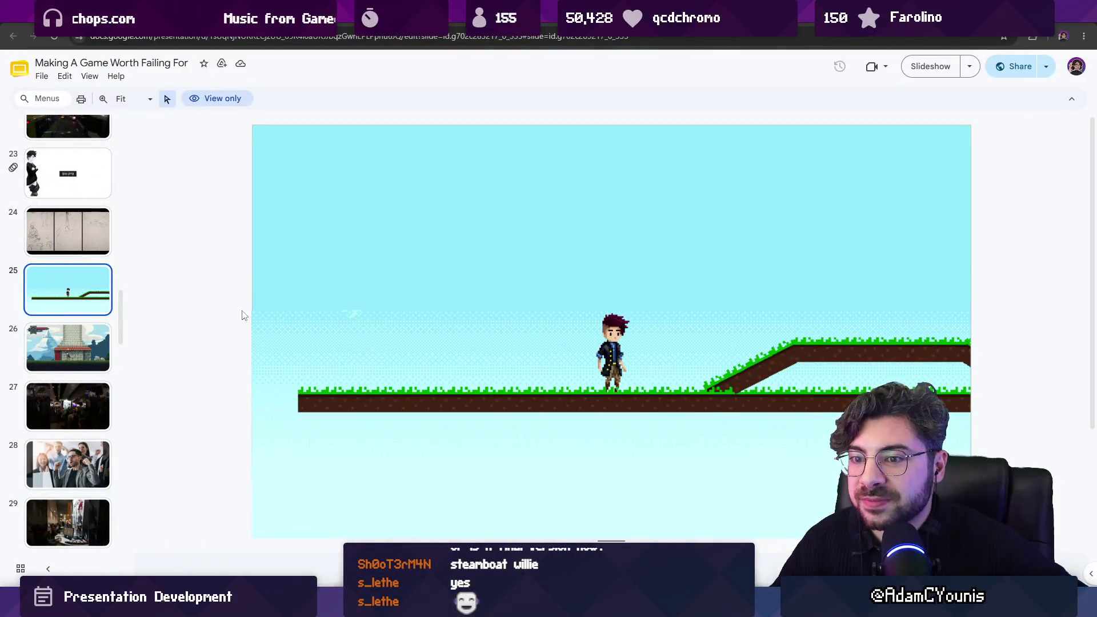
scroll(89, 350, down, 6)
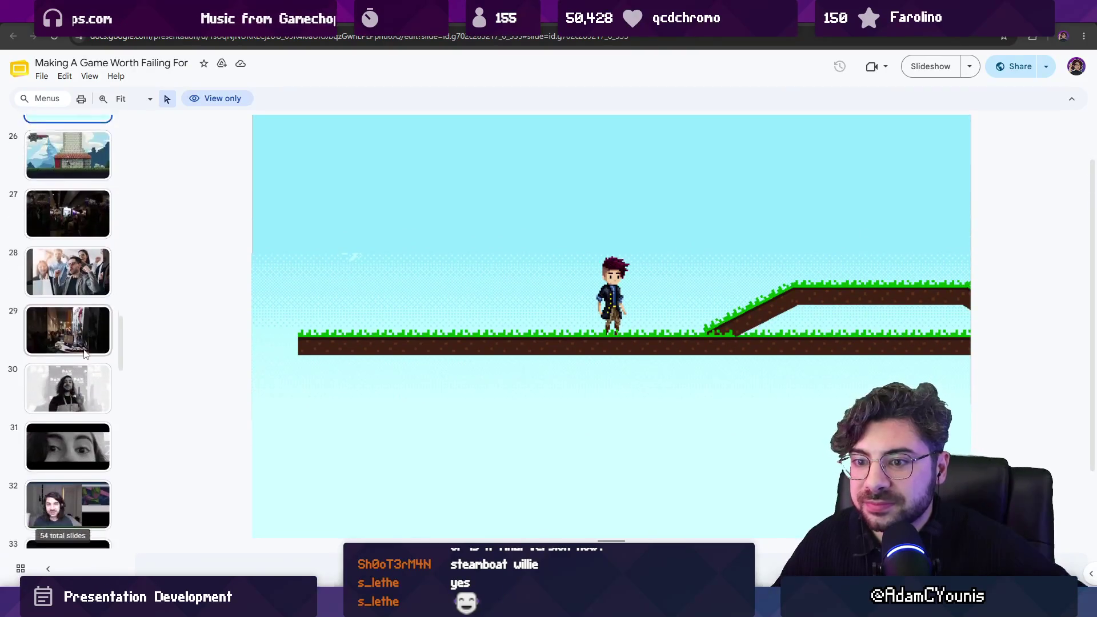
scroll(88, 343, down, 2)
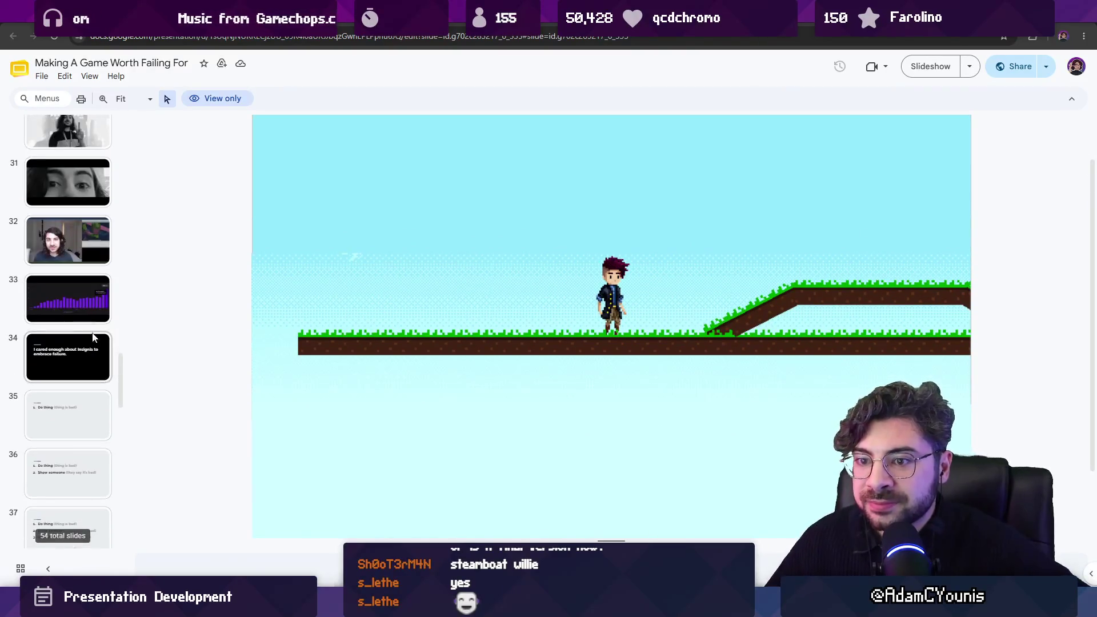
scroll(90, 334, down, 6)
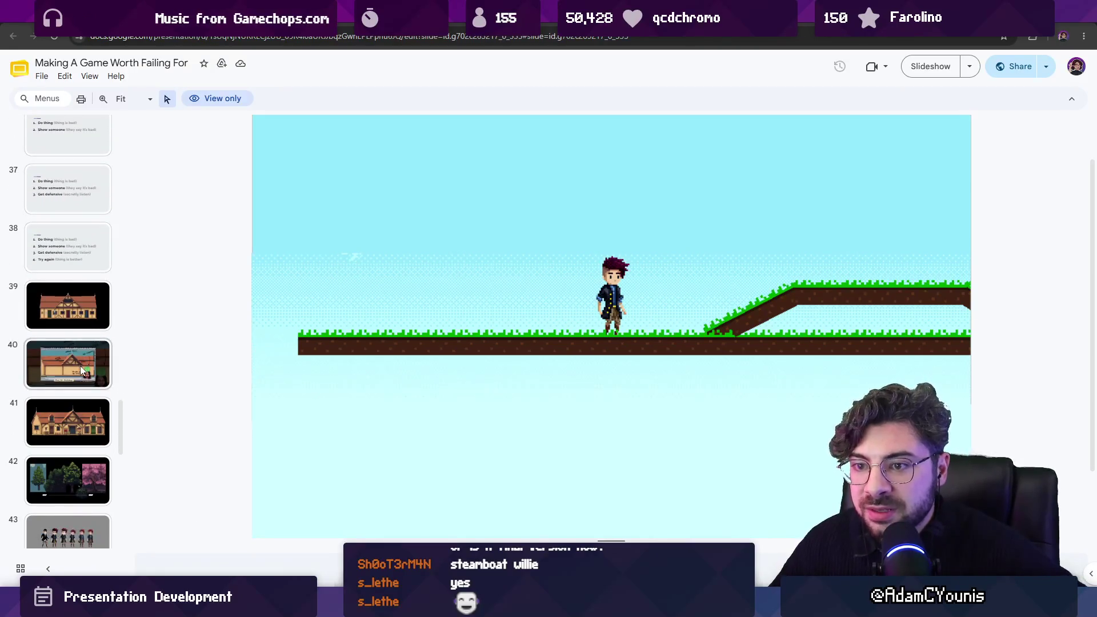
click(80, 366)
right_click(78, 366)
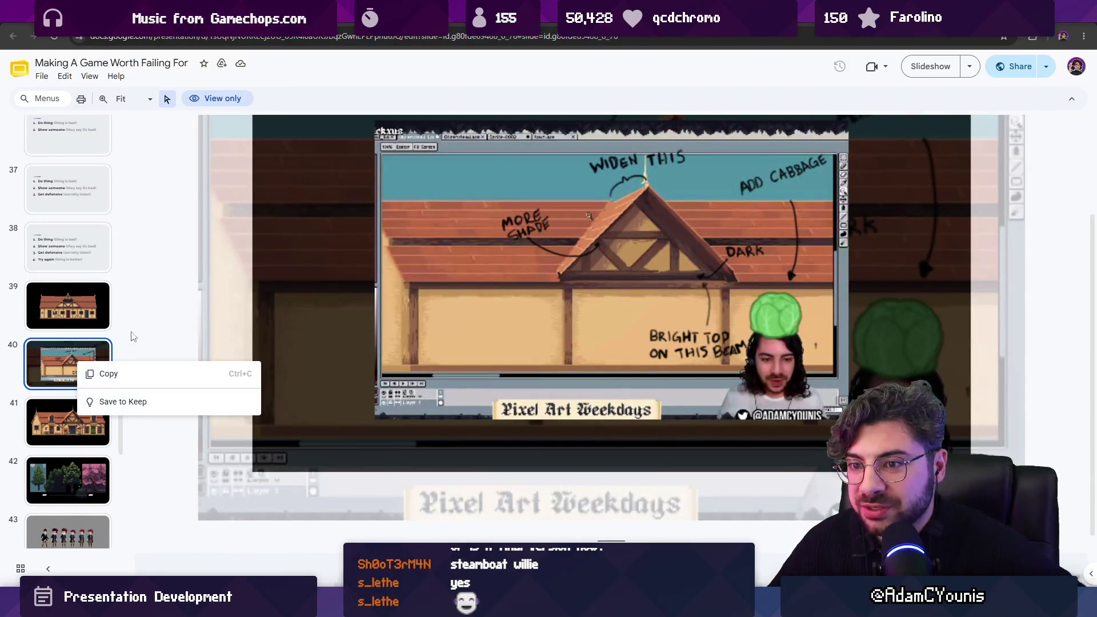
click(342, 286)
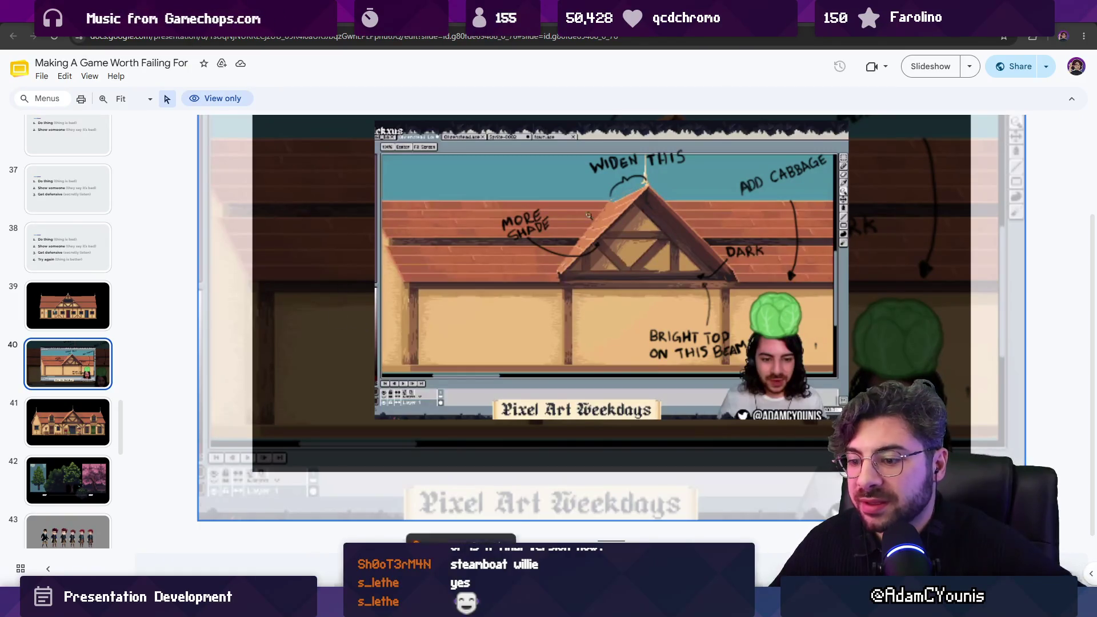
Search Everything for 'game worth', then return to the Google Slides deck.
click(460, 607)
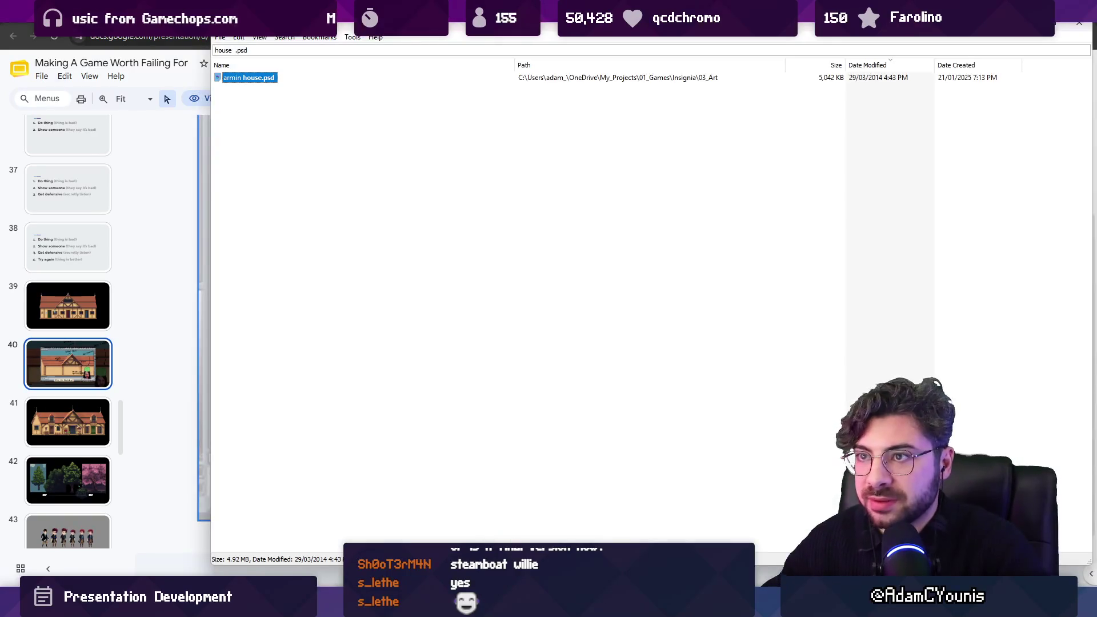
key(ctrl+a)
text(game worth)
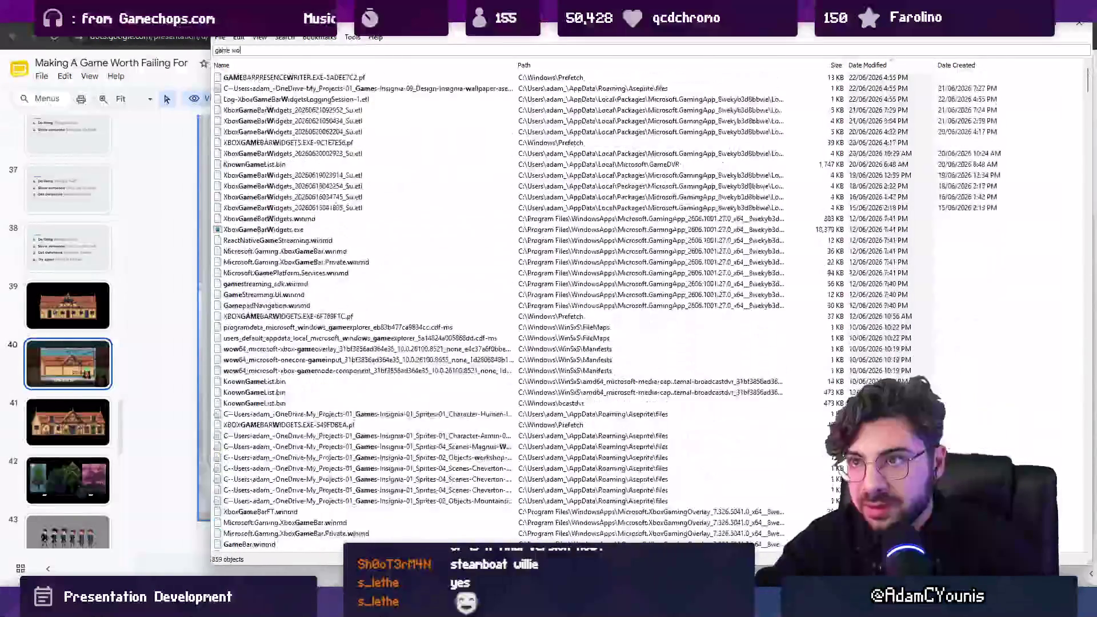
key(Escape)
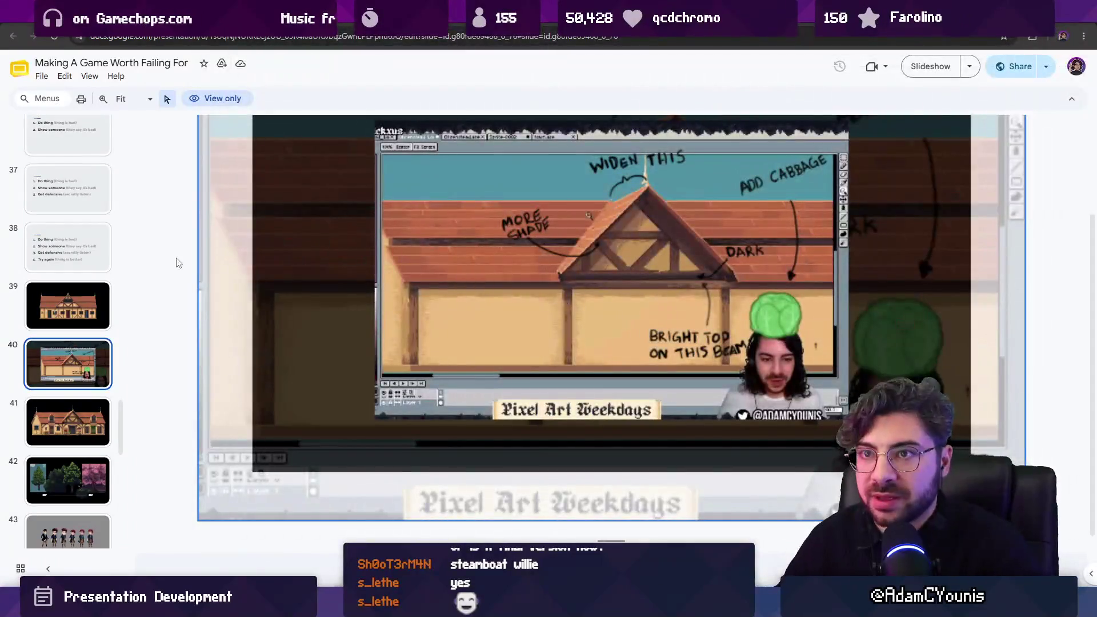
click(43, 76)
Download the whole deck as a PDF, Making A Game Worth Failing For.pdf (9.6 MB).
mouse_move(92, 133)
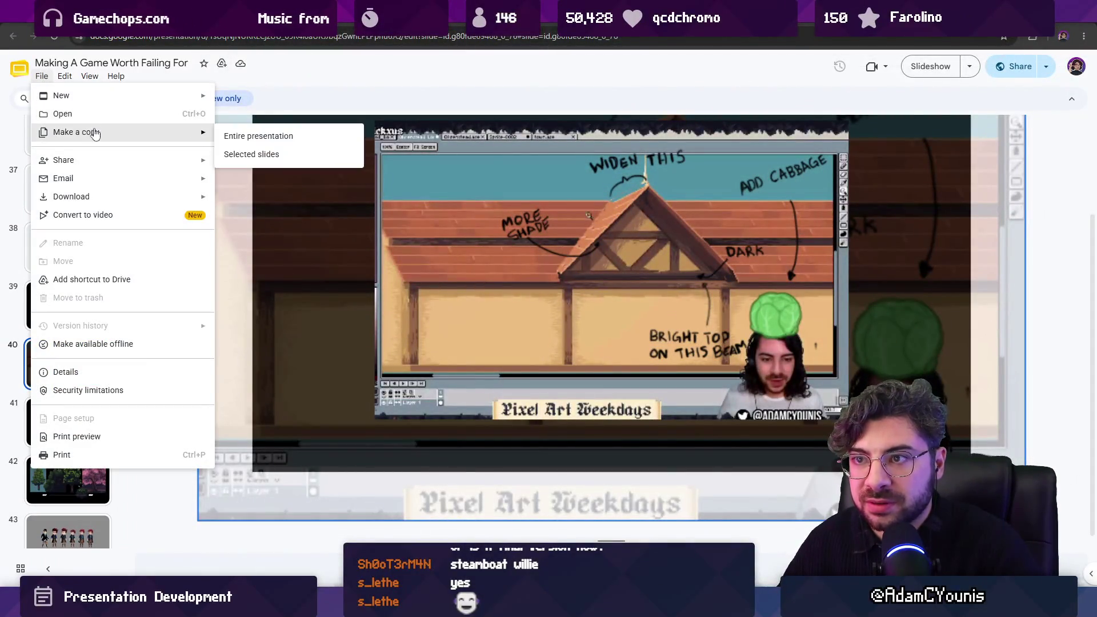
mouse_move(137, 196)
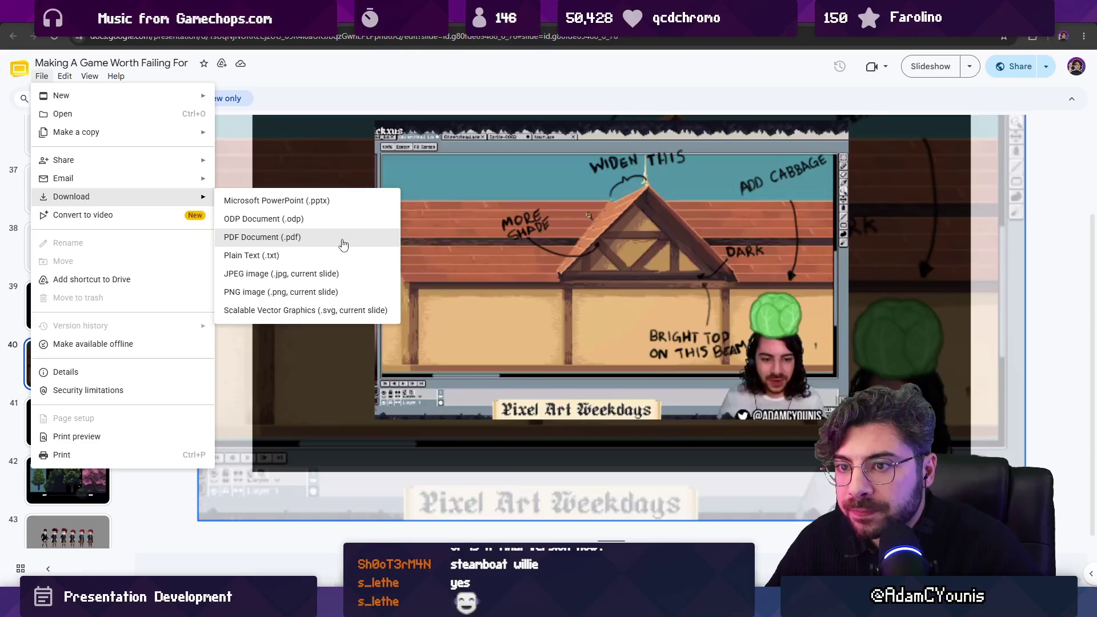
click(314, 239)
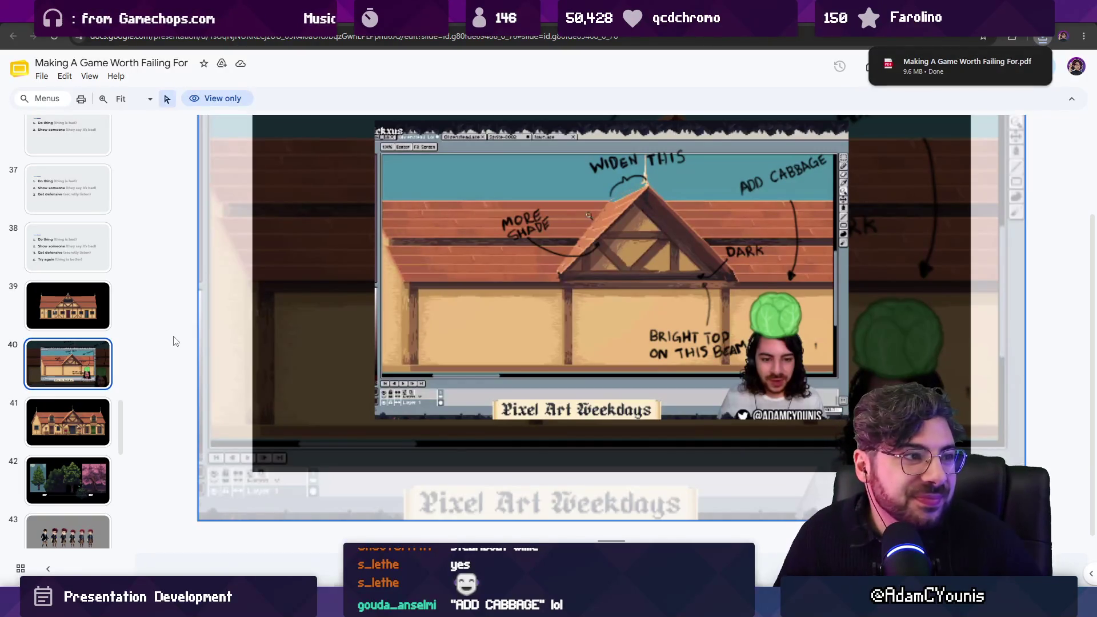
mouse_move(1012, 65)
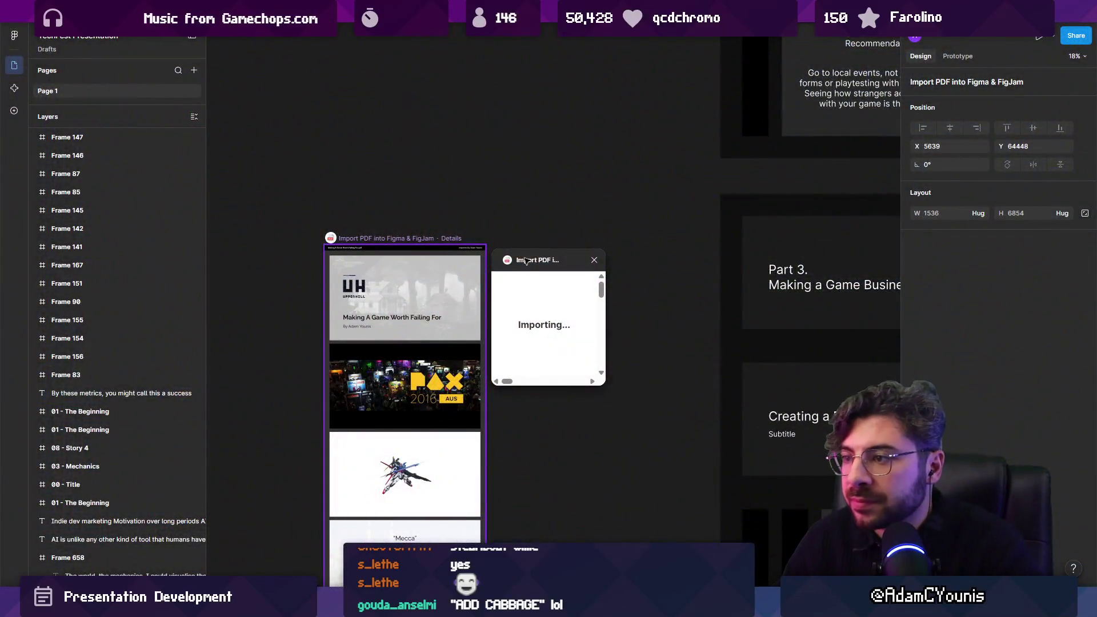
Move the PDF import progress window aside while the slides import.
drag(526, 260, 588, 242)
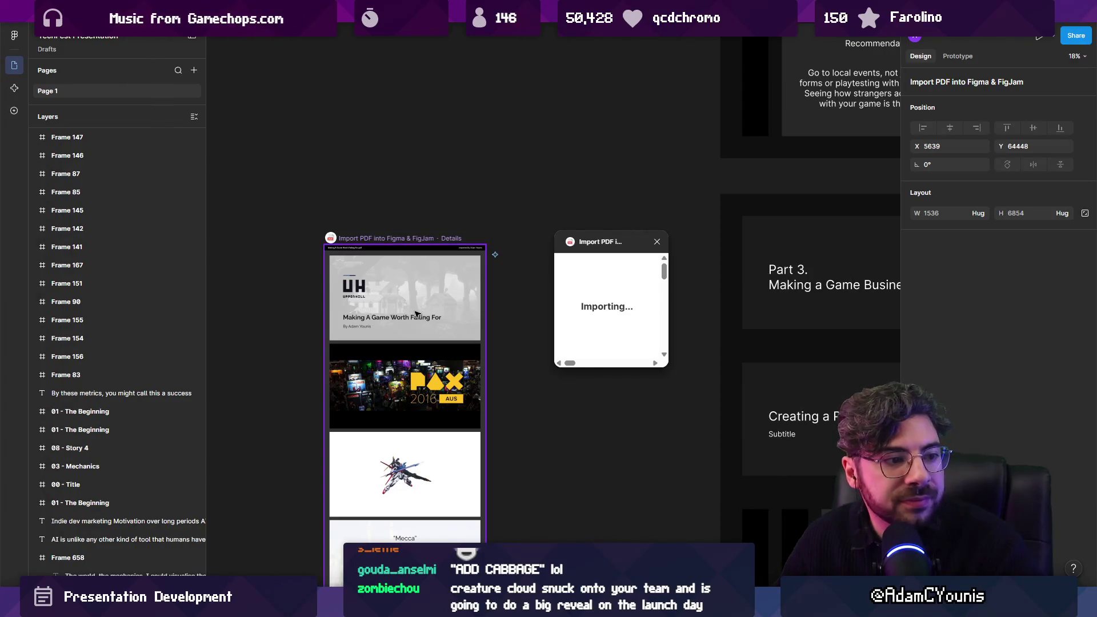
scroll(425, 311, down, 2)
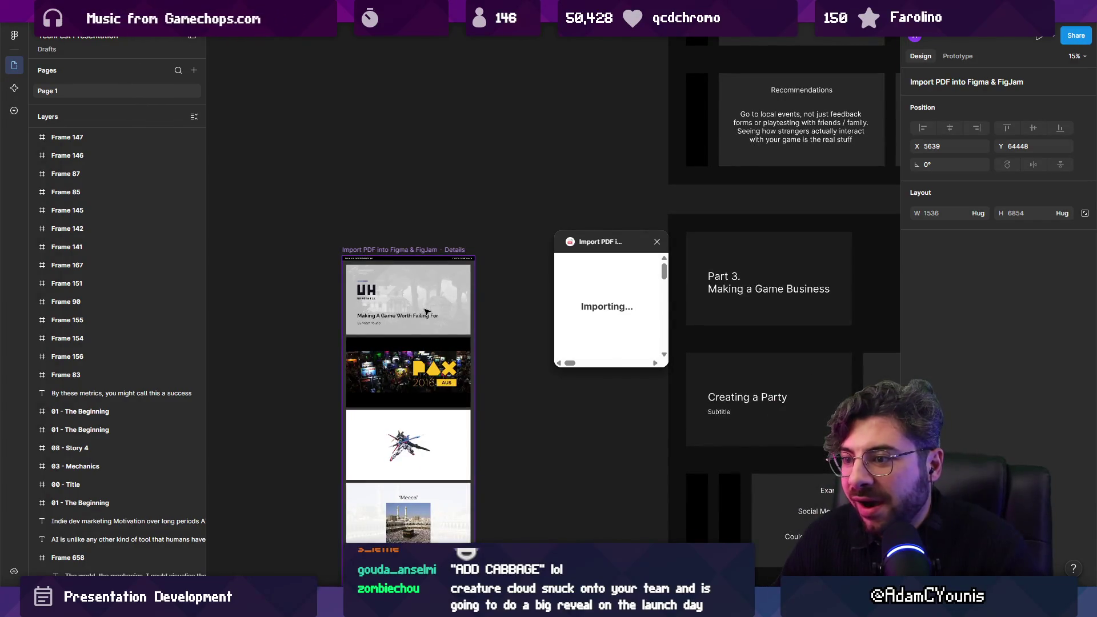
scroll(426, 311, down, 1)
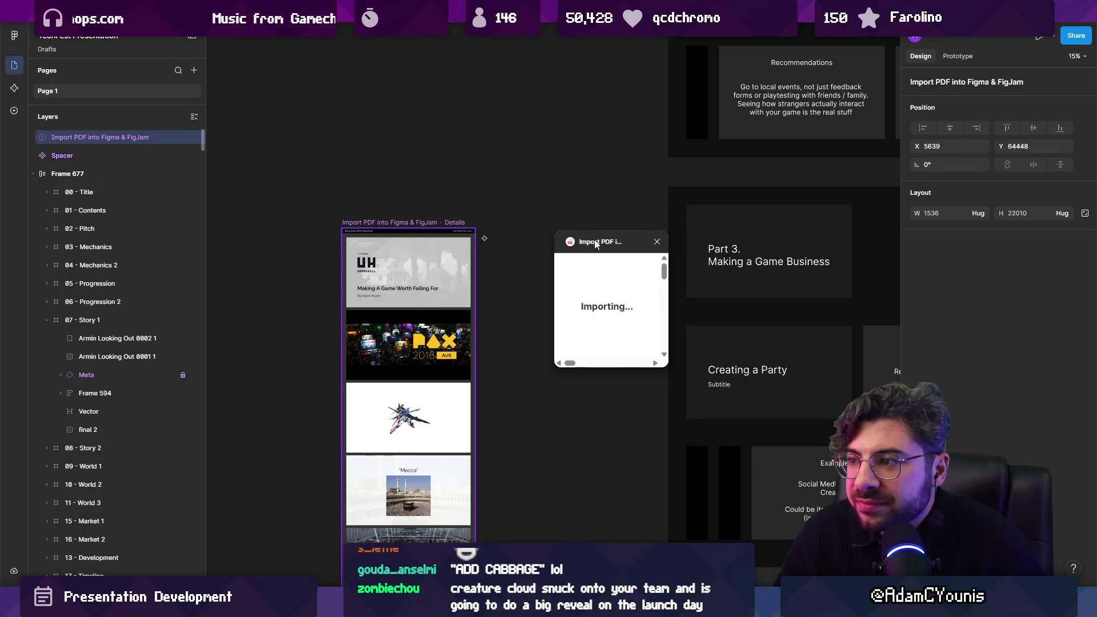
drag(597, 244, 570, 232)
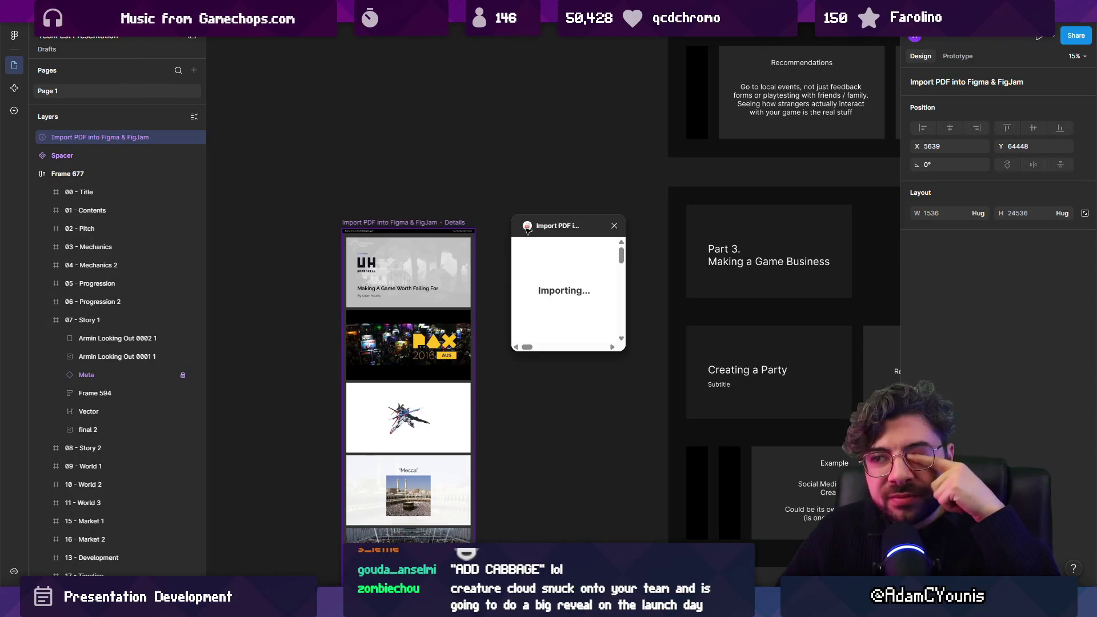
drag(527, 229, 513, 229)
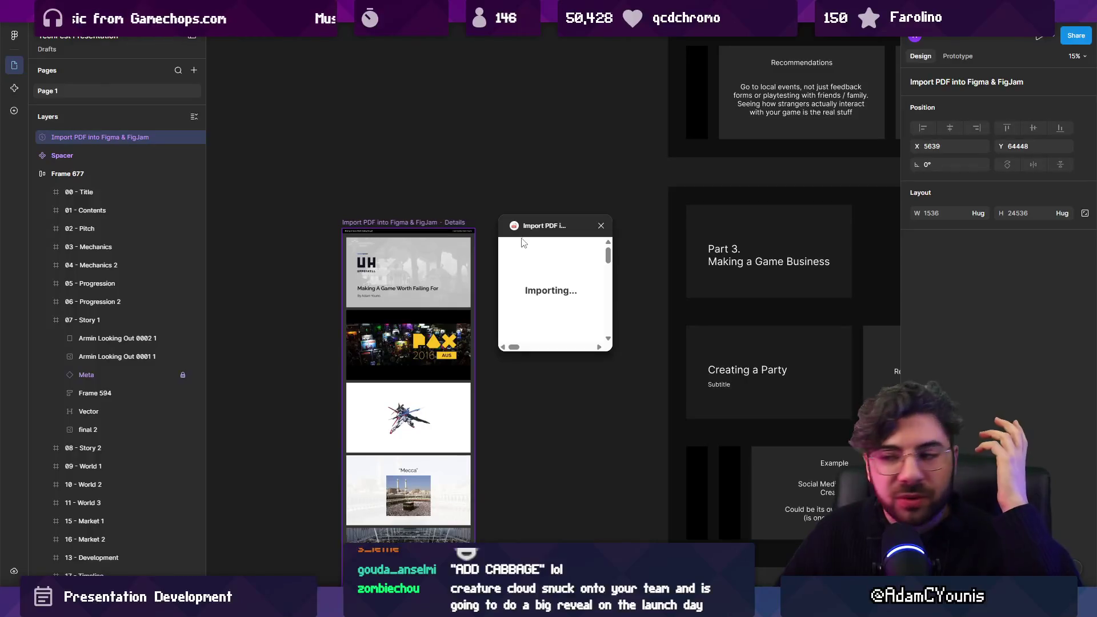
drag(517, 347, 531, 350)
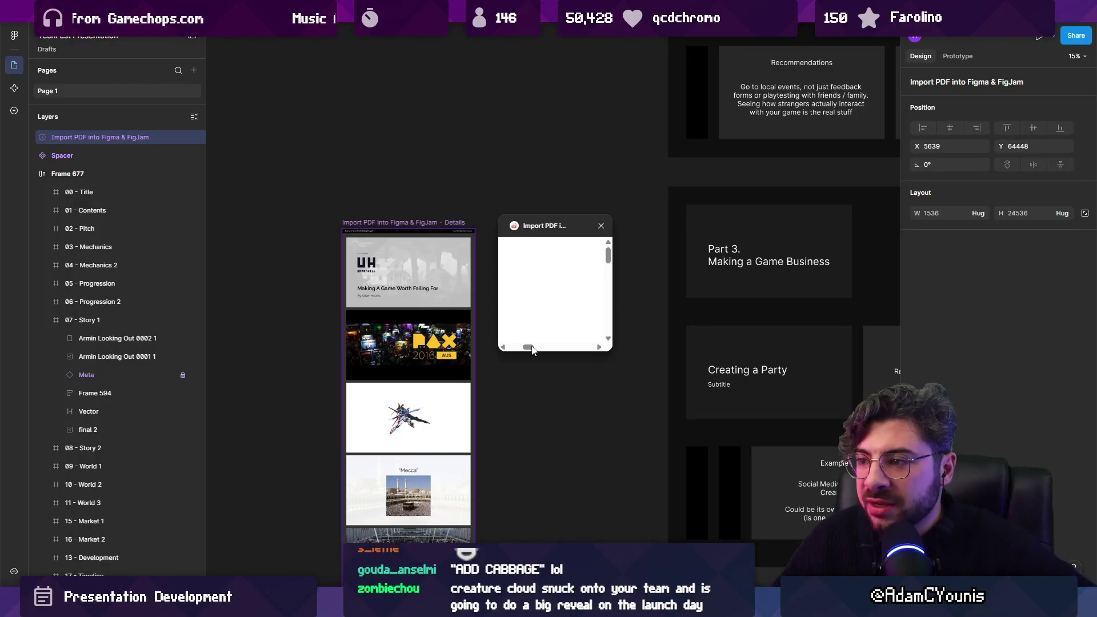
drag(610, 277, 611, 259)
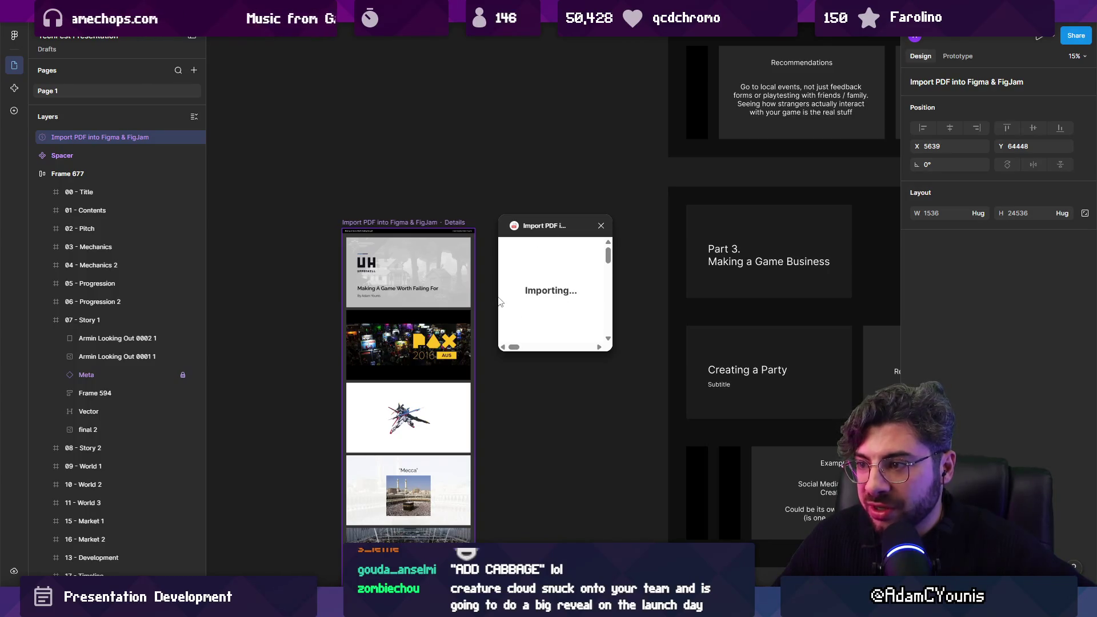
Zoom out to watch the slides arrive, then select the finished imported slide column.
click(497, 267)
scroll(477, 295, down, 3)
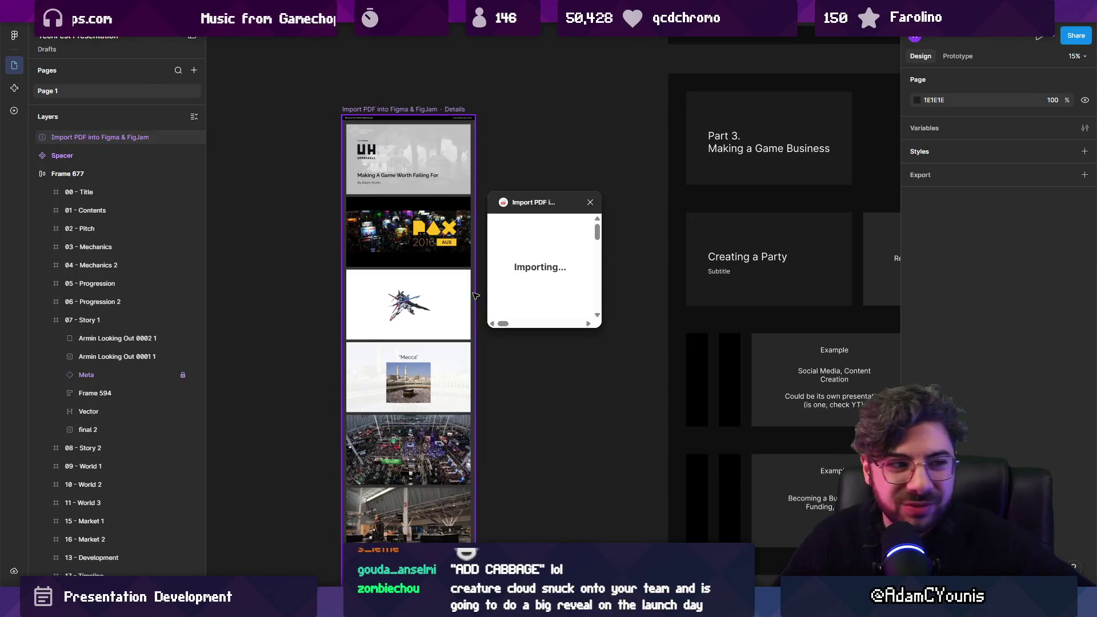
scroll(476, 296, down, 1)
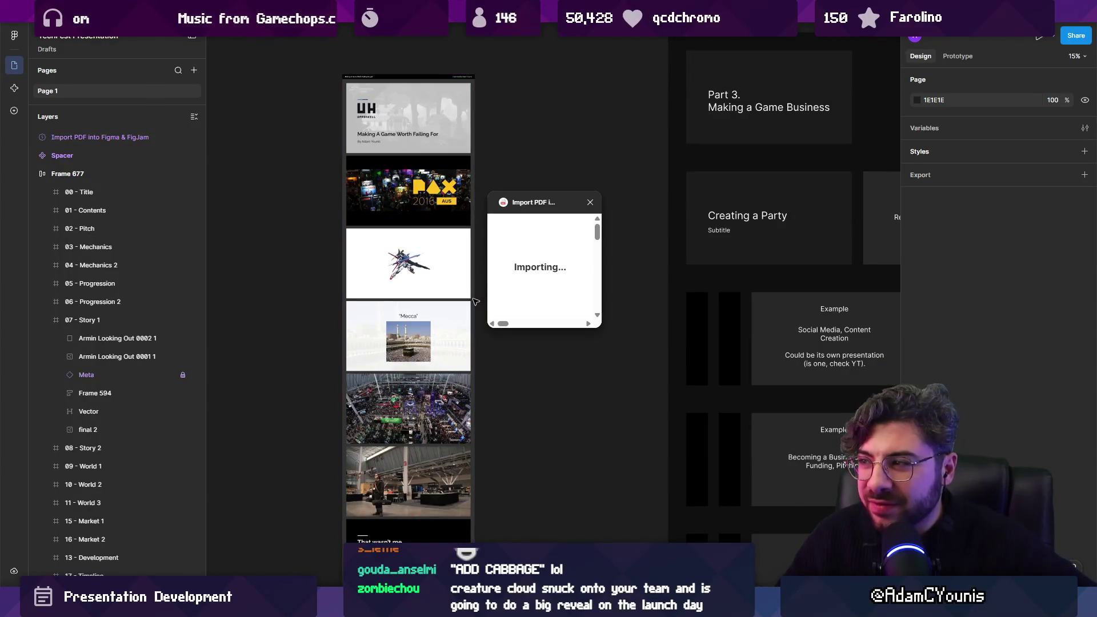
scroll(447, 328, down, 2)
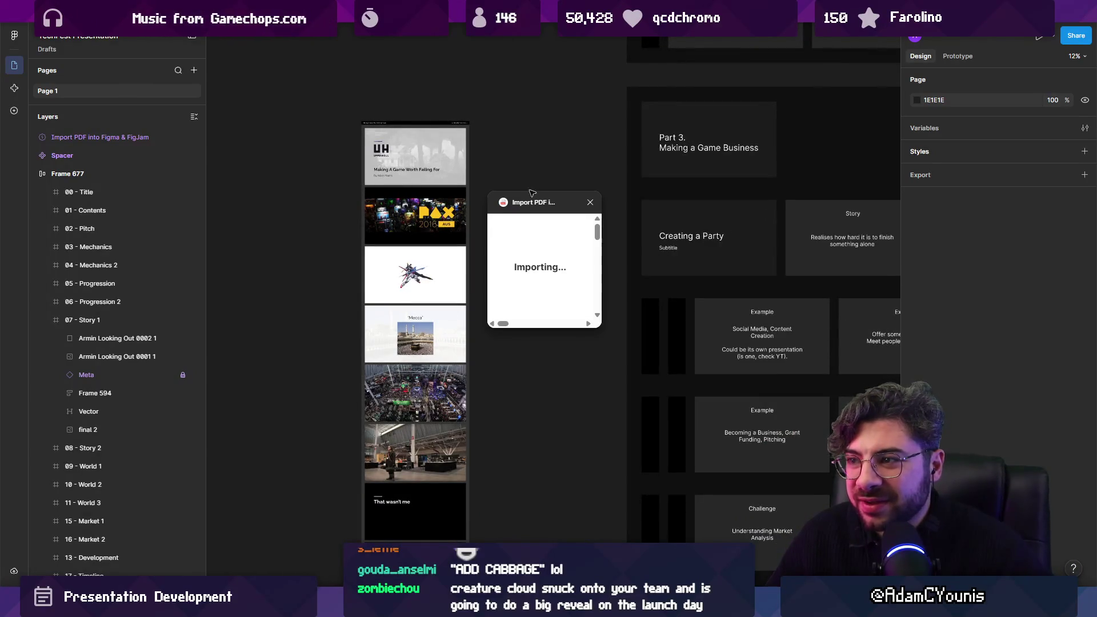
drag(520, 208, 534, 186)
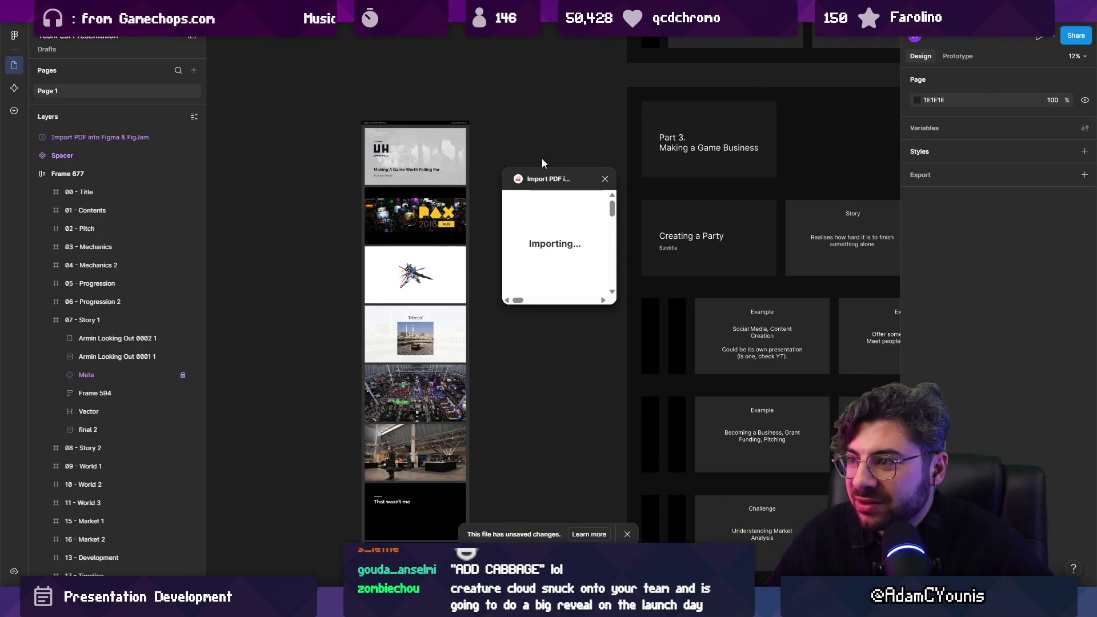
scroll(484, 224, down, 2)
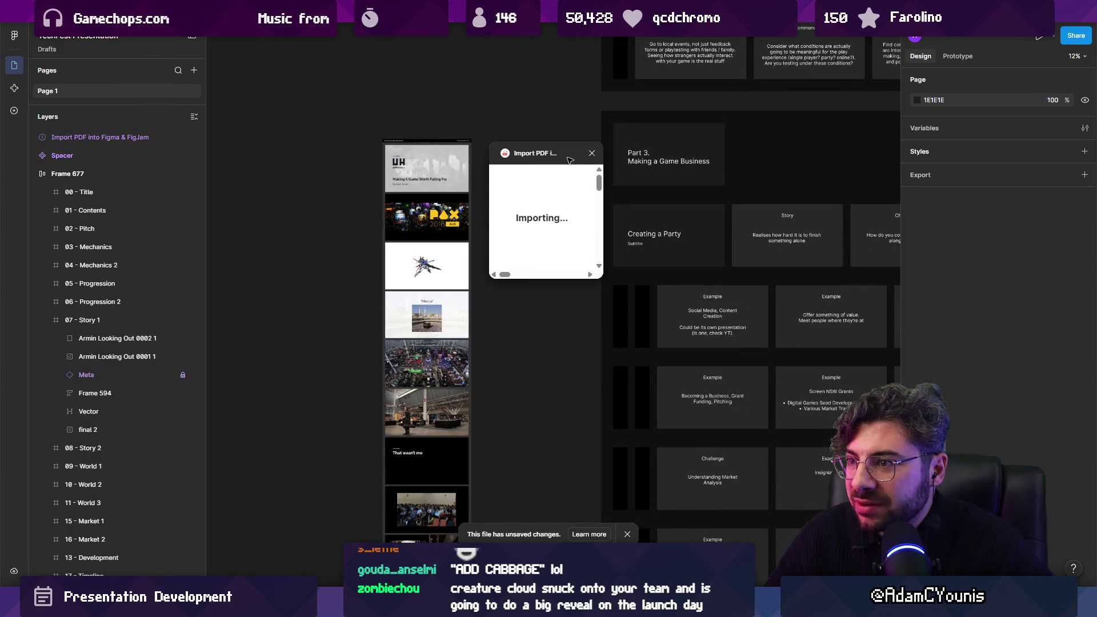
scroll(480, 165, down, 1)
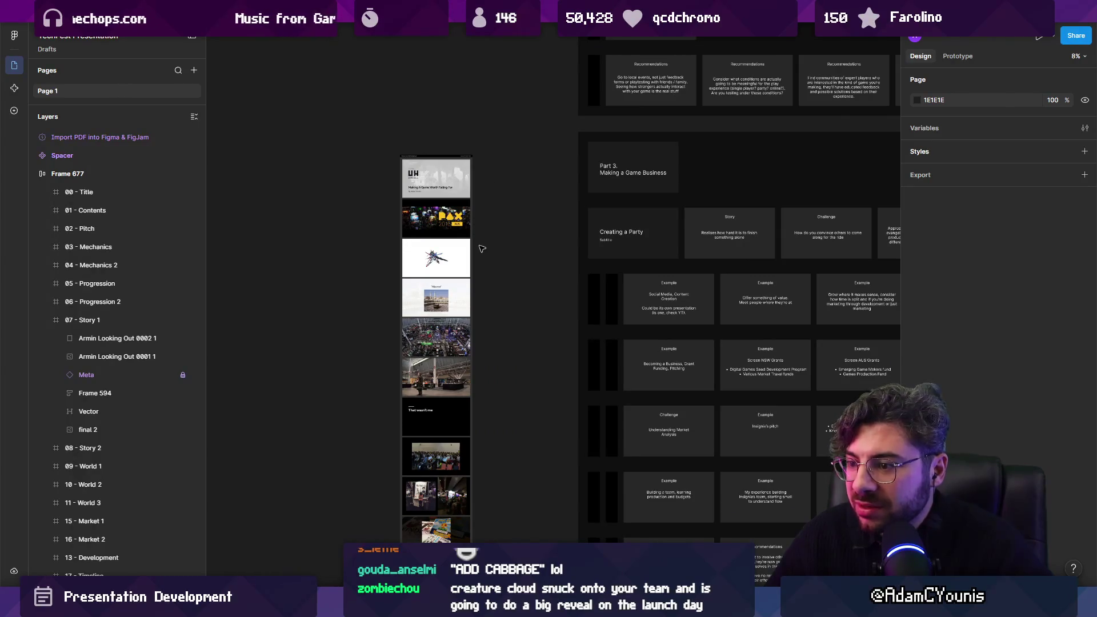
click(429, 166)
scroll(466, 271, down, 5)
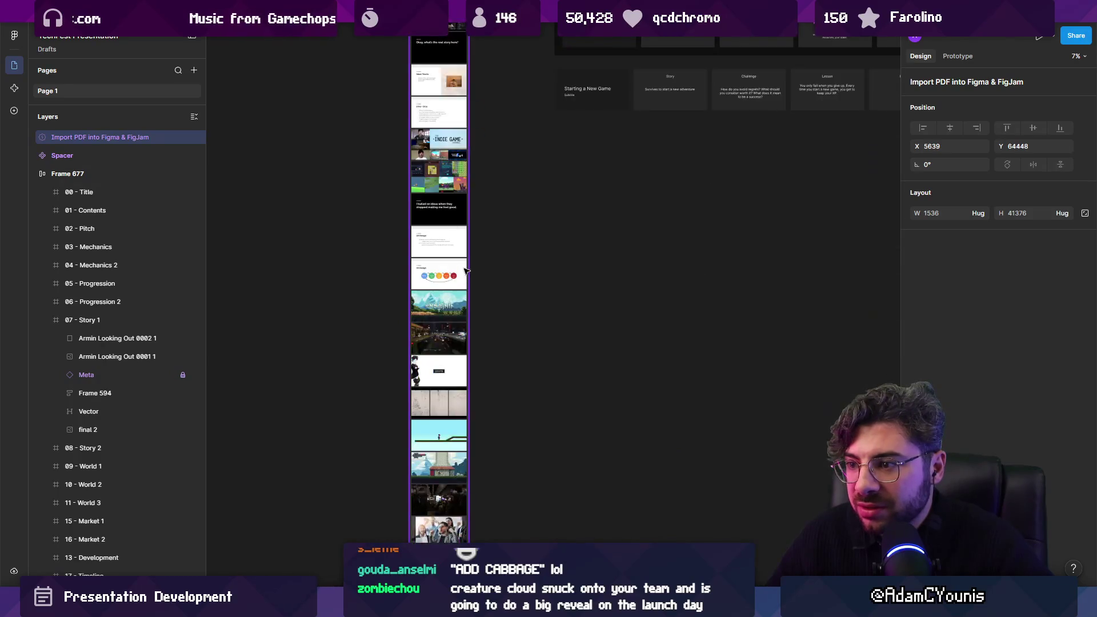
scroll(466, 271, down, 5)
scroll(448, 461, up, 8)
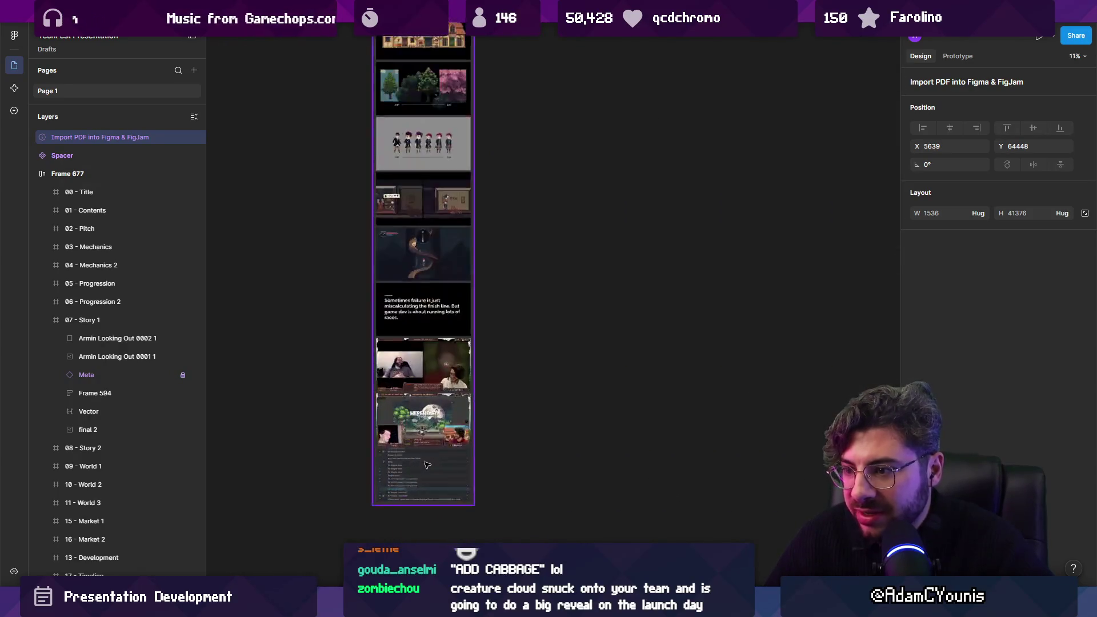
scroll(427, 465, up, 5)
scroll(428, 457, down, 5)
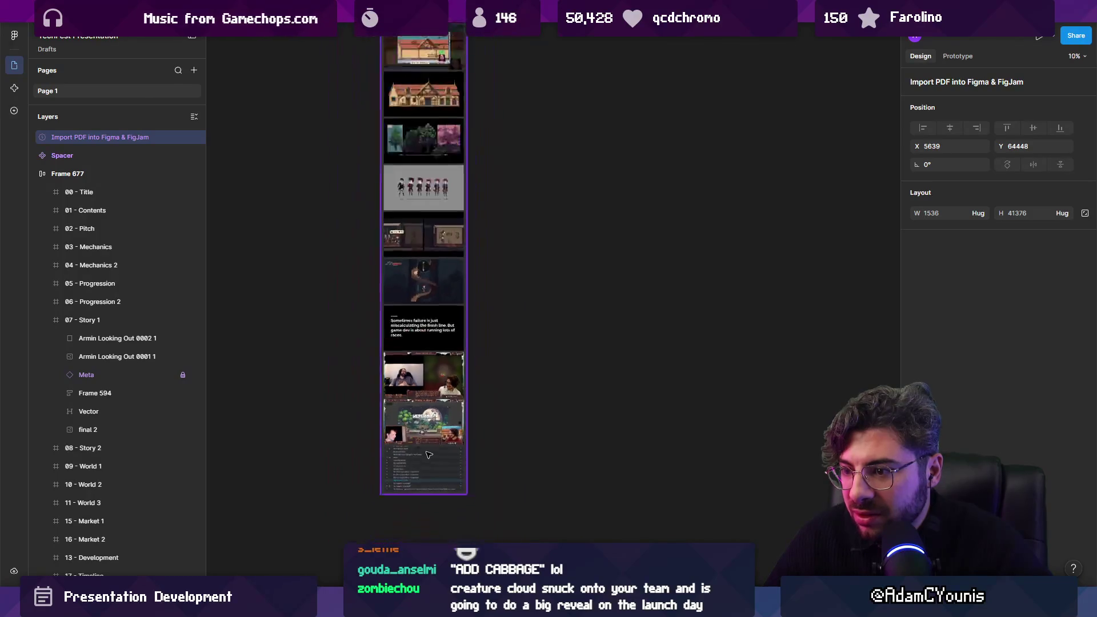
scroll(409, 324, down, 3)
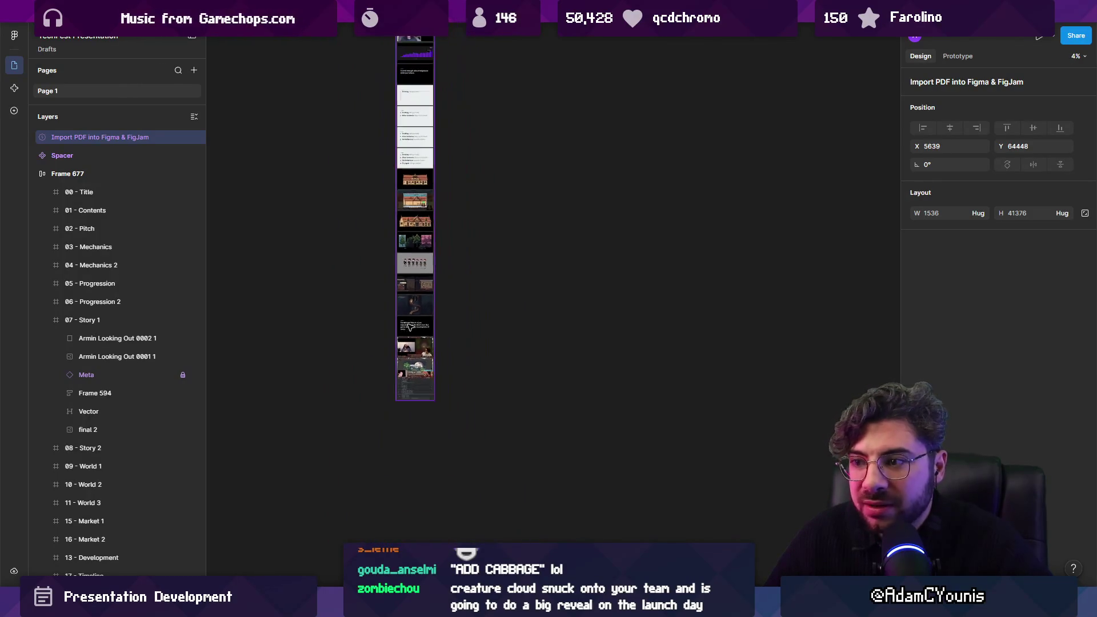
scroll(426, 351, up, 4)
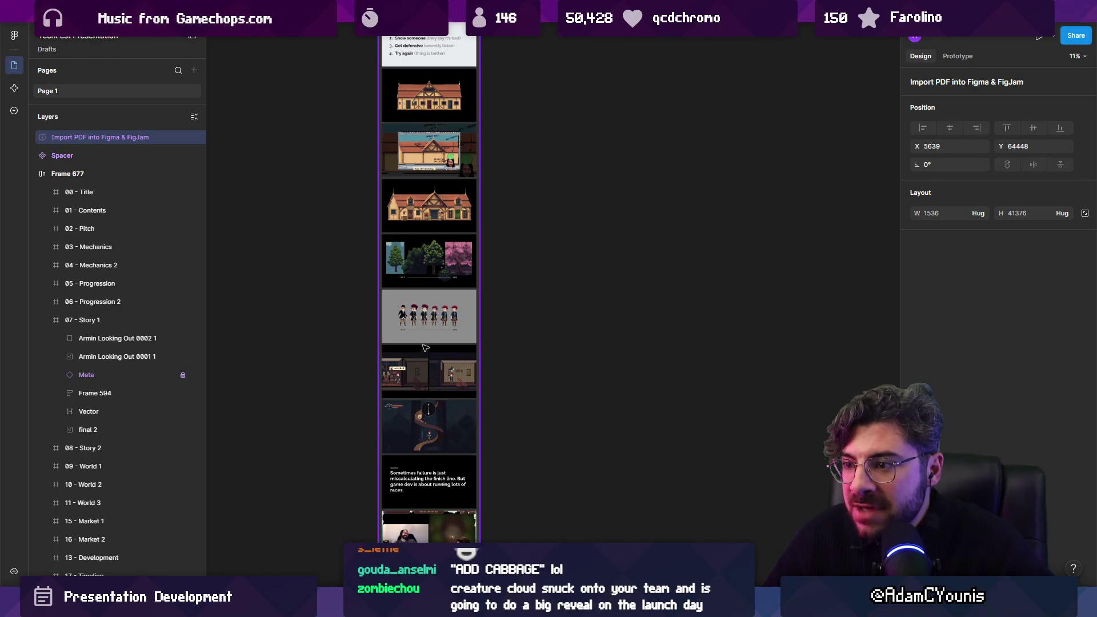
scroll(425, 348, up, 8)
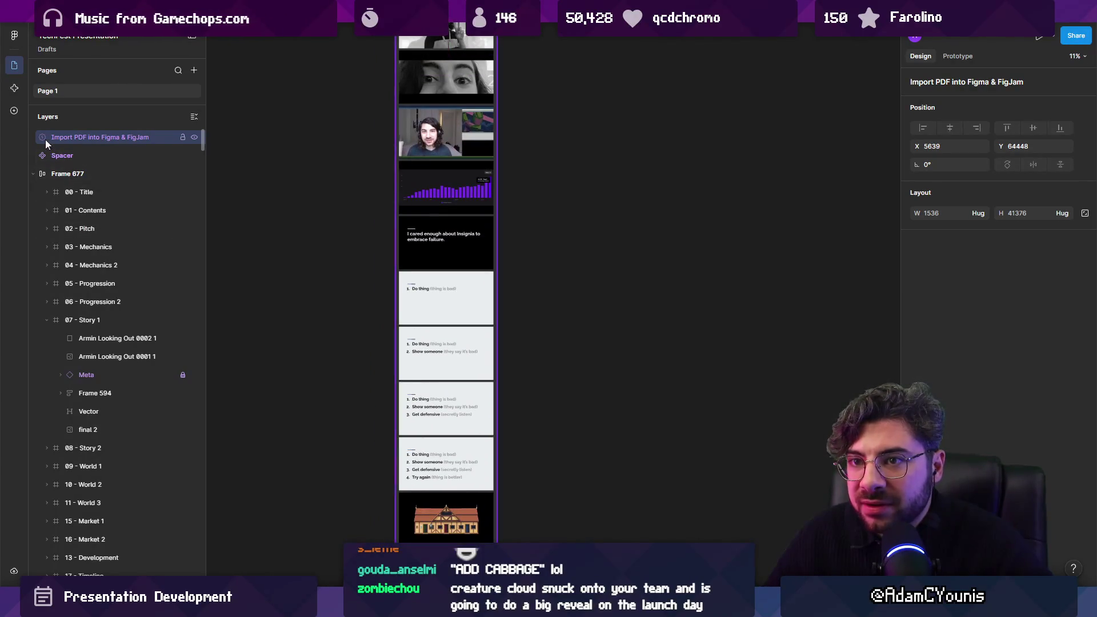
right_click(416, 144)
key(Escape)
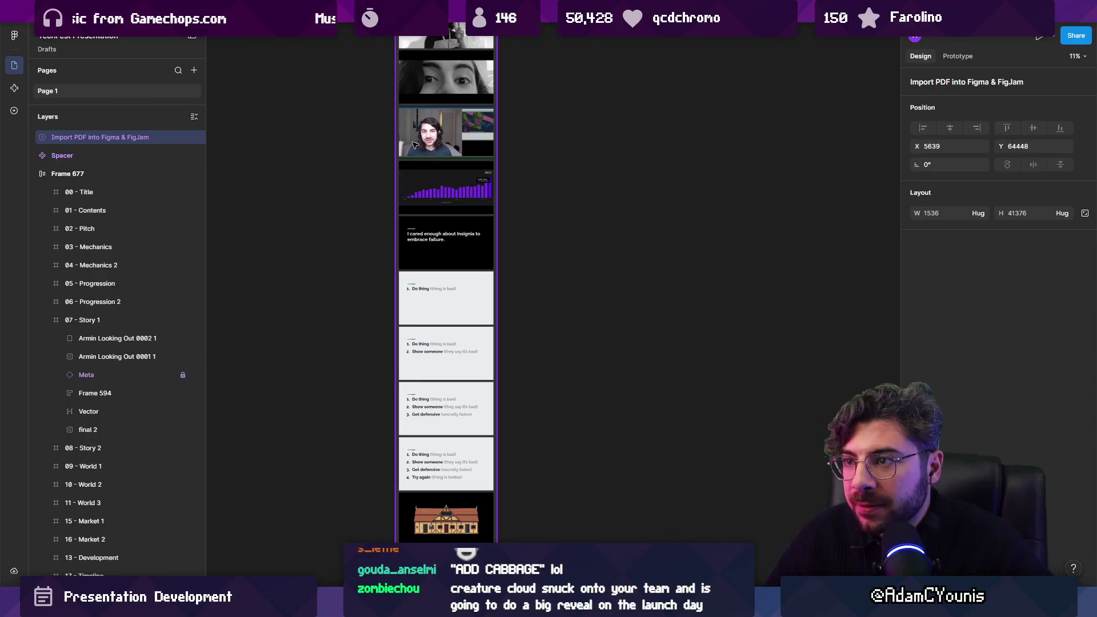
scroll(452, 268, up, 15)
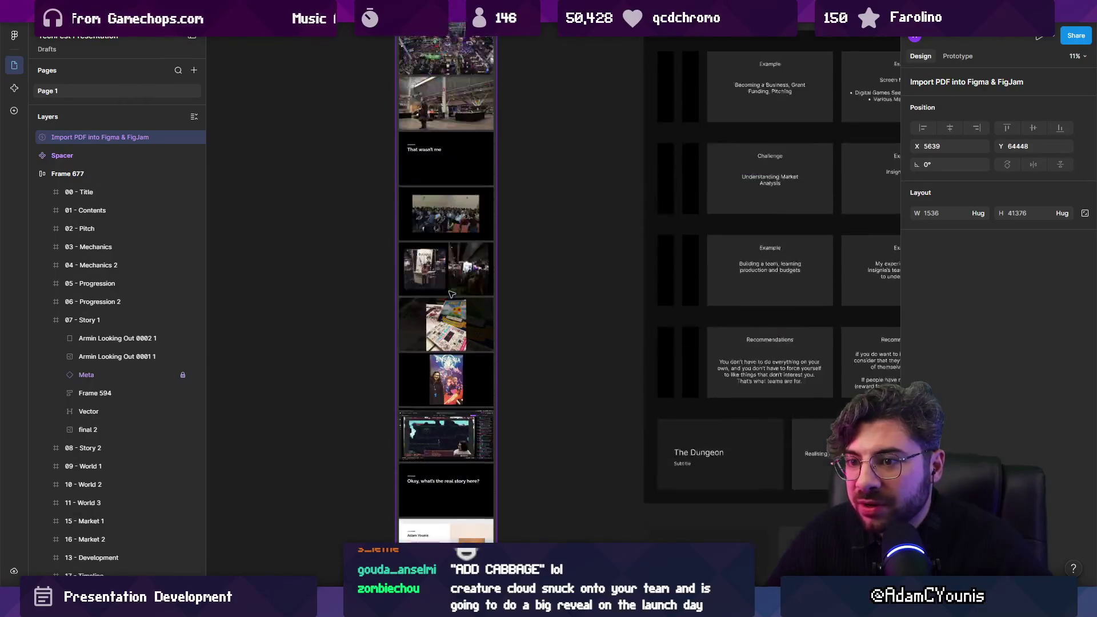
scroll(449, 286, up, 5)
scroll(378, 428, up, 5)
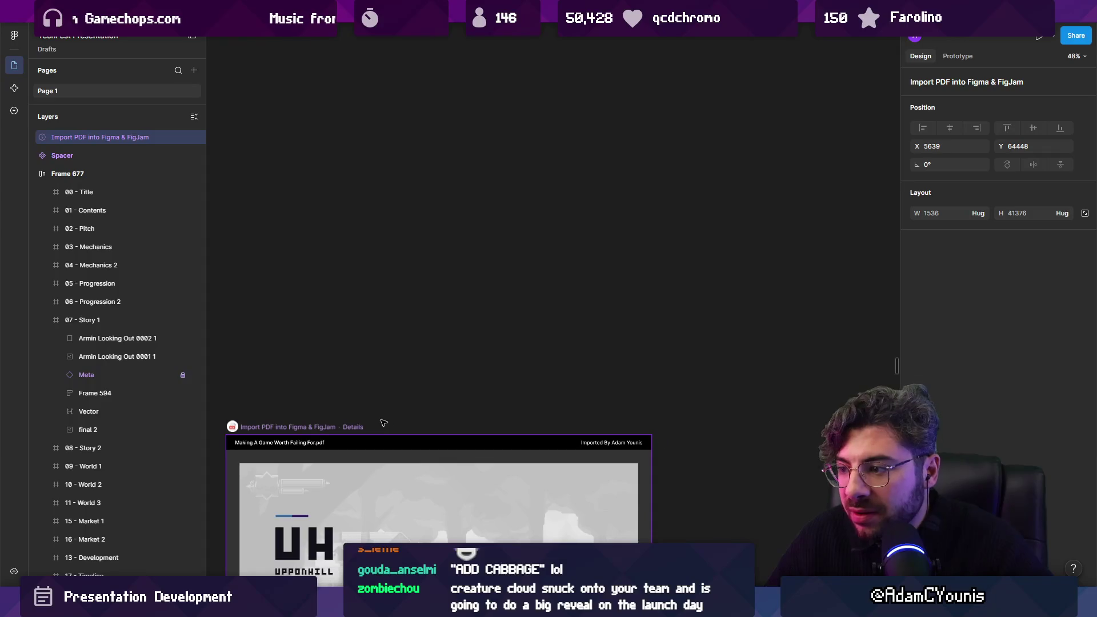
right_click(301, 429)
Delete the imported PDF frame and search 'pdf' among plugins and widgets.
key(Escape)
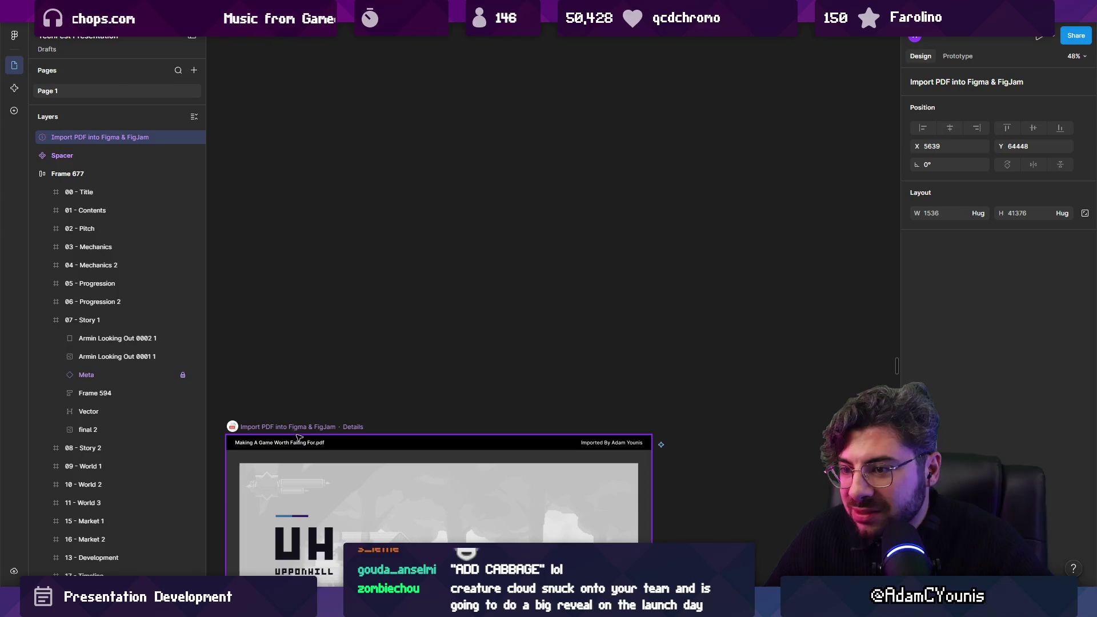
key(Delete)
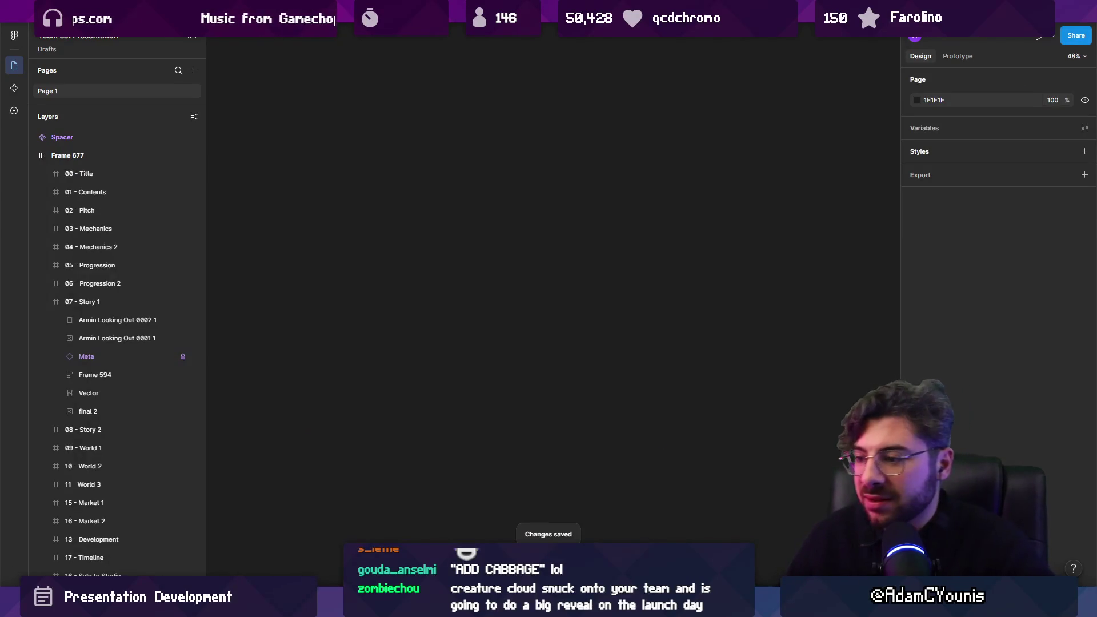
key(ctrl+k)
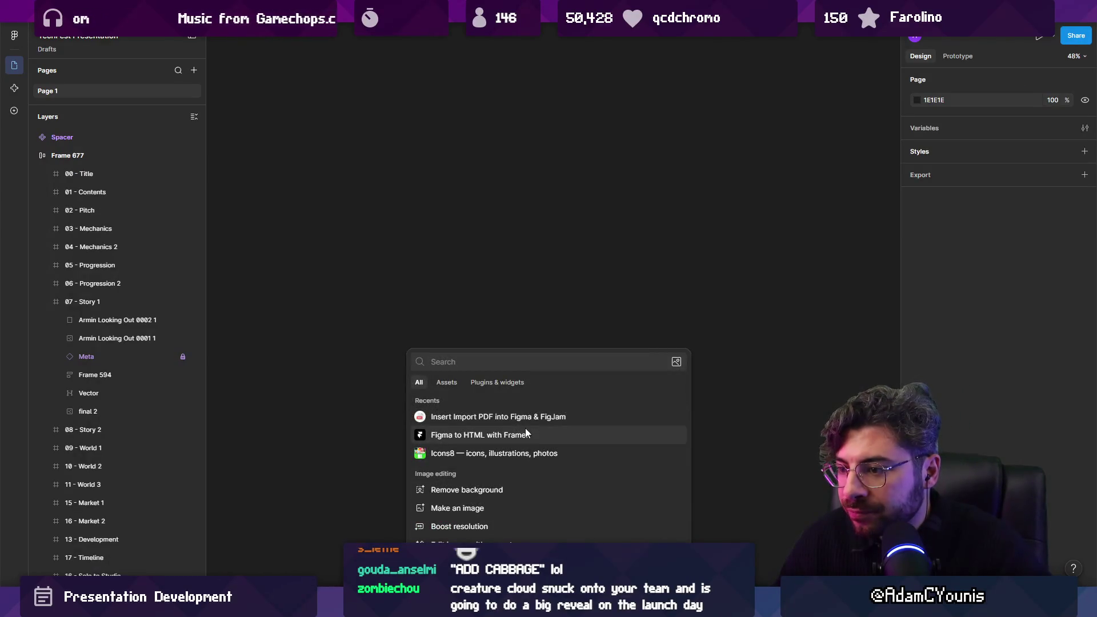
text(pdf)
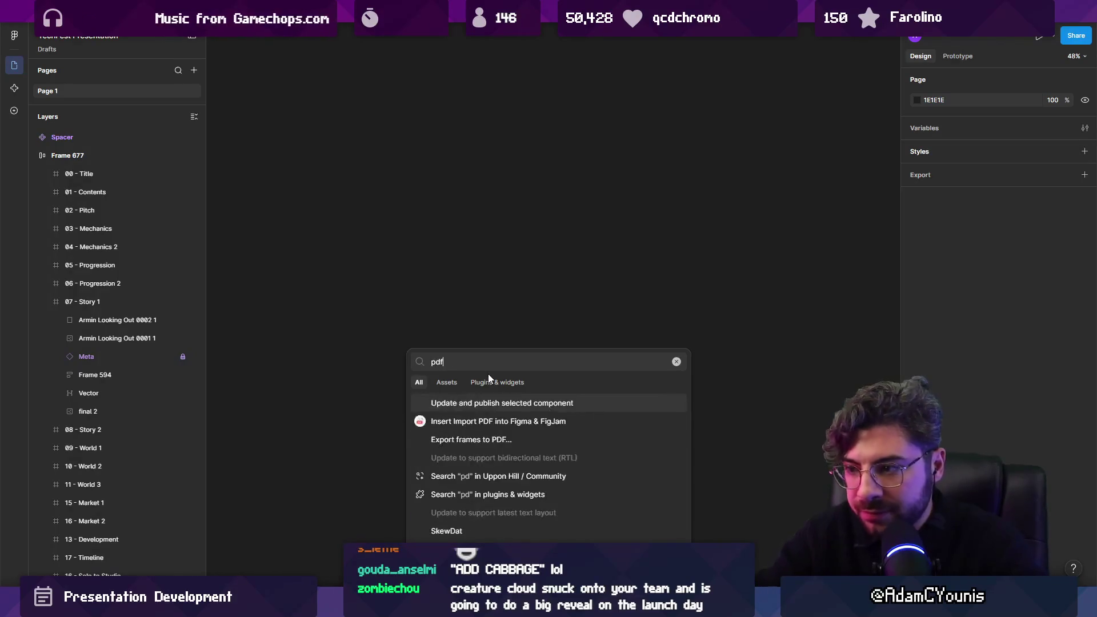
click(489, 383)
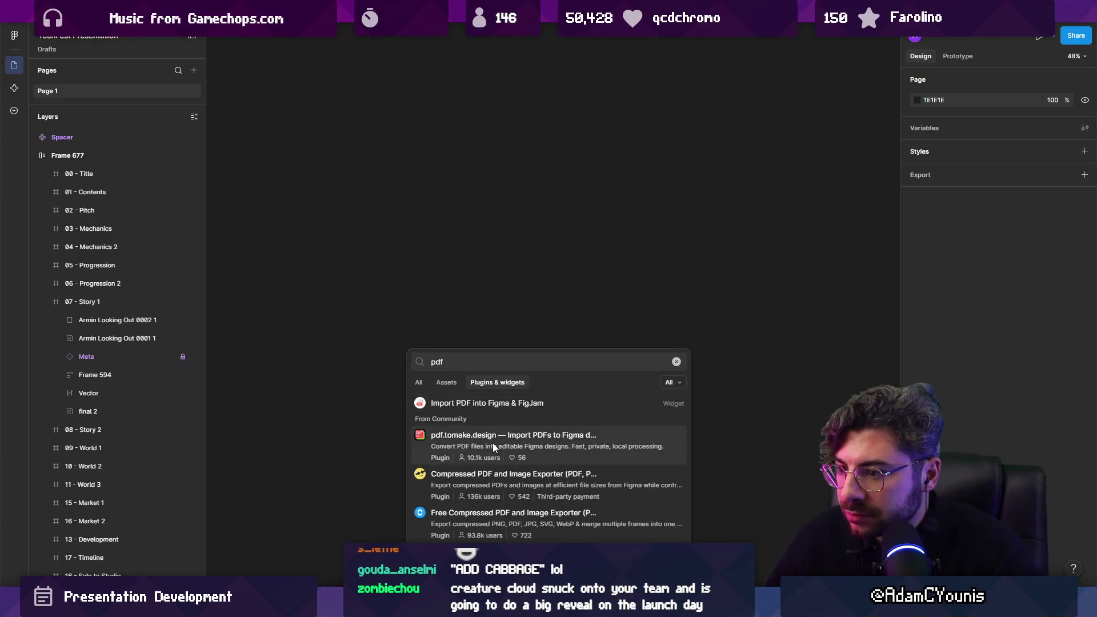
Run the pdf.to.design plugin by divRIOTS from the search results.
scroll(492, 438, down, 3)
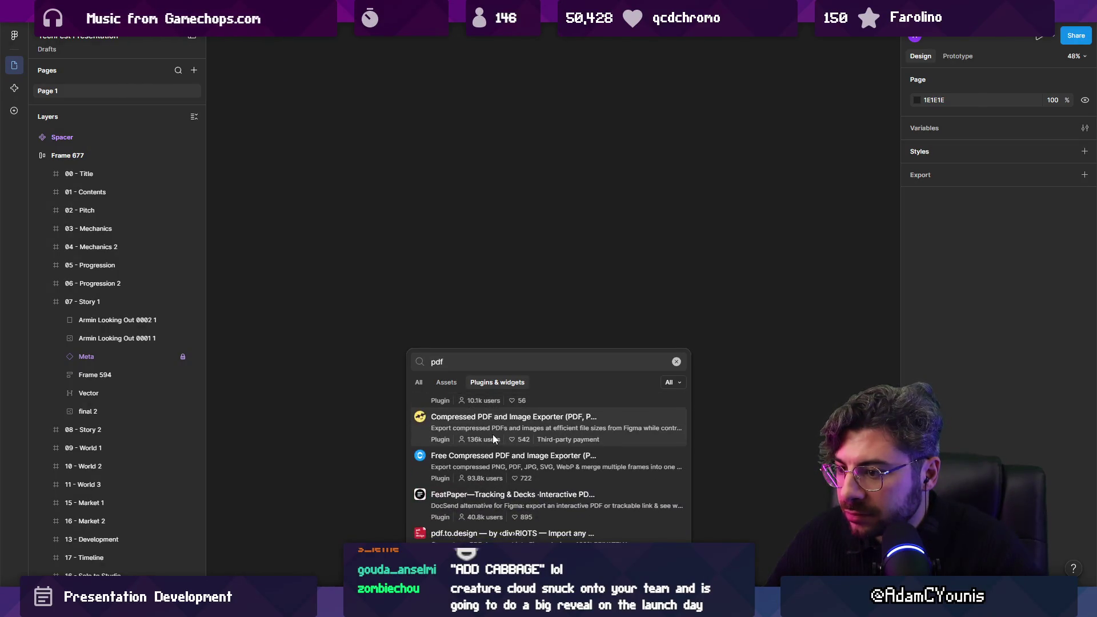
scroll(489, 473, up, 3)
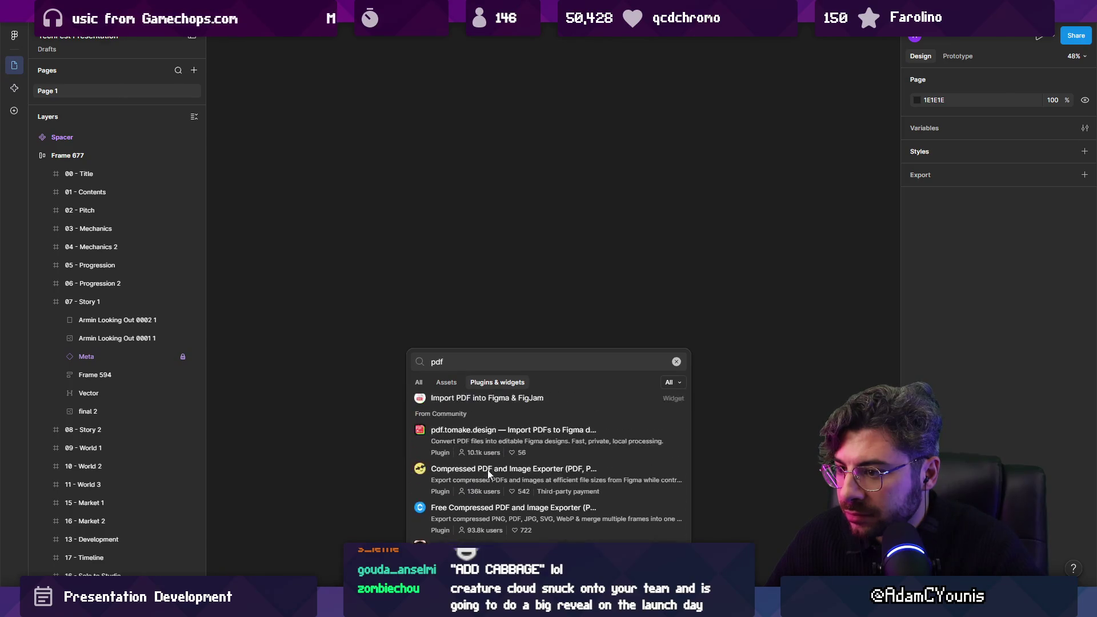
scroll(489, 473, down, 2)
scroll(489, 472, down, 2)
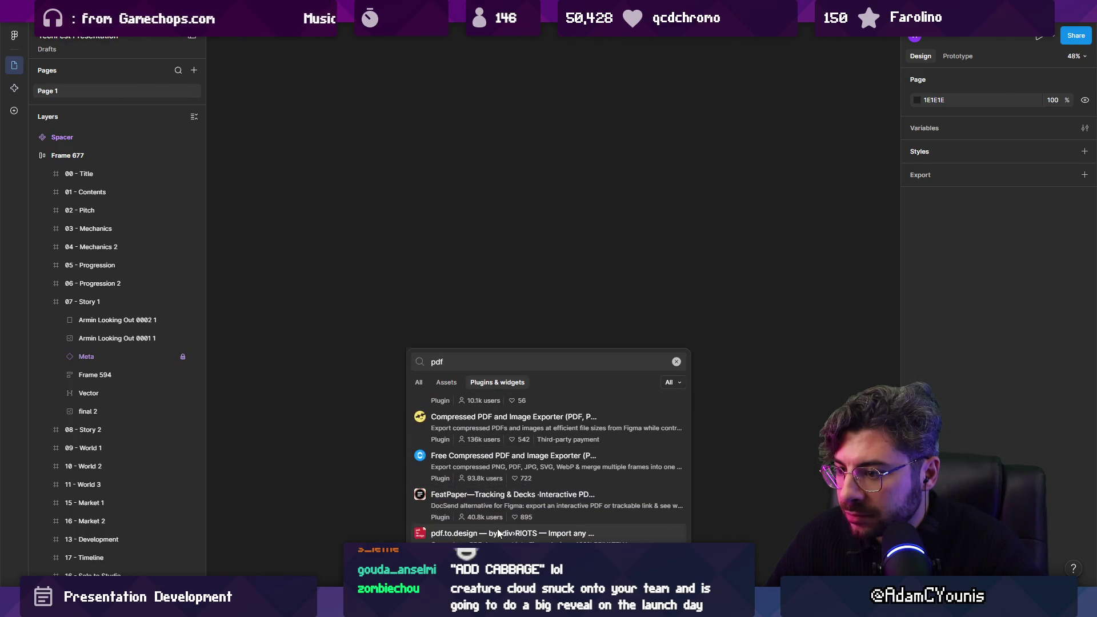
click(497, 529)
click(668, 539)
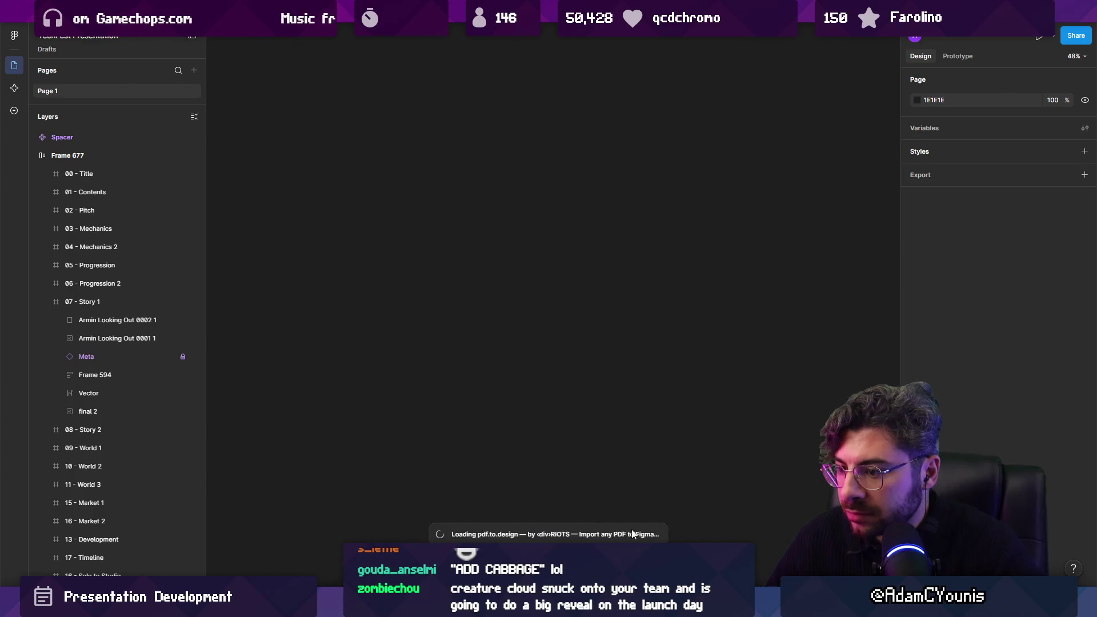
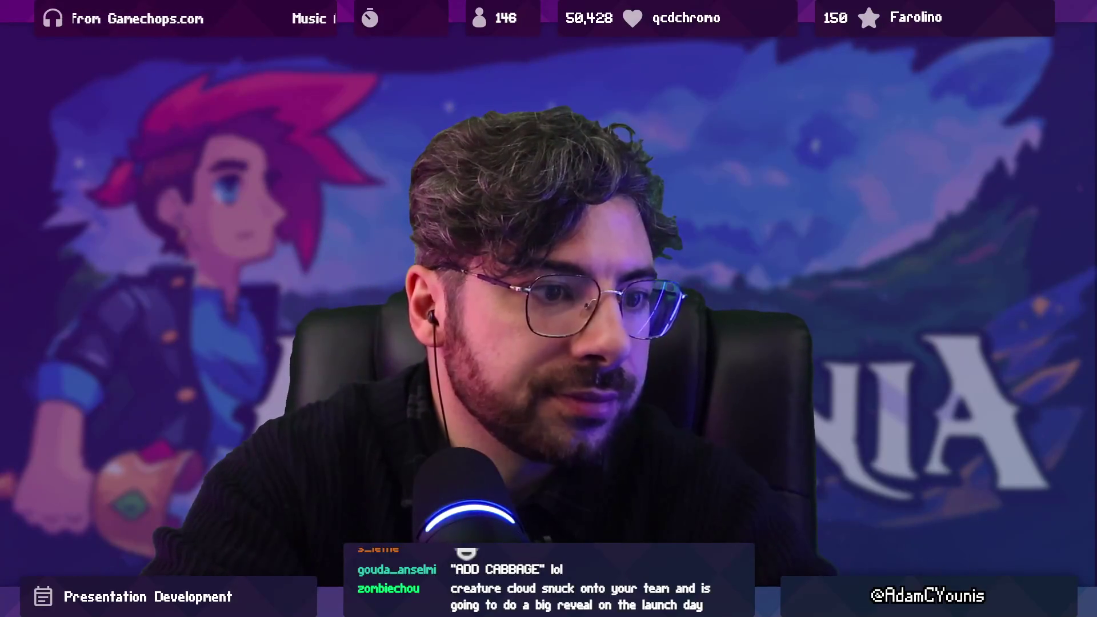
Zoom out to view the full column of imported talk PDF slide pages.
scroll(314, 297, down, 2)
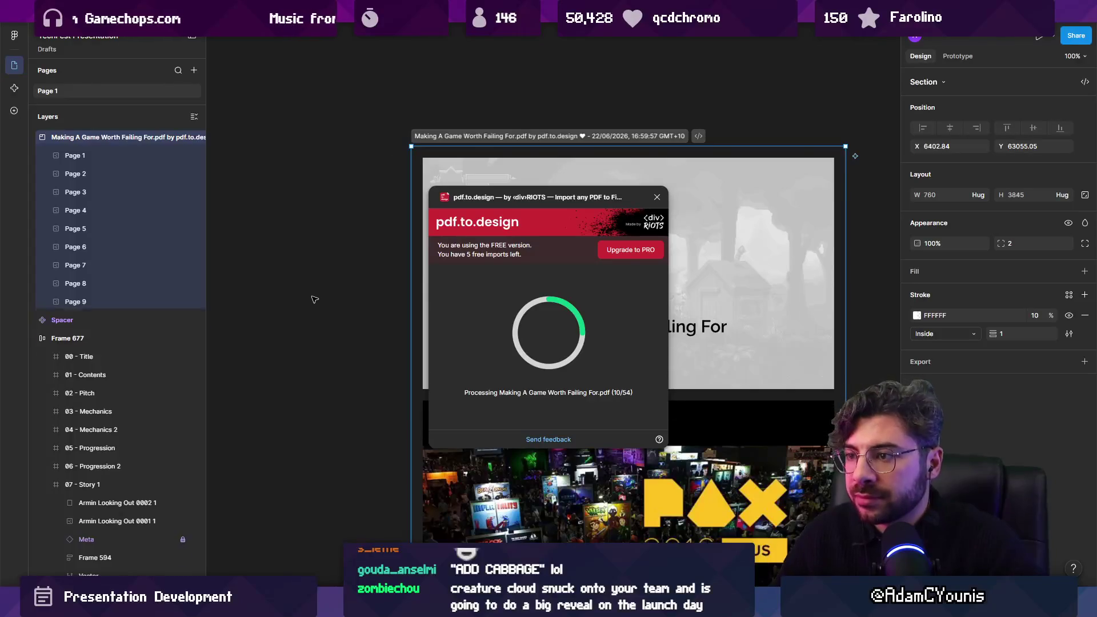
scroll(314, 296, down, 5)
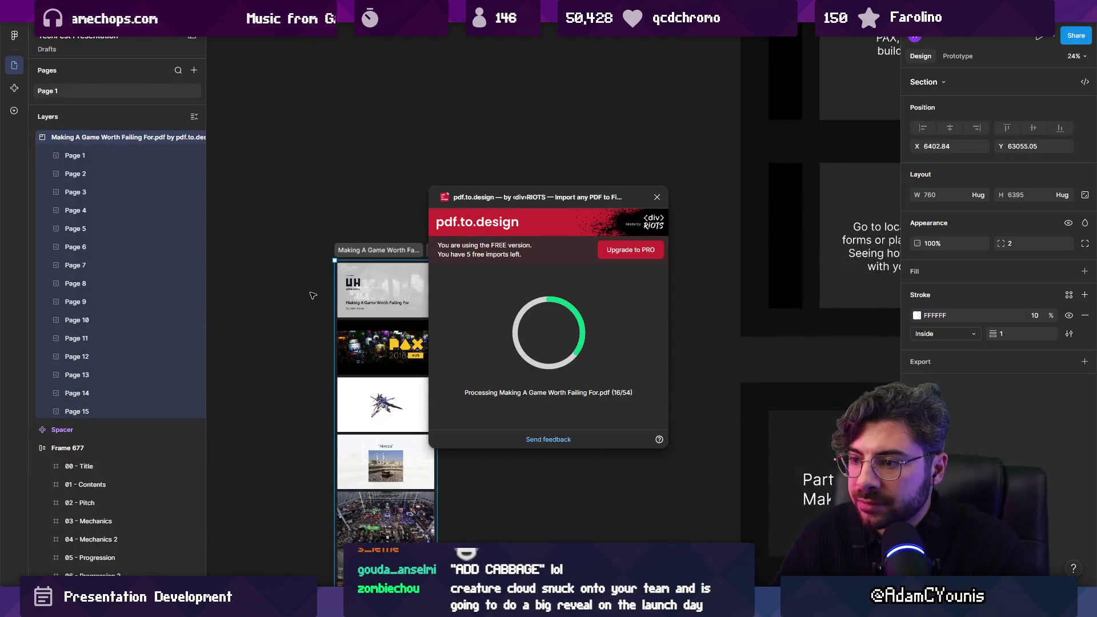
scroll(313, 295, down, 5)
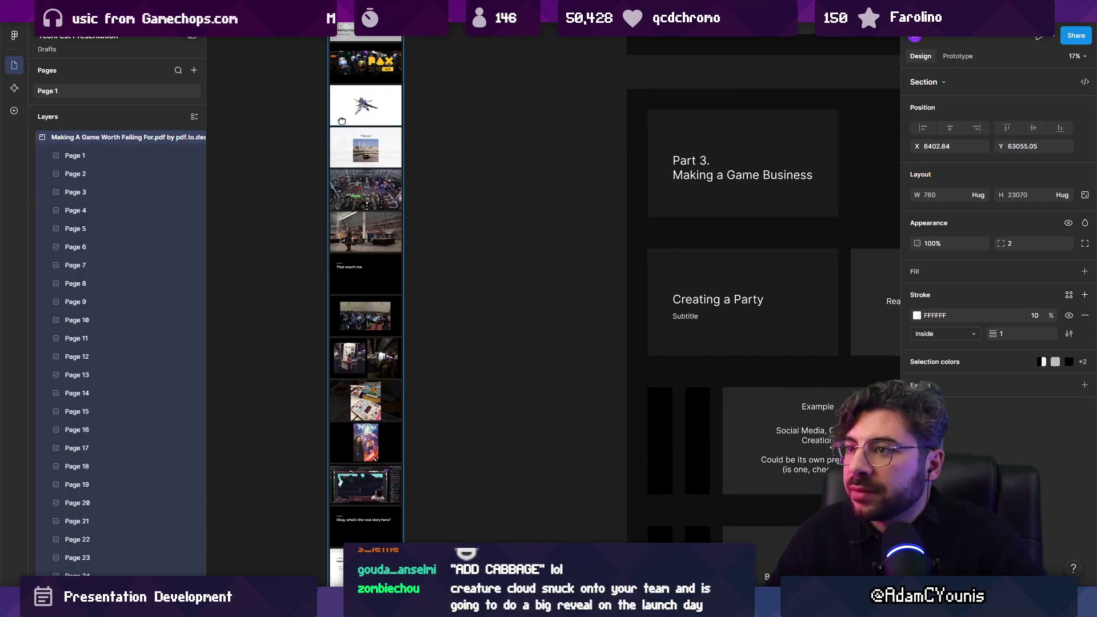
Leave crop mode on the title slide image and clear the selection.
scroll(342, 121, up, 4)
double_click(519, 240)
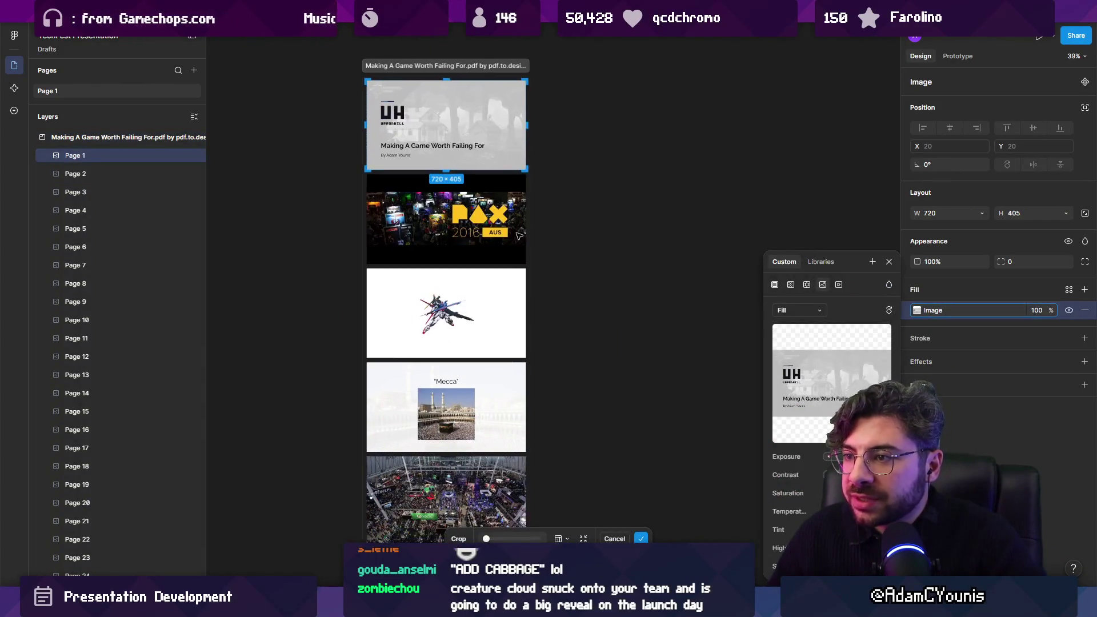
key(Escape)
scroll(492, 268, down, 5)
key(Escape)
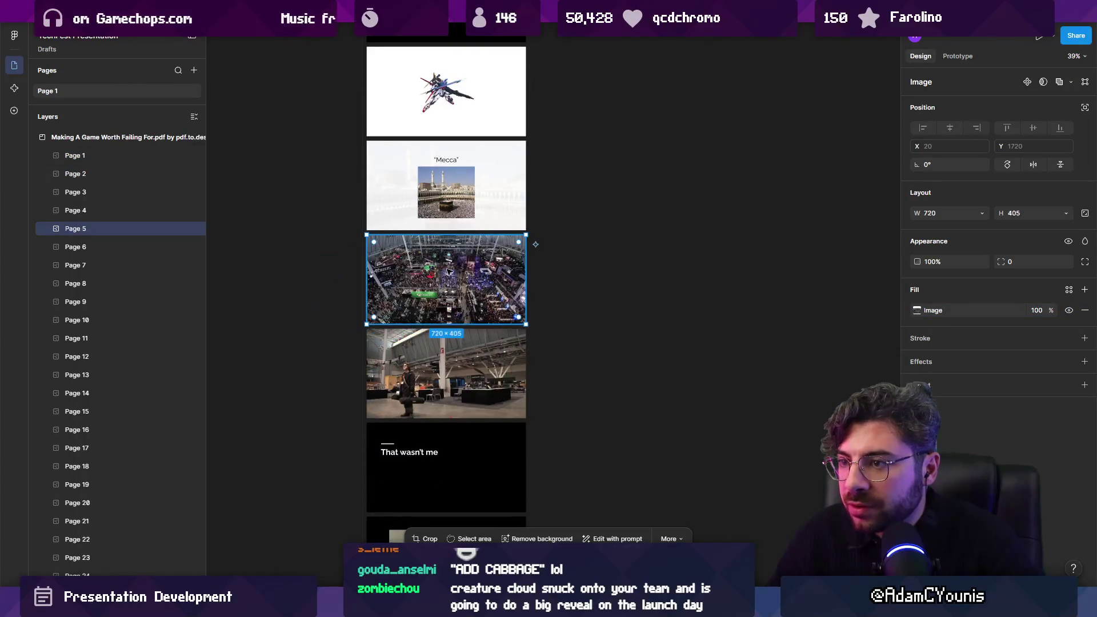
click(617, 334)
scroll(419, 269, down, 3)
scroll(419, 269, right, 2)
scroll(419, 269, down, 3)
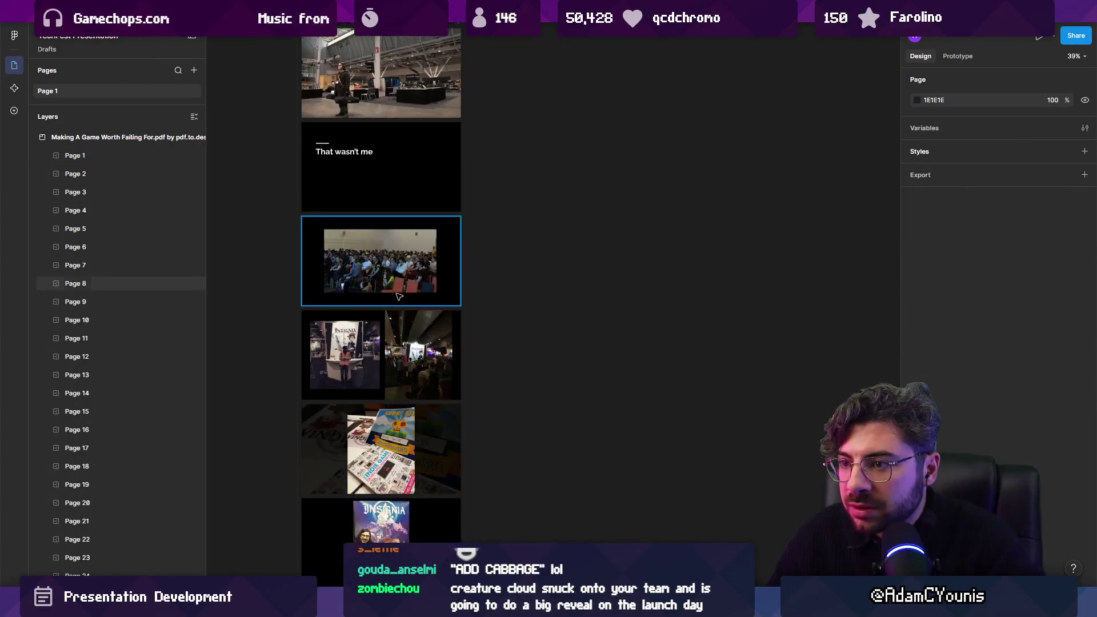
scroll(398, 229, up, 3)
Pull the Insignia booth photo and the handbook photo out to the right of the column.
click(373, 172)
drag(374, 172, 744, 185)
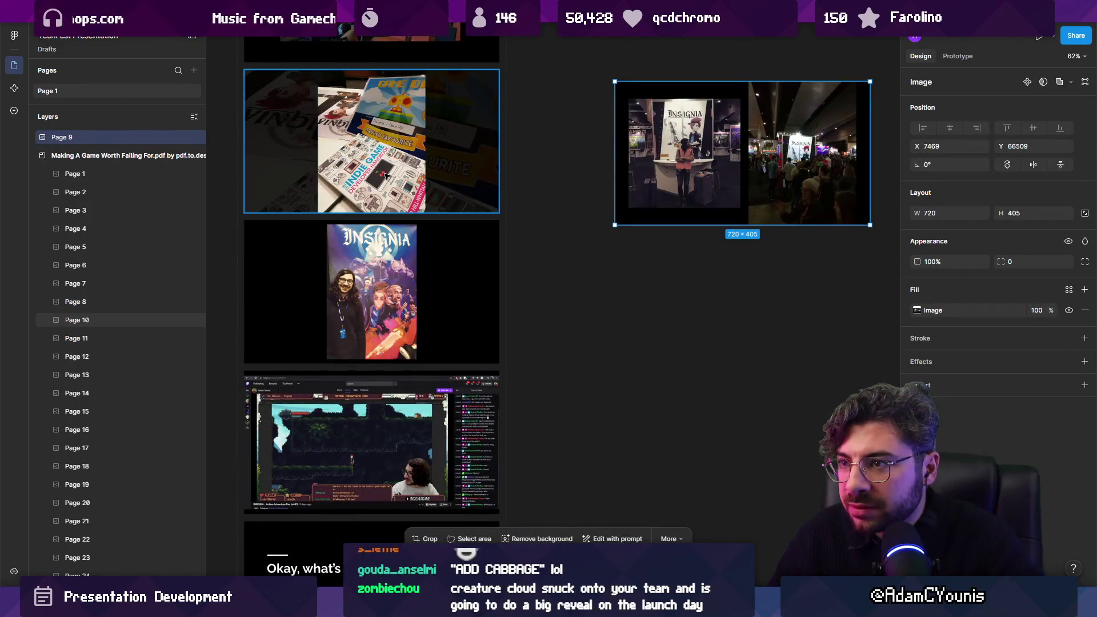
mouse_move(384, 173)
mouse_down()
mouse_move(766, 349)
mouse_move(727, 343)
mouse_up()
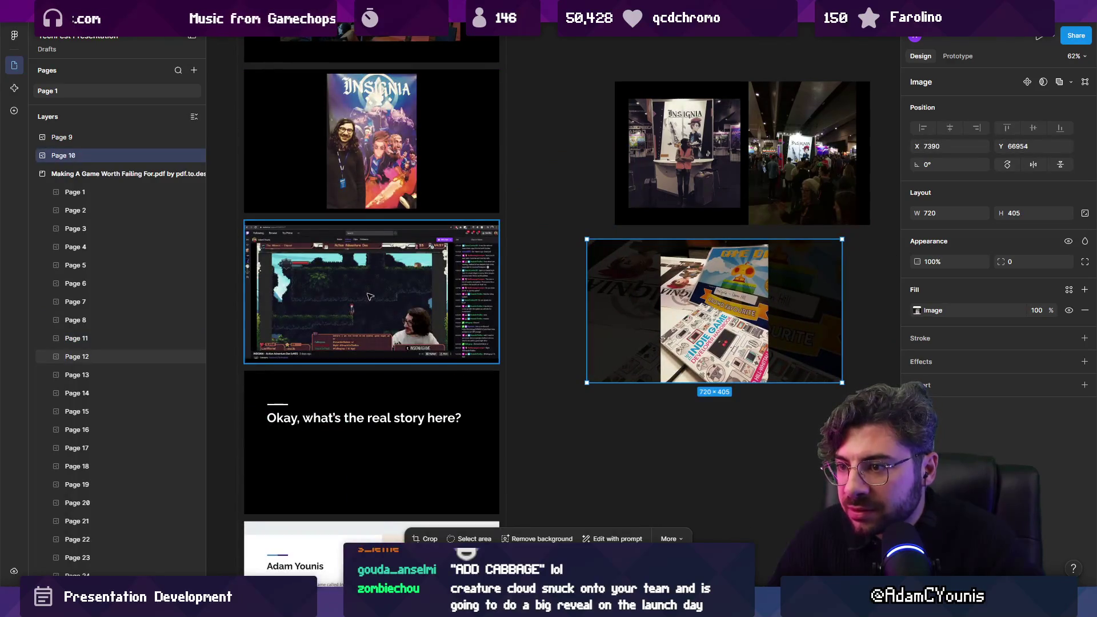
Pull the webcam shot and the house scene slide out of the slide column.
scroll(383, 296, up, 5)
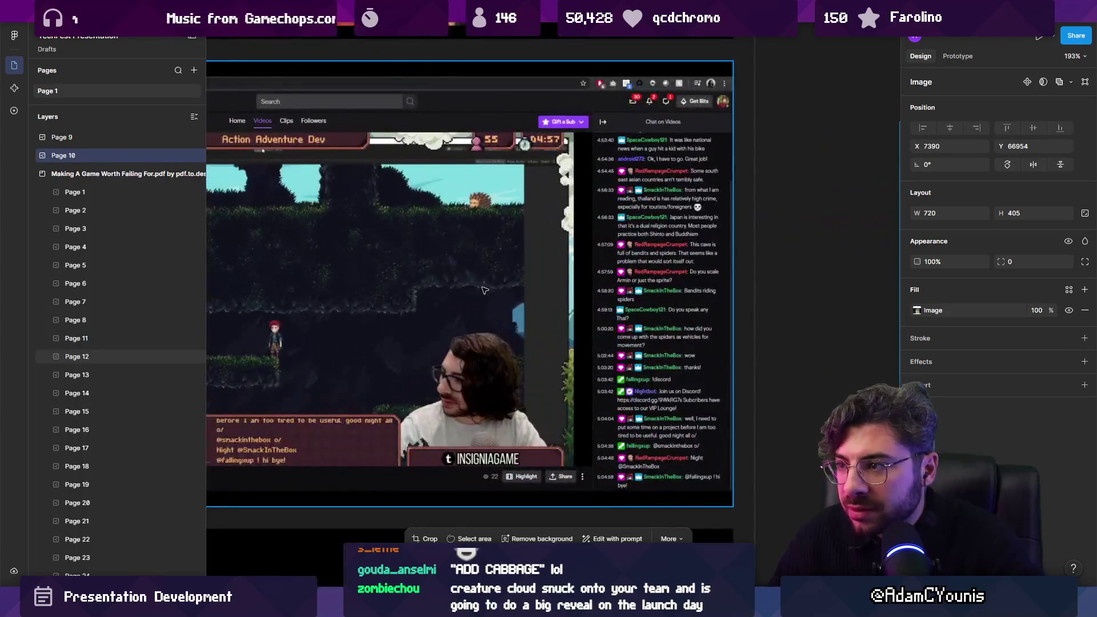
scroll(499, 291, up, 4)
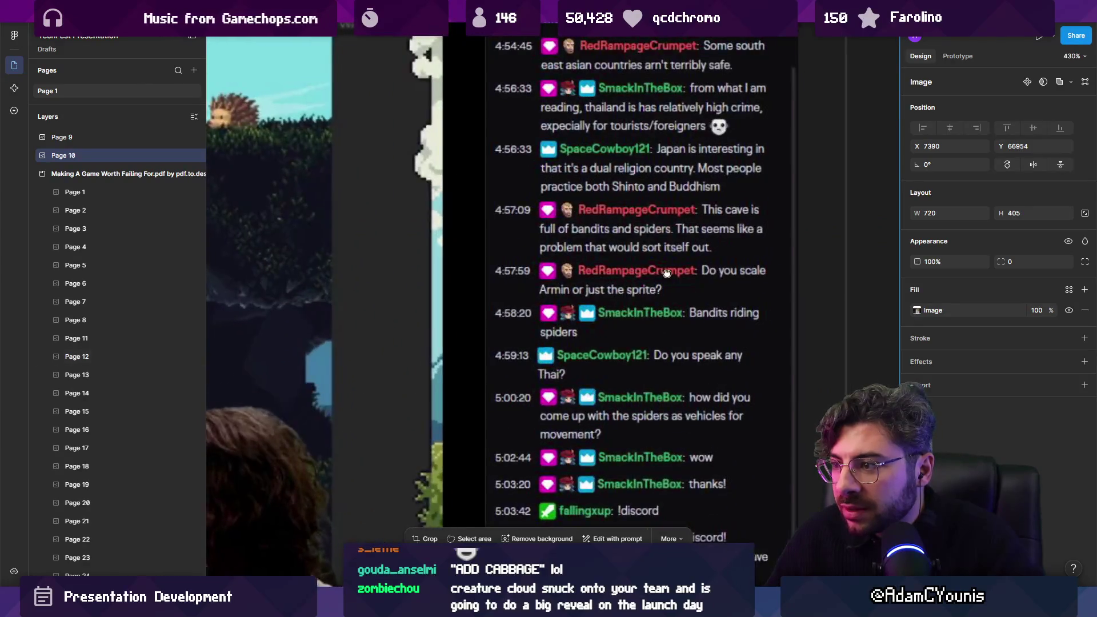
scroll(507, 305, down, 3)
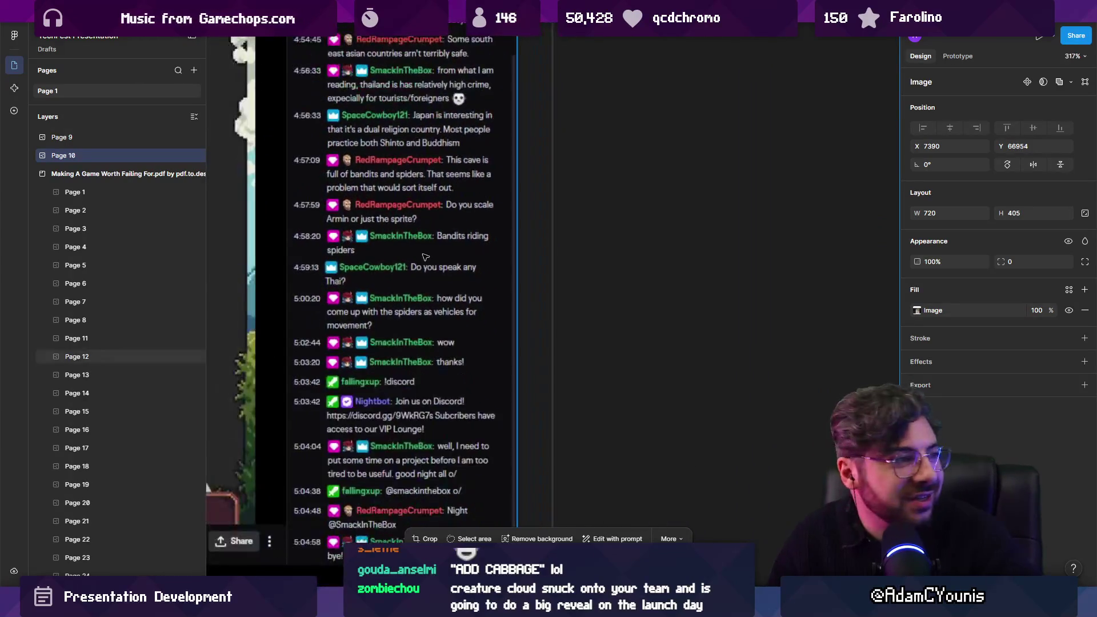
scroll(427, 258, up, 2)
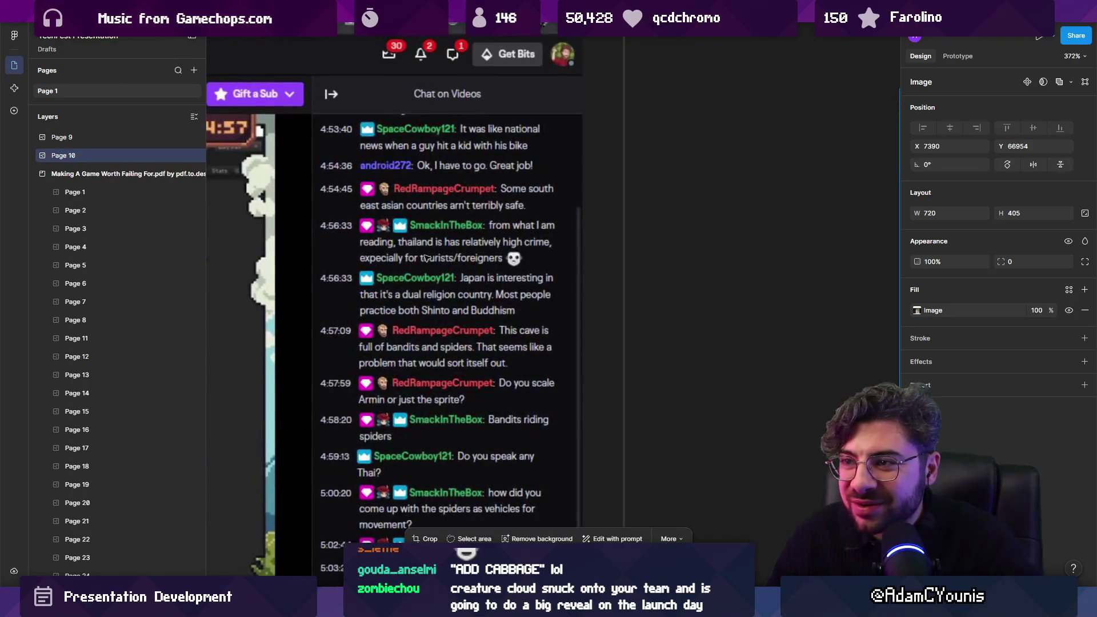
scroll(426, 154, down, 5)
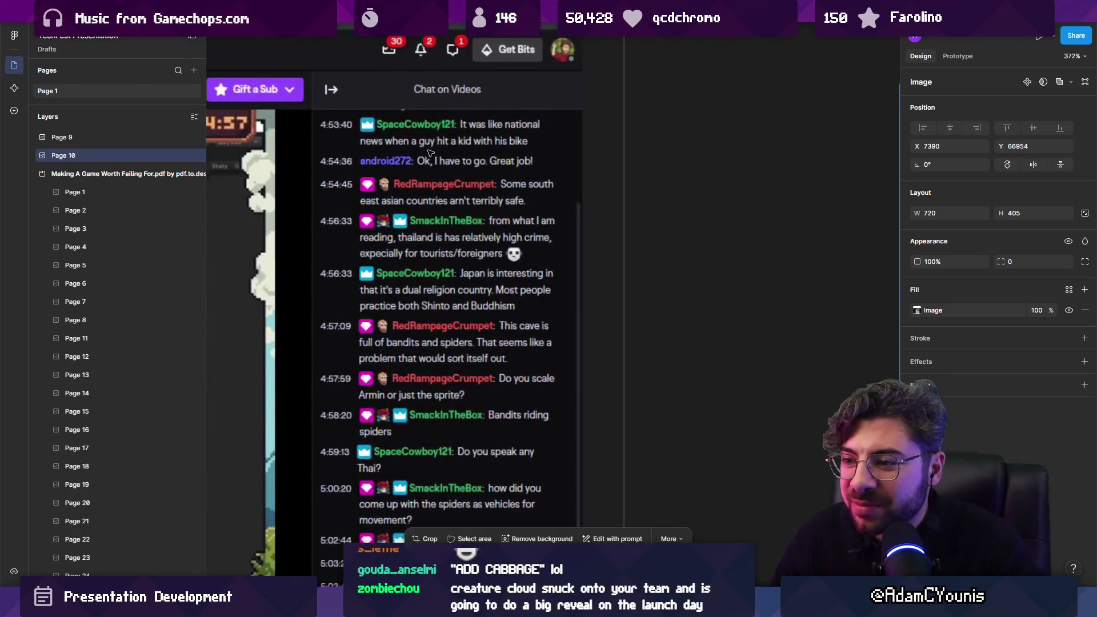
scroll(427, 158, down, 3)
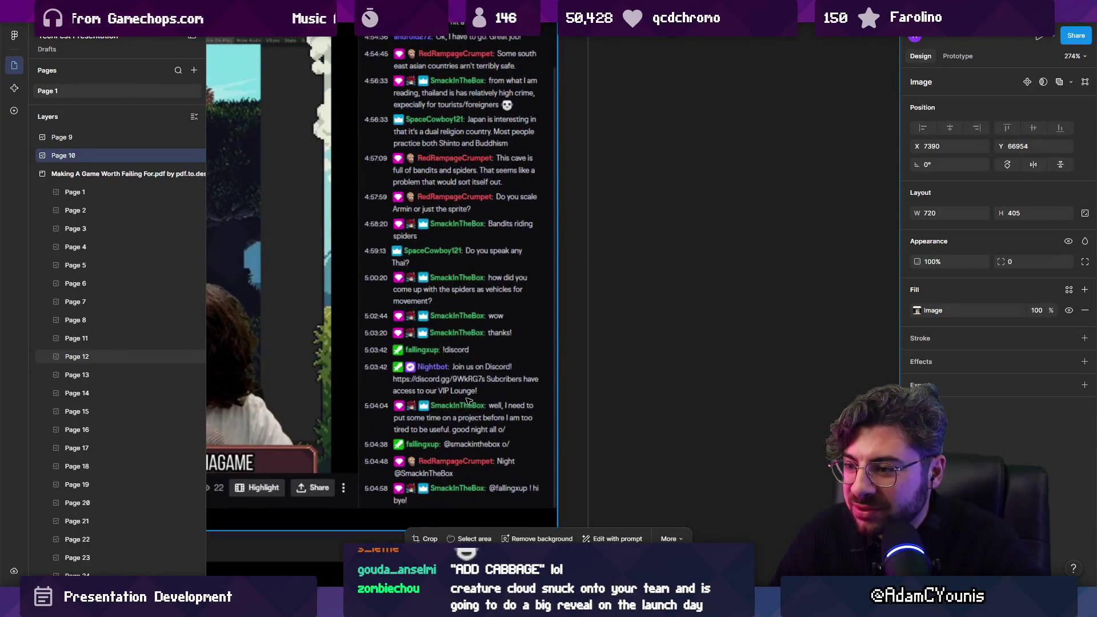
scroll(431, 423, down, 10)
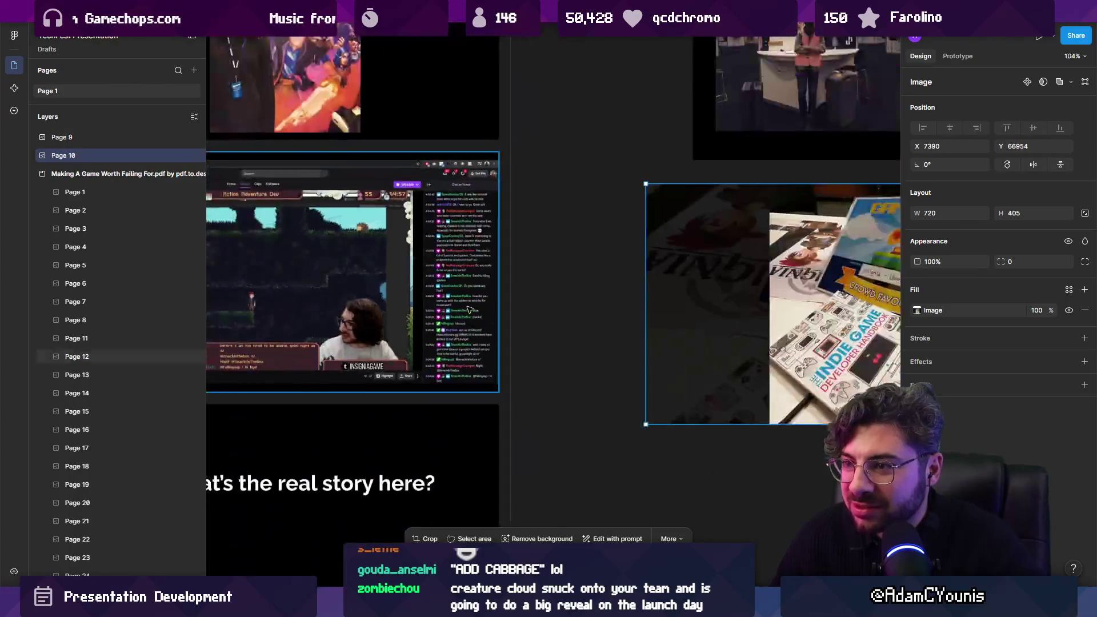
scroll(386, 292, down, 3)
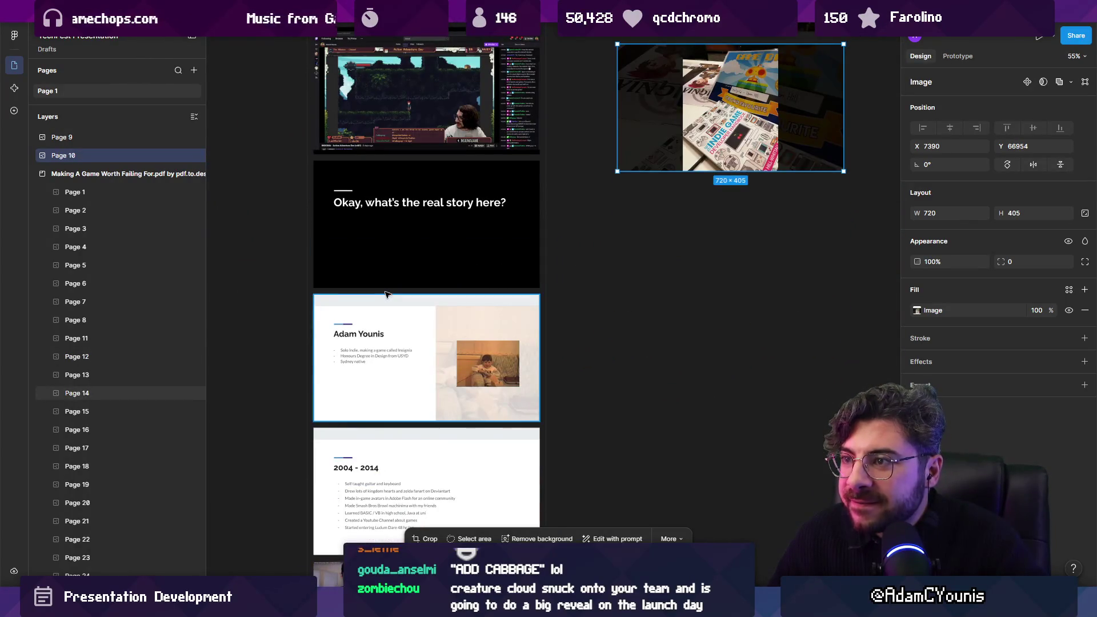
scroll(404, 294, down, 10)
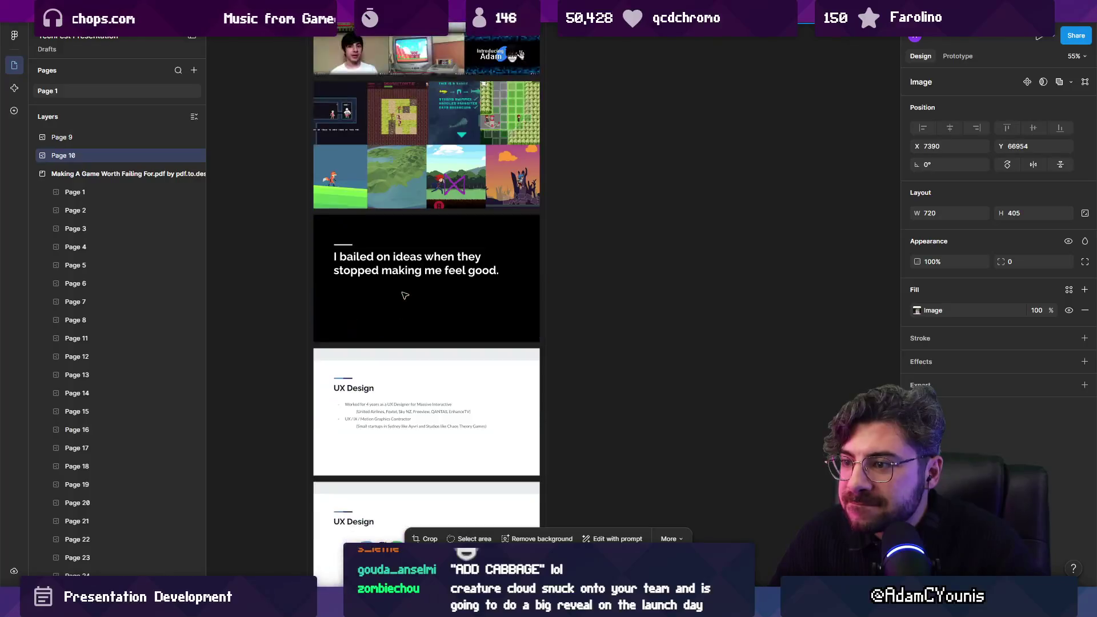
scroll(405, 294, down, 5)
scroll(407, 294, down, 5)
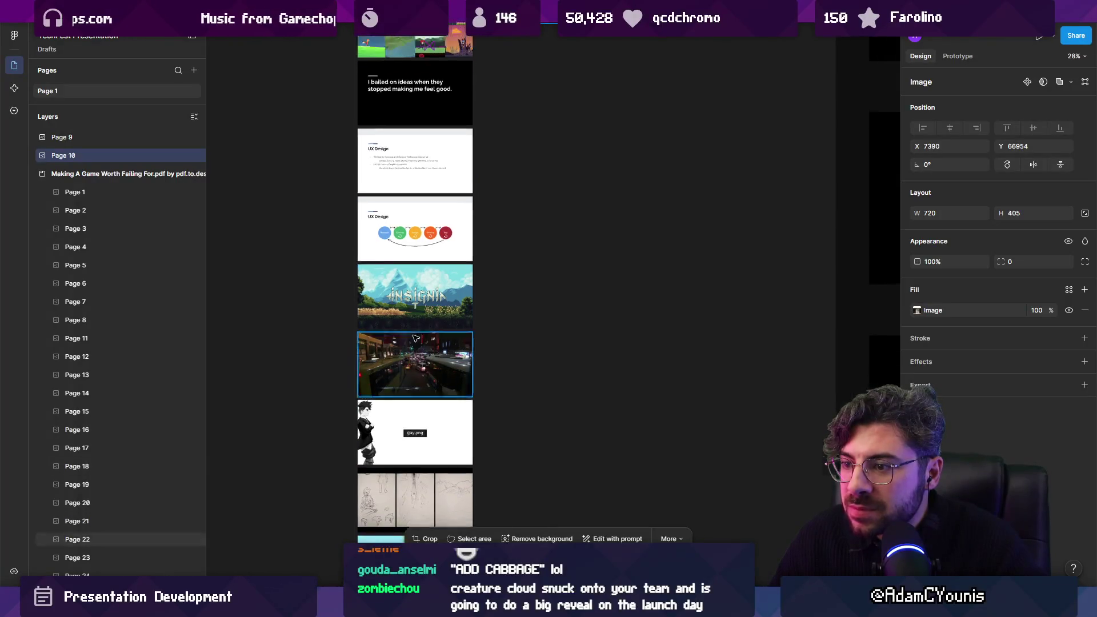
scroll(415, 333, down, 3)
scroll(415, 332, down, 2)
scroll(415, 327, down, 5)
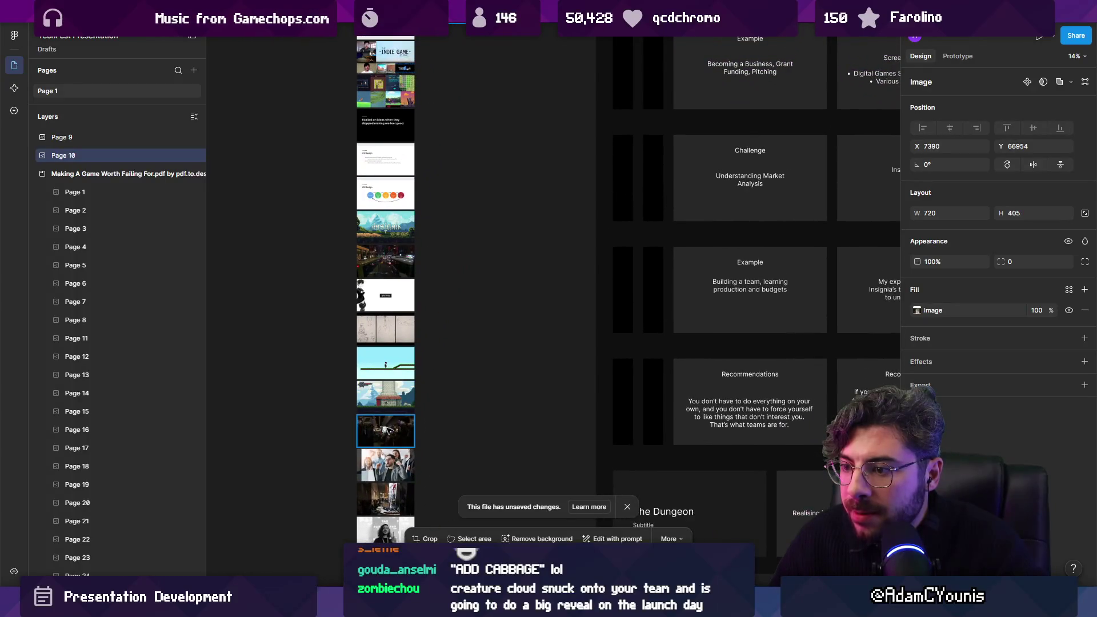
scroll(387, 429, down, 3)
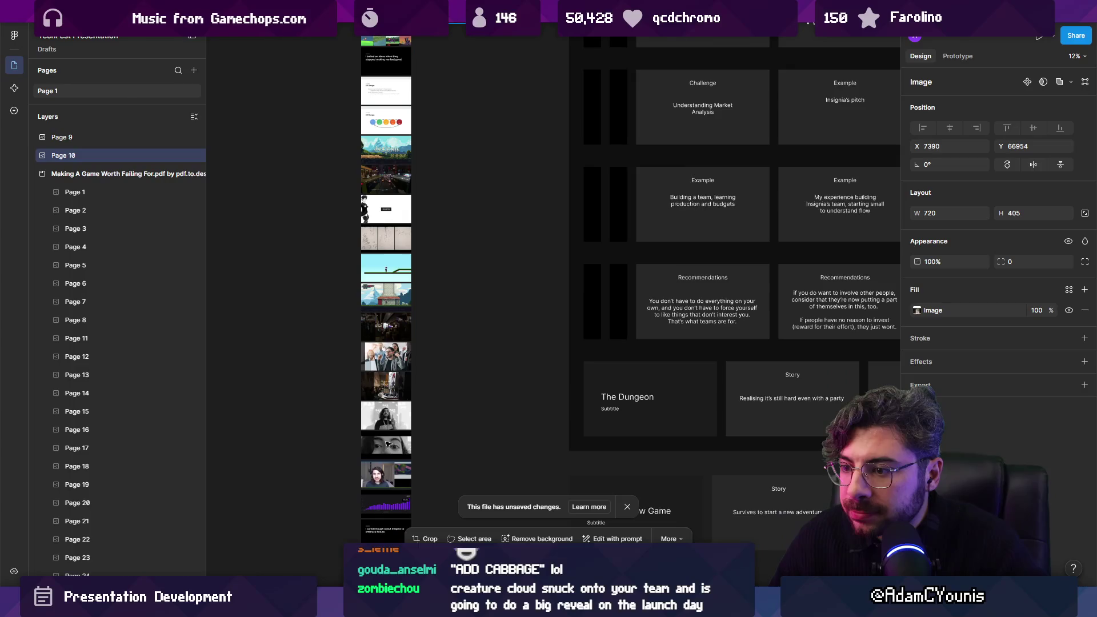
scroll(387, 445, down, 2)
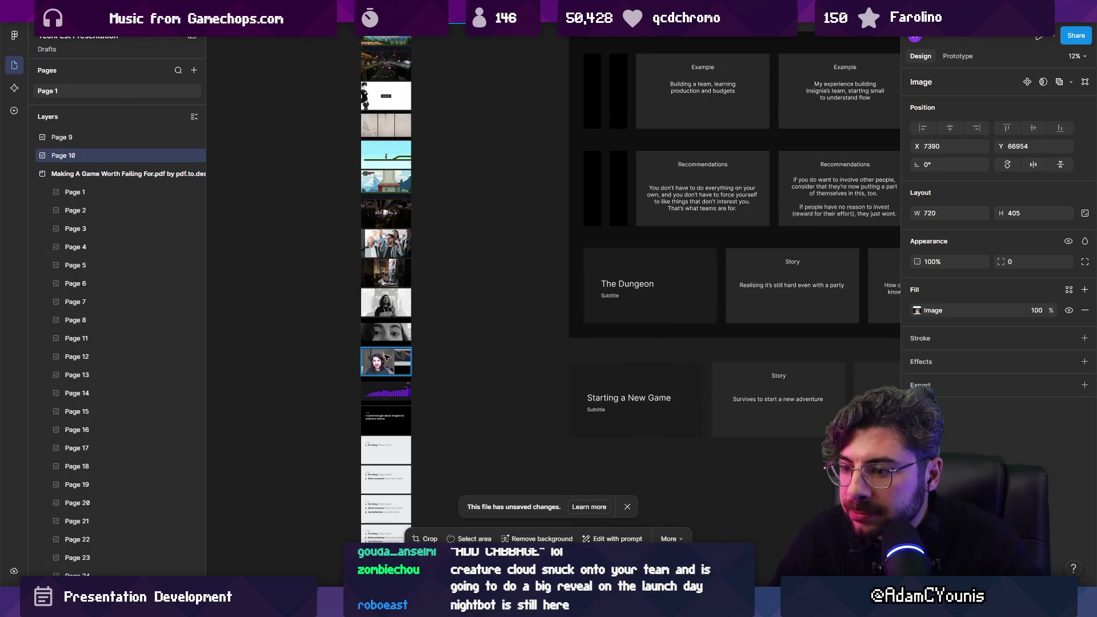
drag(387, 357, 465, 307)
scroll(448, 343, down, 3)
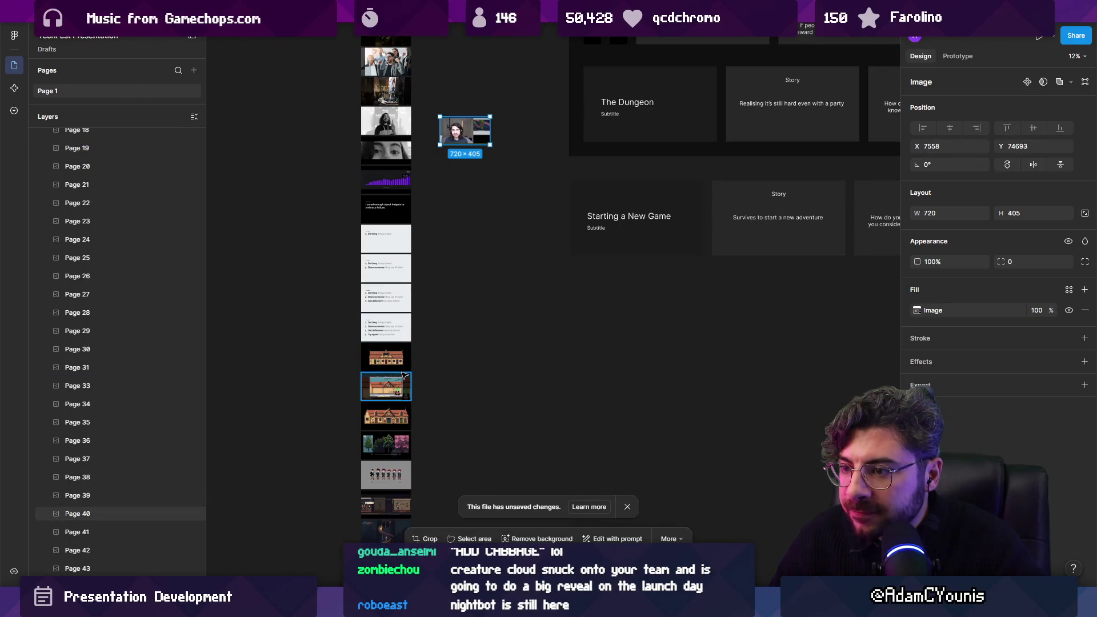
drag(386, 387, 452, 309)
Select the first slide of the imported PDF.
scroll(452, 309, down, 3)
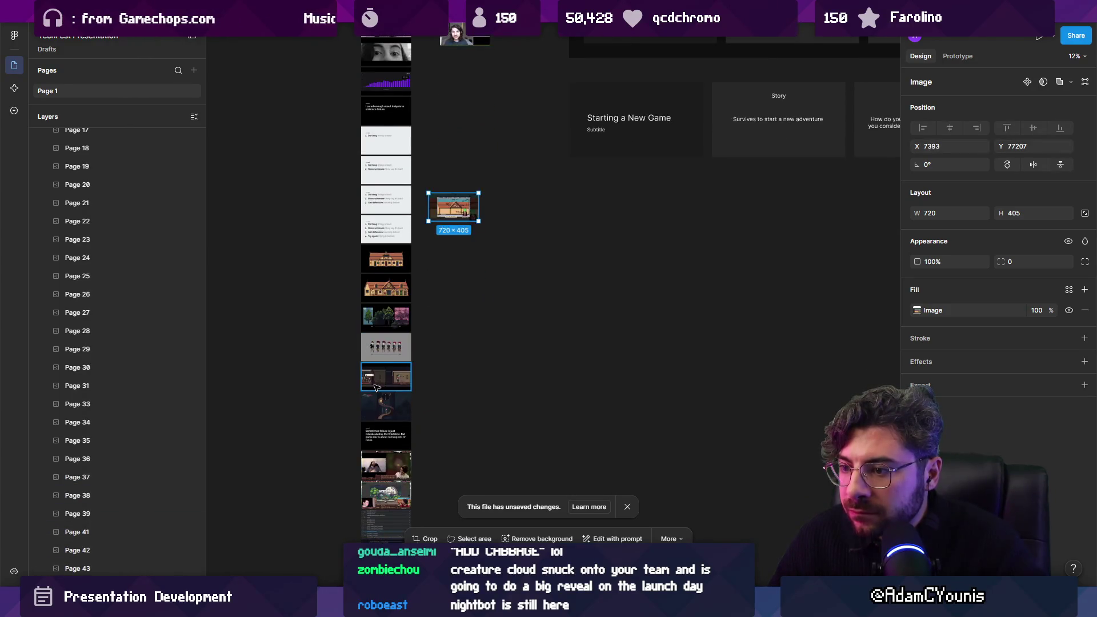
scroll(376, 389, down, 5)
ctrl+scroll(375, 386, up, 5)
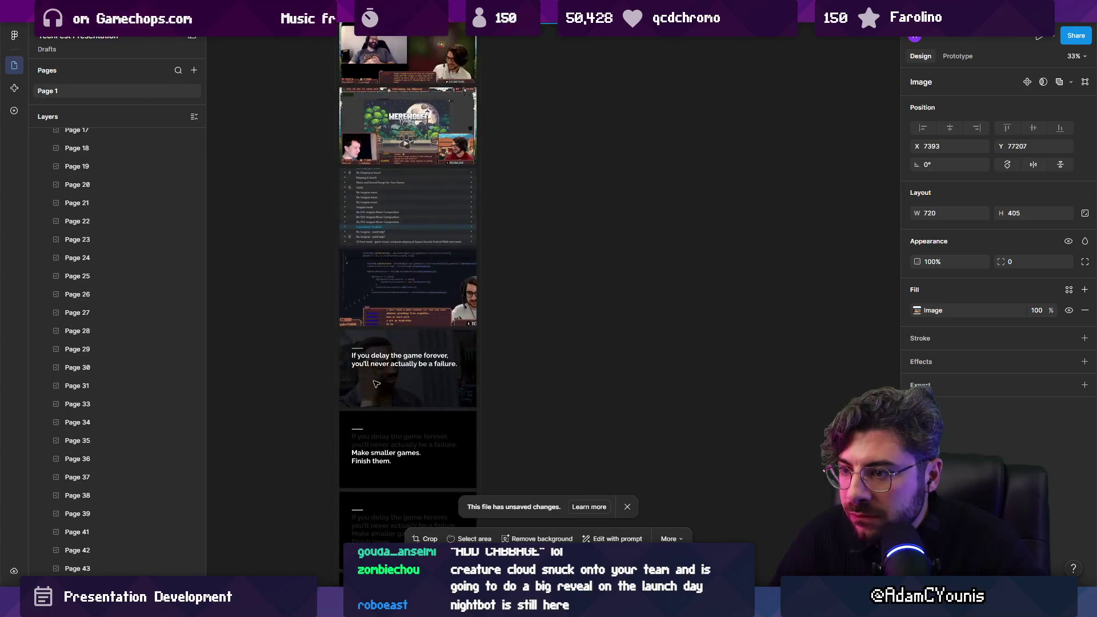
ctrl+scroll(321, 333, down, 8)
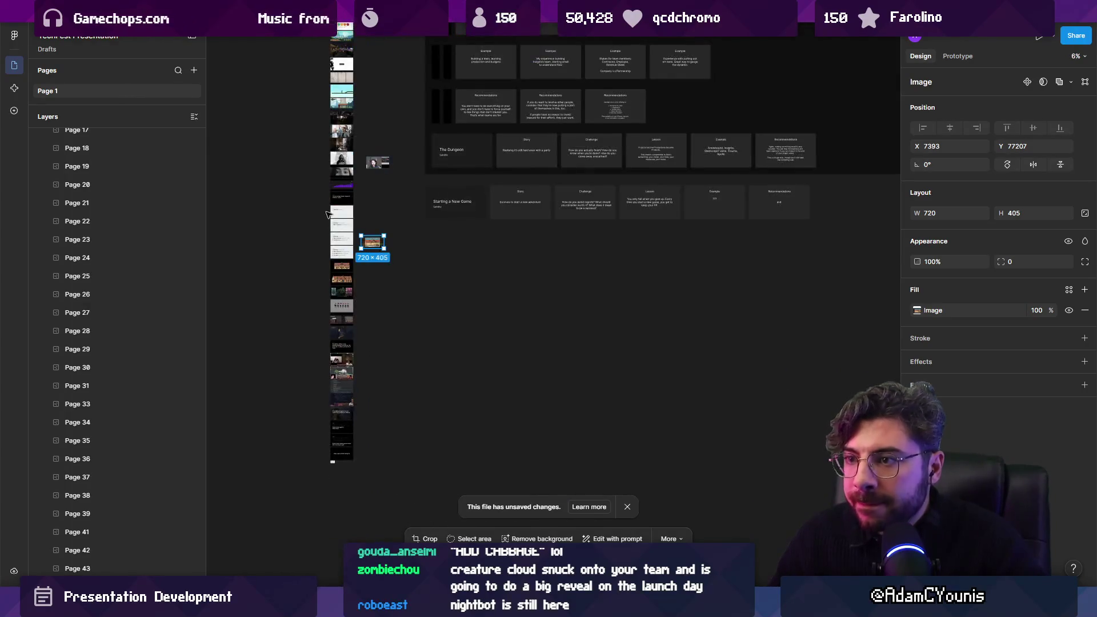
ctrl+scroll(334, 325, down, 3)
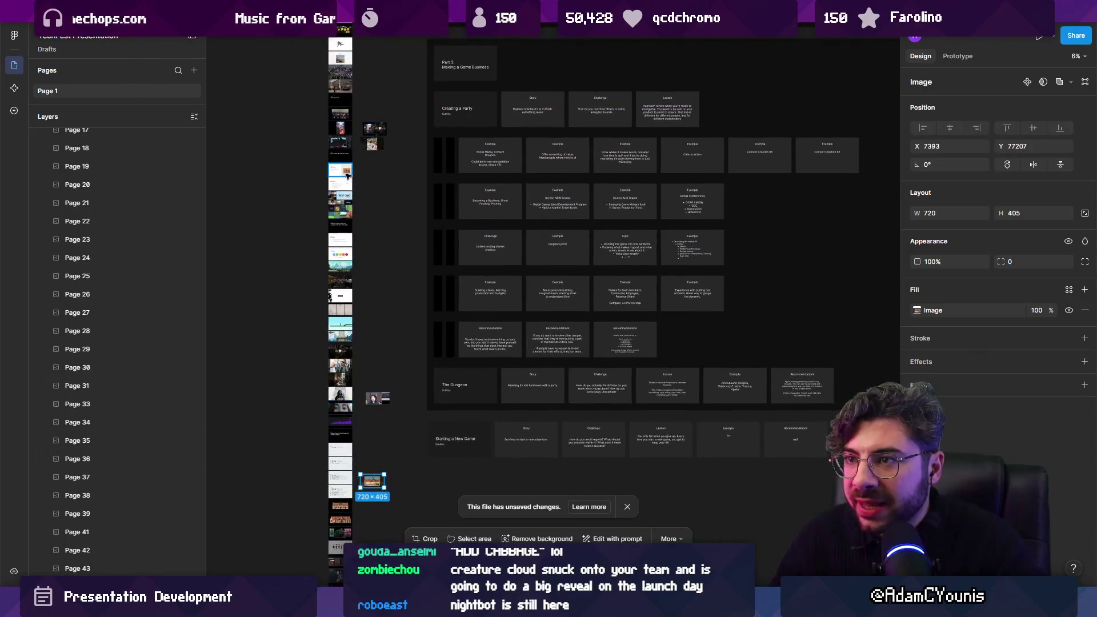
click(342, 95)
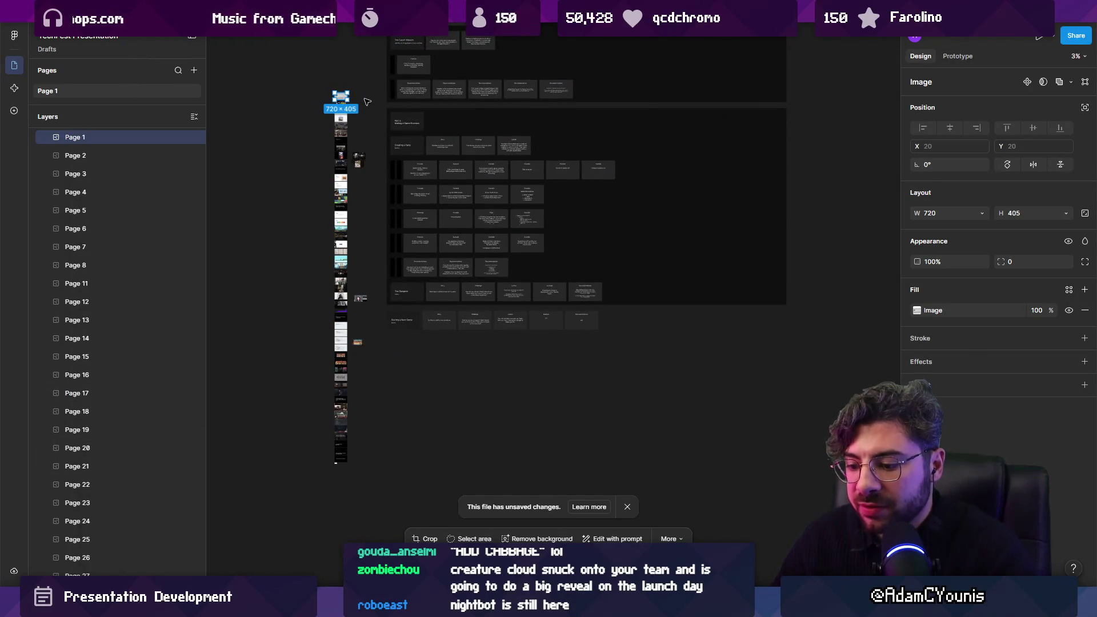
mouse_move(341, 138)
mouse_down()
mouse_move(340, 117)
mouse_move(238, 136)
mouse_move(342, 123)
mouse_up()
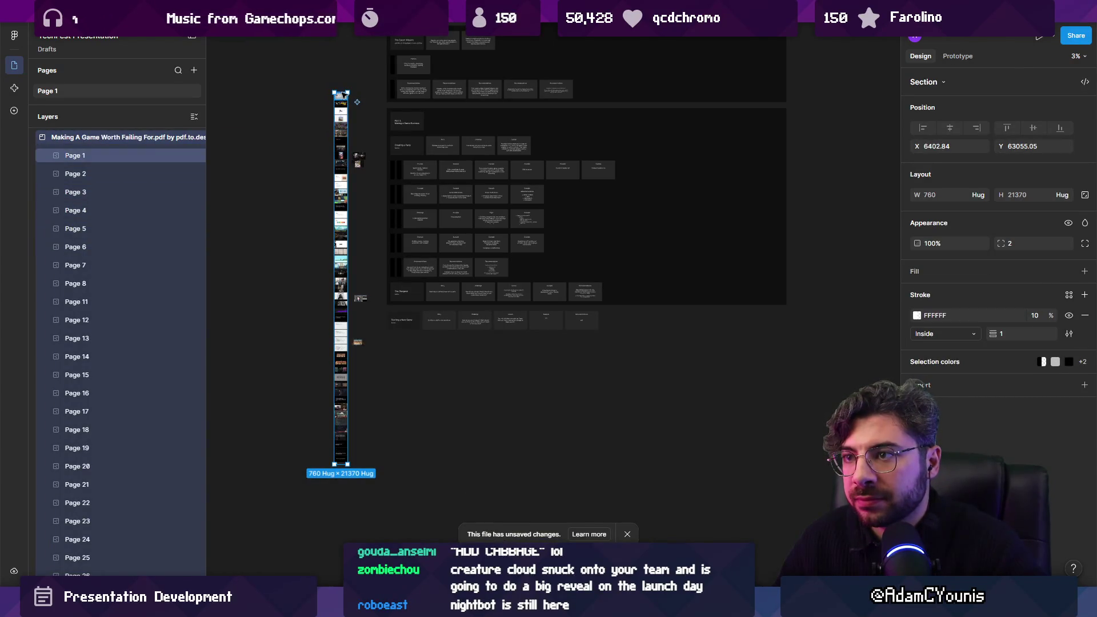
scroll(343, 97, up, 5)
drag(352, 113, 220, 109)
scroll(391, 205, down, 8)
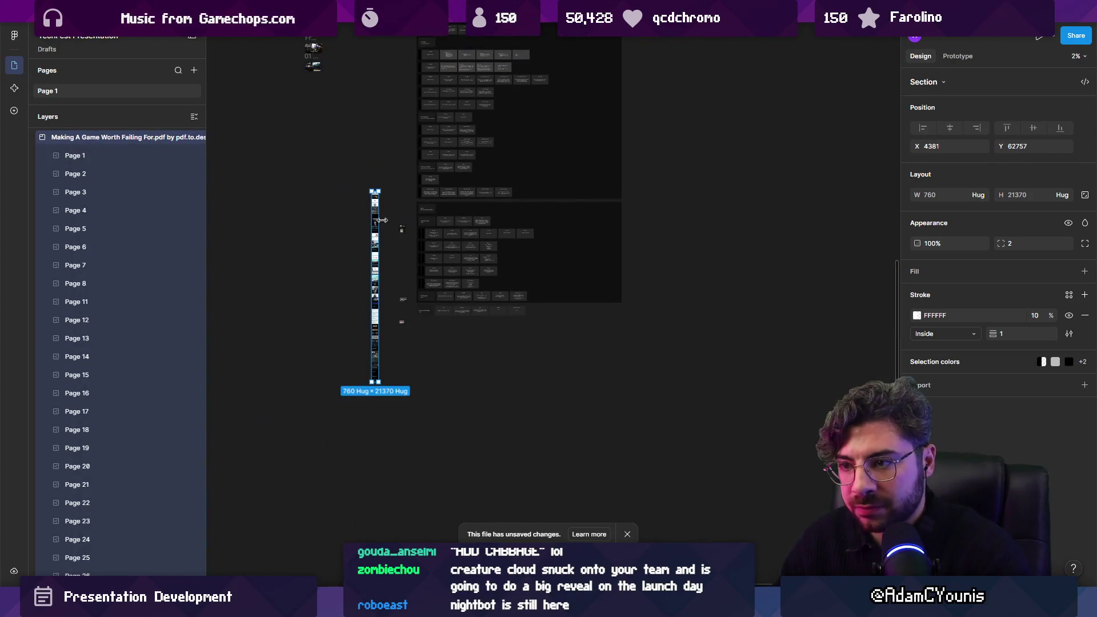
key(k)
drag(367, 386, 315, 372)
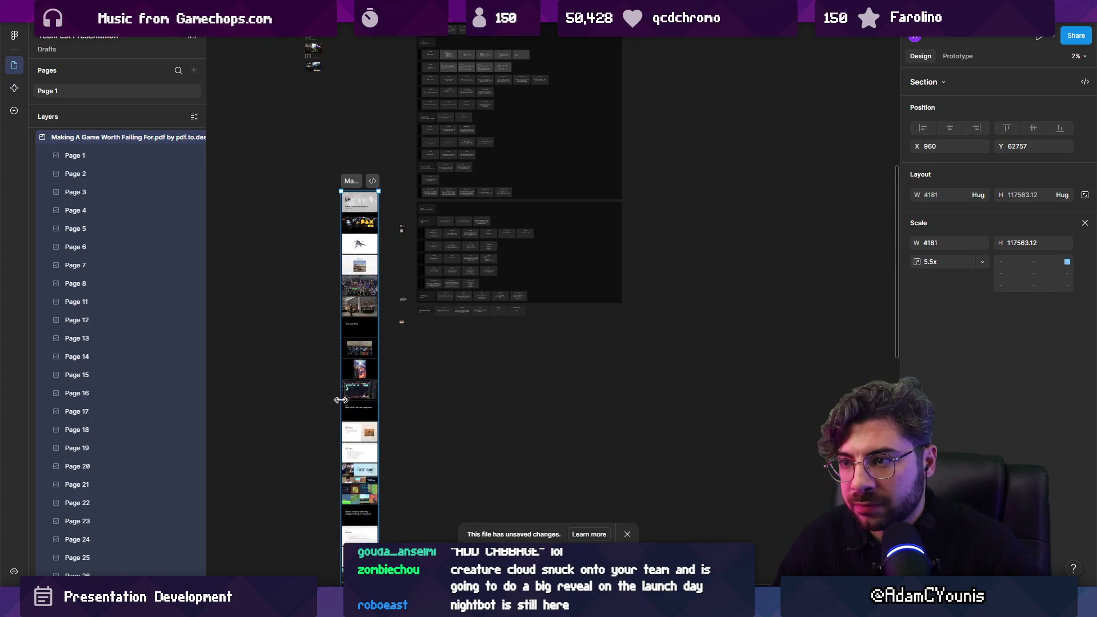
scroll(343, 285, up, 2)
drag(360, 260, 219, 275)
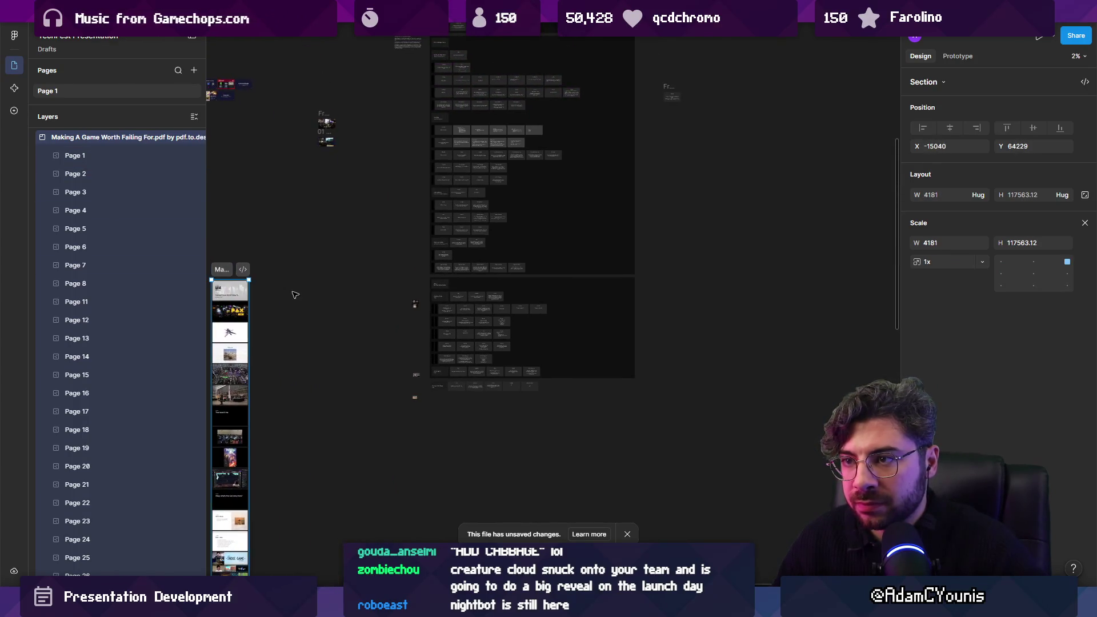
scroll(327, 285, down, 2)
drag(403, 344, 432, 276)
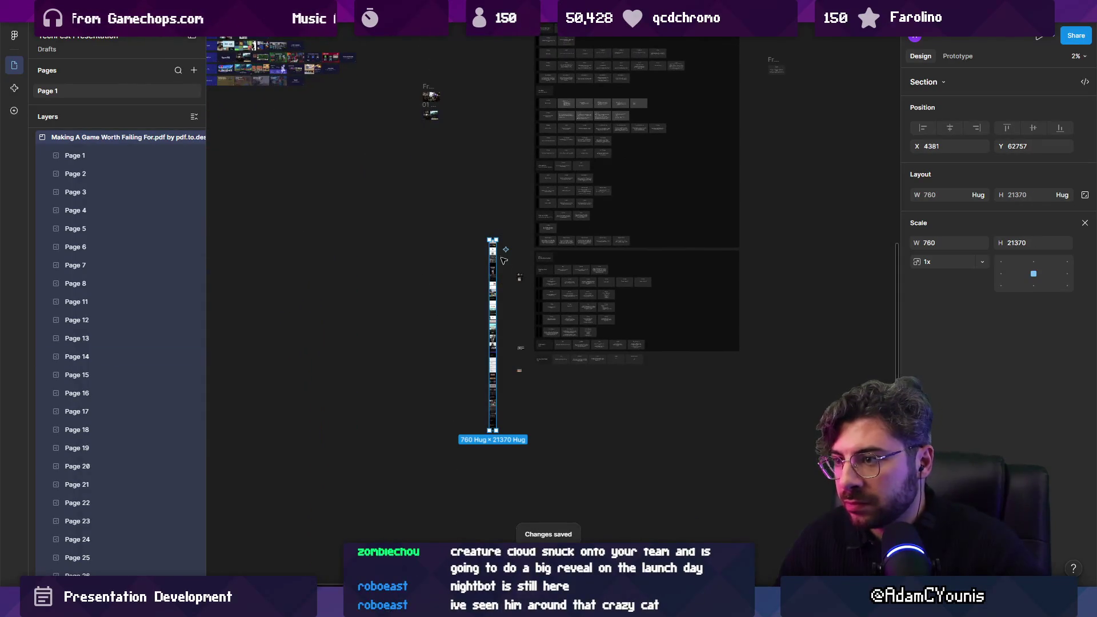
key(v)
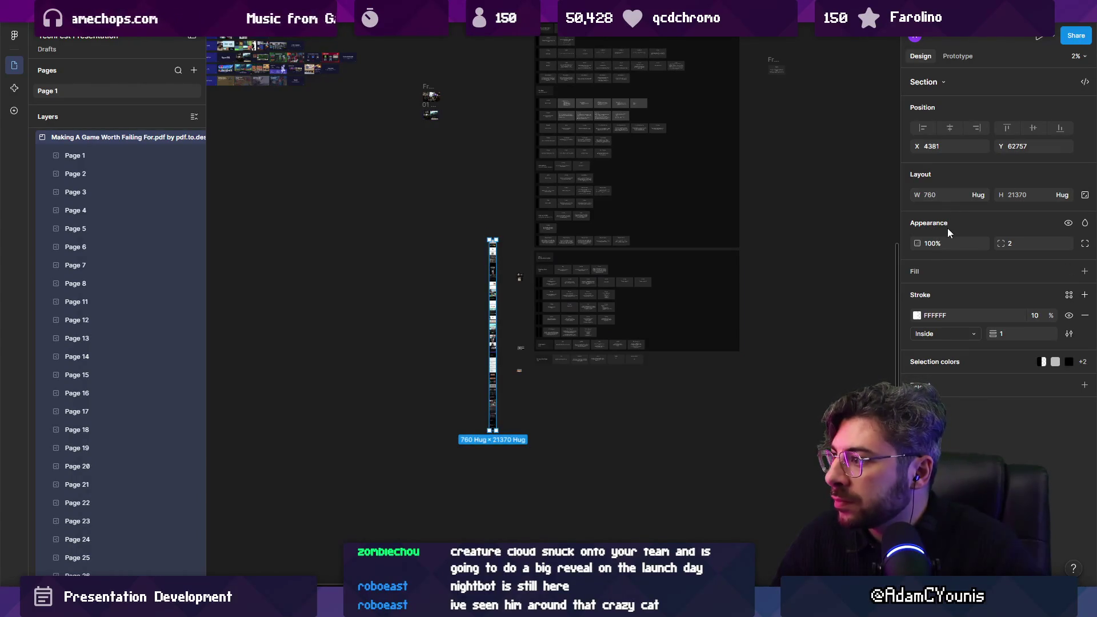
scroll(502, 243, up, 3)
scroll(502, 243, up, 3)
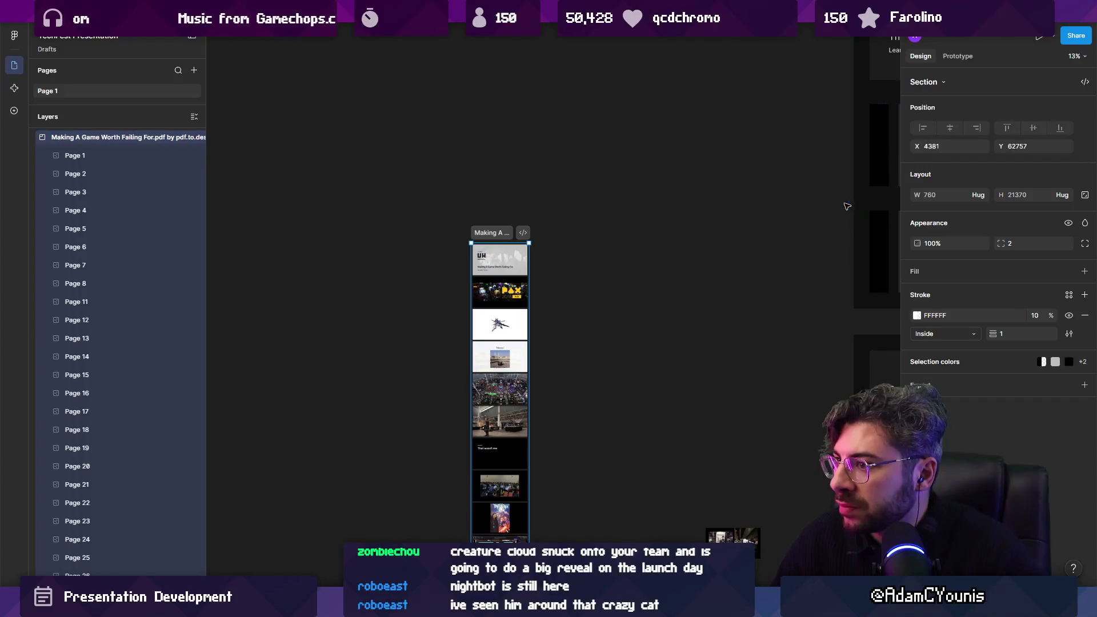
key(Return)
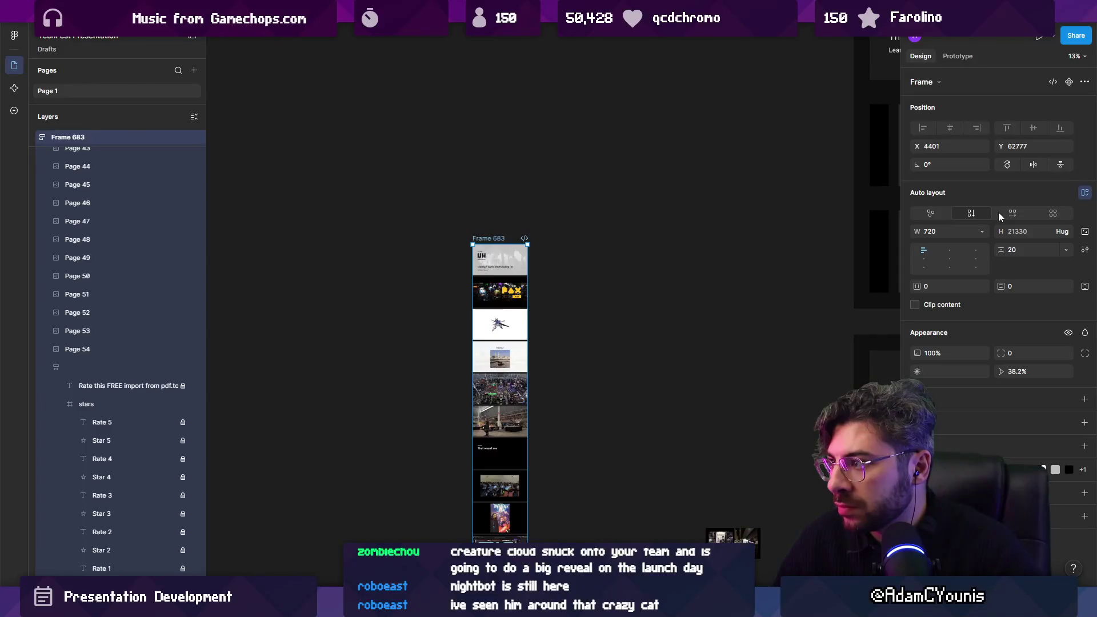
click(1000, 216)
click(971, 212)
click(987, 232)
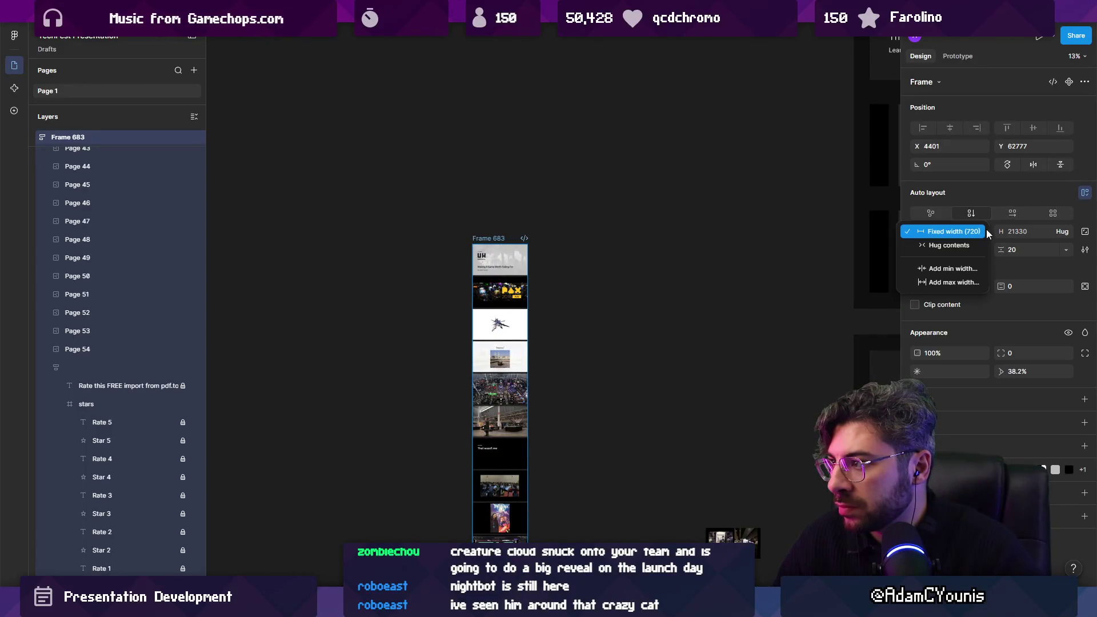
click(940, 247)
click(1003, 213)
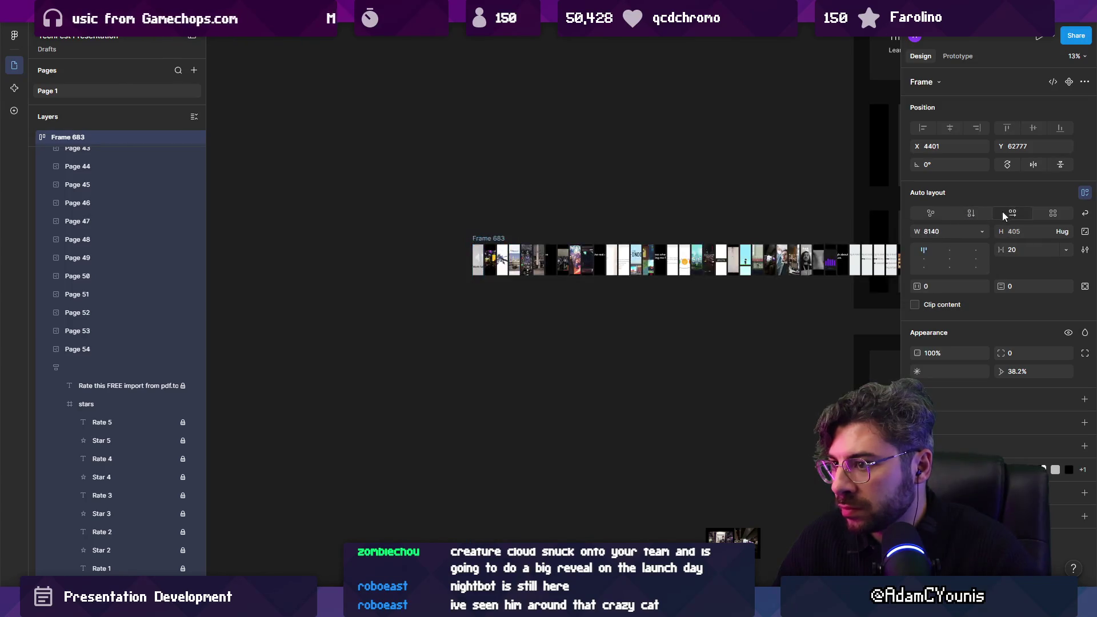
key(ctrl+z)
key(ctrl+z)
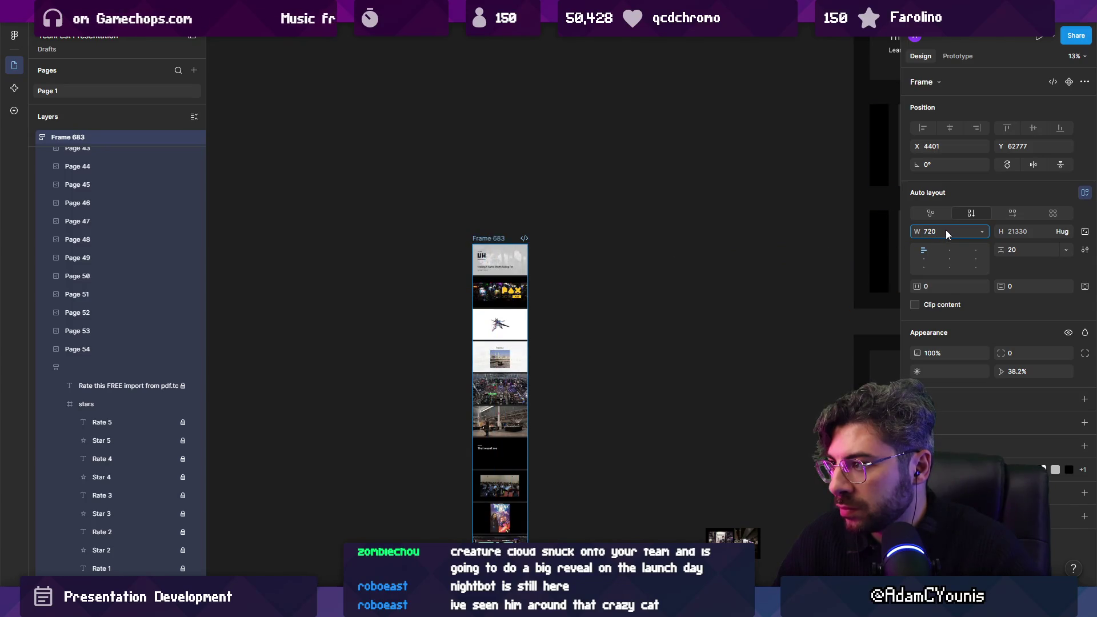
click(982, 232)
click(960, 246)
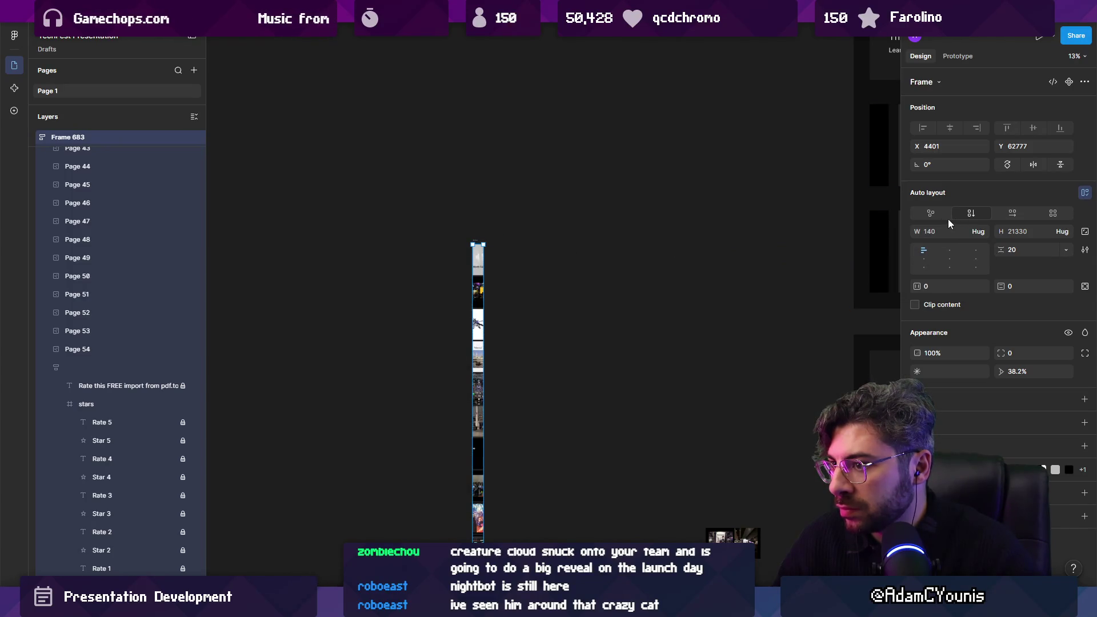
scroll(488, 247, up, 5)
click(452, 274)
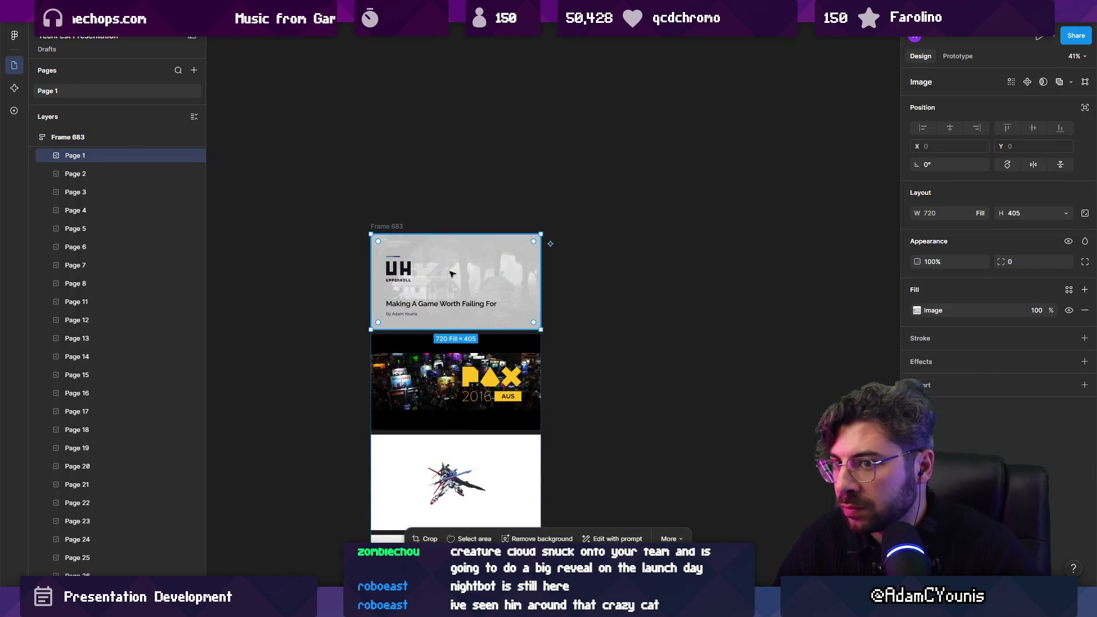
key(Escape)
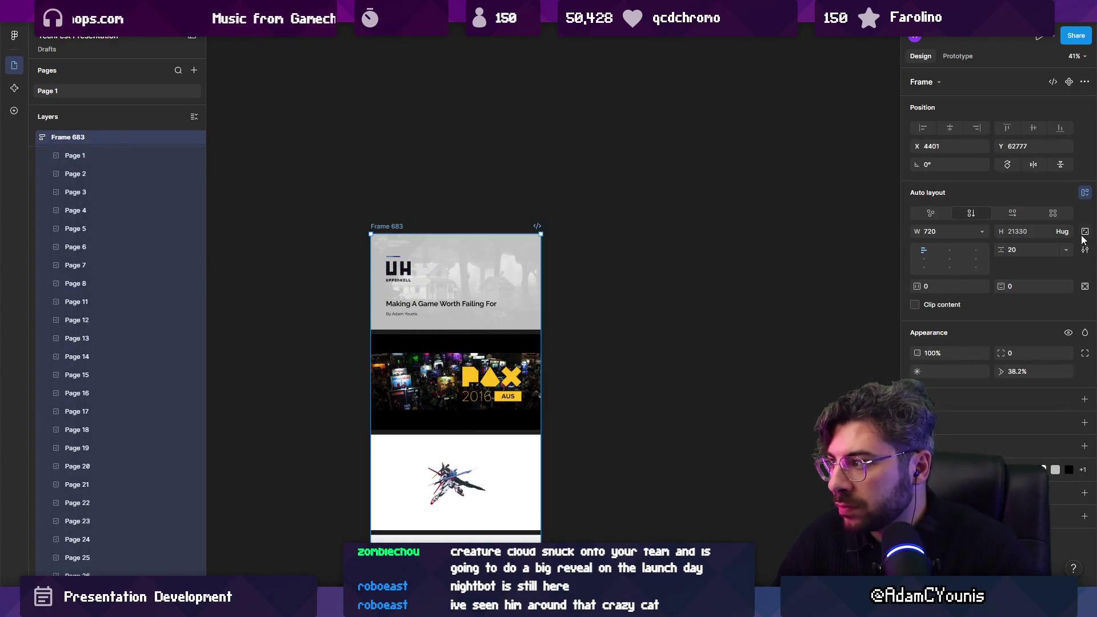
click(982, 232)
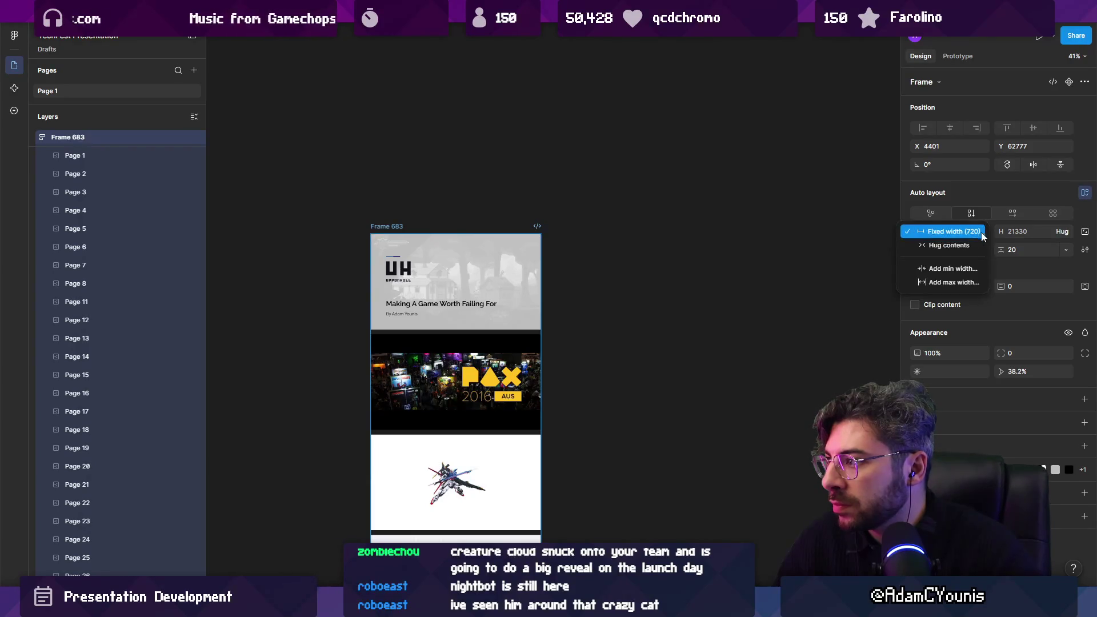
click(969, 243)
mouse_move(403, 292)
mouse_down()
mouse_move(503, 285)
mouse_move(472, 287)
mouse_up()
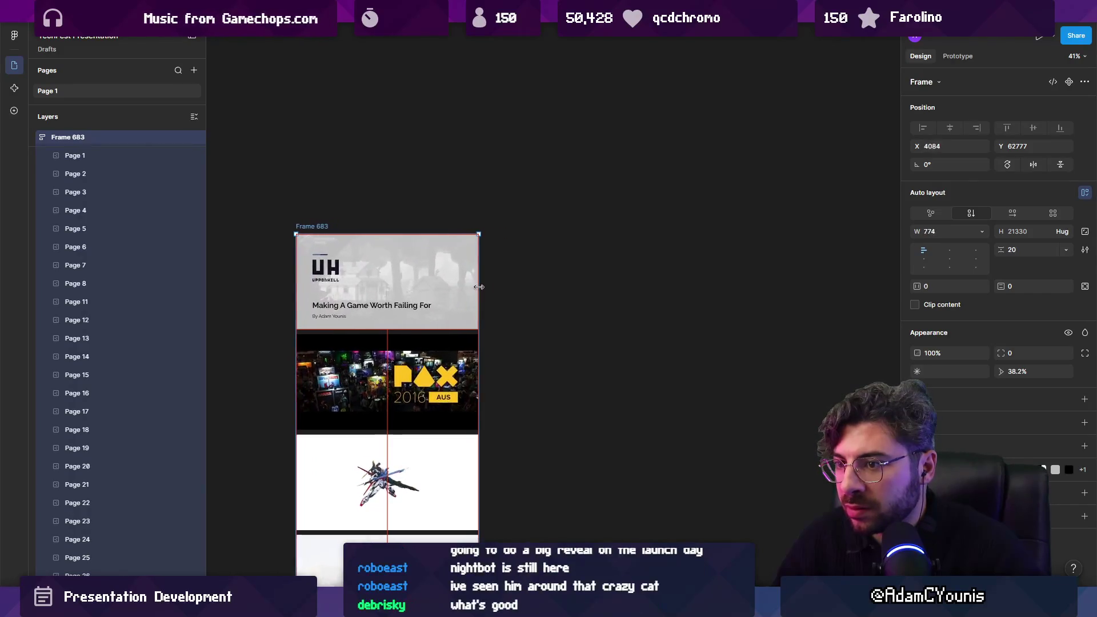
Resize all 50 slides in the frame to 1920×1080.
double_click(444, 291)
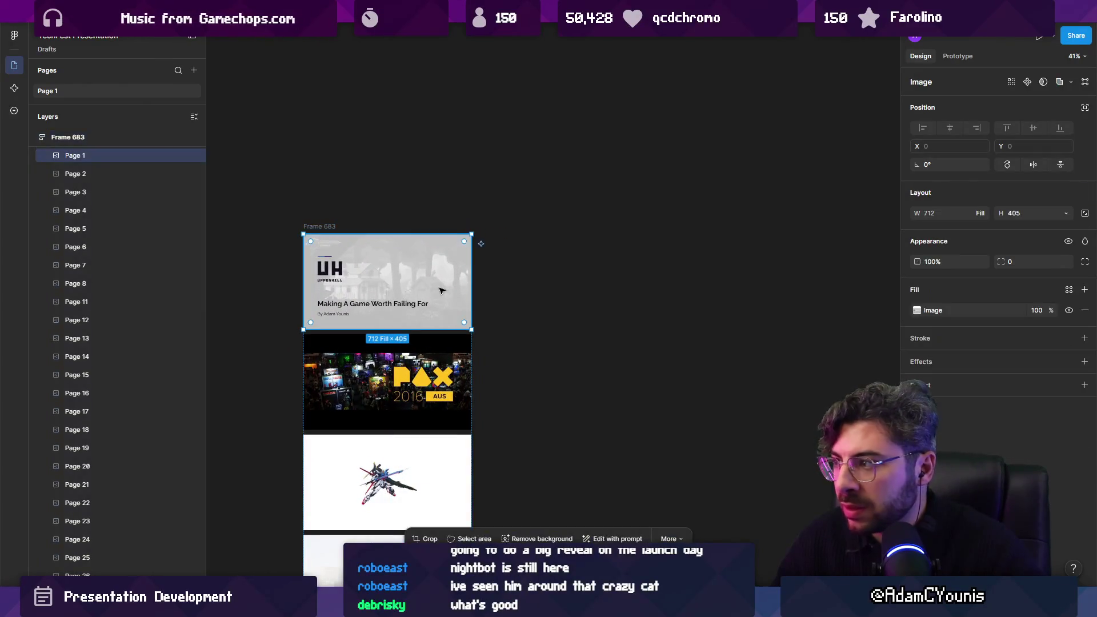
scroll(428, 281, down, 10)
key(Escape)
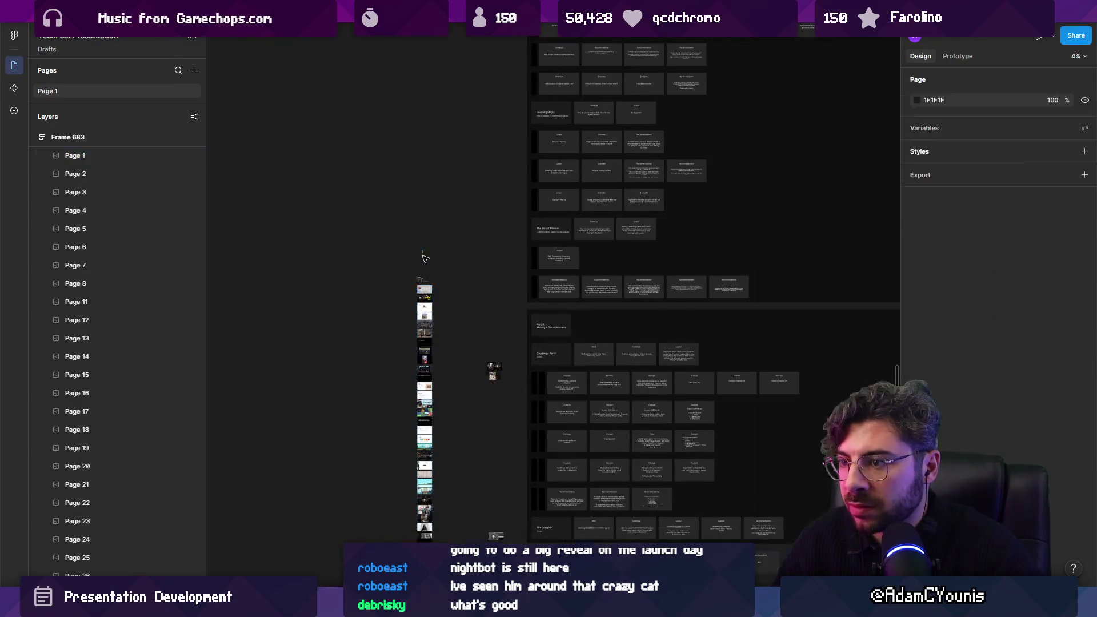
key(ctrl+a)
scroll(425, 257, down, 5)
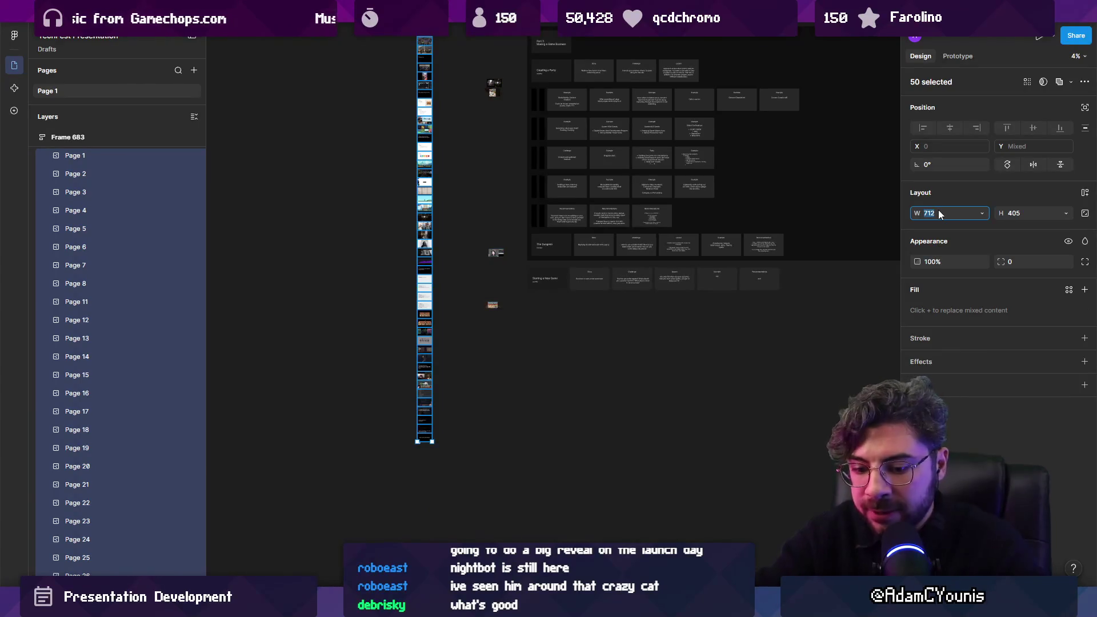
text(1920)
key(Tab)
text(1080)
key(Return)
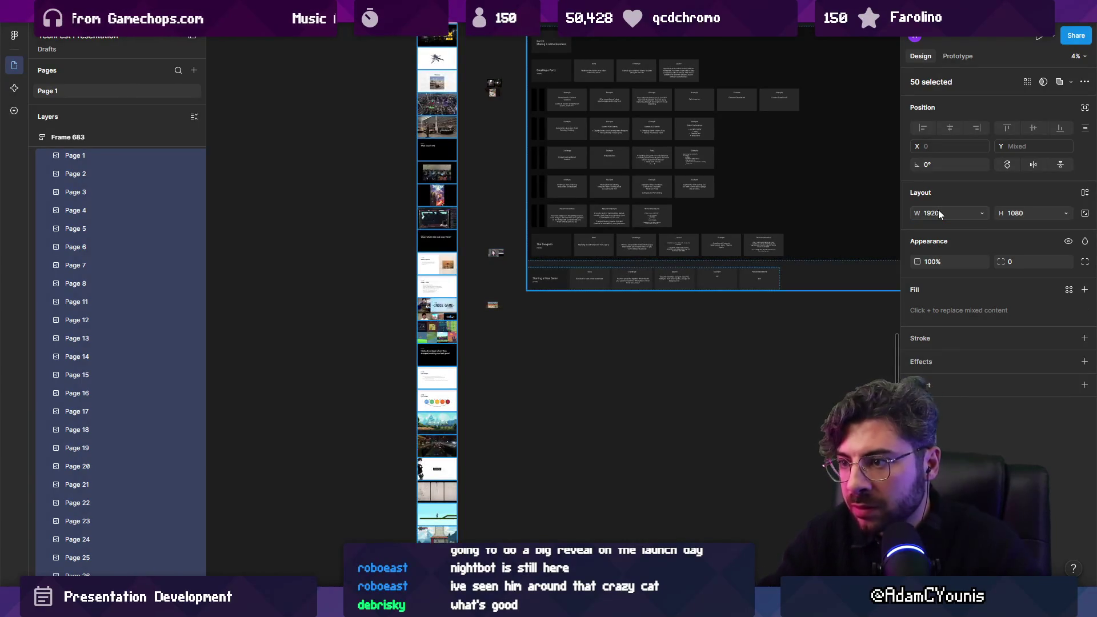
Lay the slide frame out as a horizontal row and move it to a new canvas spot.
scroll(531, 148, up, 5)
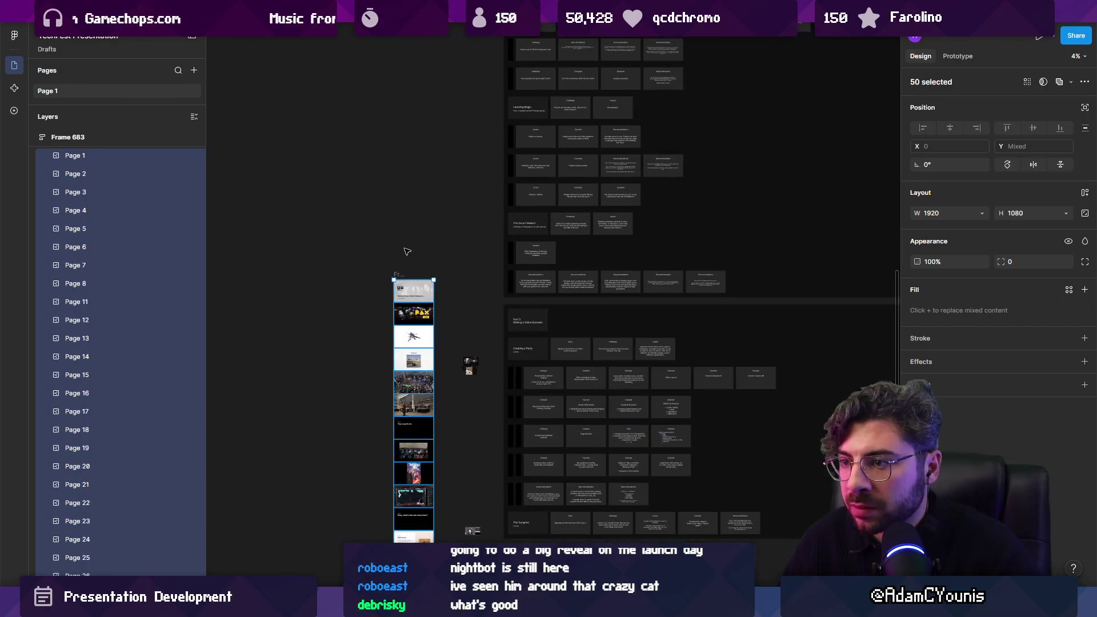
key(Escape)
click(400, 275)
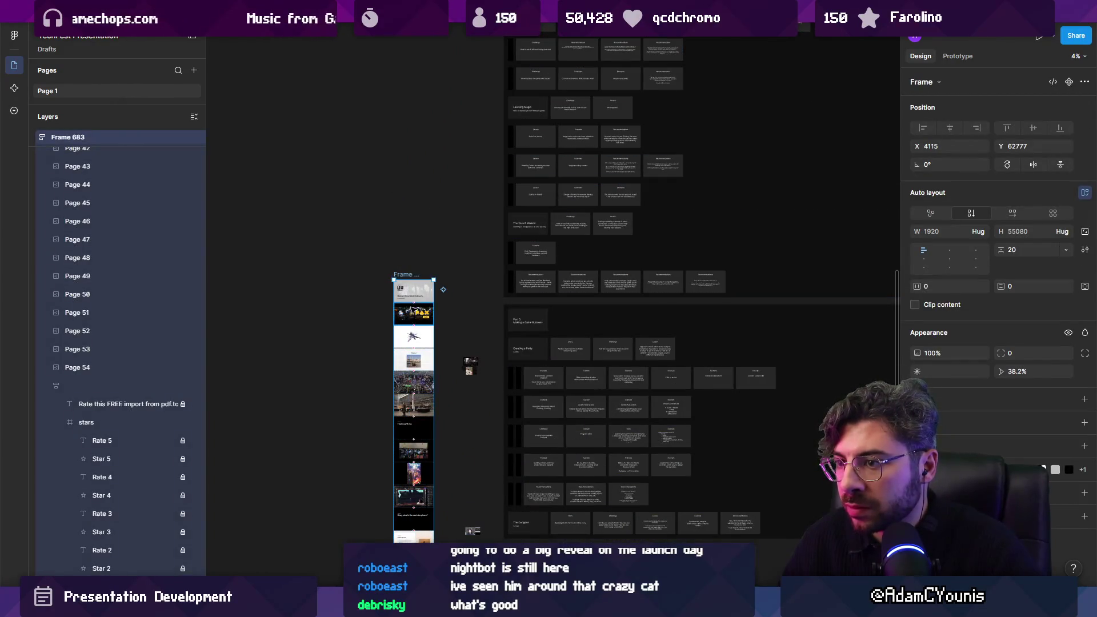
click(1013, 213)
scroll(557, 208, down, 3)
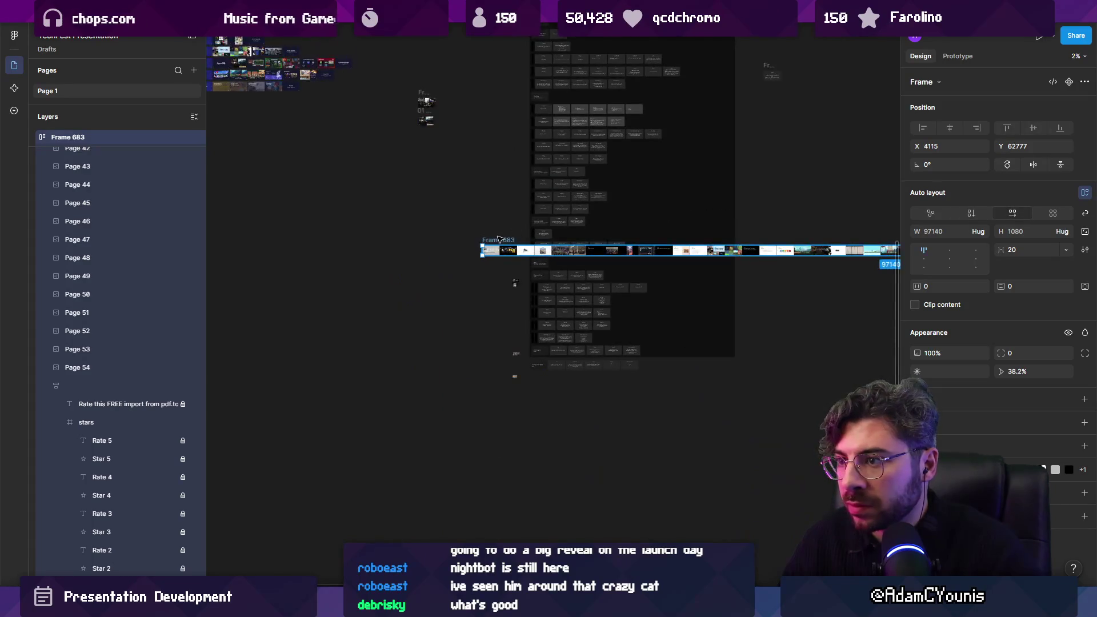
mouse_move(280, 220)
mouse_down()
mouse_move(223, 170)
mouse_move(459, 386)
mouse_move(543, 422)
mouse_up()
key(shift+2)
scroll(469, 293, left, 2)
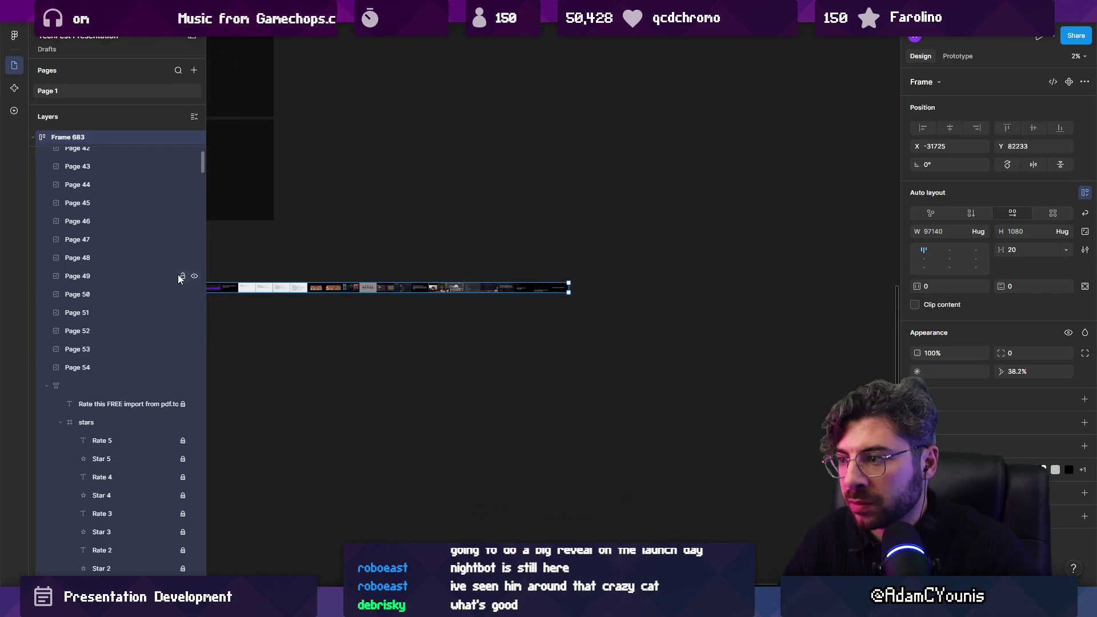
scroll(410, 241, left, 2)
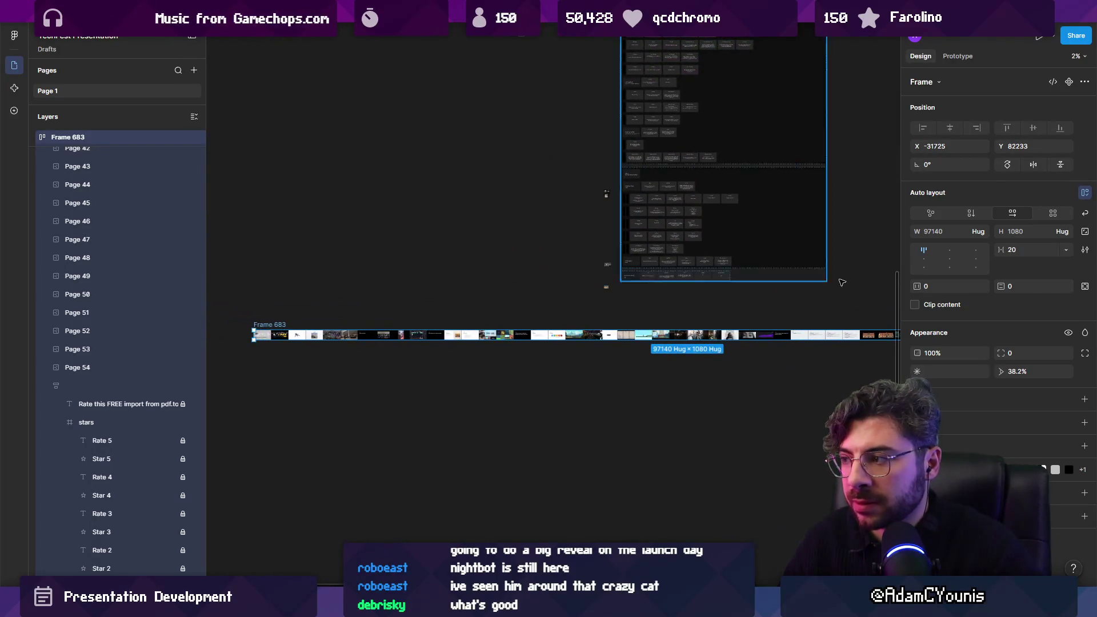
Restack the slides vertically, extend the column frame taller, and move the two small photos down.
key(shift+v)
mouse_move(271, 330)
mouse_down()
mouse_move(292, 108)
mouse_move(413, 397)
mouse_move(390, 255)
mouse_move(389, 85)
mouse_up()
scroll(465, 194, down, 3)
scroll(465, 194, right, 4)
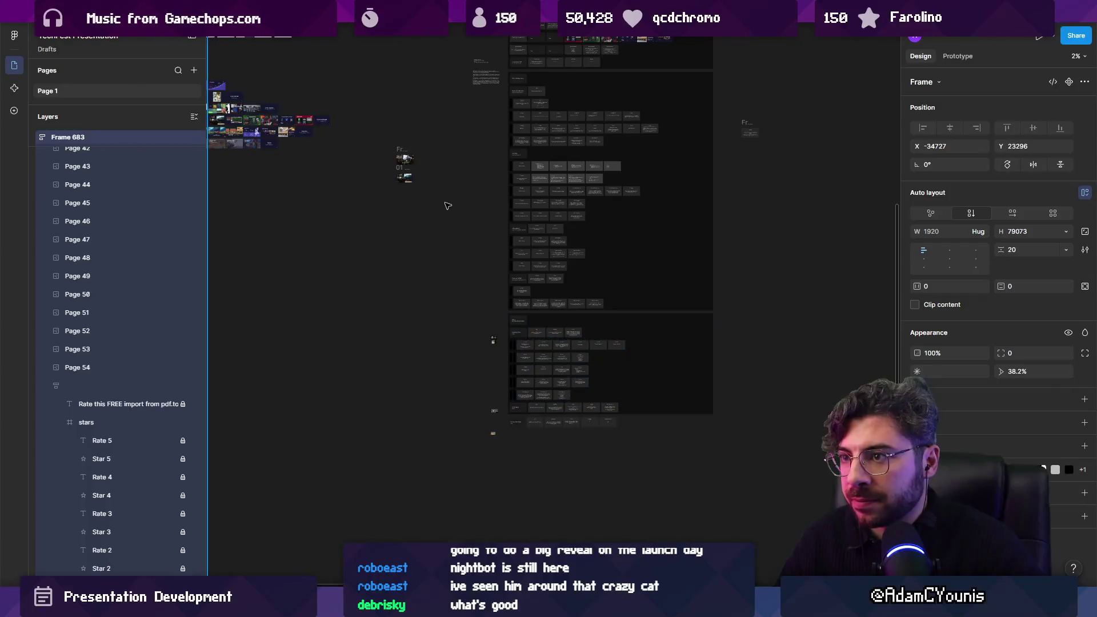
scroll(404, 158, up, 3)
scroll(408, 158, down, 3)
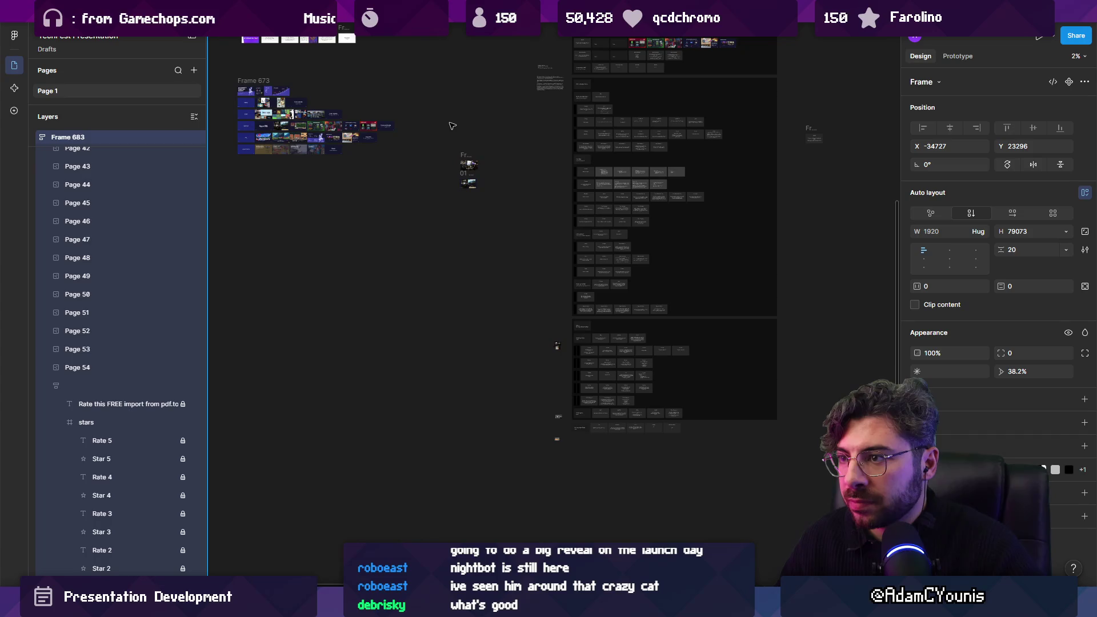
scroll(470, 186, up, 5)
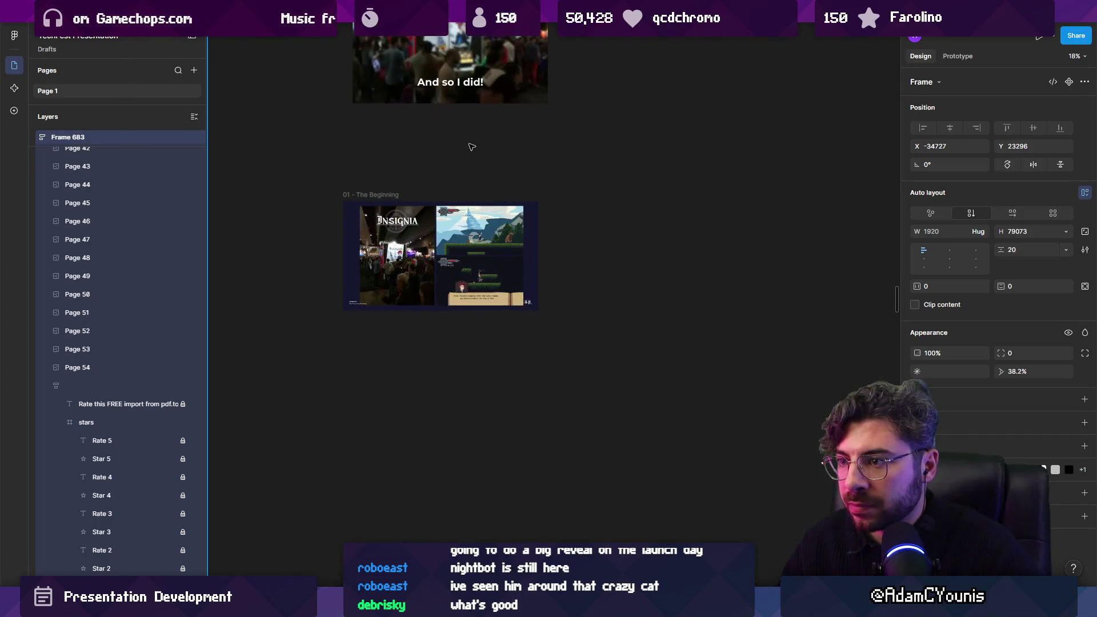
scroll(472, 147, down, 3)
scroll(460, 95, down, 3)
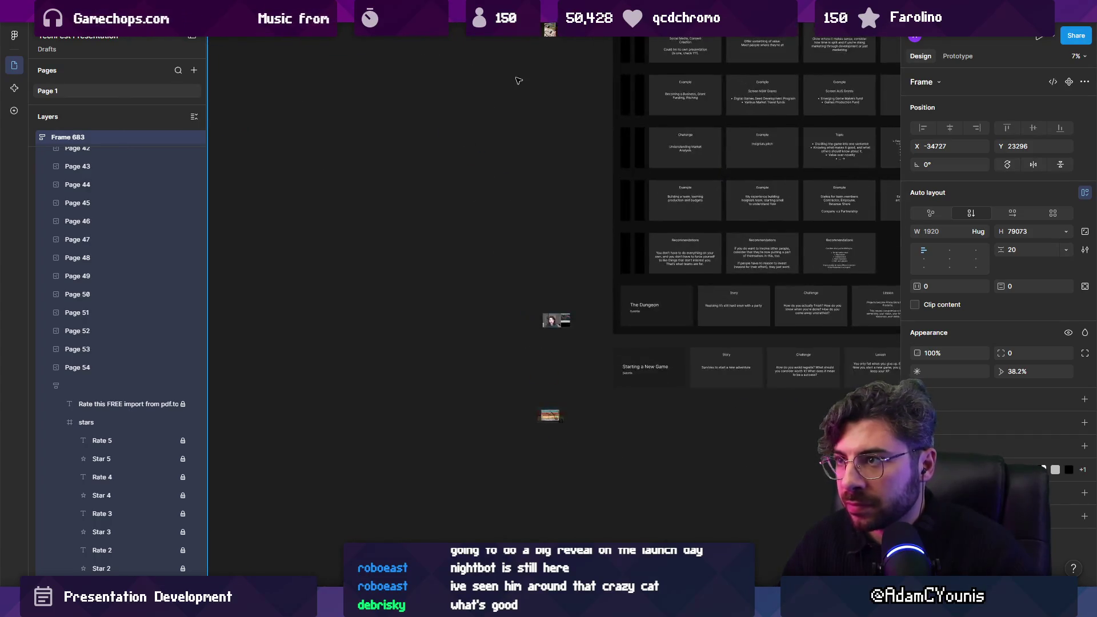
scroll(520, 82, up, 2)
mouse_move(526, 86)
mouse_down()
mouse_move(566, 114)
mouse_move(558, 362)
mouse_up()
Gather the four photos and scale them proportionally to 1920 wide.
drag(557, 485, 559, 417)
drag(534, 335, 576, 440)
key(k)
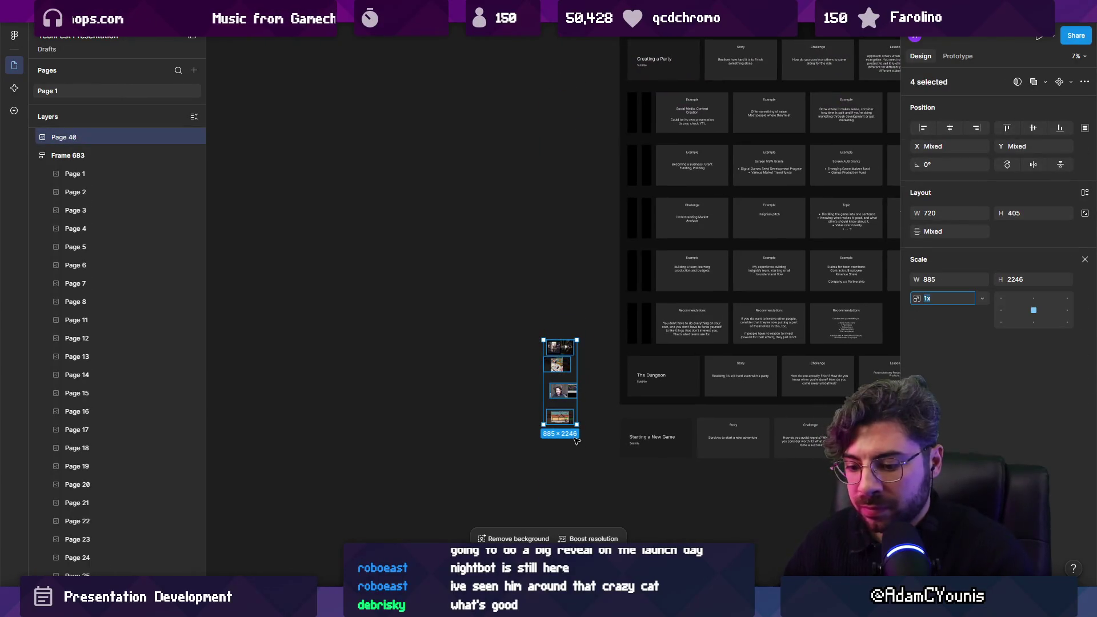
key(shift+Tab)
key(shift+Tab)
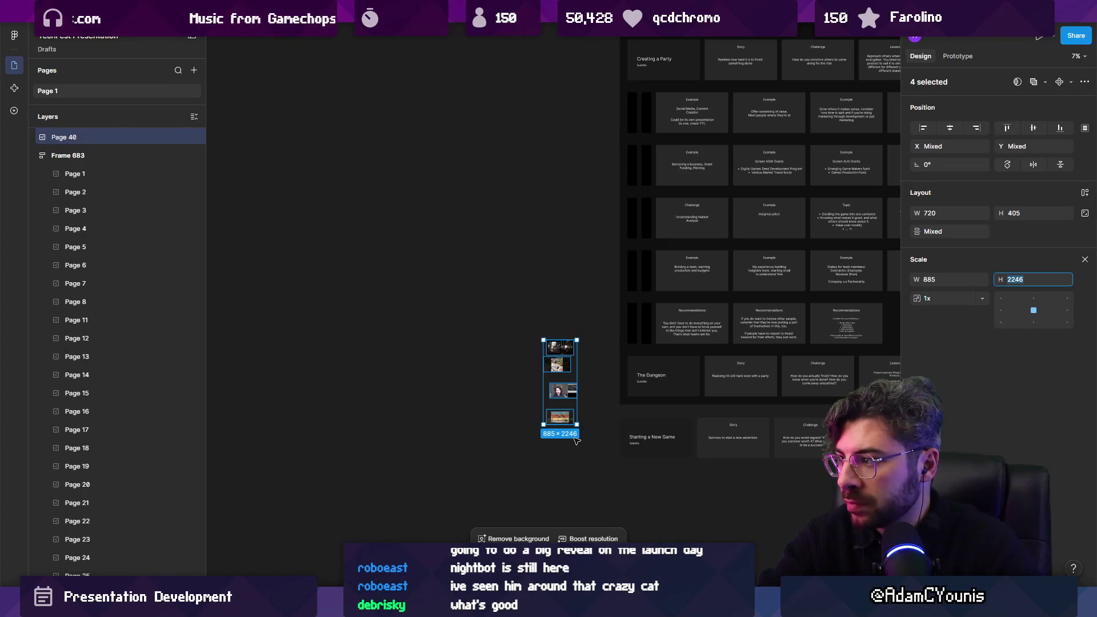
text(1920)
key(Return)
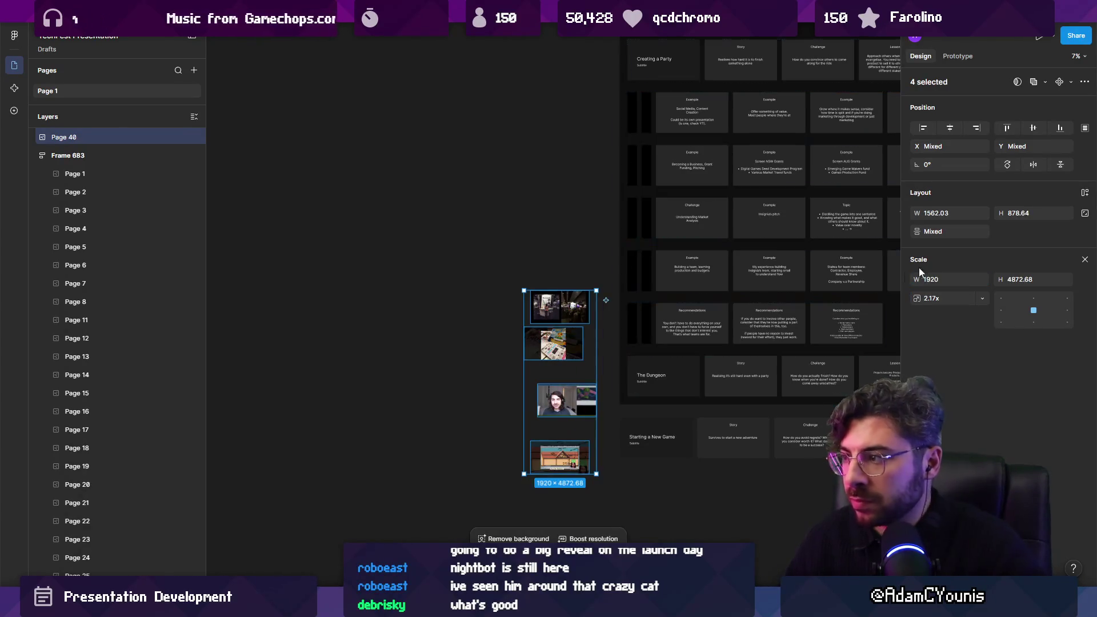
Try wrapping the four photos in an auto-layout frame, toggling its direction, then undo the unwrap.
key(shift+a)
scroll(550, 310, down, 3)
scroll(550, 310, right, 2)
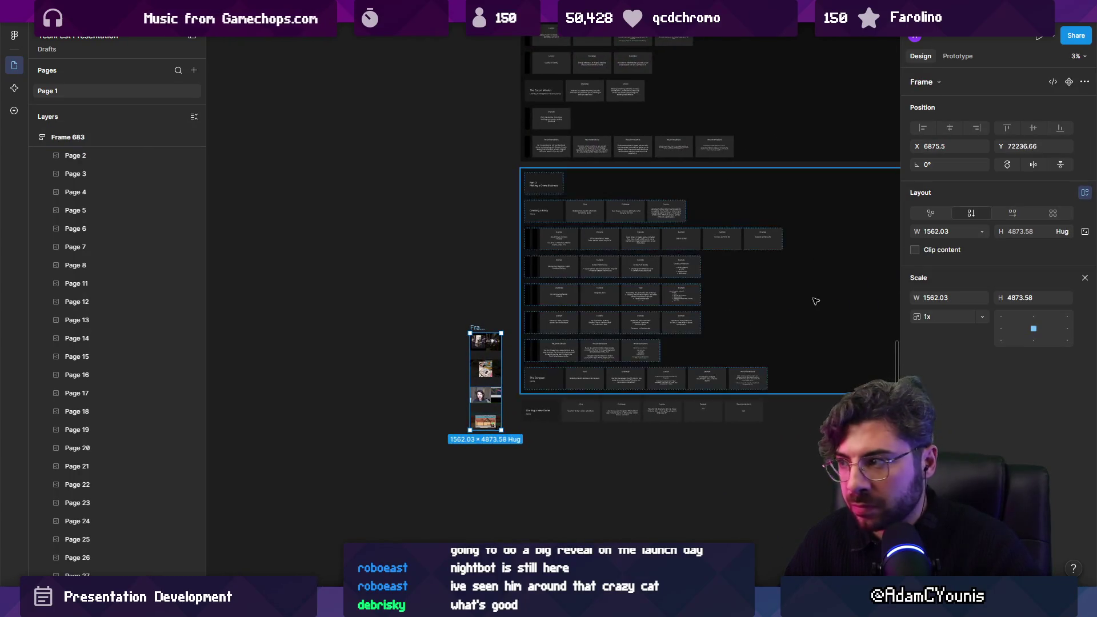
click(972, 214)
click(971, 213)
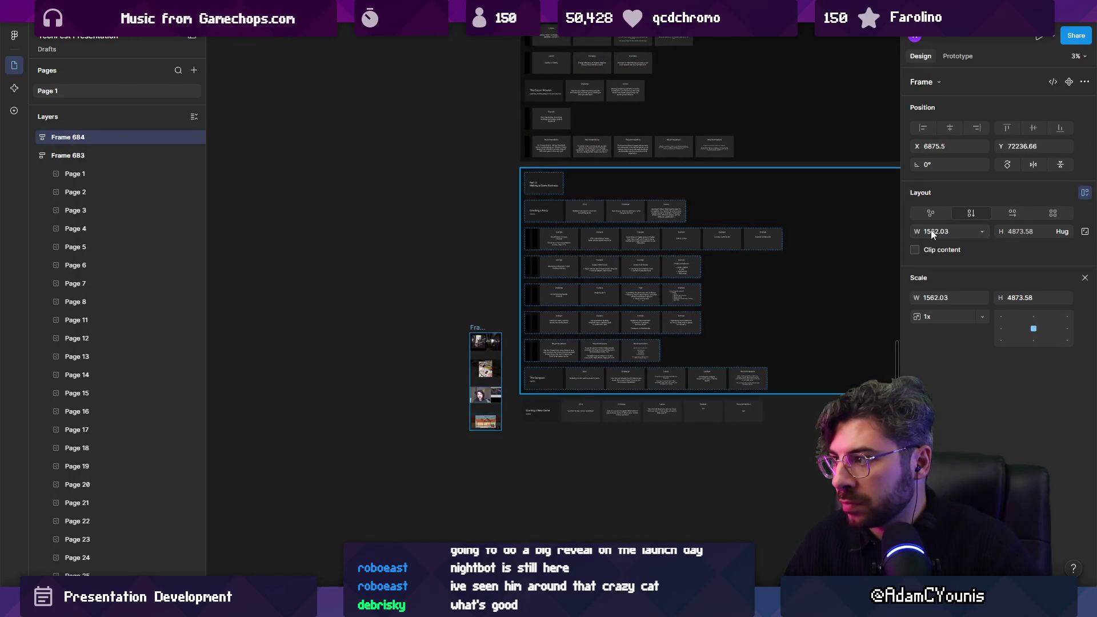
key(ctrl+shift+g)
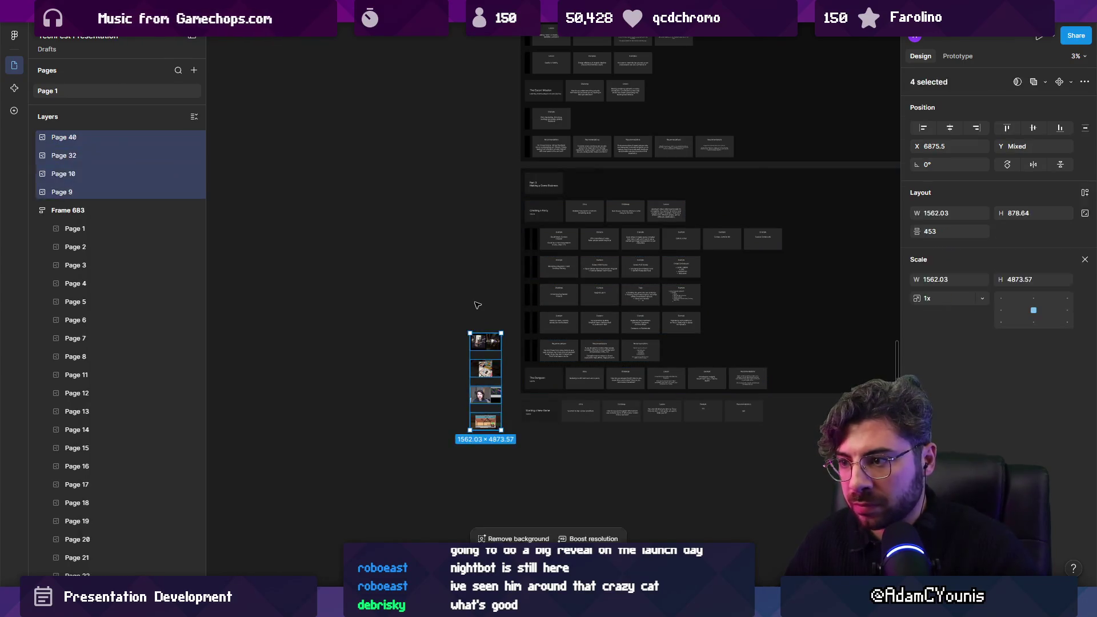
scroll(617, 356, down, 2)
key(ctrl+z)
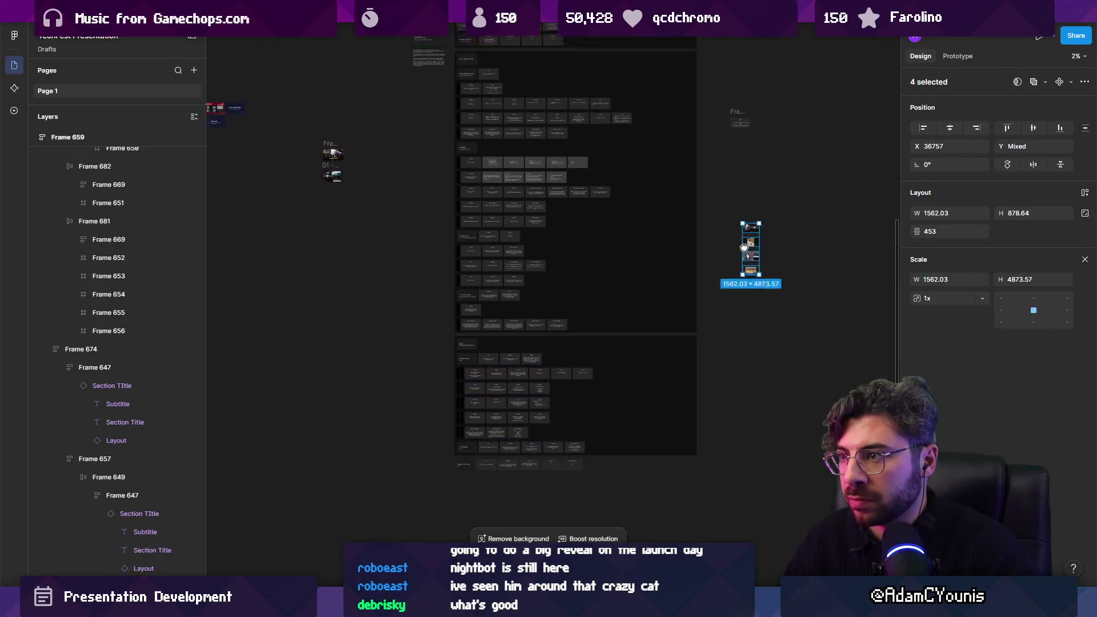
Reselect the four loose images, test an auto-layout wrap, and undo it.
scroll(527, 276, up, 4)
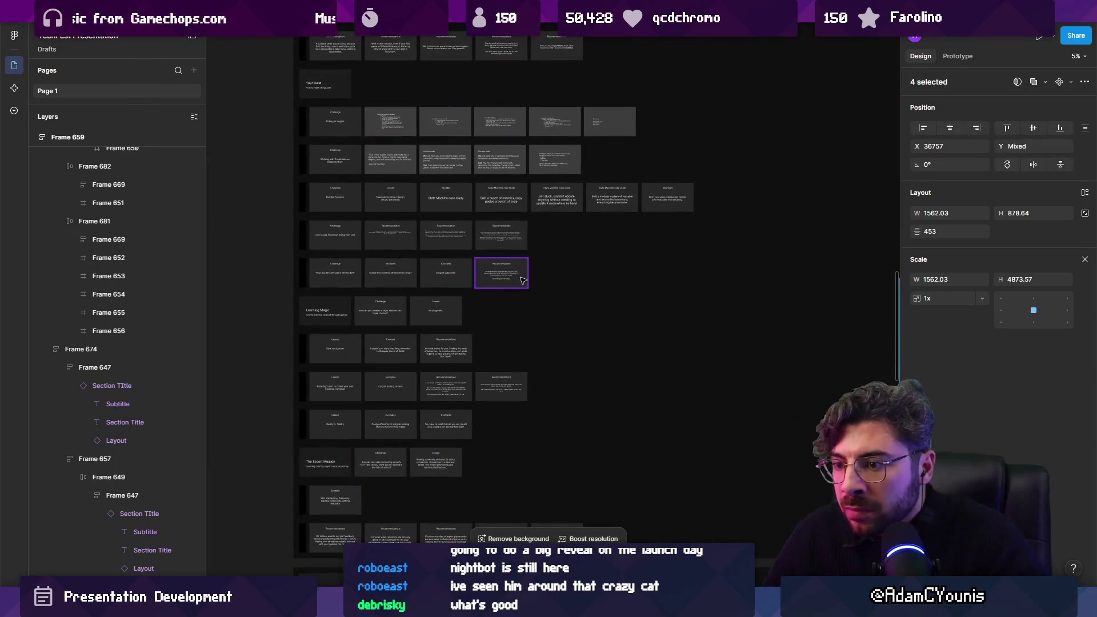
scroll(446, 423, up, 5)
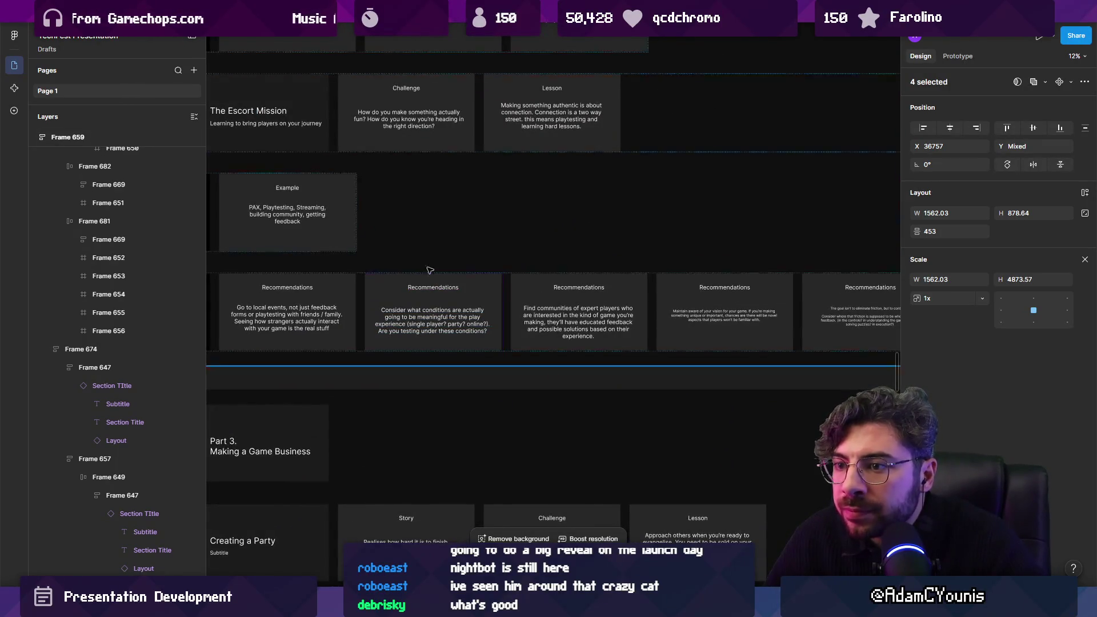
scroll(430, 270, down, 5)
key(Escape)
drag(596, 175, 626, 228)
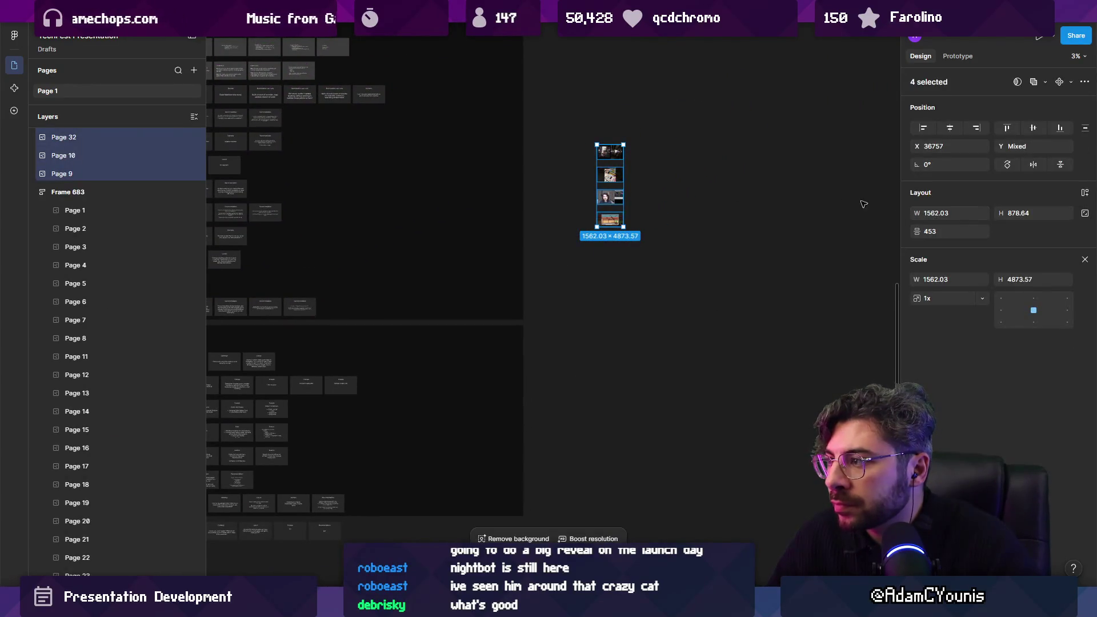
key(shift+a)
click(1009, 214)
key(ctrl+z)
scroll(676, 167, up, 3)
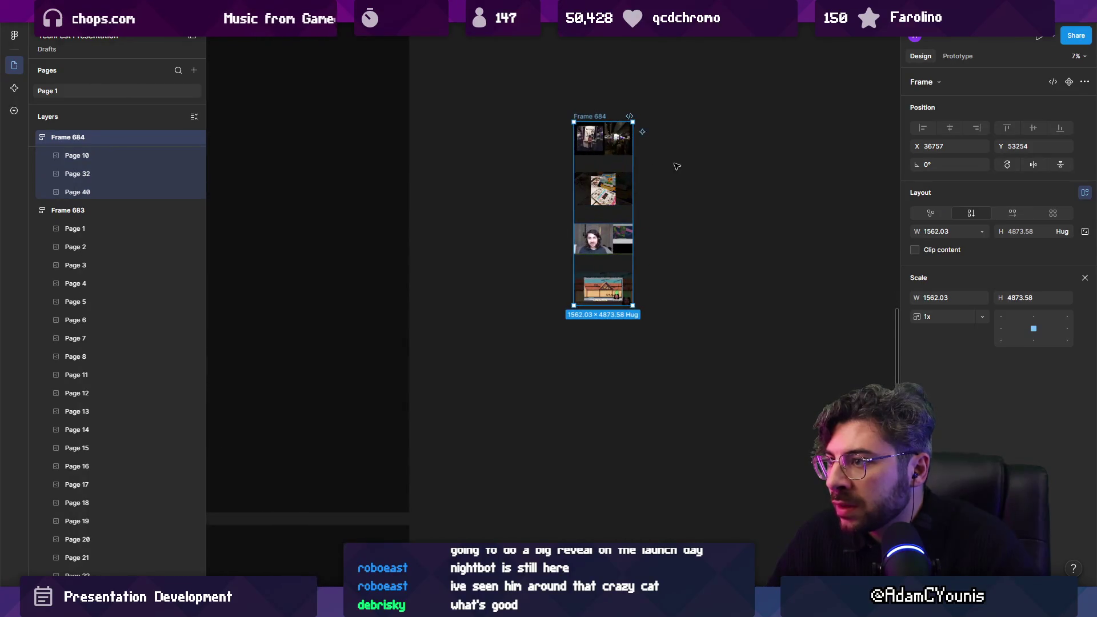
key(ctrl+z)
key(ctrl+z)
key(ctrl+z)
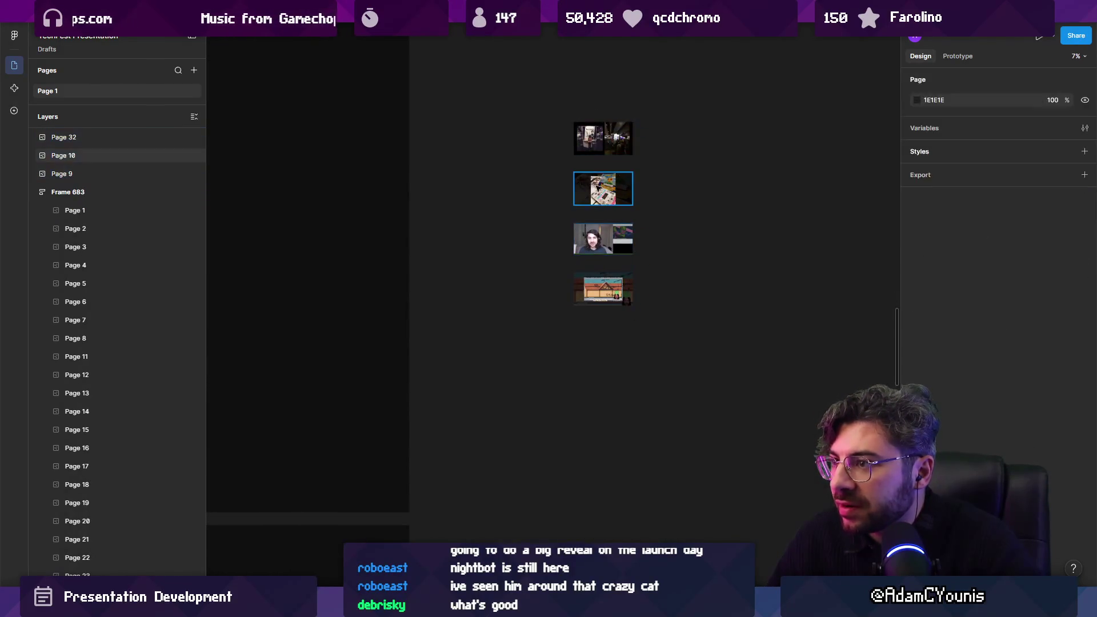
key(ctrl+shift+z)
key(ctrl+shift+z)
key(ctrl+shift+z)
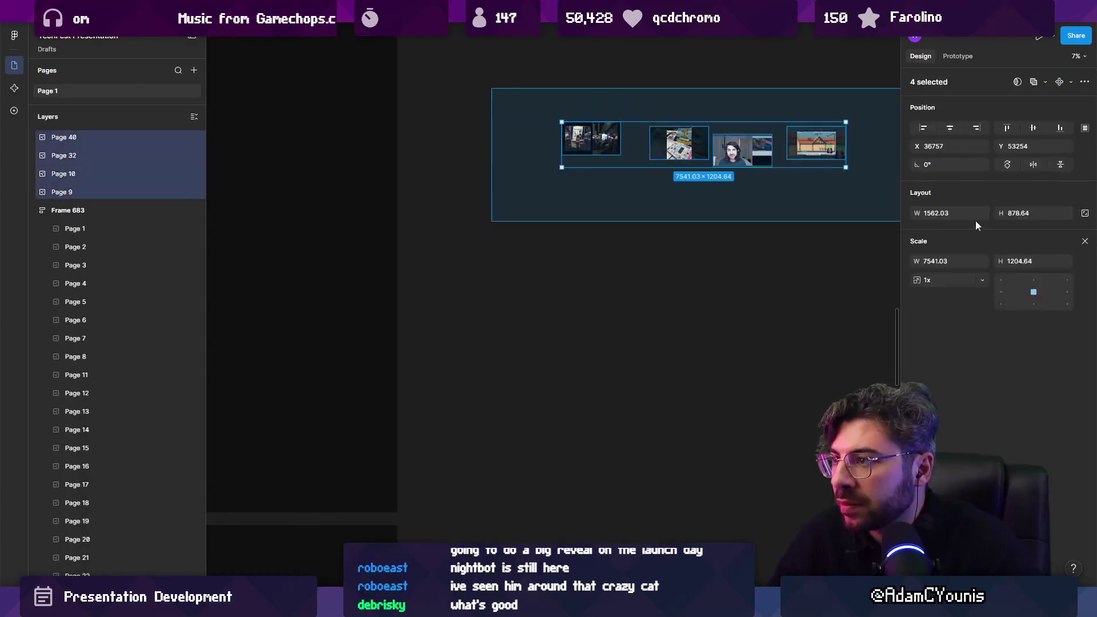
key(ctrl+z)
Move the four images into the Escort Mission Example row.
scroll(734, 178, down, 5)
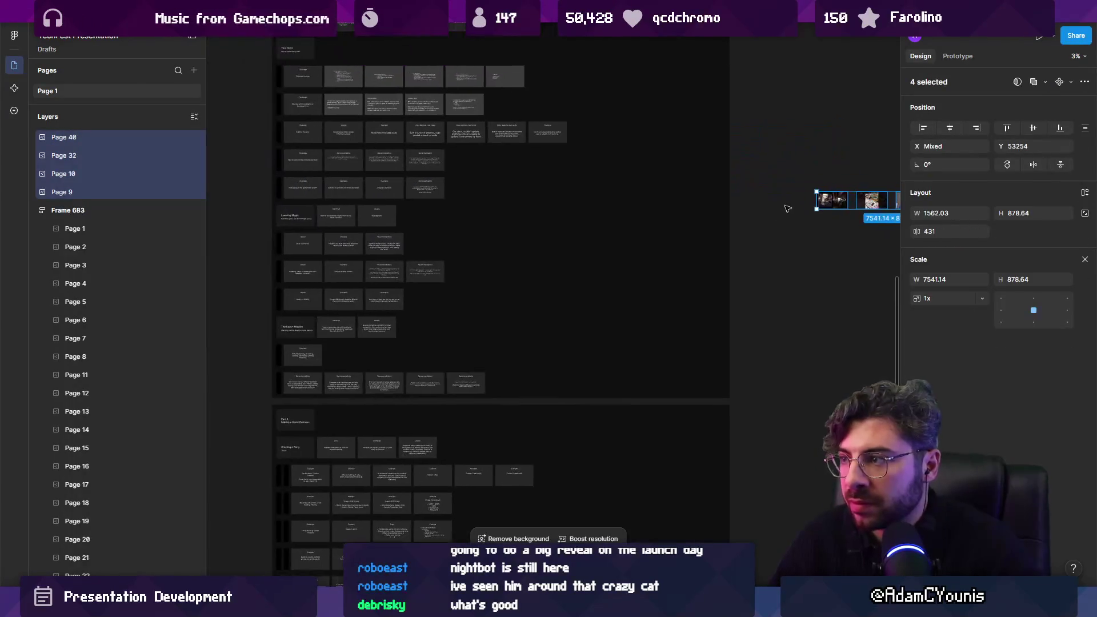
mouse_move(769, 225)
mouse_down()
mouse_move(437, 324)
mouse_move(400, 350)
mouse_move(342, 353)
mouse_up()
scroll(343, 352, up, 6)
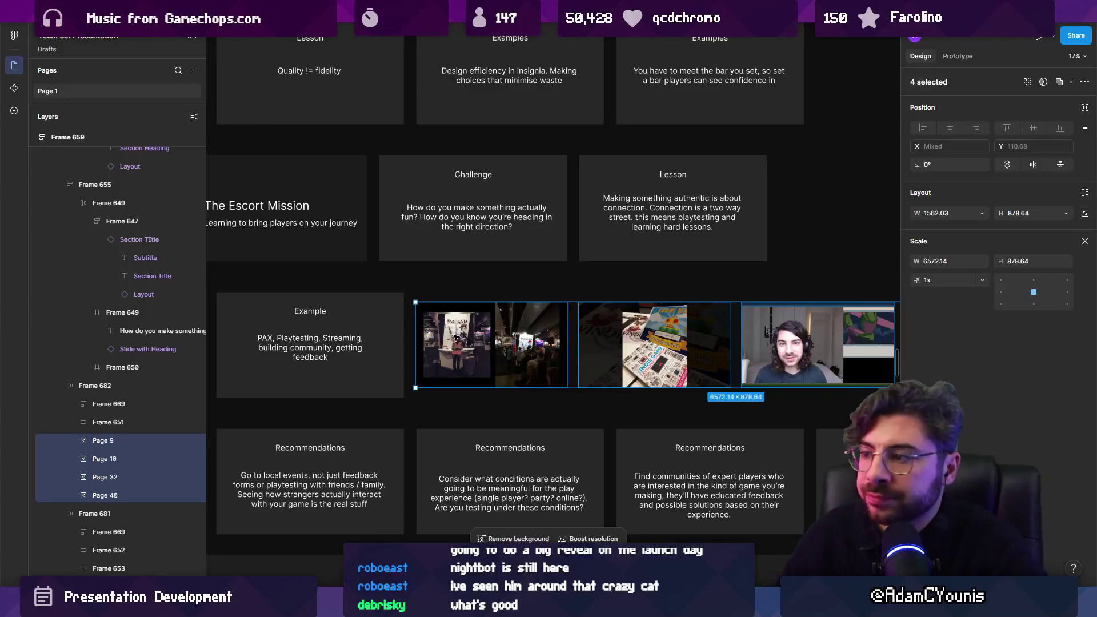
Frame the new image row and hide the interface so the board fills the window.
scroll(540, 273, right, 5)
scroll(540, 273, down, 1)
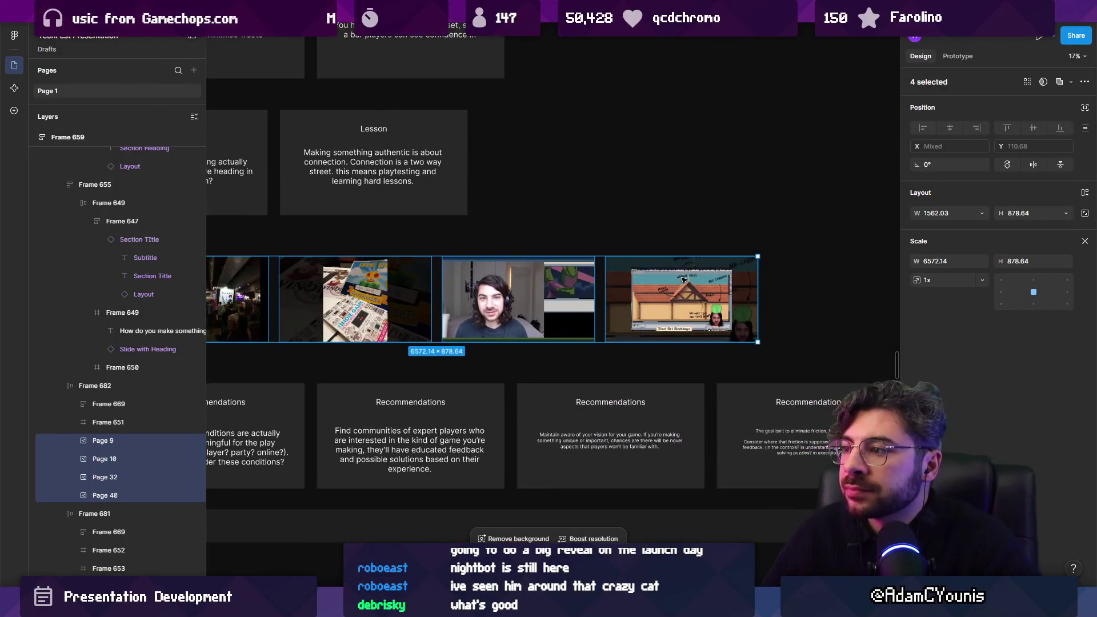
scroll(781, 286, up, 5)
scroll(781, 287, down, 1)
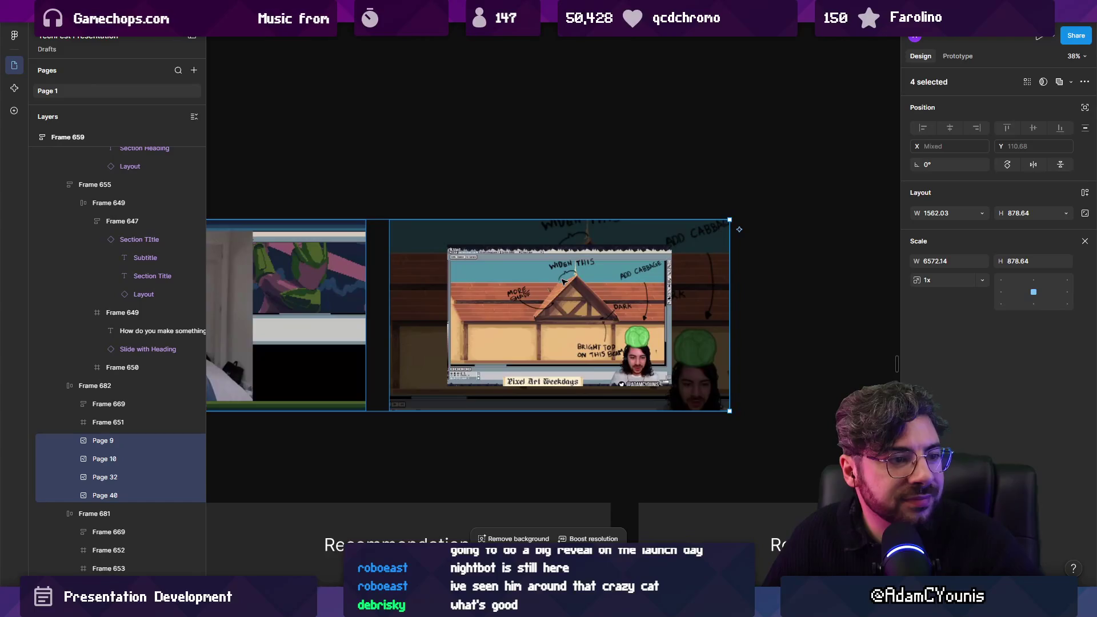
scroll(559, 289, down, 5)
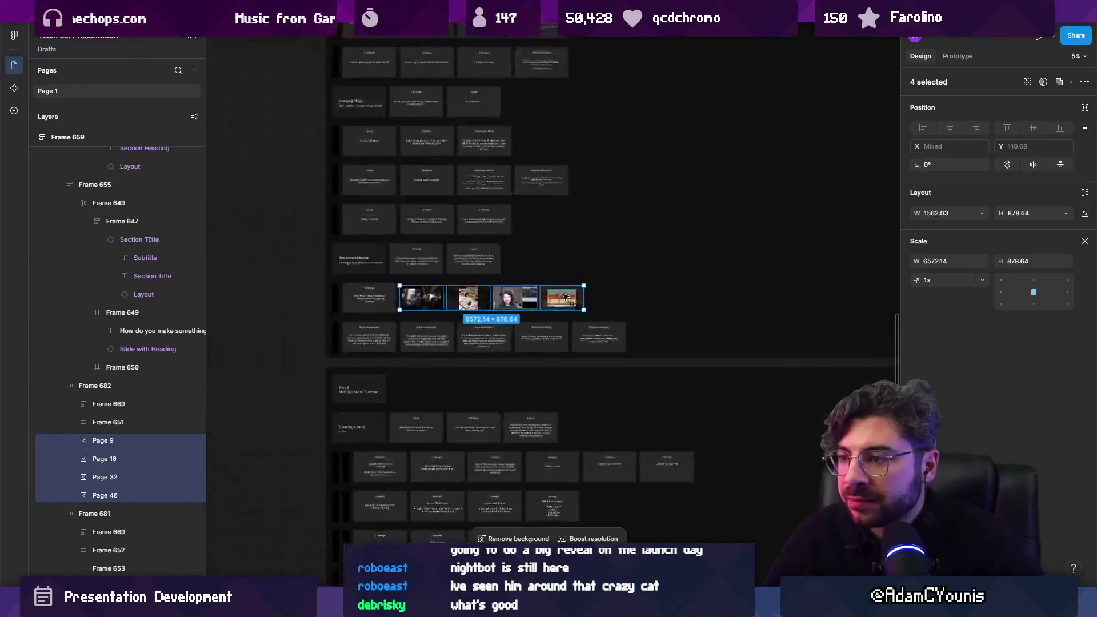
scroll(502, 296, up, 3)
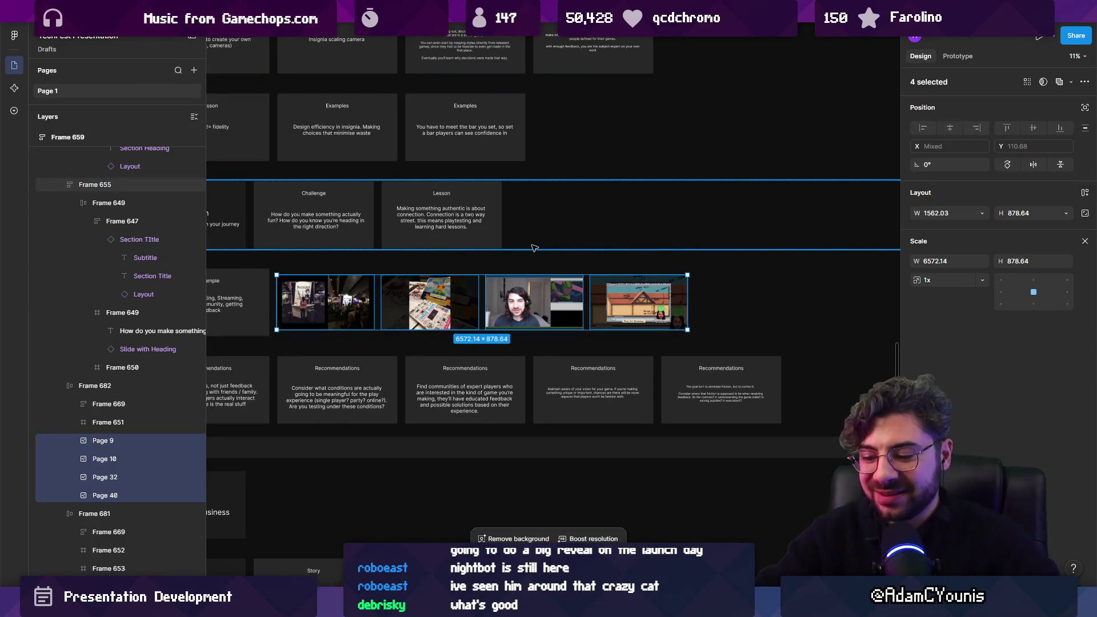
key(ctrl+backslash)
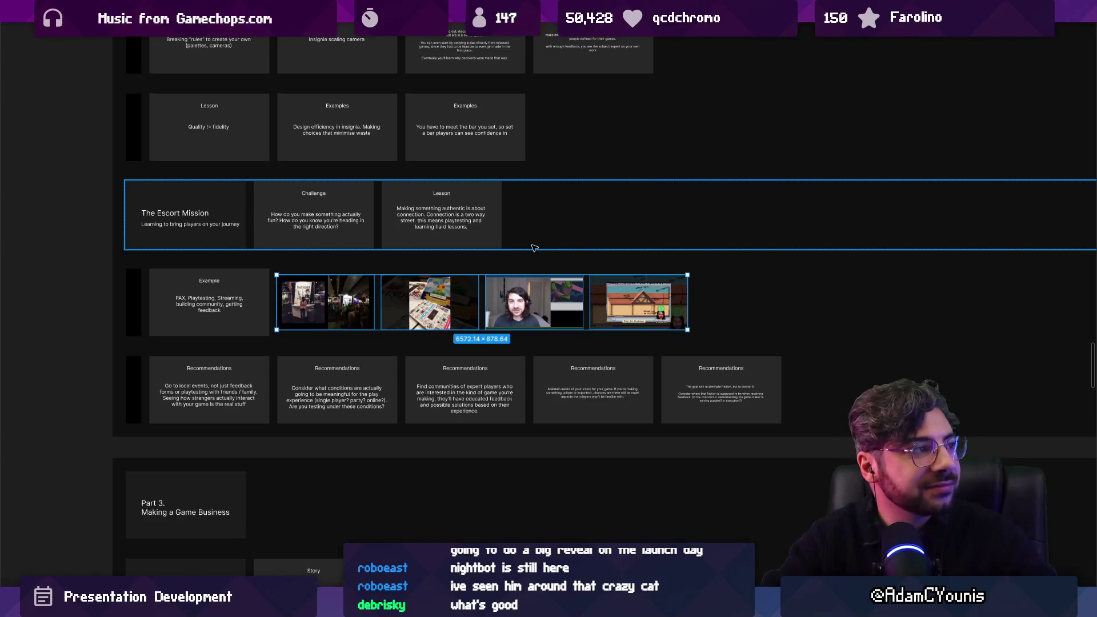
Capture a screen snip of the slide board with Win+Shift+S.
key(super+shift+s)
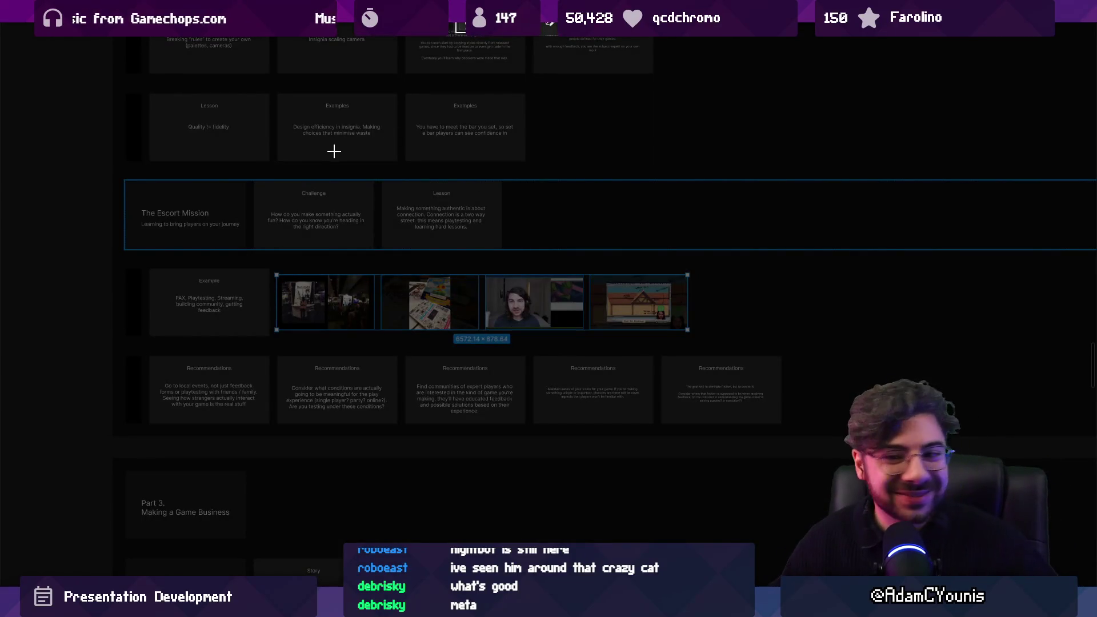
key(Escape)
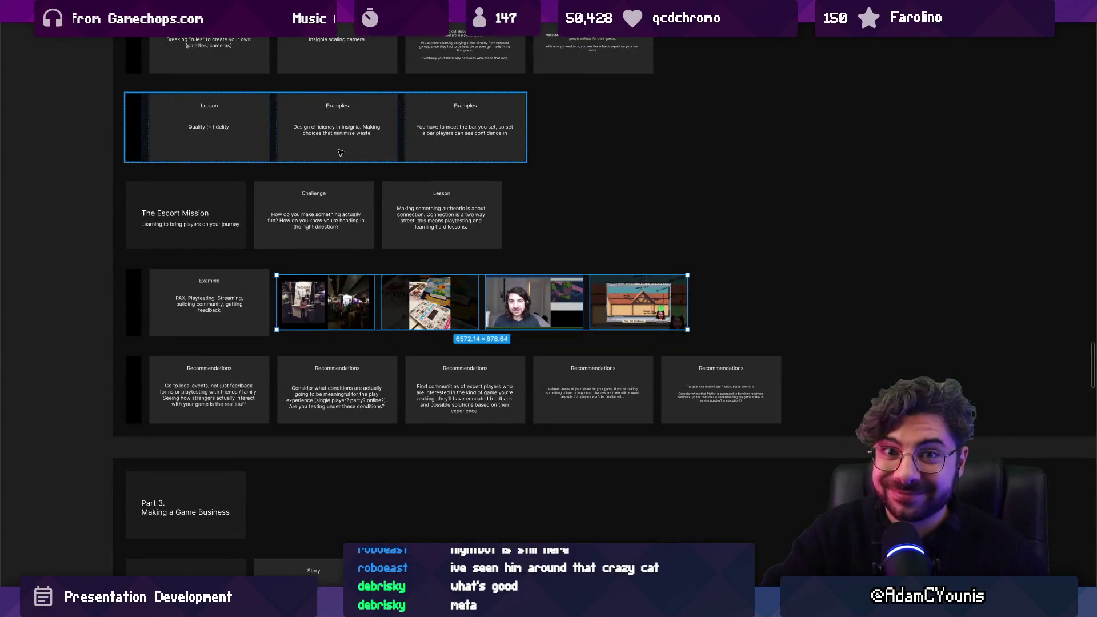
key(super+shift+s)
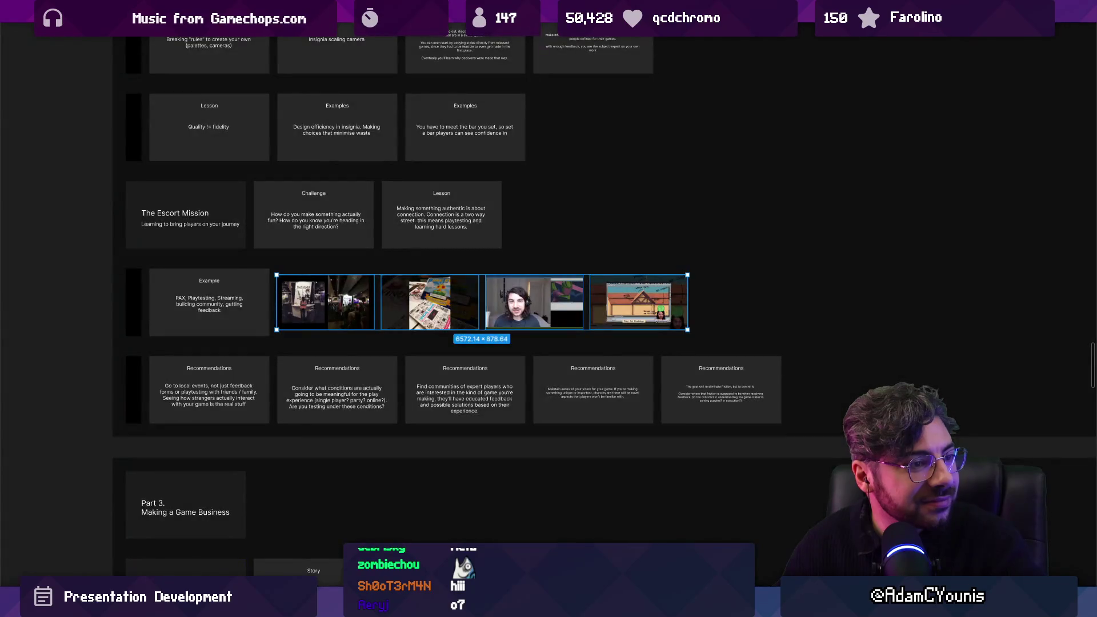
scroll(524, 377, right, 3)
scroll(525, 377, up, 3)
Paste the board snip and move it to the end of the Example image row.
click(589, 258)
scroll(589, 257, left, 3)
scroll(603, 307, down, 5)
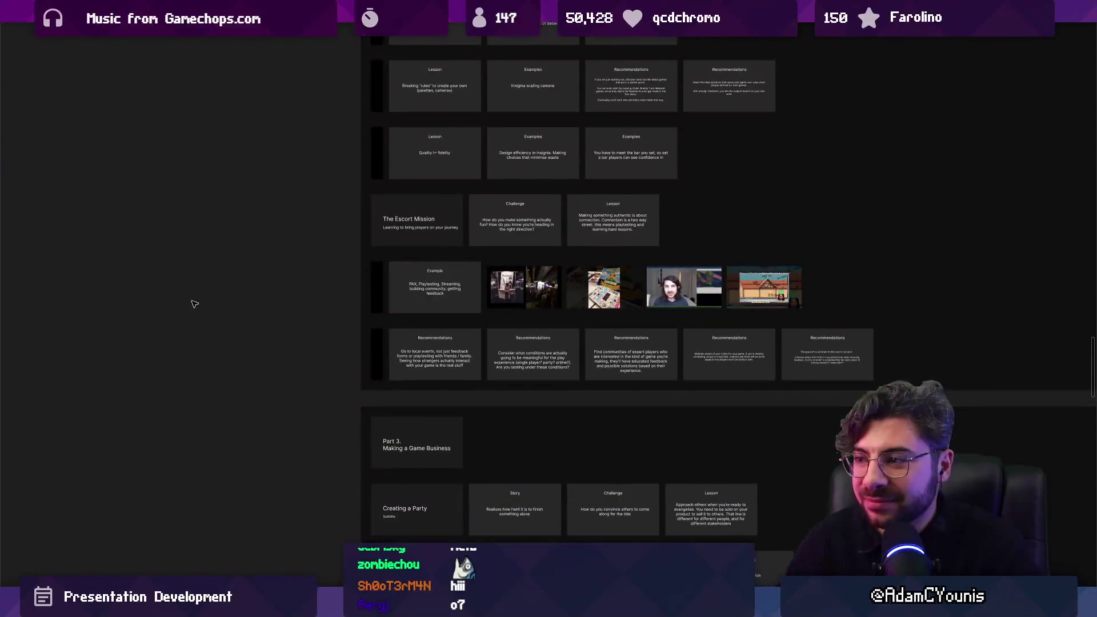
scroll(305, 307, down, 10)
key(ctrl+v)
drag(329, 369, 267, 202)
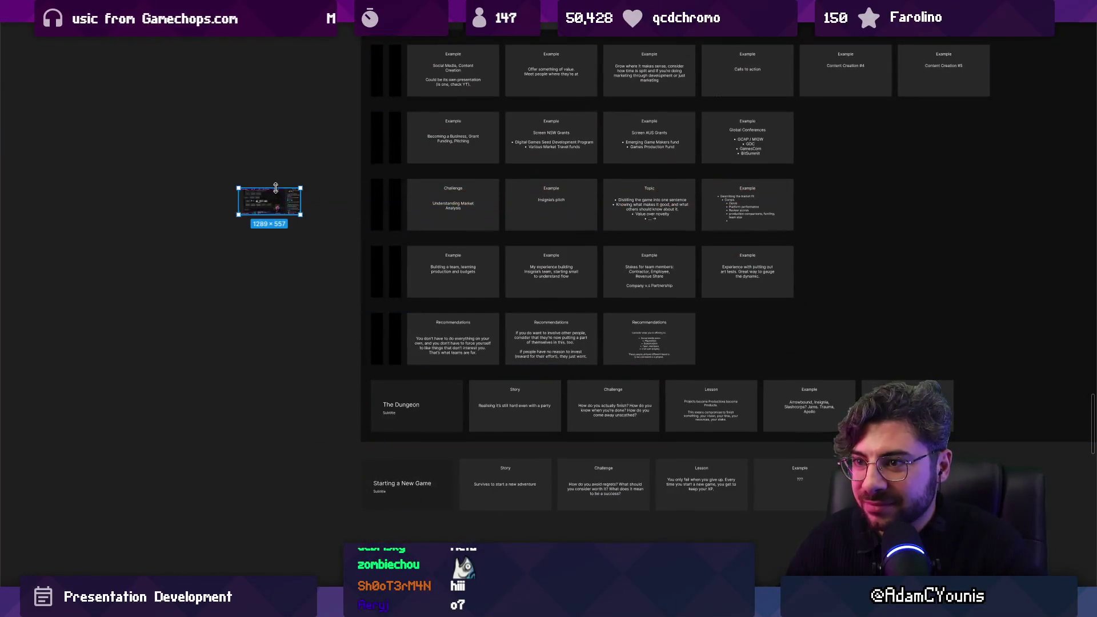
scroll(222, 401, up, 5)
scroll(221, 385, down, 5)
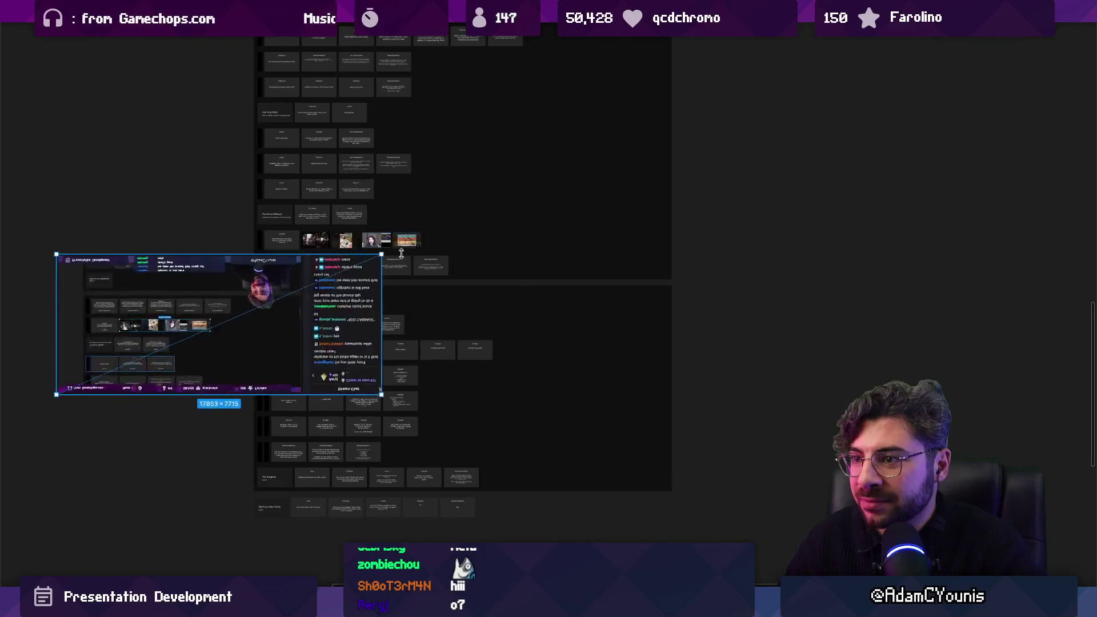
mouse_move(216, 404)
mouse_down()
mouse_move(227, 252)
mouse_move(825, 268)
mouse_up()
Check each image in the Example row, then bring the side panels back.
scroll(226, 238, up, 3)
scroll(572, 263, right, 5)
click(355, 257)
click(433, 264)
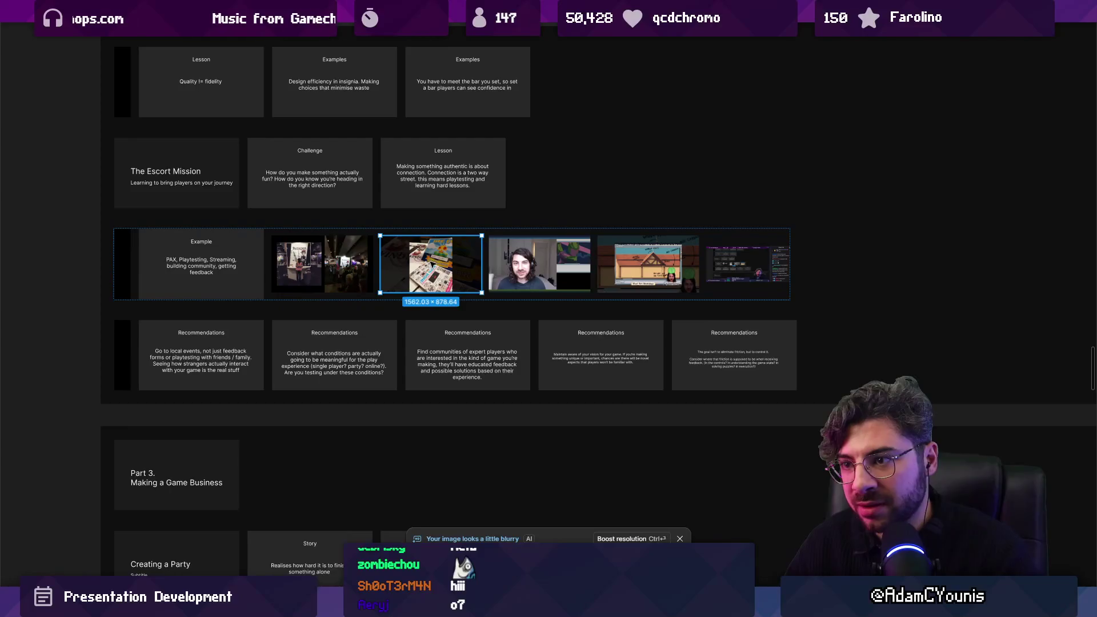
click(538, 263)
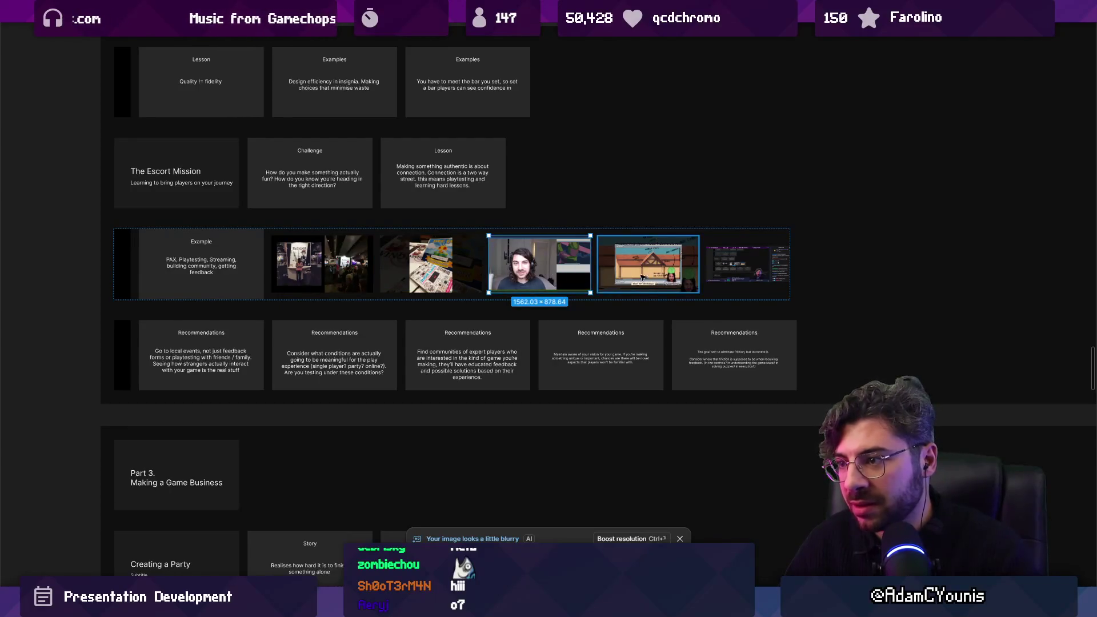
scroll(386, 262, up, 5)
key(shift+Tab)
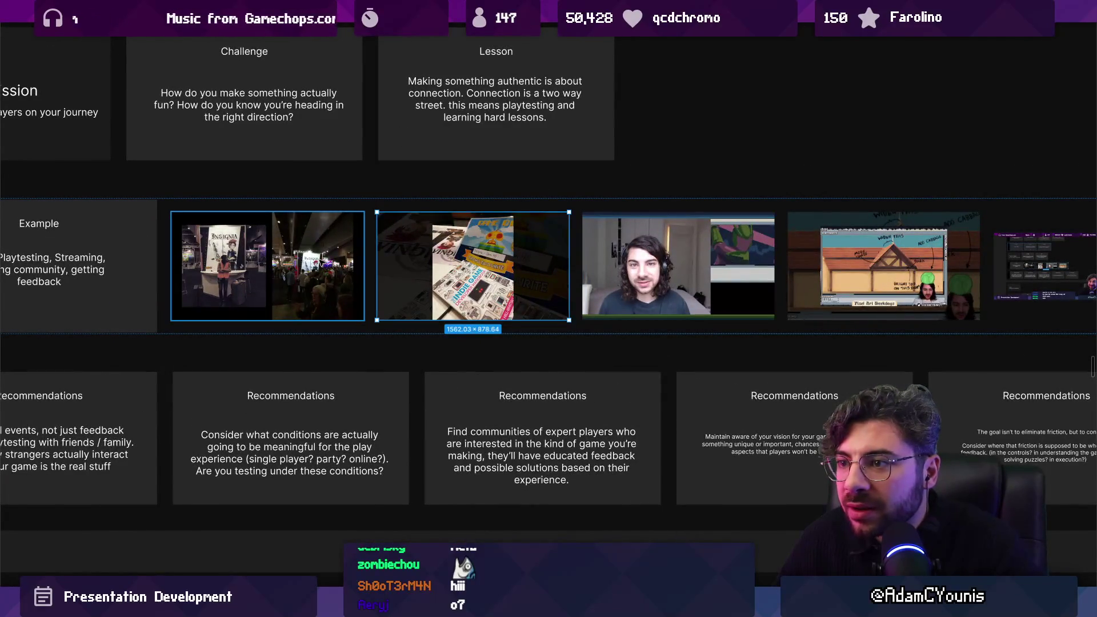
key(shift+Tab)
key(ctrl+backslash)
scroll(339, 296, down, 3)
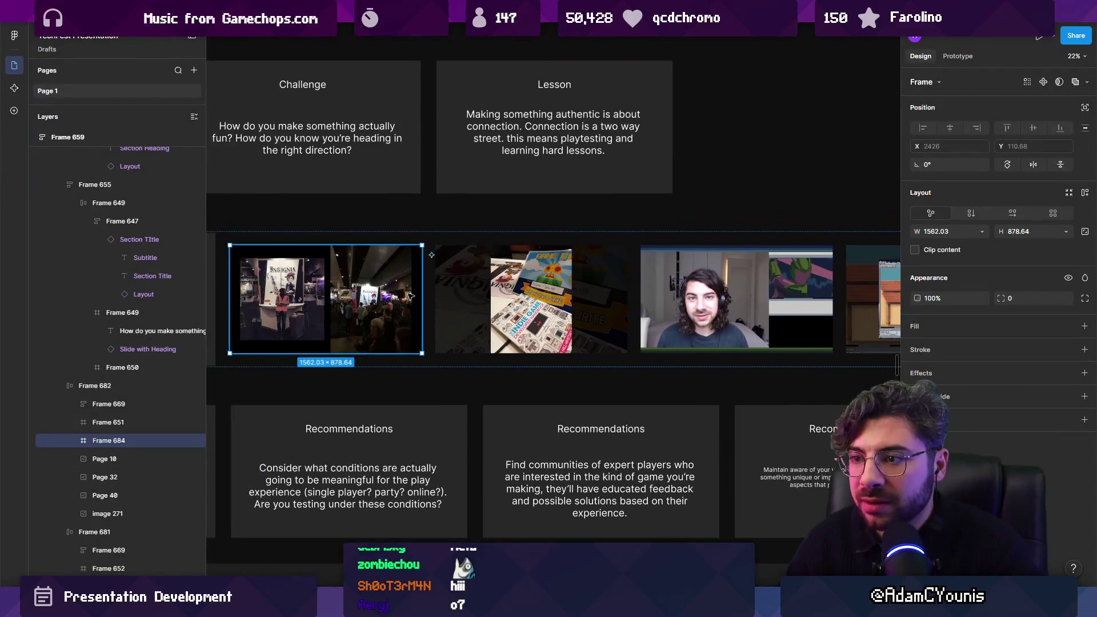
Set all five Example-row images to a height of 1080 px.
double_click(318, 296)
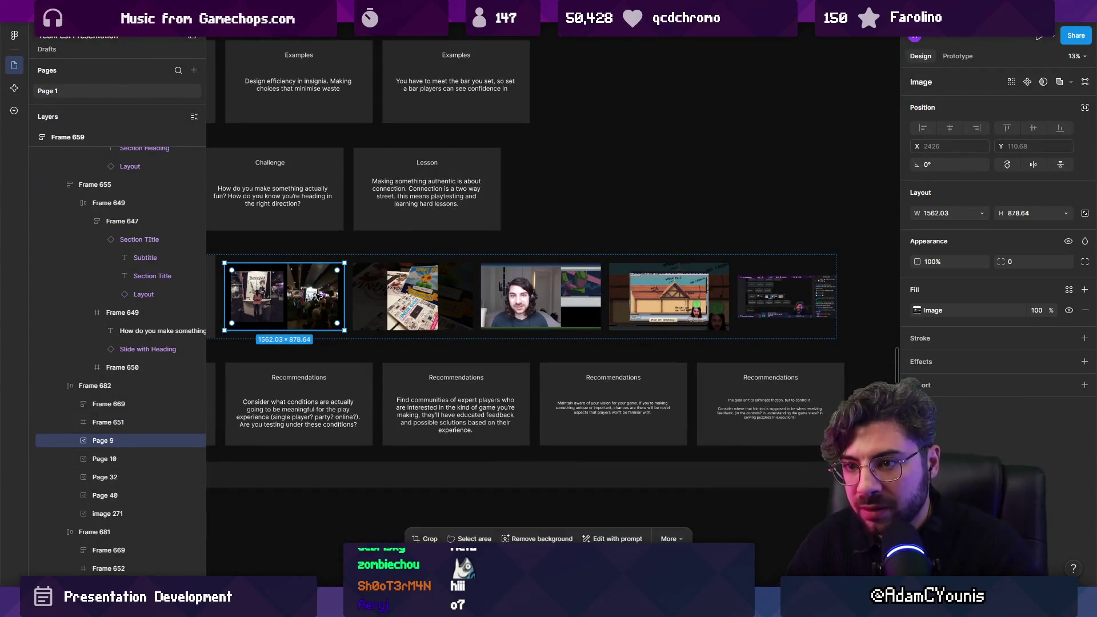
shift+click(412, 298)
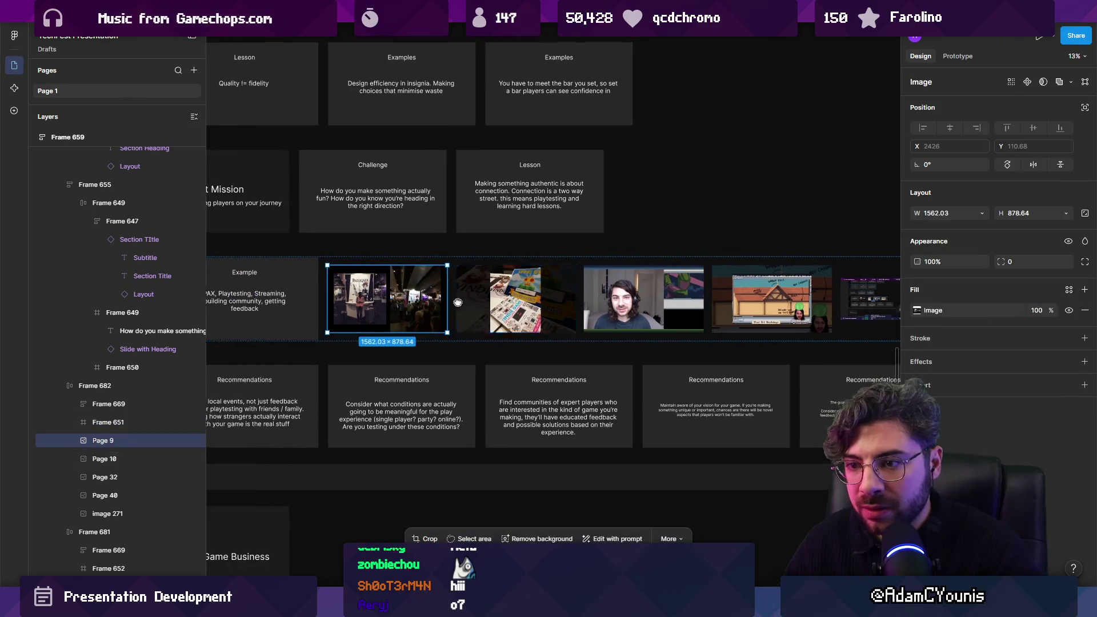
shift+click(537, 300)
shift+click(666, 298)
shift+click(800, 294)
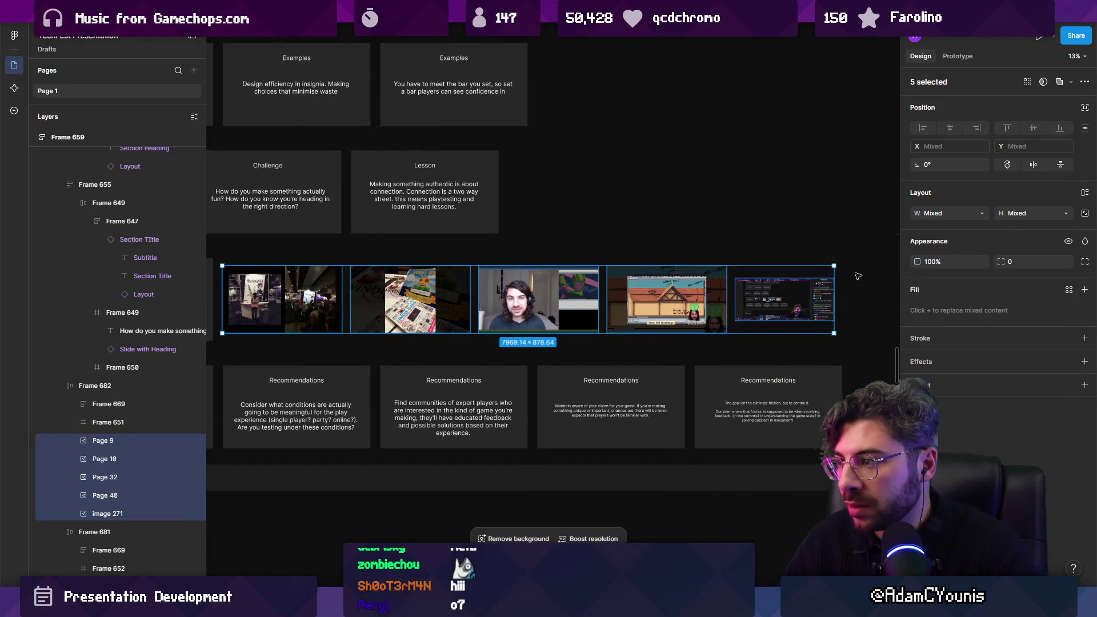
click(937, 216)
click(1025, 214)
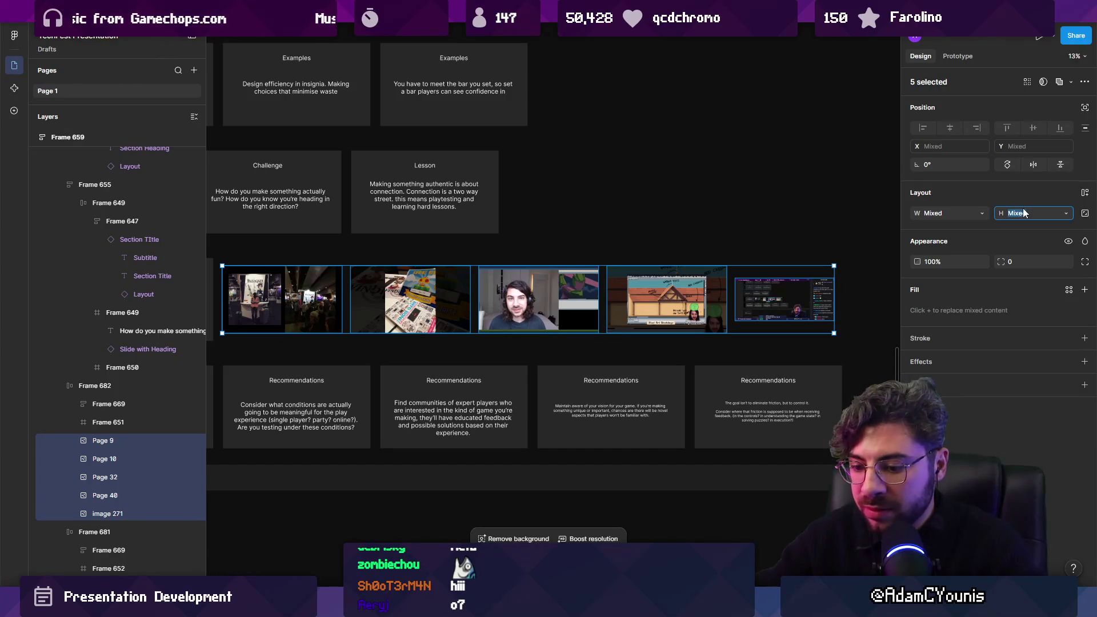
text(1080)
key(Return)
Wrap each image, starting with Page 9, in its own frame.
scroll(411, 292, up, 5)
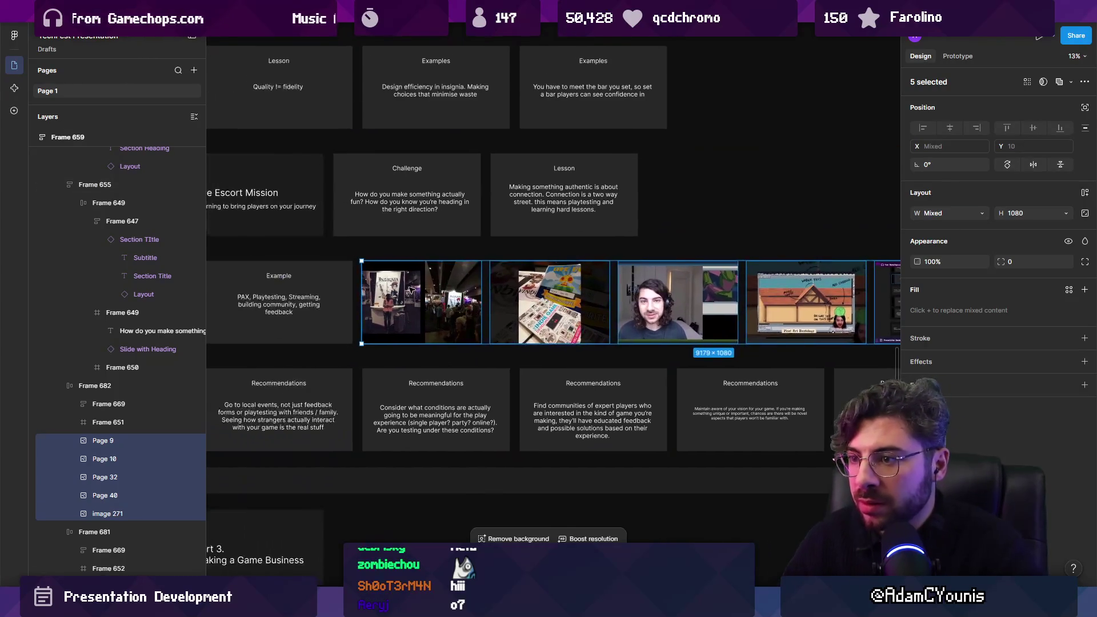
click(410, 289)
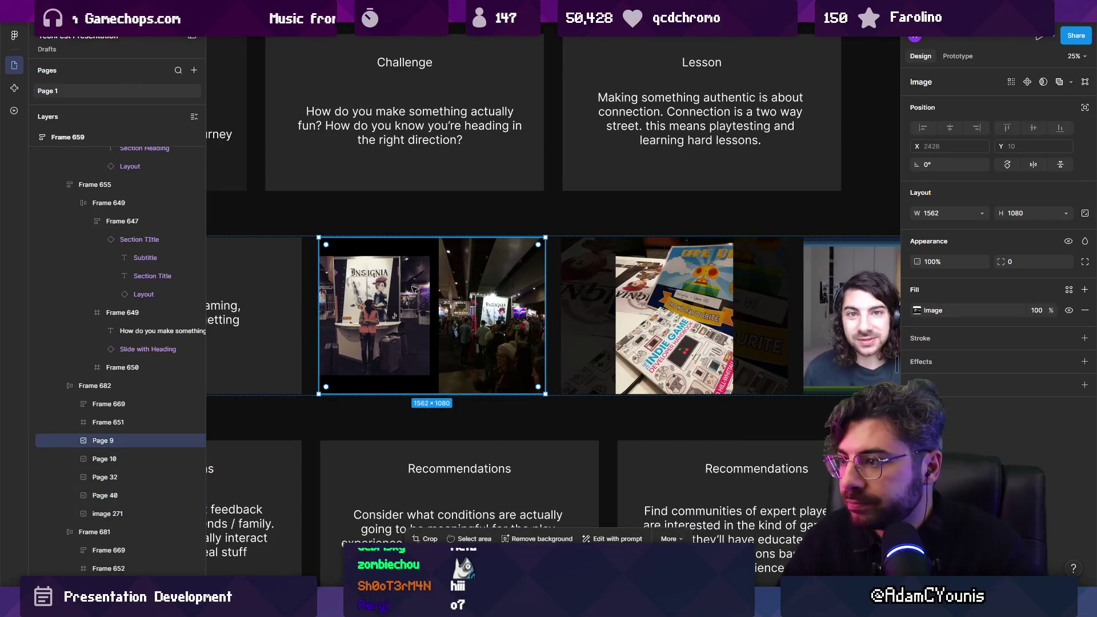
scroll(480, 280, down, 5)
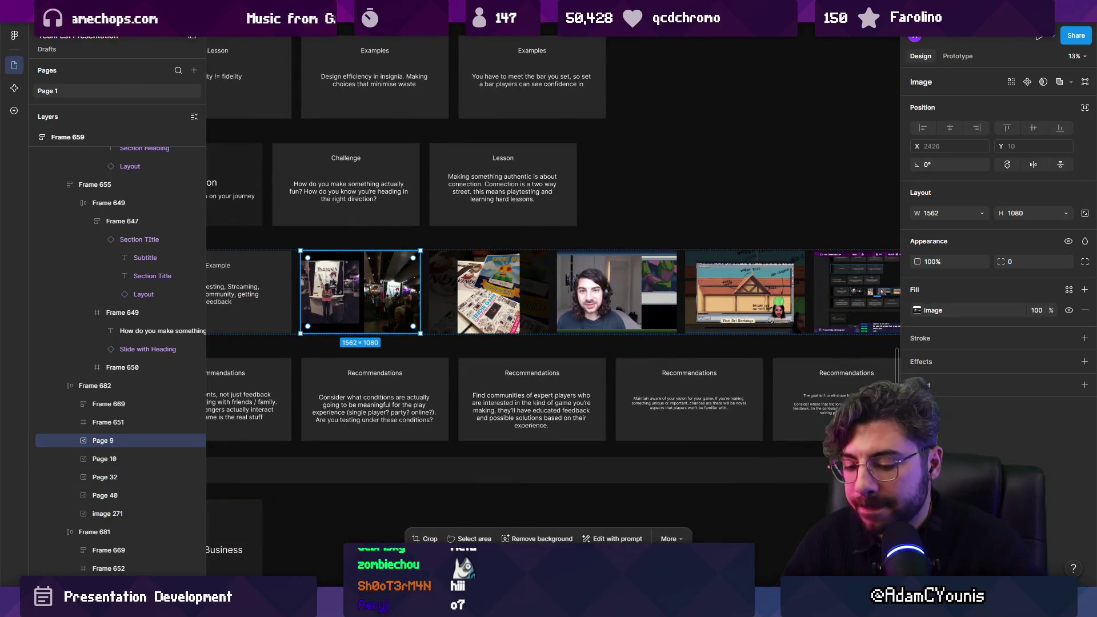
key(ctrl+alt+b)
key(ctrl+alt+g)
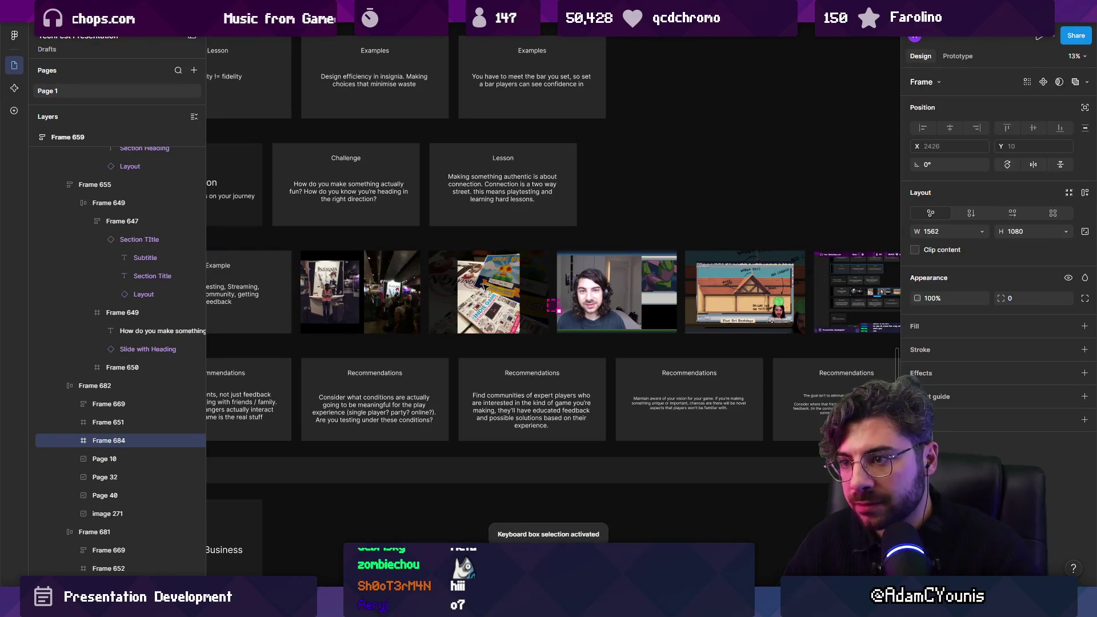
click(483, 286)
key(ctrl+alt+g)
scroll(560, 288, right, 2)
click(489, 286)
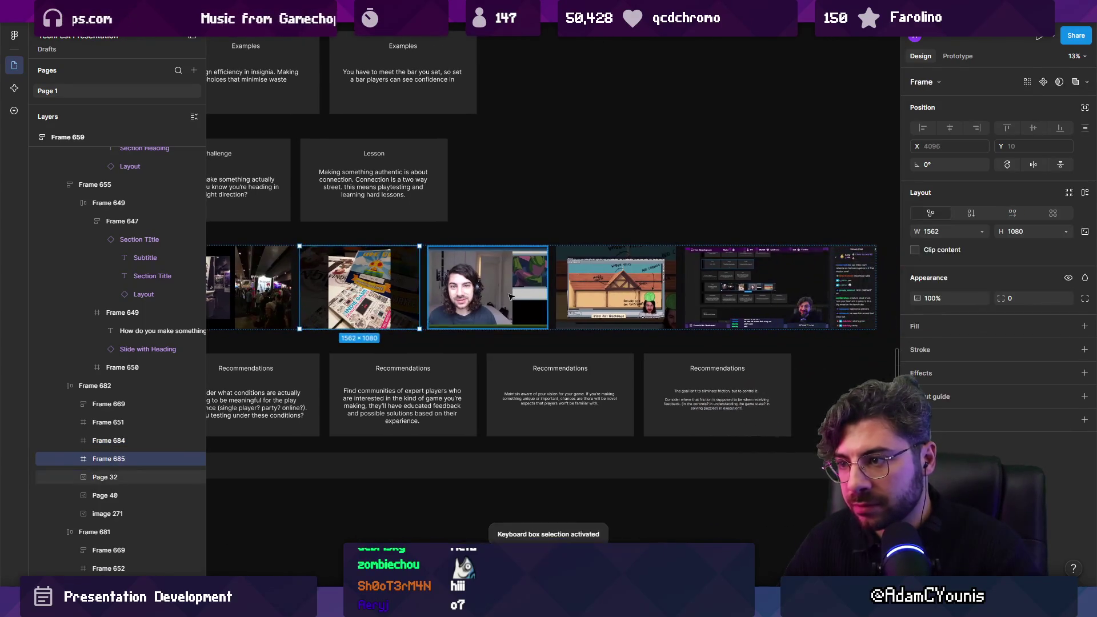
key(ctrl+alt+g)
click(614, 285)
key(ctrl+alt+g)
scroll(526, 279, down, 3)
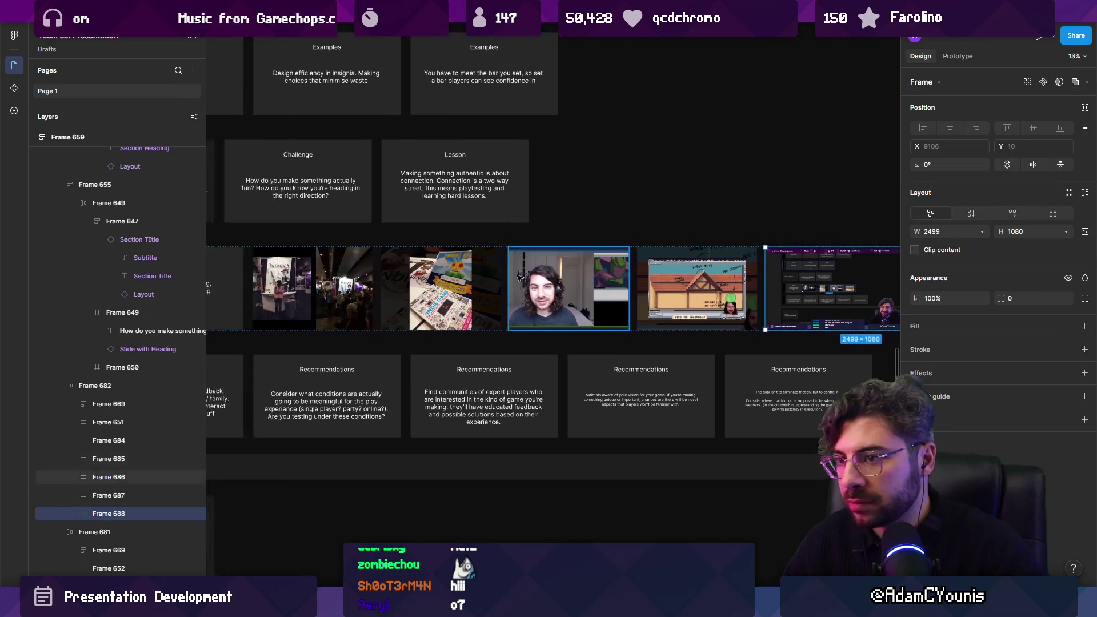
Make the five screenshot slides 1920 px wide.
click(341, 284)
shift+click(421, 284)
shift+click(507, 278)
shift+click(581, 284)
shift+click(683, 284)
click(934, 231)
text(1920)
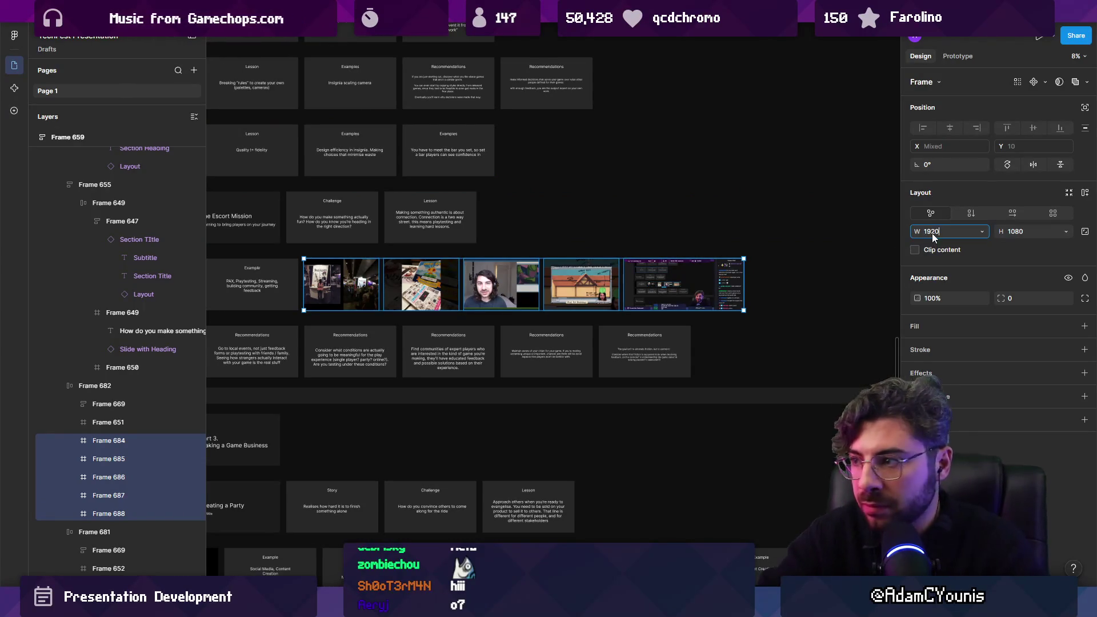
text(1920)
key(Return)
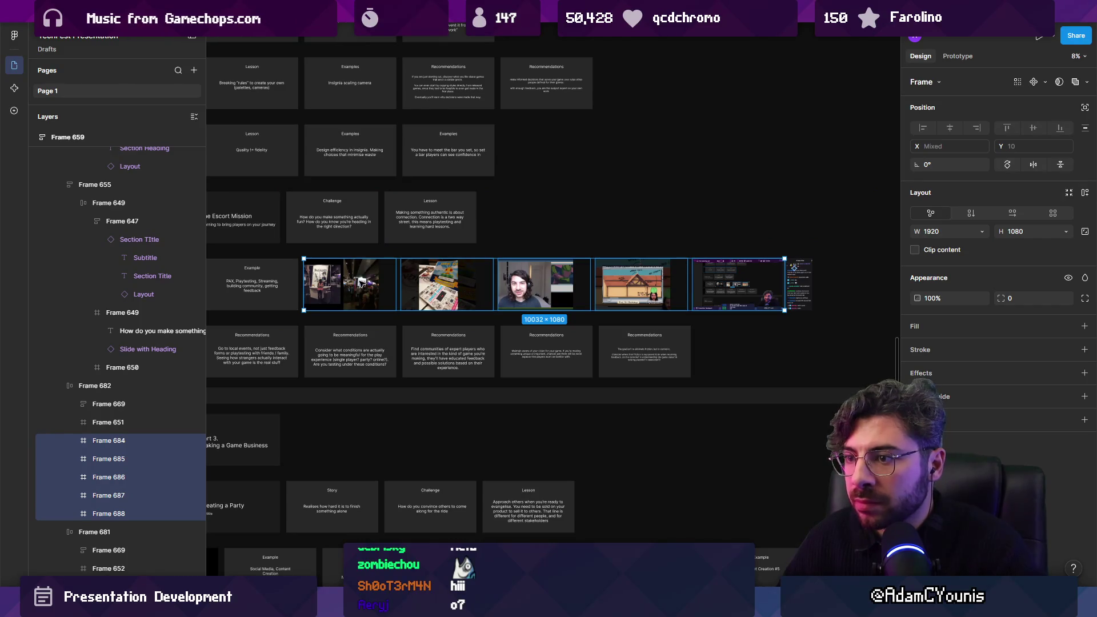
Select the first photo image inside the slides, undoing an accidental alignment.
key(Return)
click(950, 134)
key(ctrl+z)
click(370, 283)
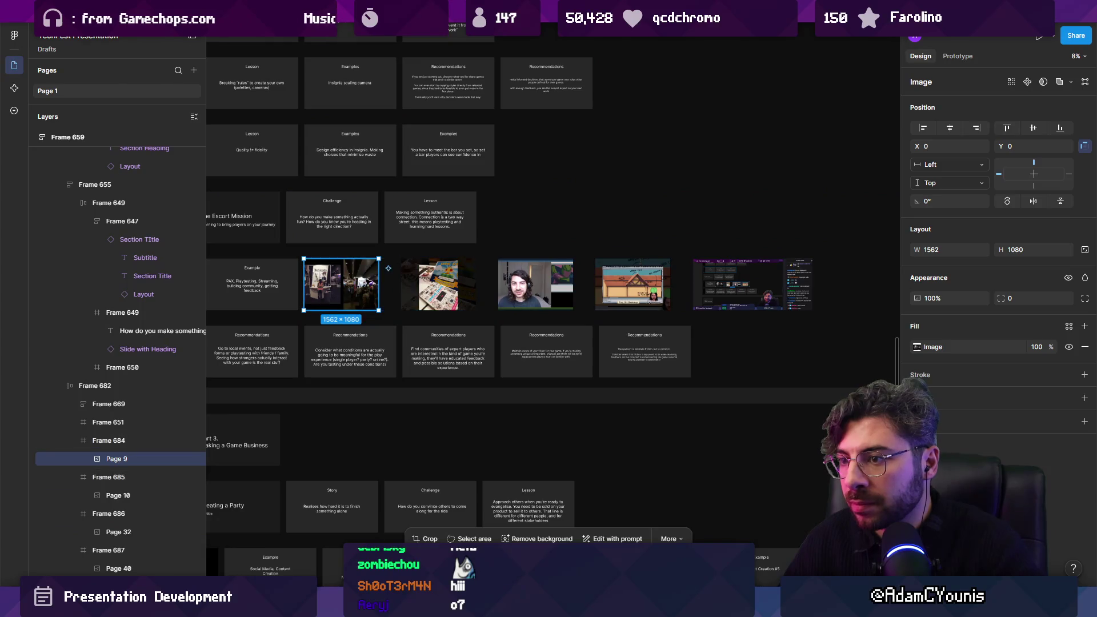
Select the four photo slides, then narrow the selection to the first one.
key(Escape)
click(445, 283)
click(548, 282)
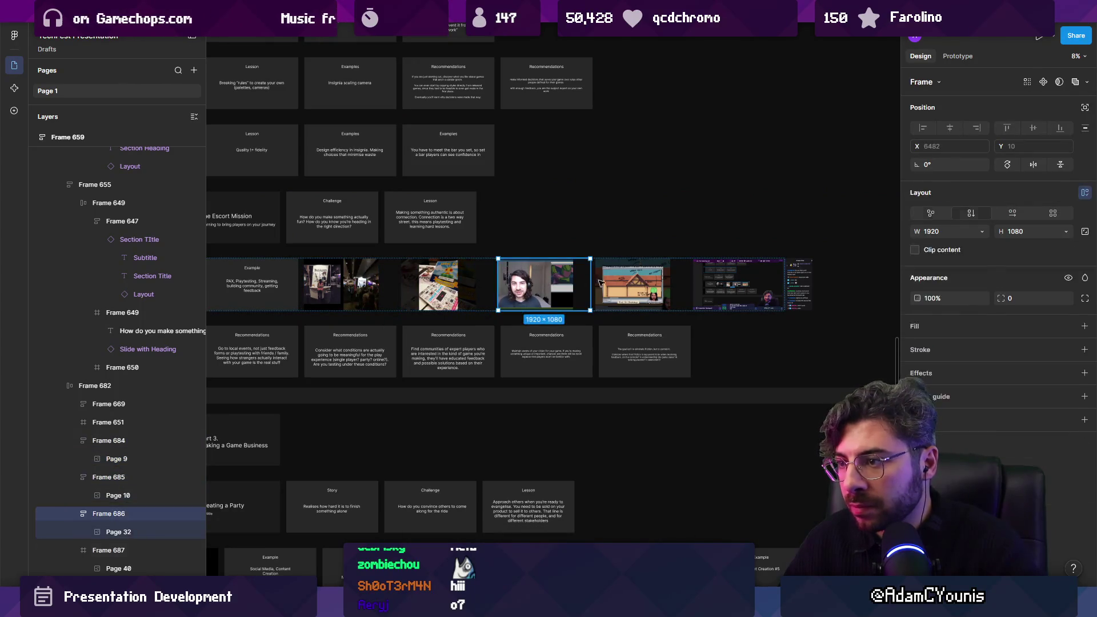
click(601, 283)
click(390, 298)
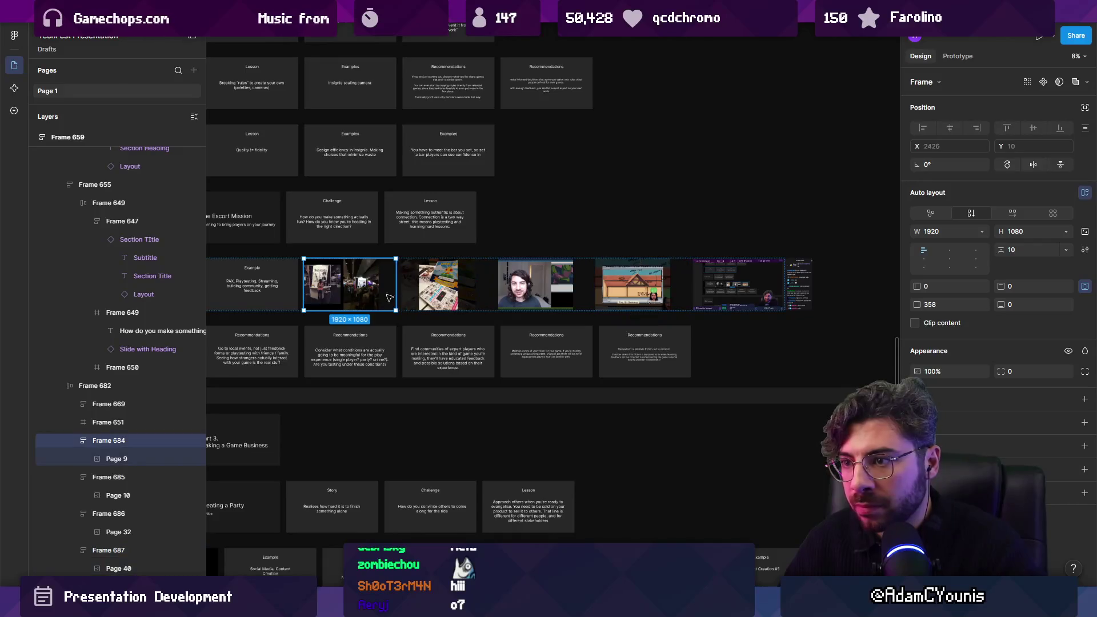
shift+click(445, 282)
shift+click(542, 283)
shift+click(640, 283)
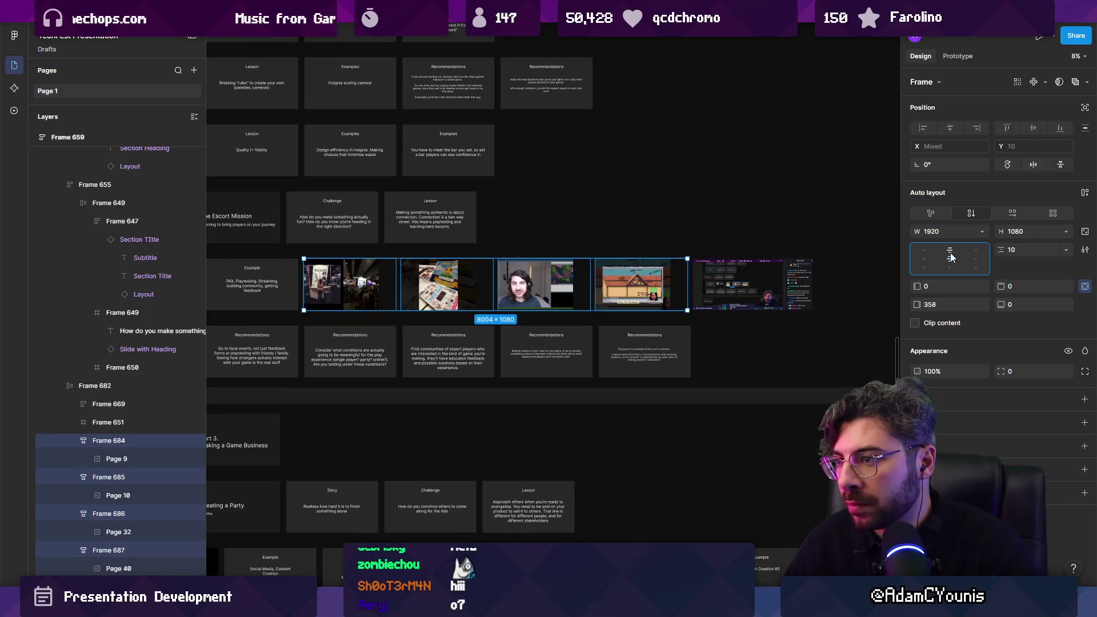
scroll(318, 274, up, 5)
click(318, 275)
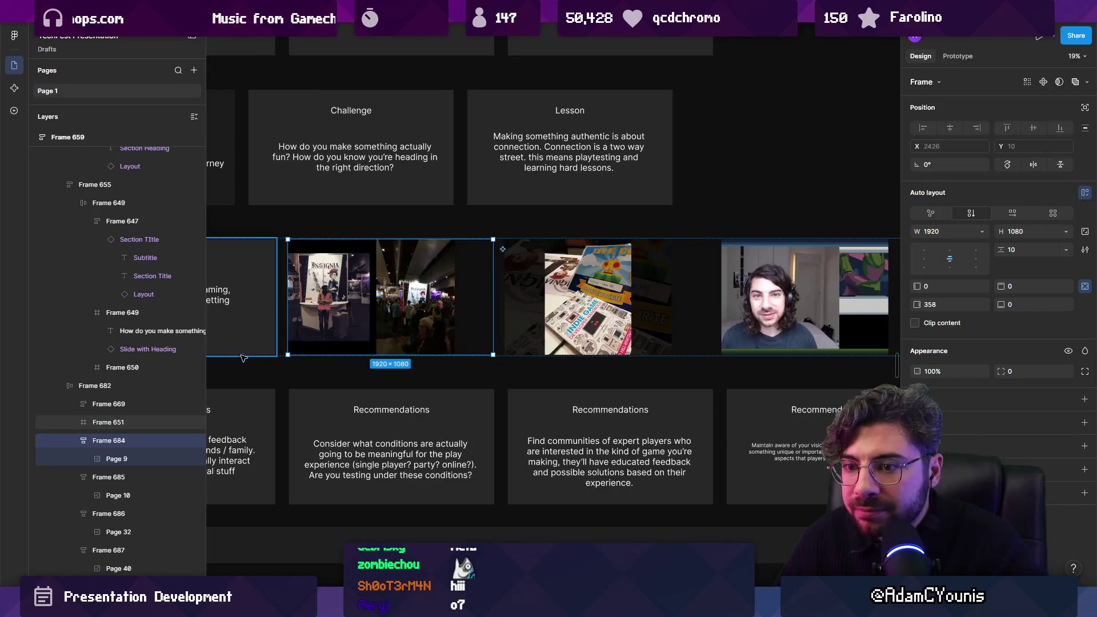
Check the Page 9 photo, switching the slide's layout to horizontal and back to vertical.
click(133, 454)
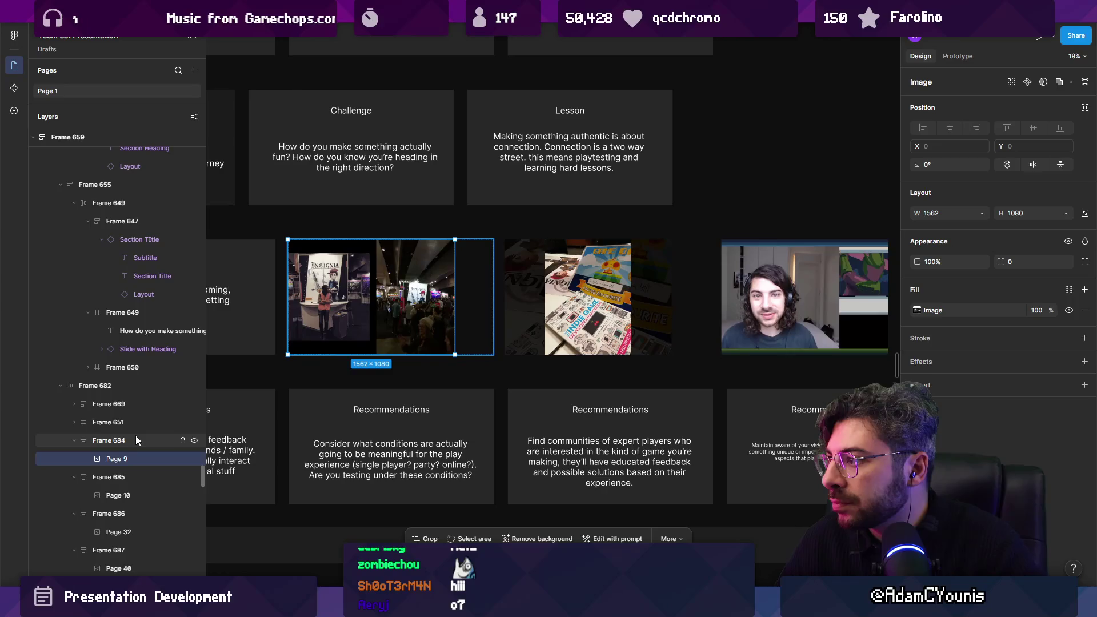
scroll(355, 261, up, 4)
scroll(571, 315, left, 3)
click(772, 308)
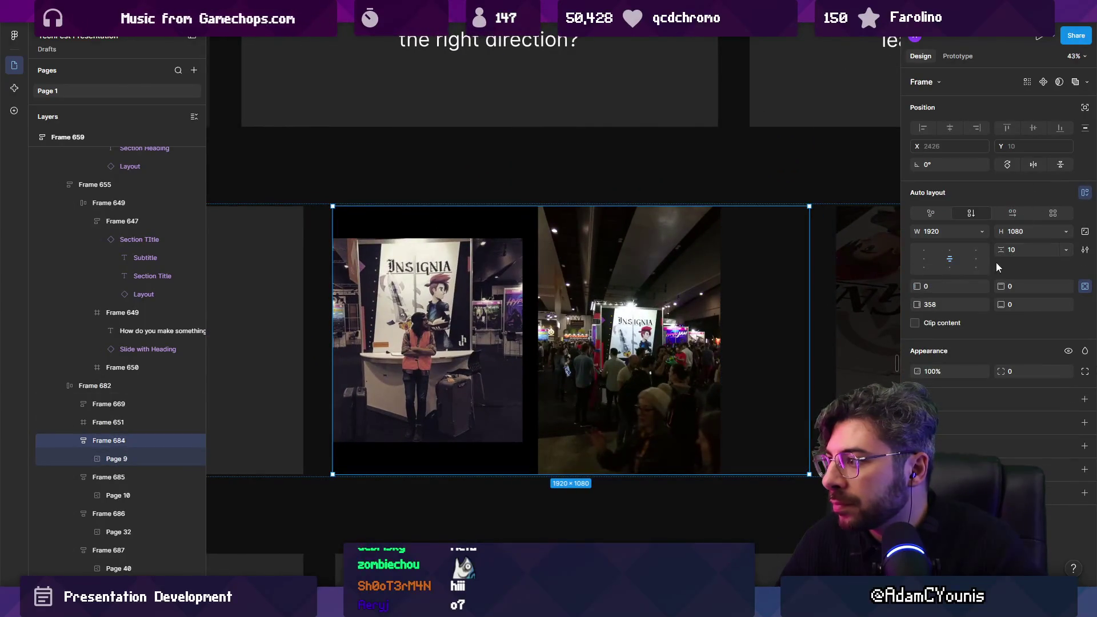
click(1013, 214)
click(975, 212)
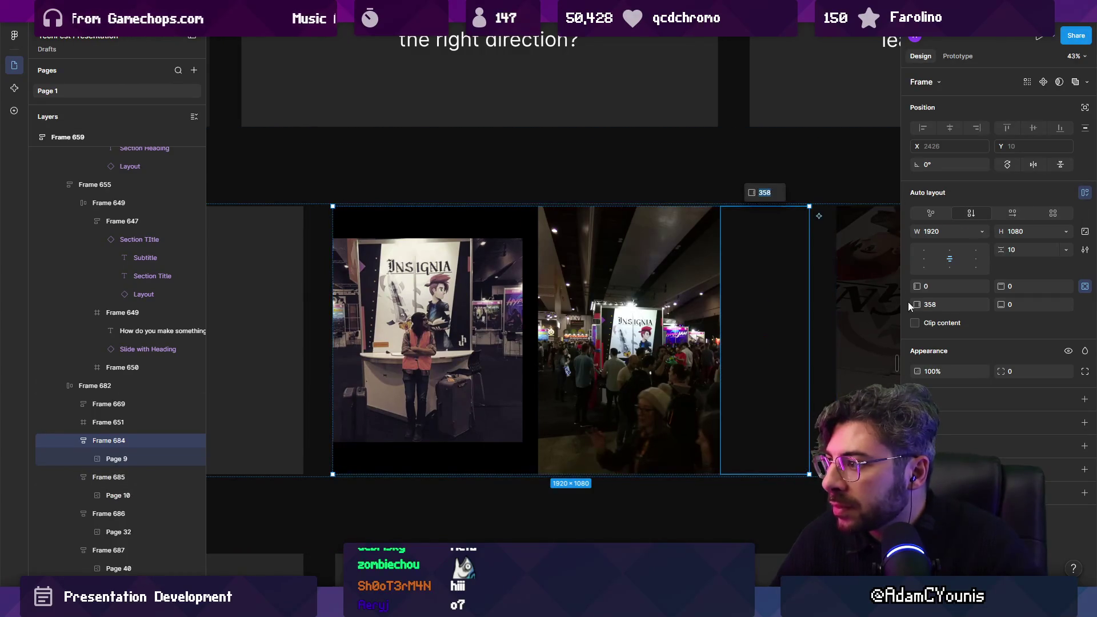
Change the four photo slides' 358 padding to 0 and merge it into uniform padding.
scroll(392, 291, down, 4)
scroll(393, 291, down, 3)
shift+click(463, 308)
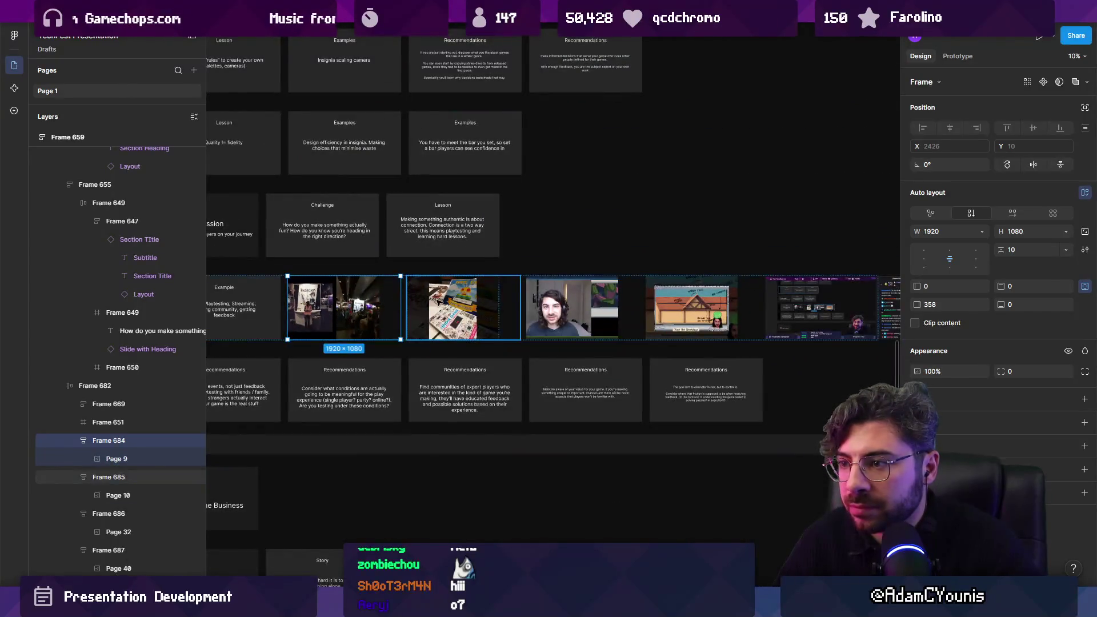
shift+click(571, 308)
shift+click(691, 309)
click(927, 304)
text(1)
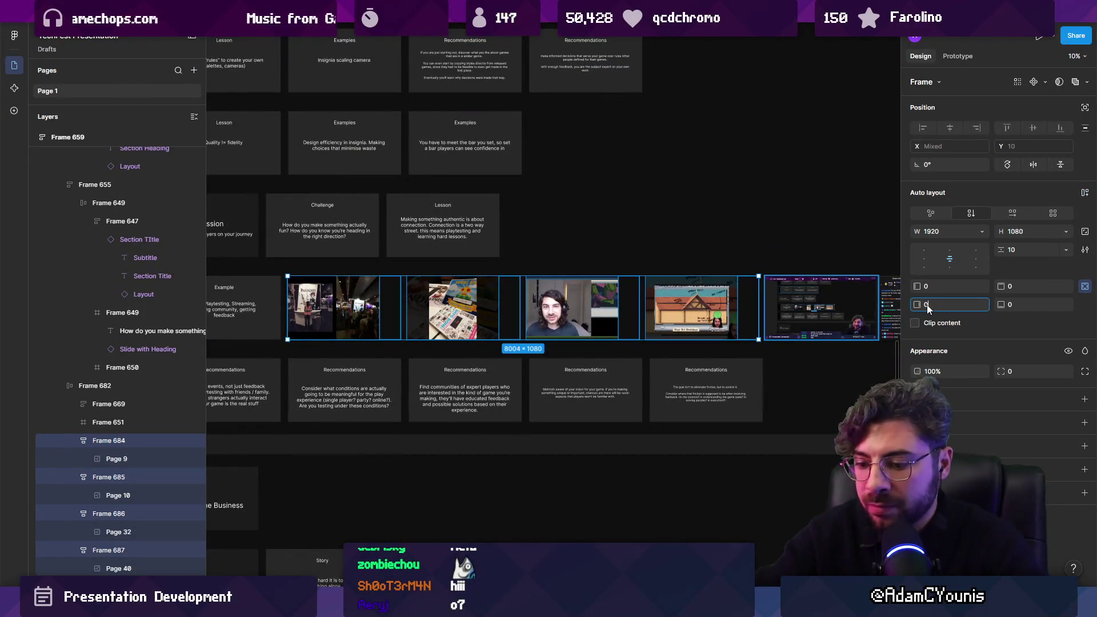
key(Return)
click(1085, 286)
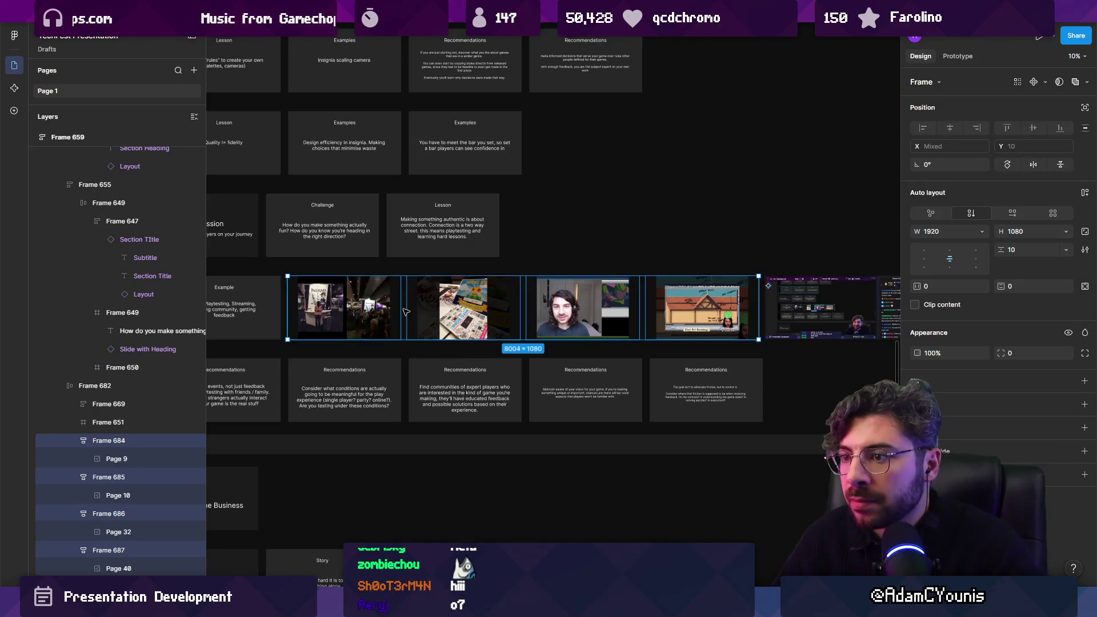
scroll(507, 301, right, 5)
scroll(522, 301, up, 5)
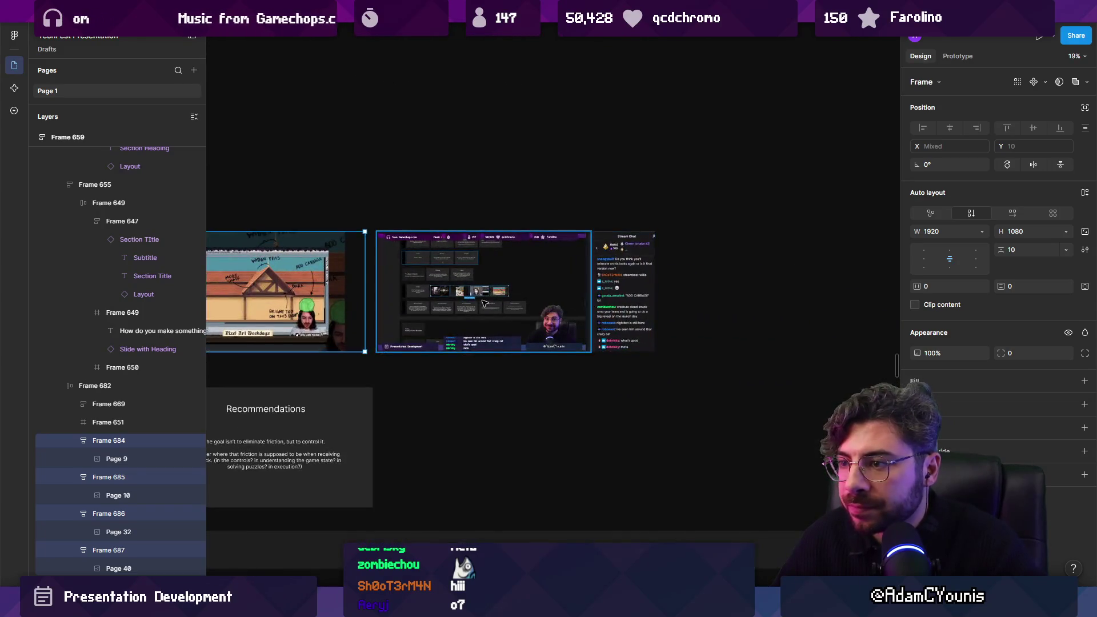
Resize the stream screenshot to 1920×830 and centre it vertically at Y 125.
click(522, 301)
scroll(522, 301, down, 4)
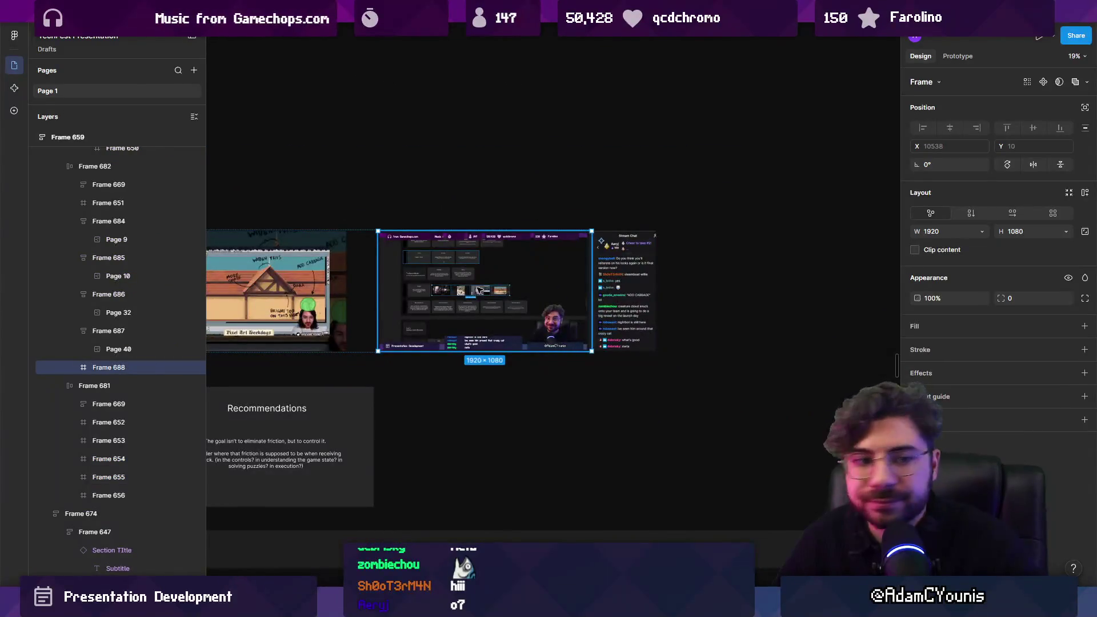
click(620, 290)
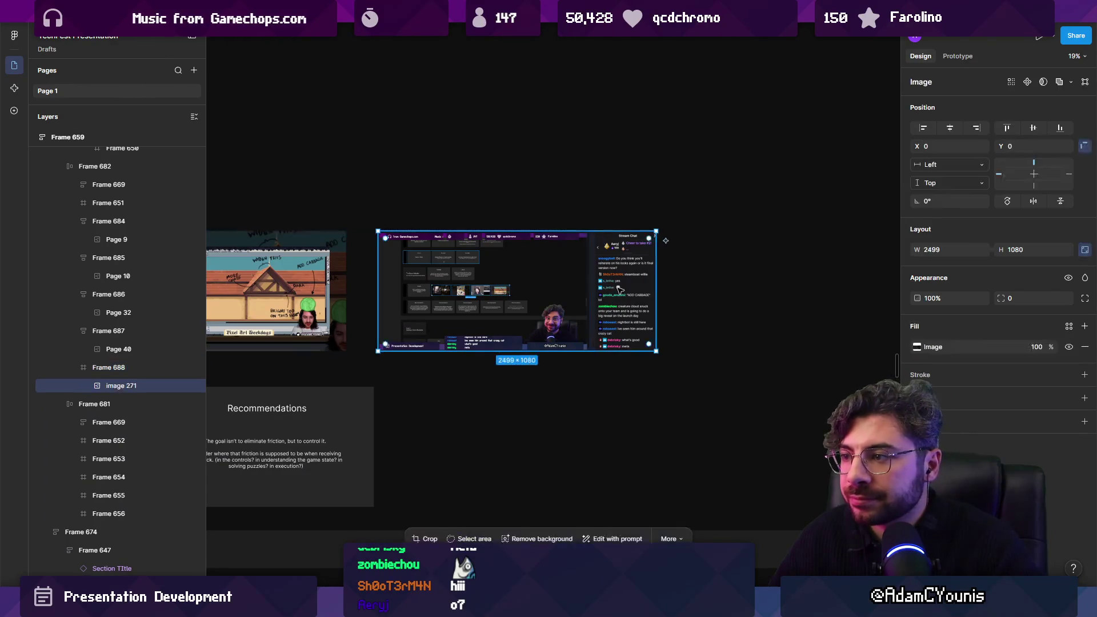
scroll(546, 290, up, 2)
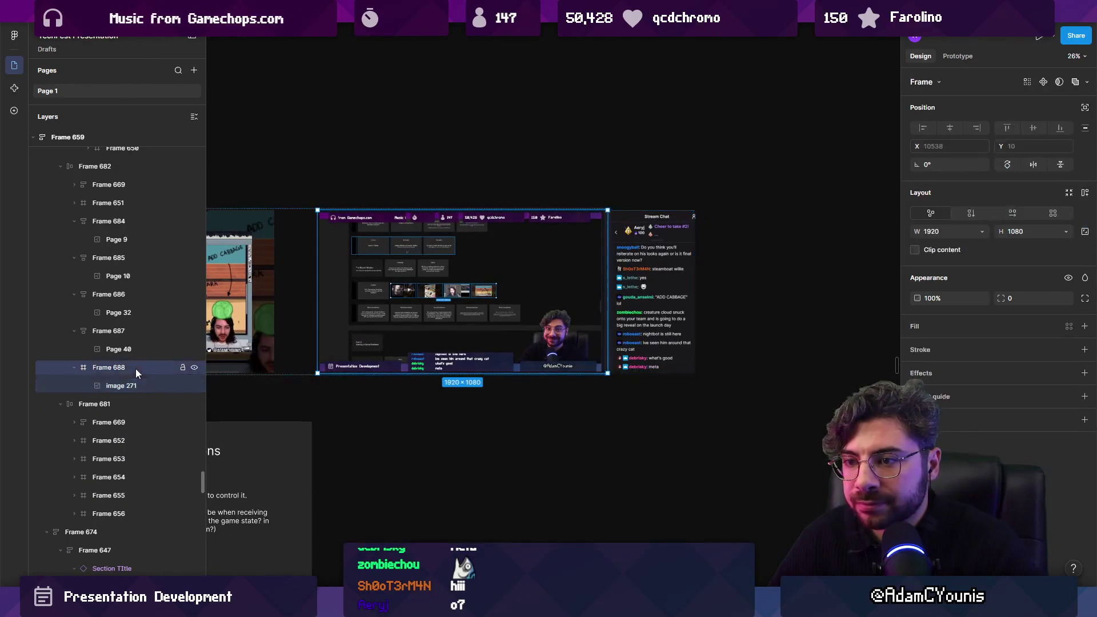
double_click(629, 312)
mouse_move(695, 373)
mouse_down()
mouse_move(592, 326)
mouse_move(608, 330)
mouse_up()
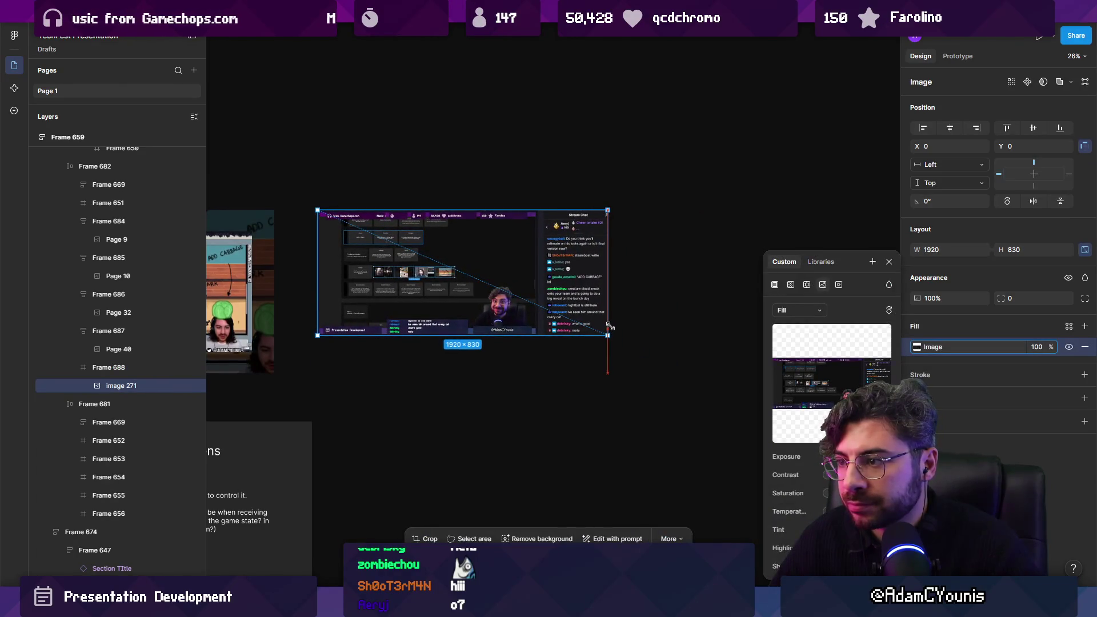
drag(496, 274, 496, 294)
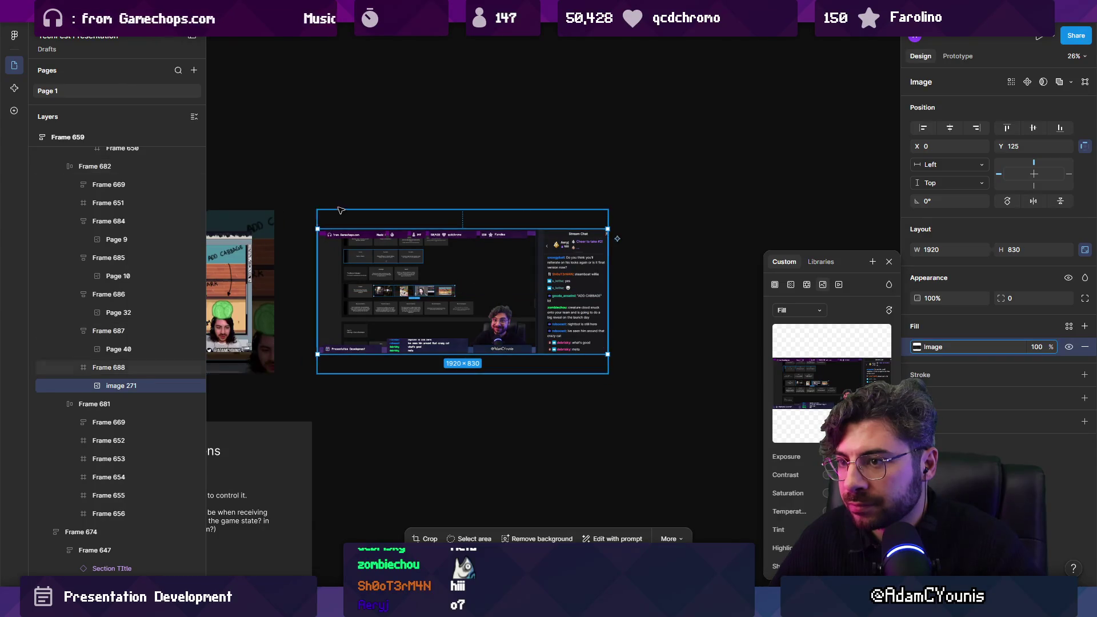
Give the stream screenshot slide a black 000000 background fill.
click(359, 225)
click(374, 227)
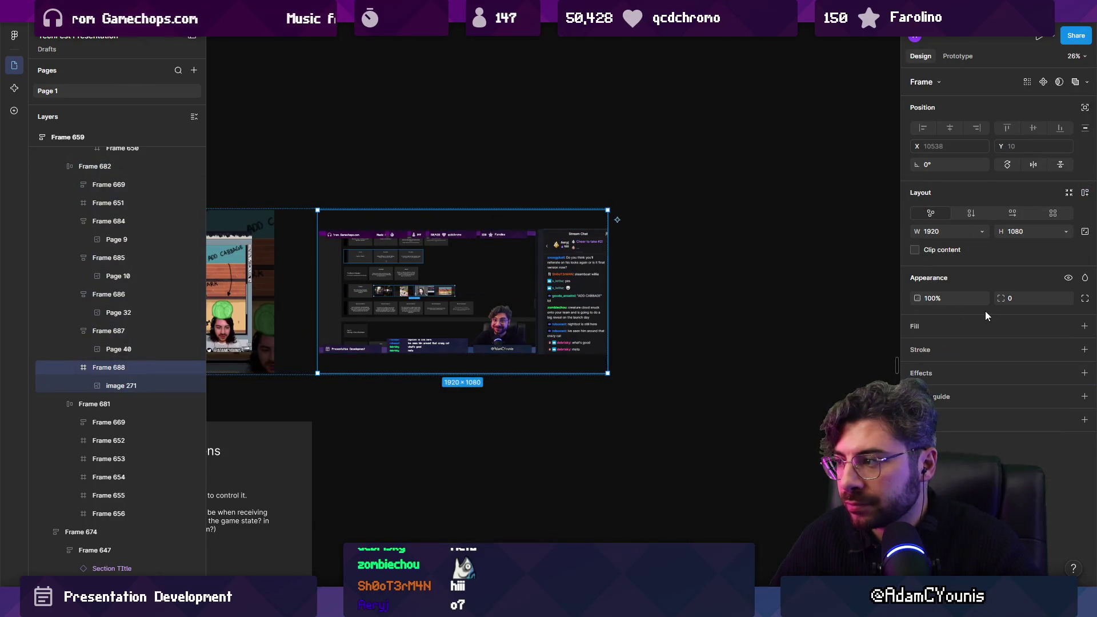
click(921, 326)
scroll(629, 343, down, 3)
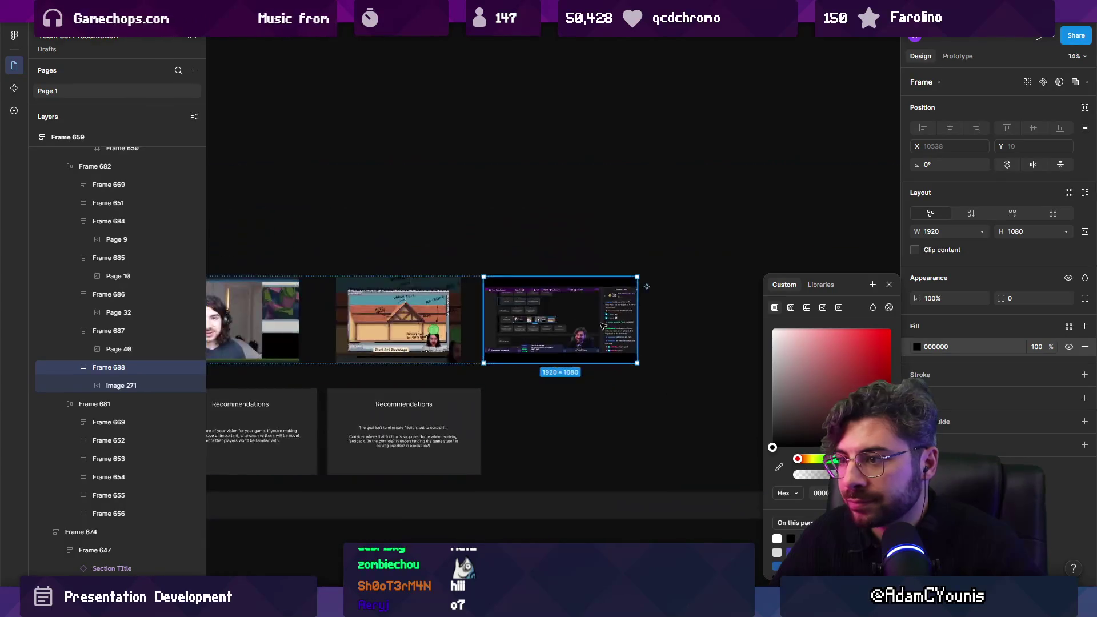
scroll(603, 326, up, 6)
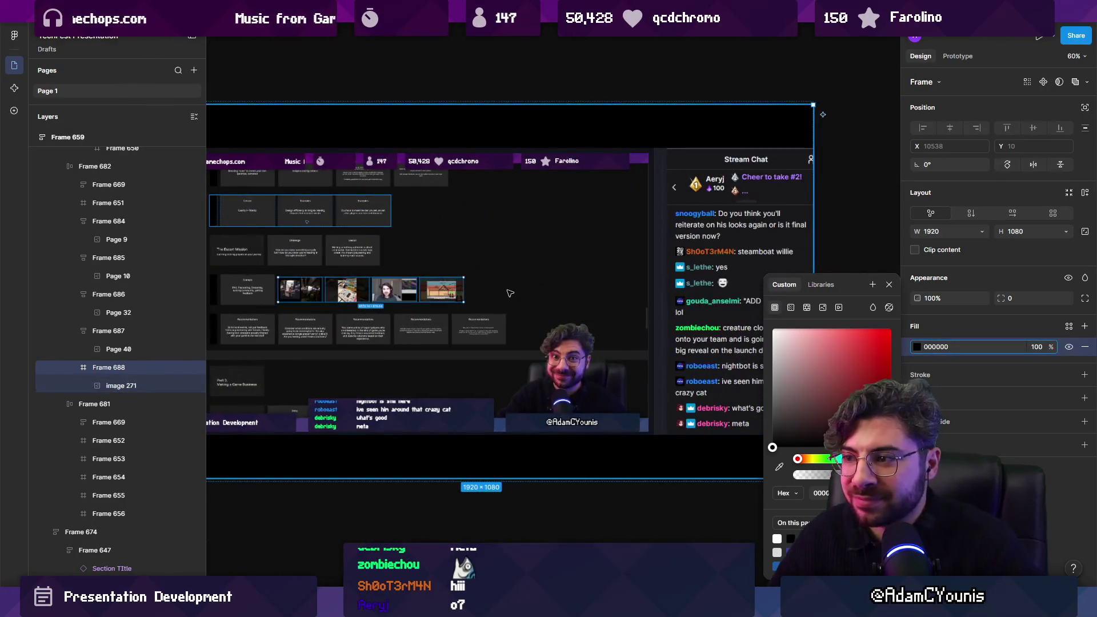
key(Escape)
scroll(711, 359, down, 5)
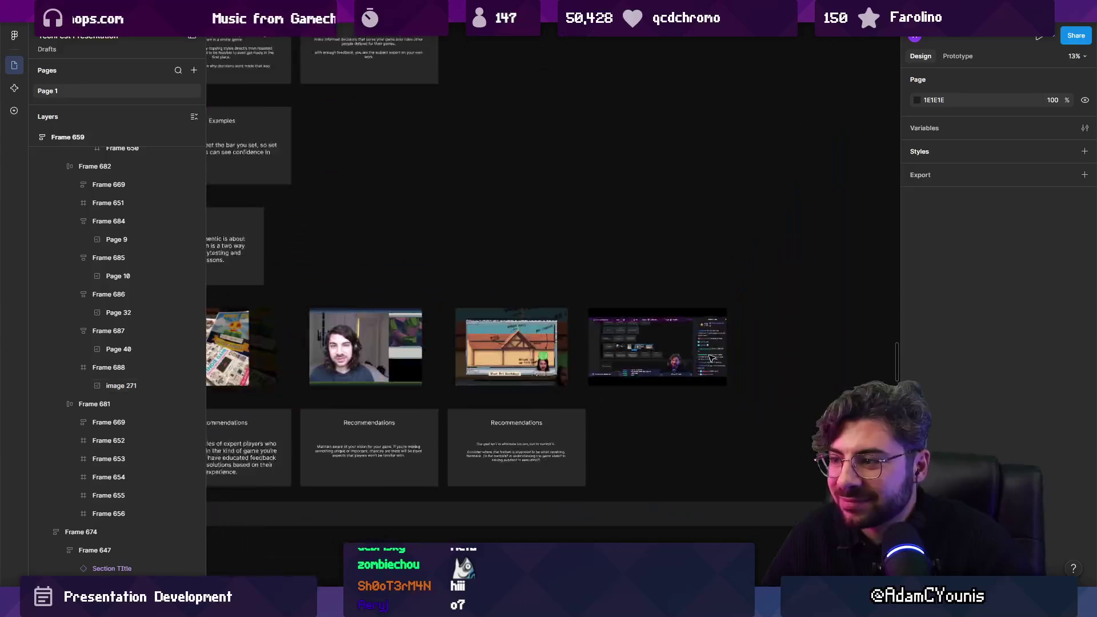
Move the Example text slide to the end of the Example row.
scroll(711, 359, down, 4)
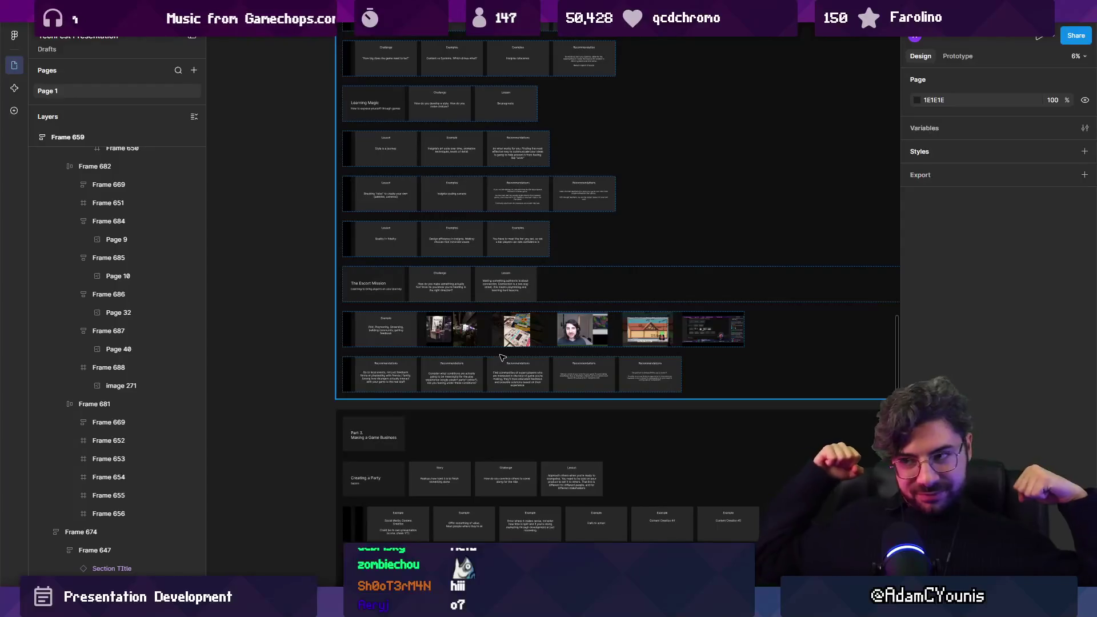
scroll(409, 328, up, 5)
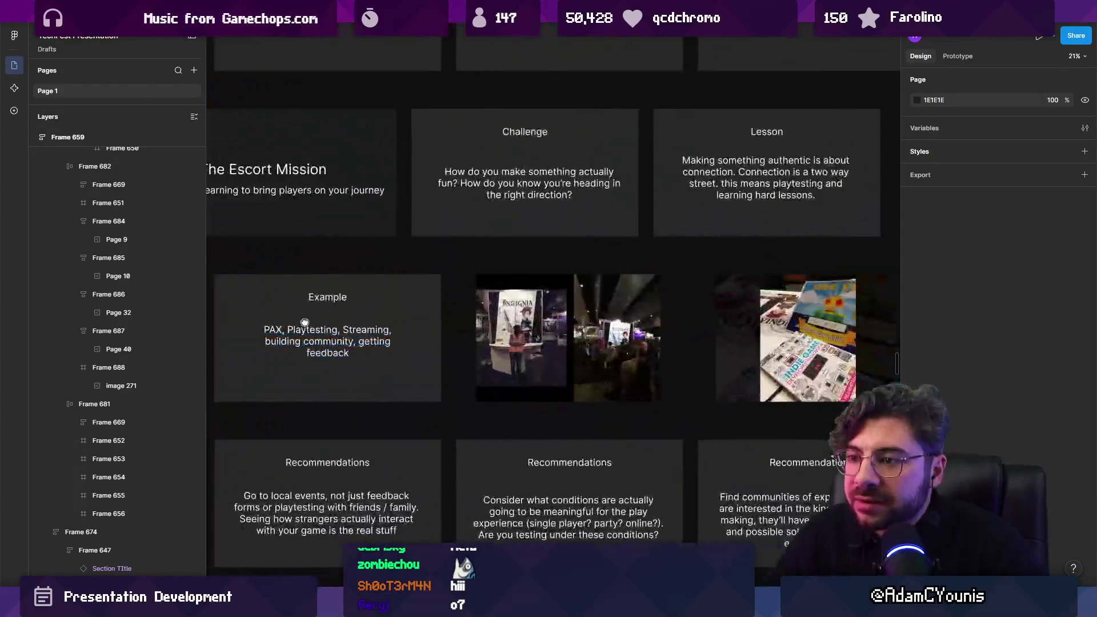
scroll(305, 323, up, 2)
scroll(414, 303, down, 5)
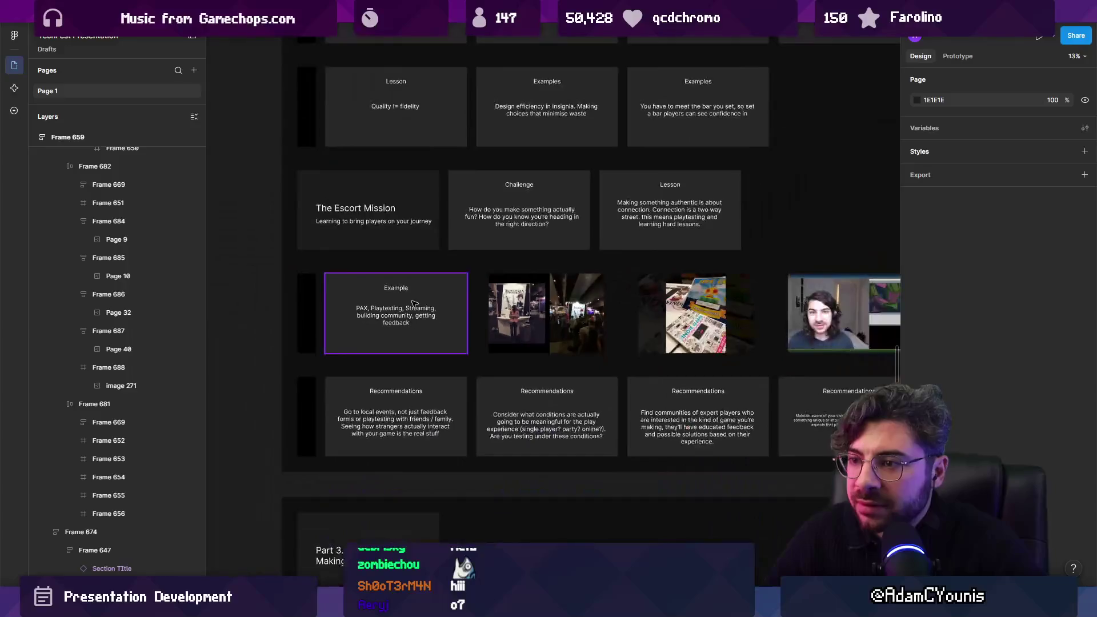
scroll(434, 299, right, 3)
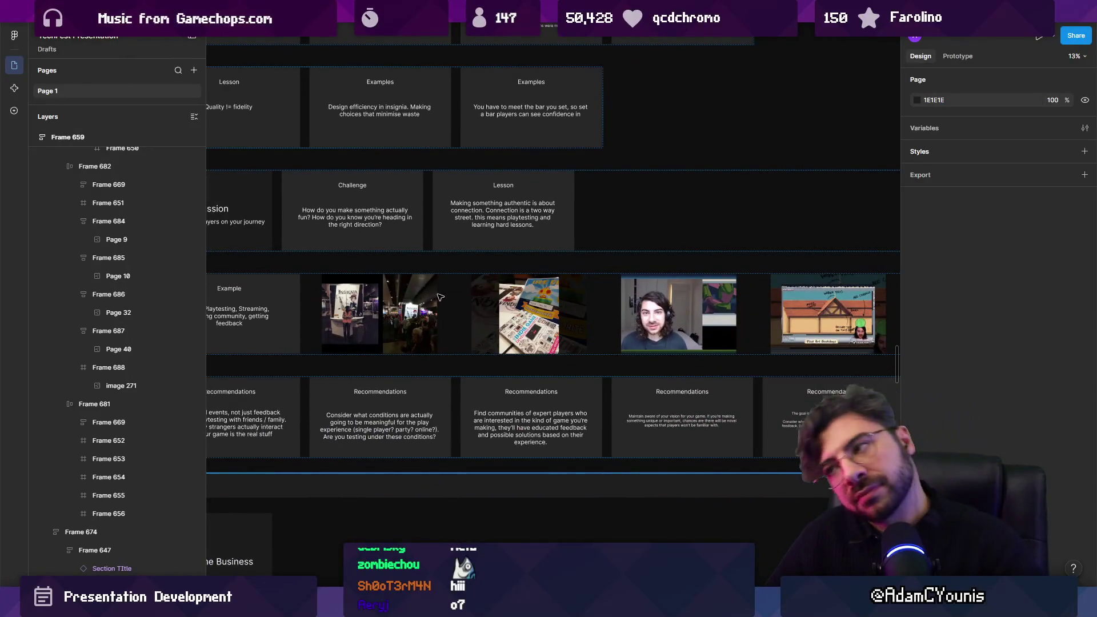
scroll(440, 297, left, 3)
scroll(362, 267, down, 2)
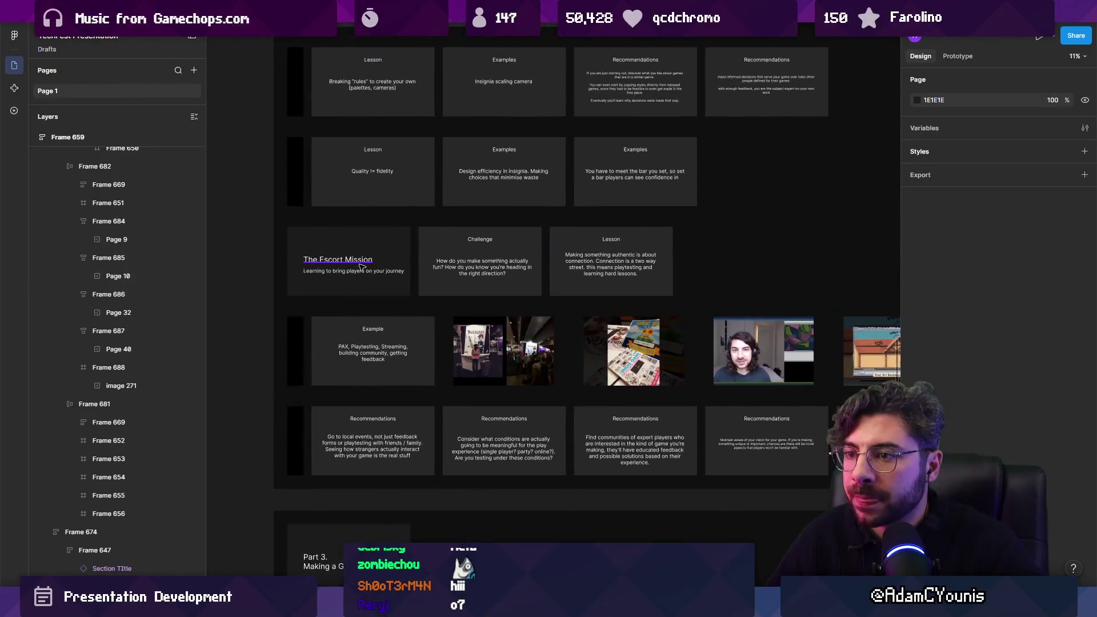
scroll(362, 266, up, 3)
scroll(512, 320, down, 5)
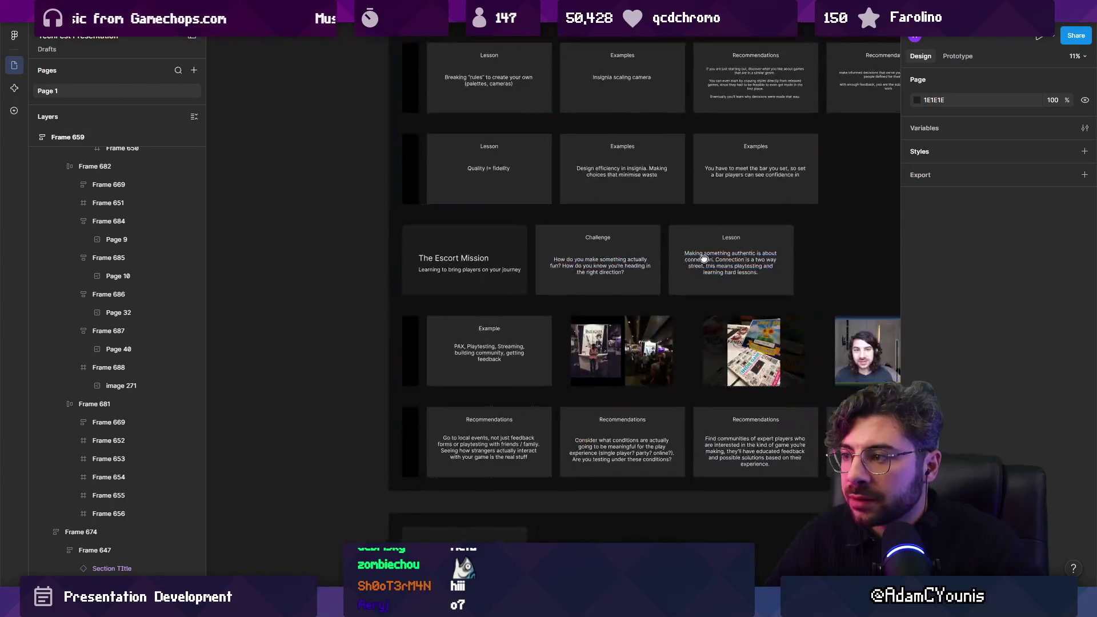
scroll(510, 321, up, 3)
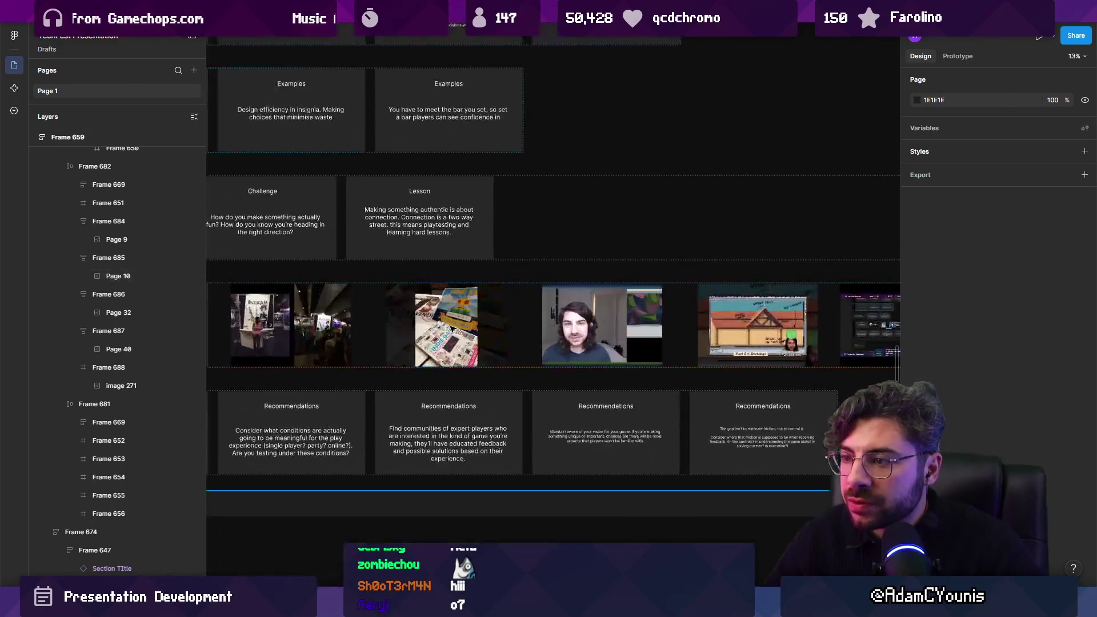
scroll(517, 303, right, 3)
scroll(520, 291, down, 3)
scroll(520, 292, left, 4)
click(363, 311)
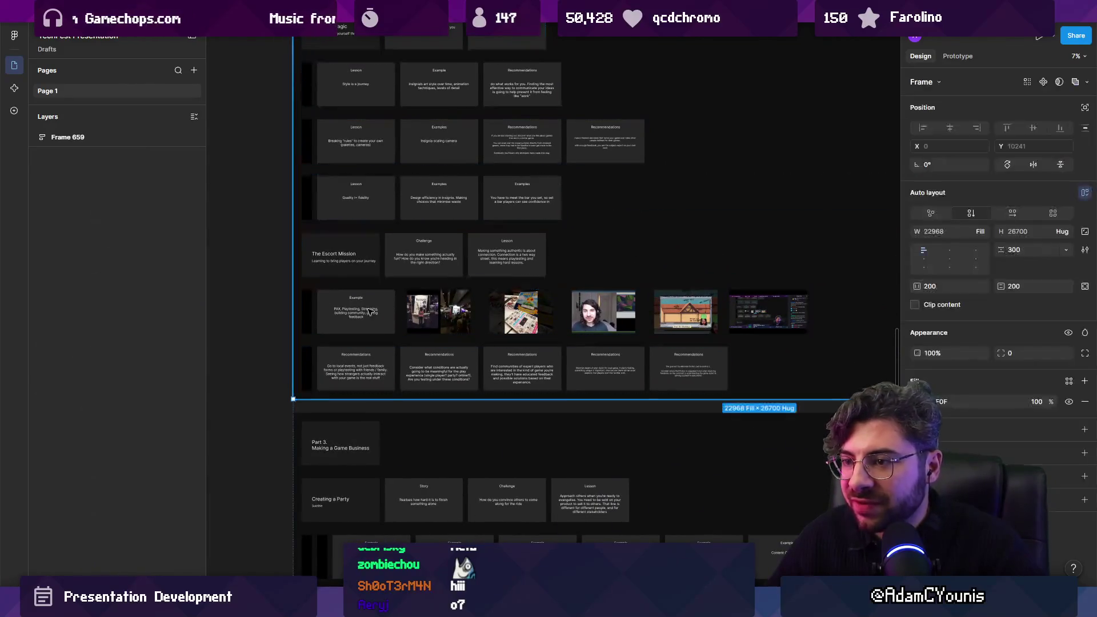
click(363, 311)
drag(364, 312, 823, 312)
Zoom in and select the Example slide's 'PAX, Playtesting, Streaming…' body text.
key(shift+2)
scroll(408, 288, up, 2)
click(418, 261)
key(Return)
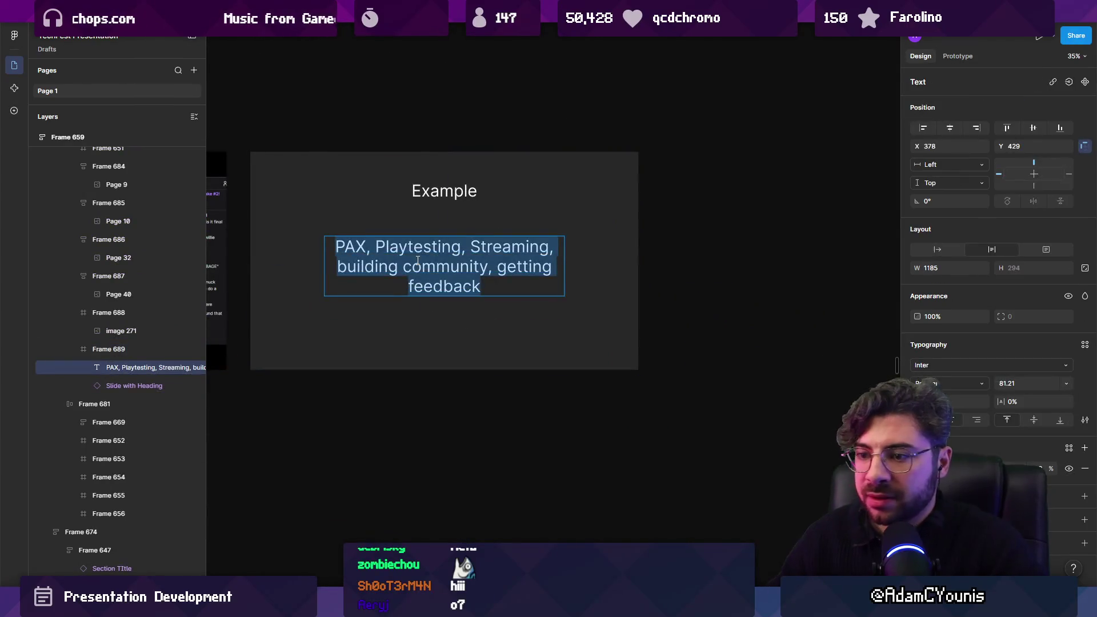
key(Escape)
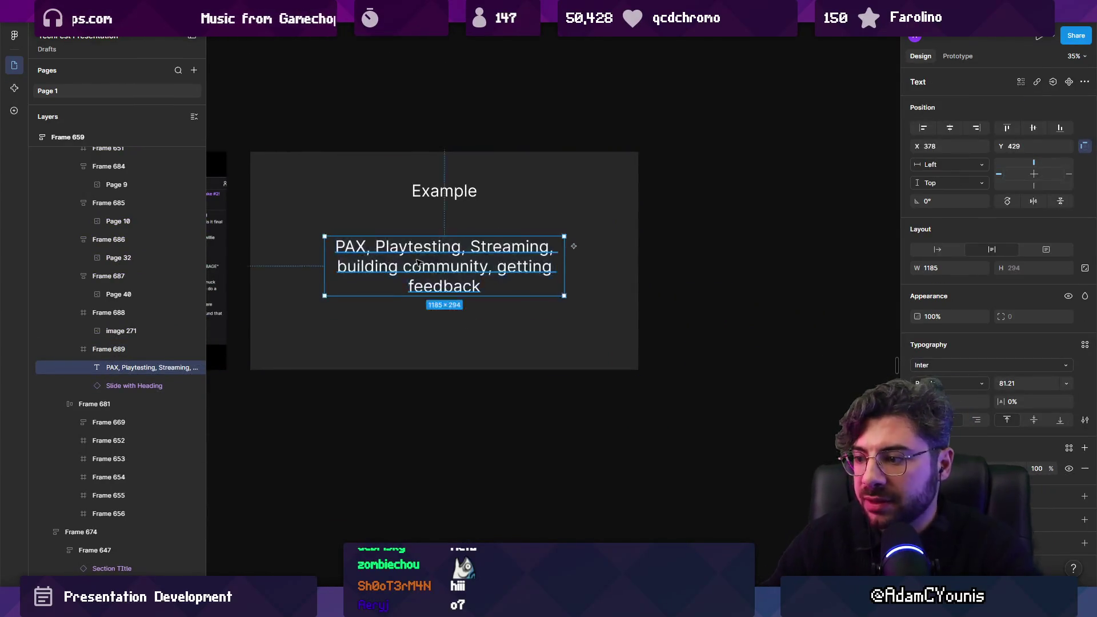
Select the two-room game screenshot slide and the grey sprite-evolution slide.
scroll(741, 296, down, 10)
drag(434, 145, 536, 263)
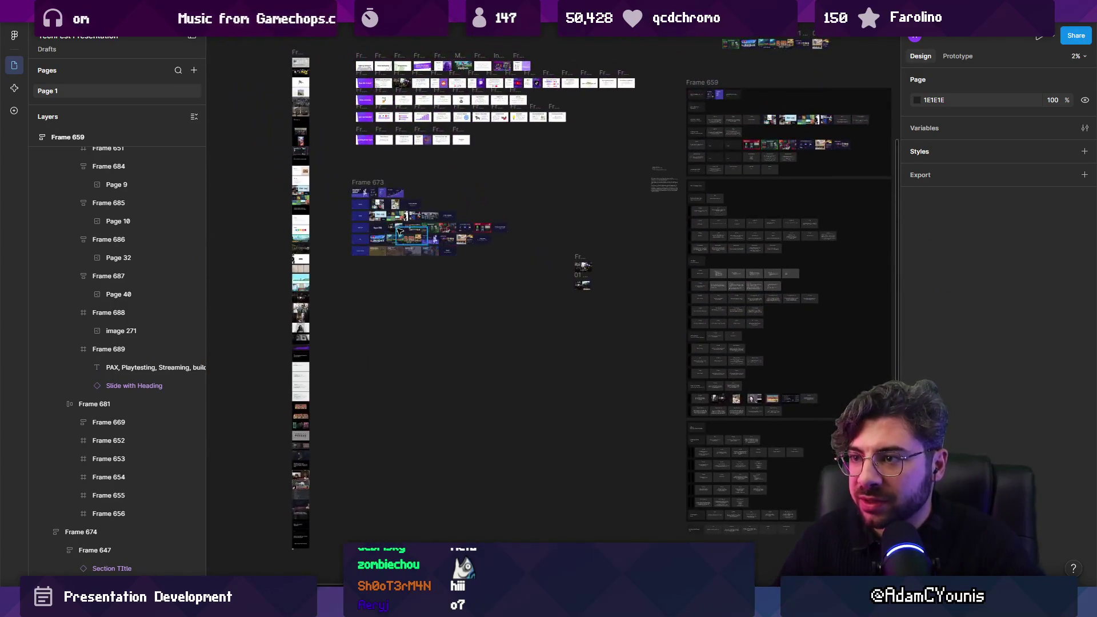
scroll(305, 494, up, 10)
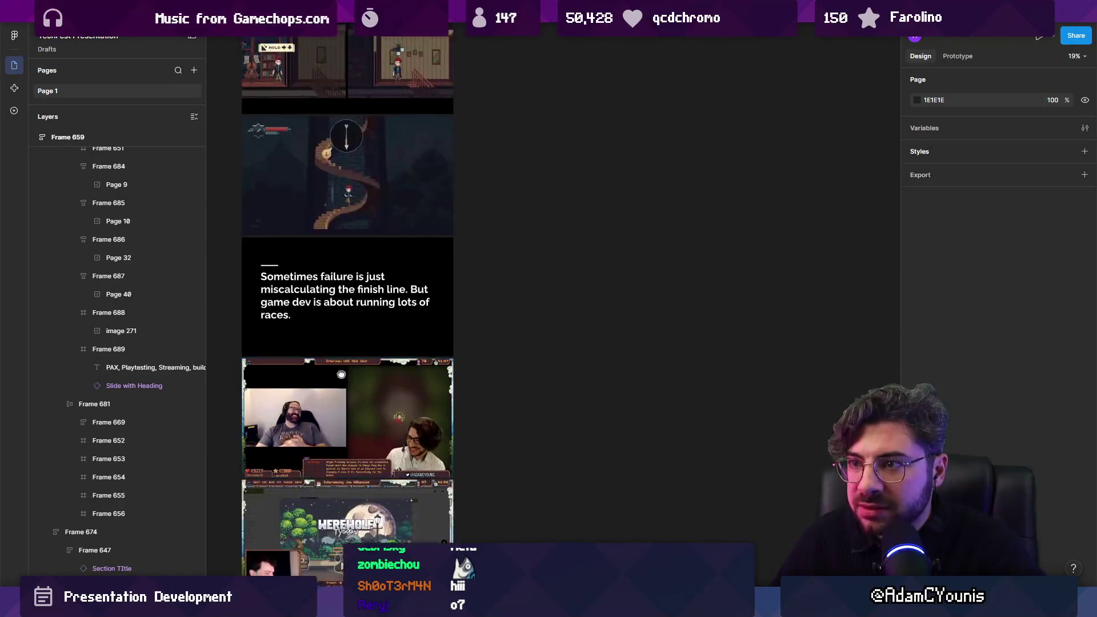
scroll(384, 253, up, 3)
click(385, 254)
scroll(384, 253, up, 3)
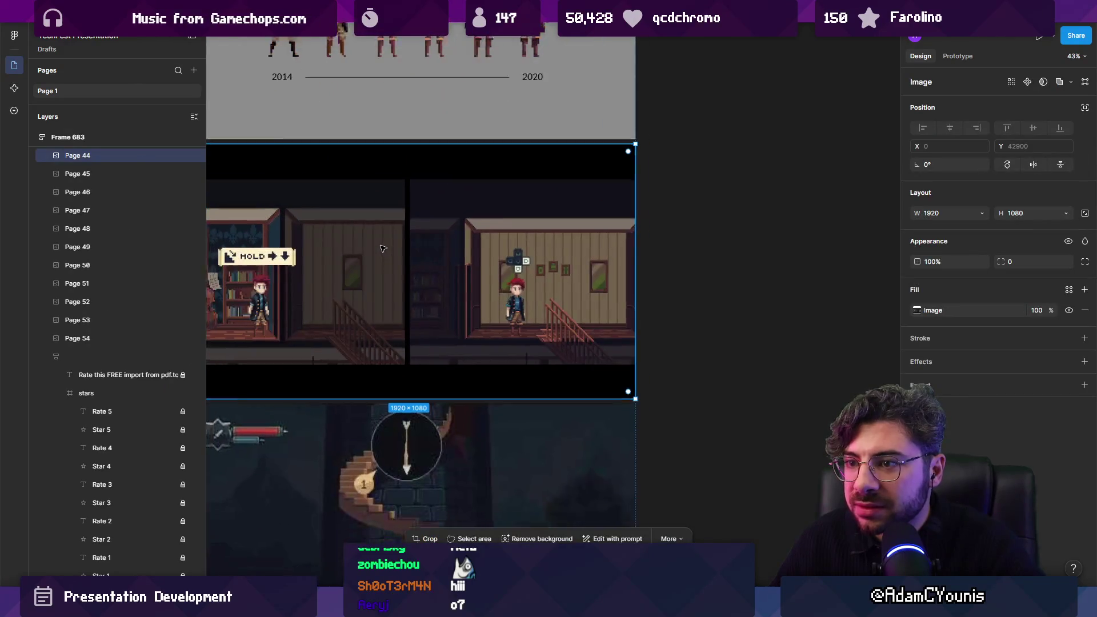
scroll(383, 249, down, 4)
shift+click(392, 168)
scroll(376, 192, up, 5)
scroll(421, 306, down, 3)
Drag both game slides into the outline's Example row and zoom to them.
drag(457, 380, 409, 237)
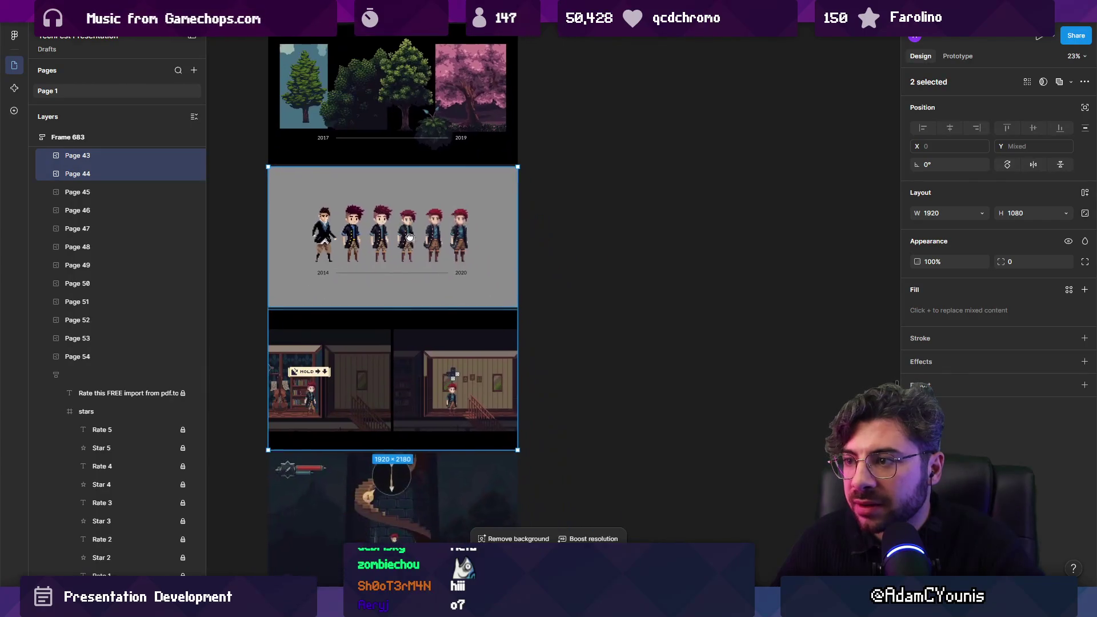
scroll(394, 291, down, 10)
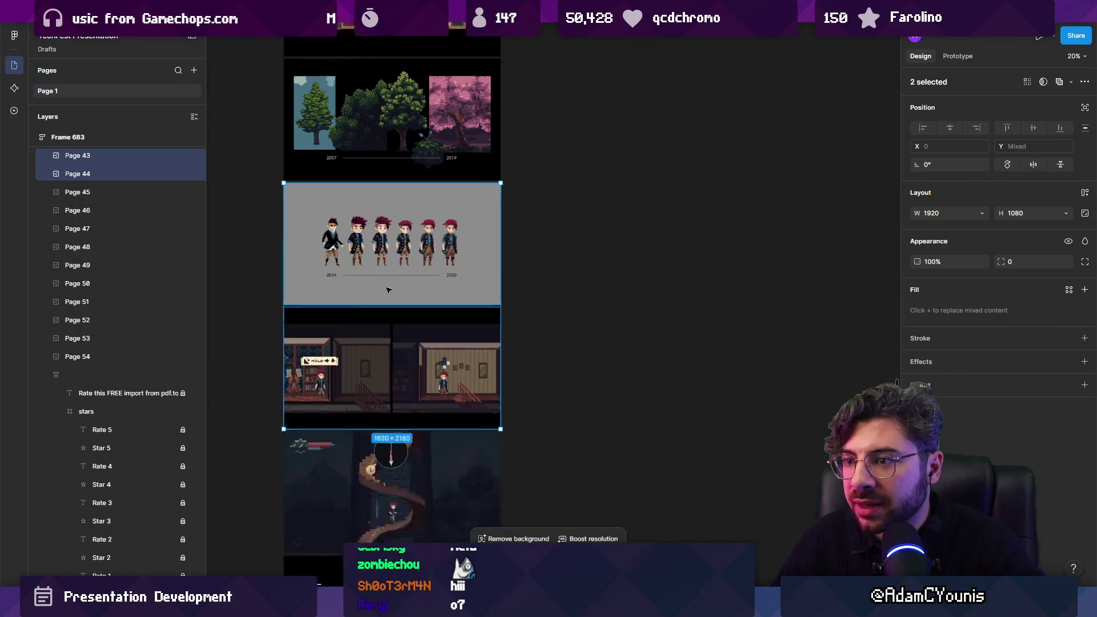
scroll(631, 283, up, 4)
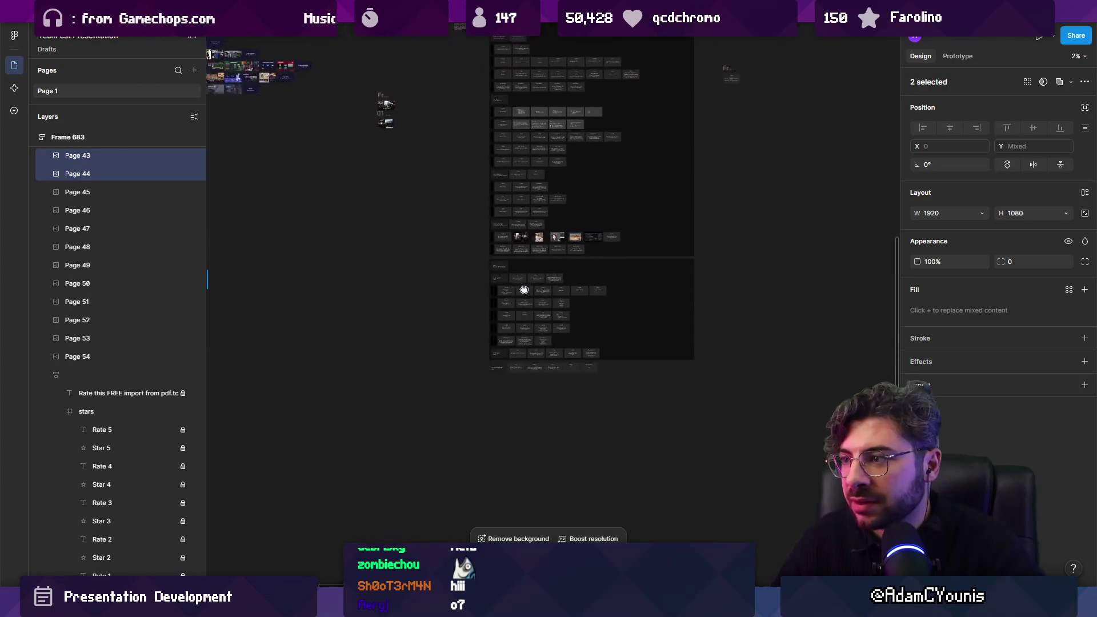
scroll(616, 260, down, 5)
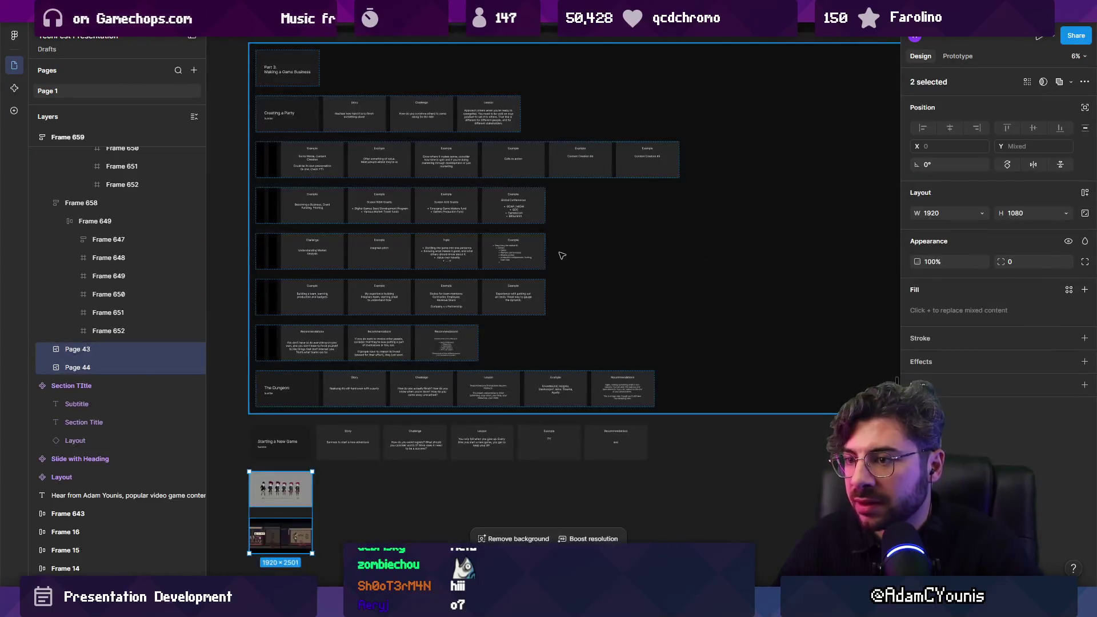
scroll(563, 252, down, 3)
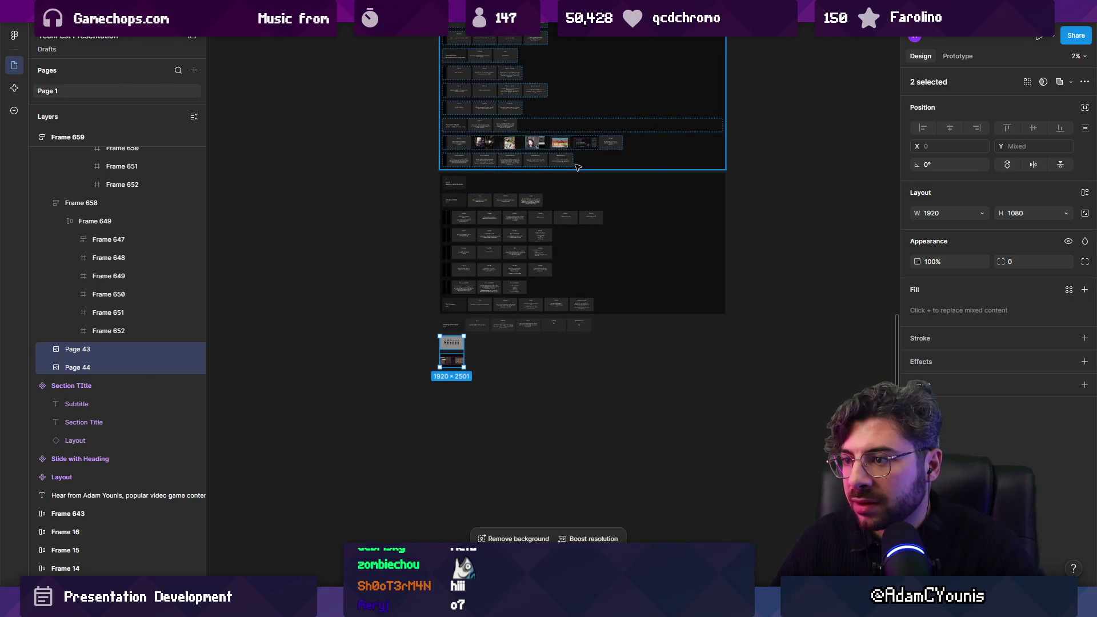
drag(451, 350, 603, 145)
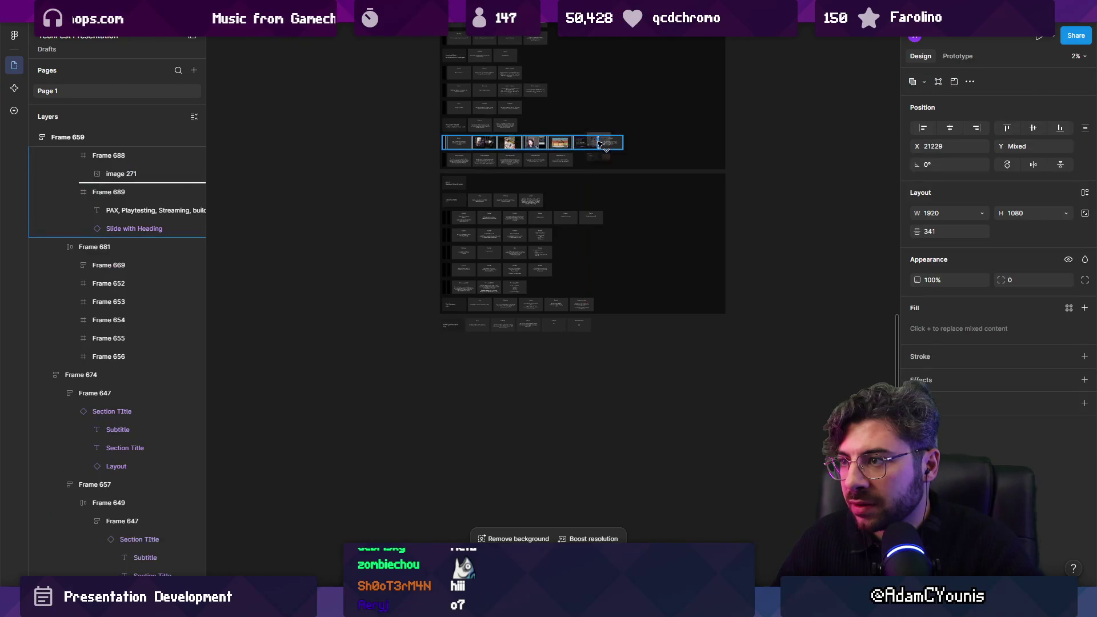
key(shift+2)
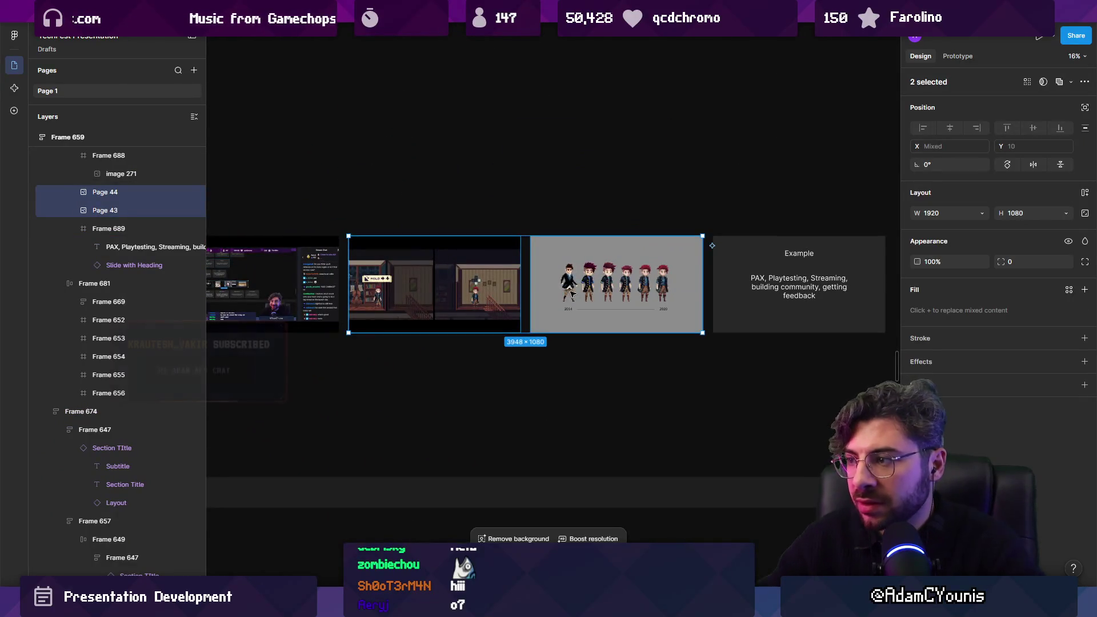
Place the two game slides after the Example slide.
key(Right)
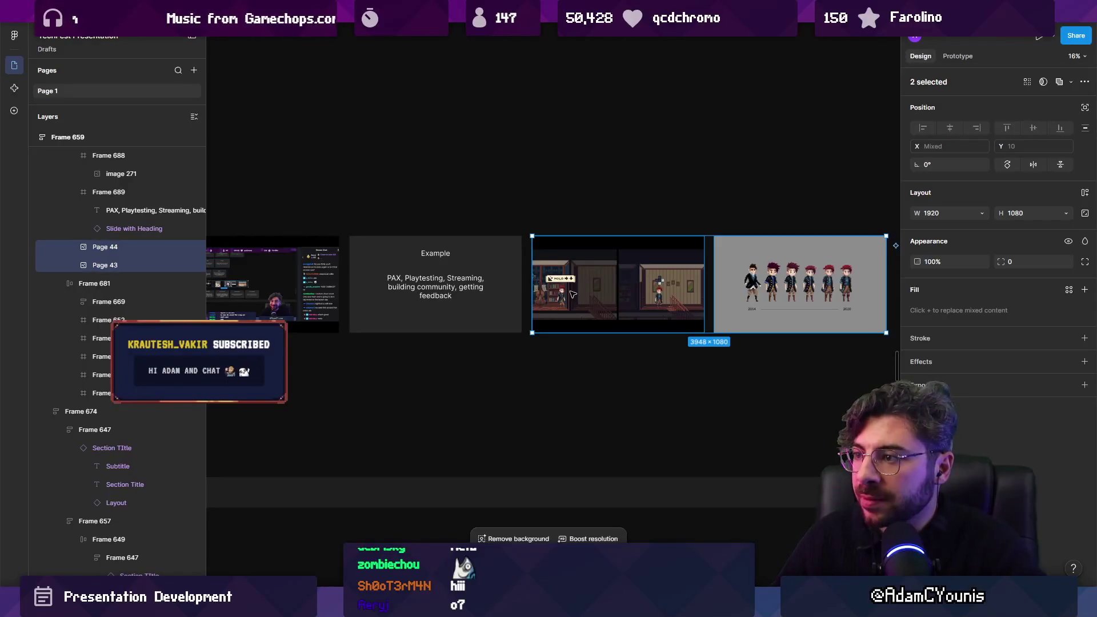
scroll(503, 295, up, 2)
double_click(433, 286)
key(Return)
Replace the Example body with 'Things get better when you show them to people' and nudge it lower.
text(U)
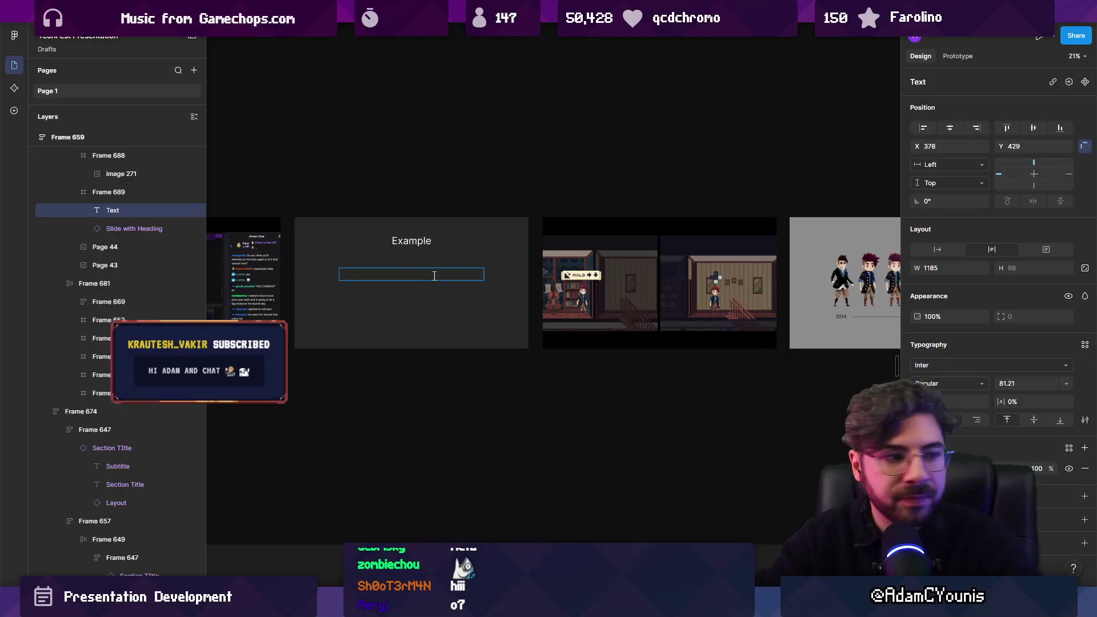
text(T)
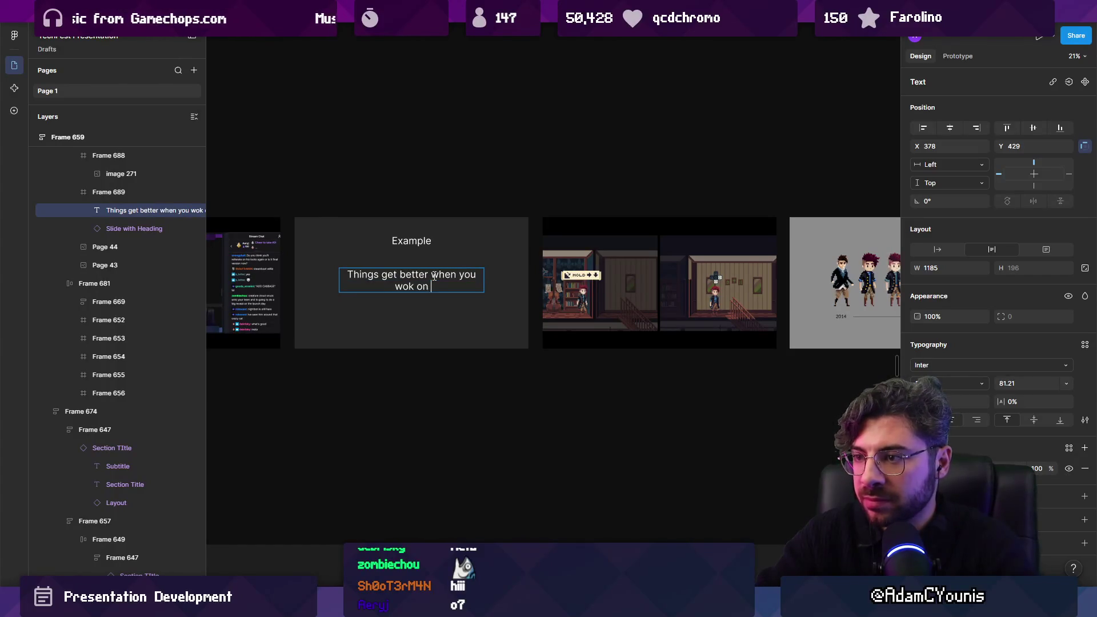
text(show them t)
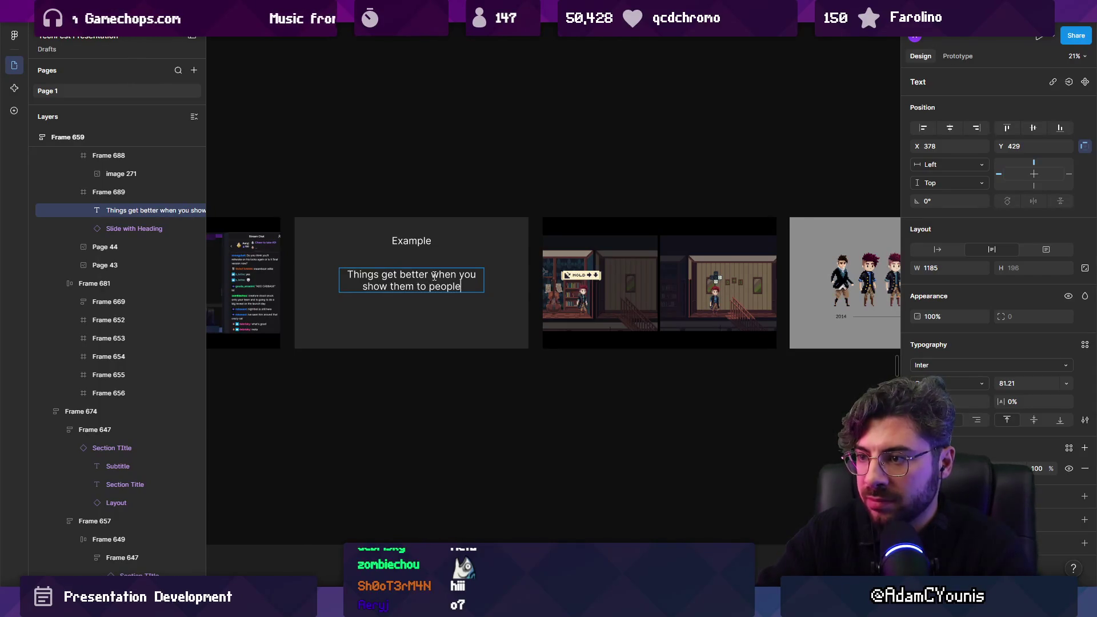
click(410, 285)
drag(410, 286, 414, 293)
Pan and zoom along the Example row to review the Example card and both game slides.
scroll(583, 269, right, 5)
scroll(583, 269, up, 2)
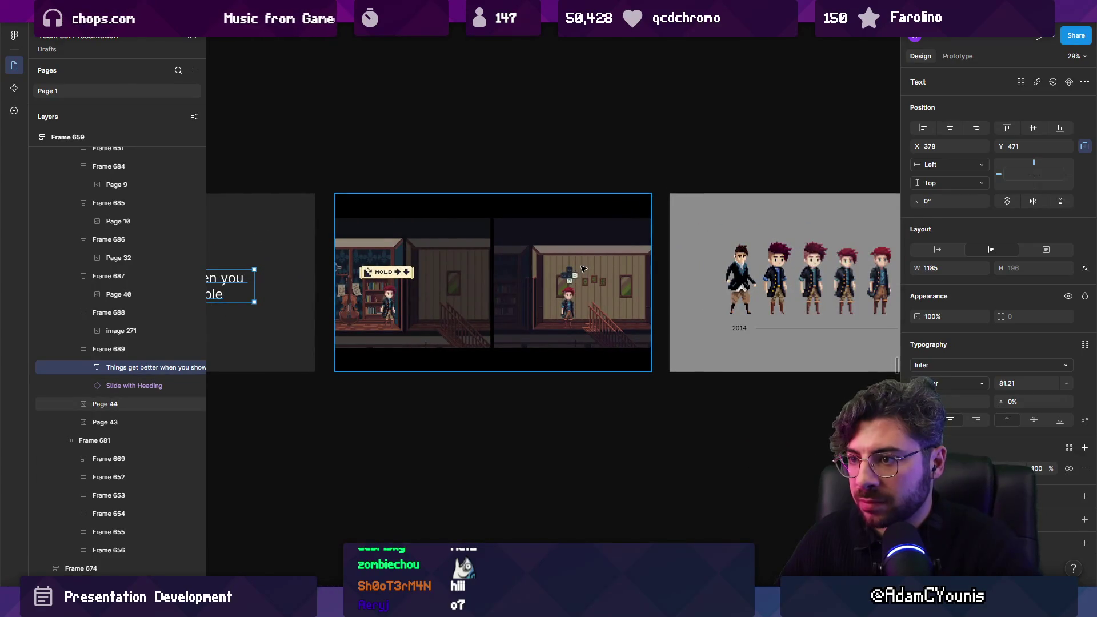
scroll(583, 268, right, 5)
scroll(582, 269, left, 7)
scroll(447, 281, up, 5)
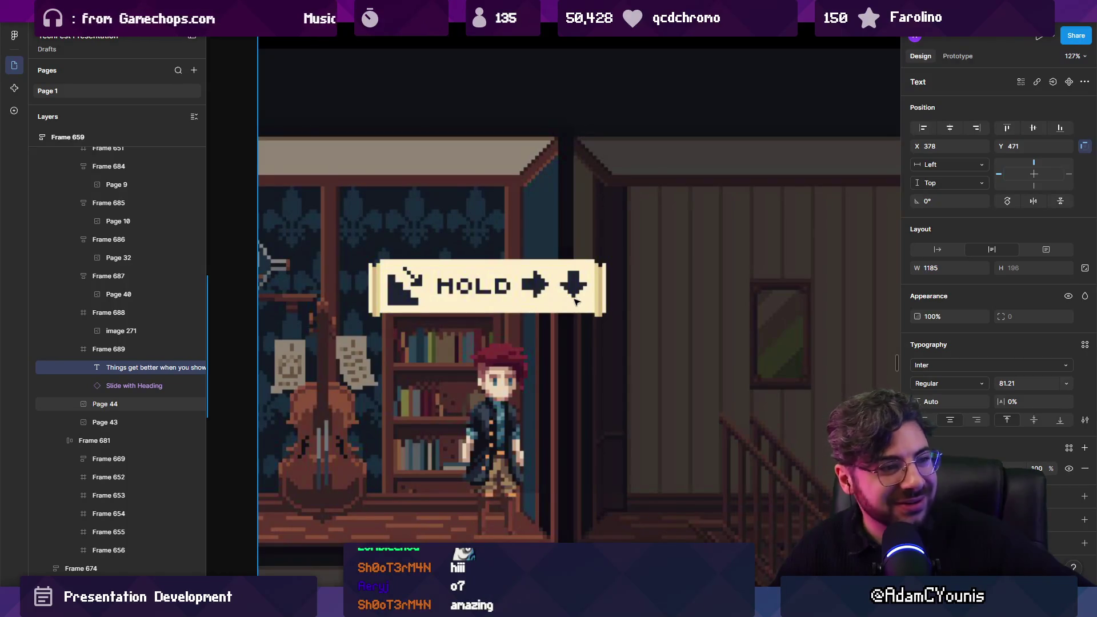
scroll(532, 201, down, 3)
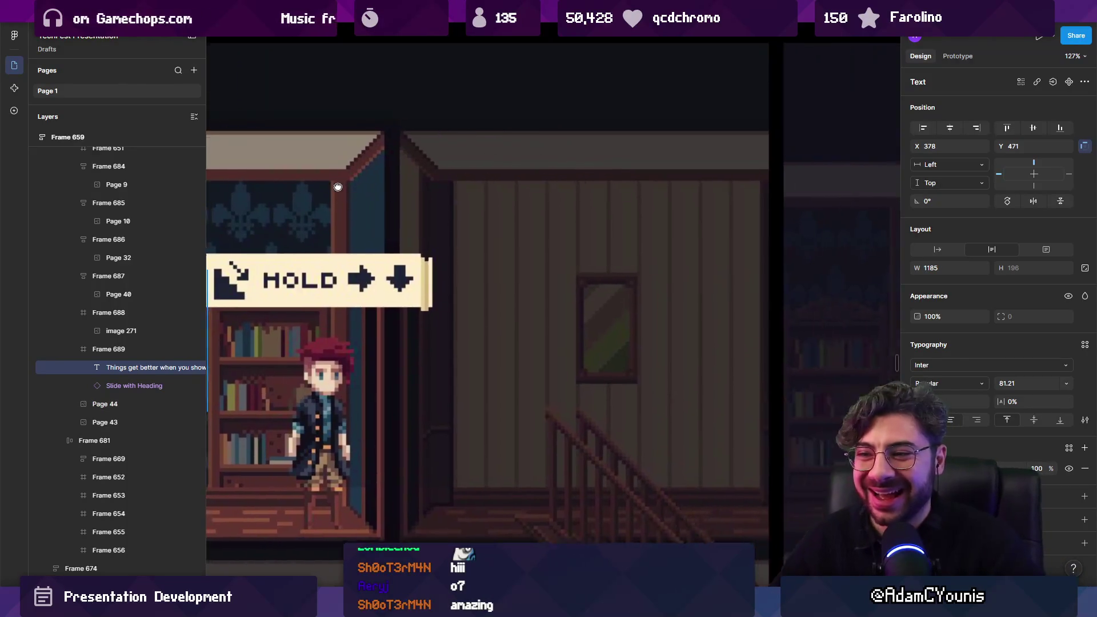
scroll(503, 202, up, 2)
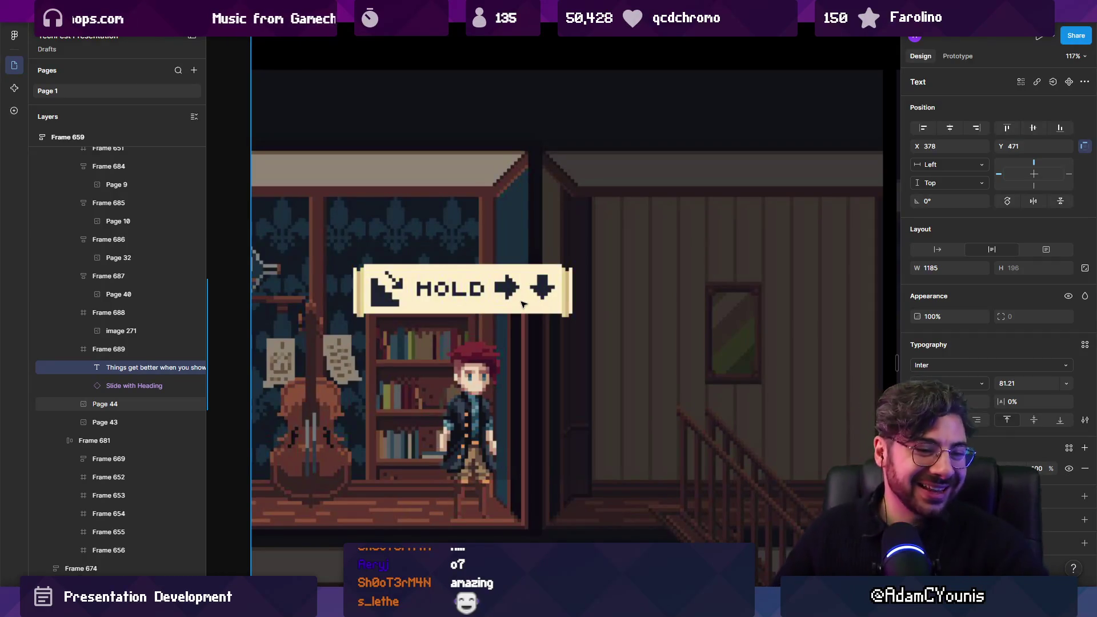
scroll(504, 292, down, 5)
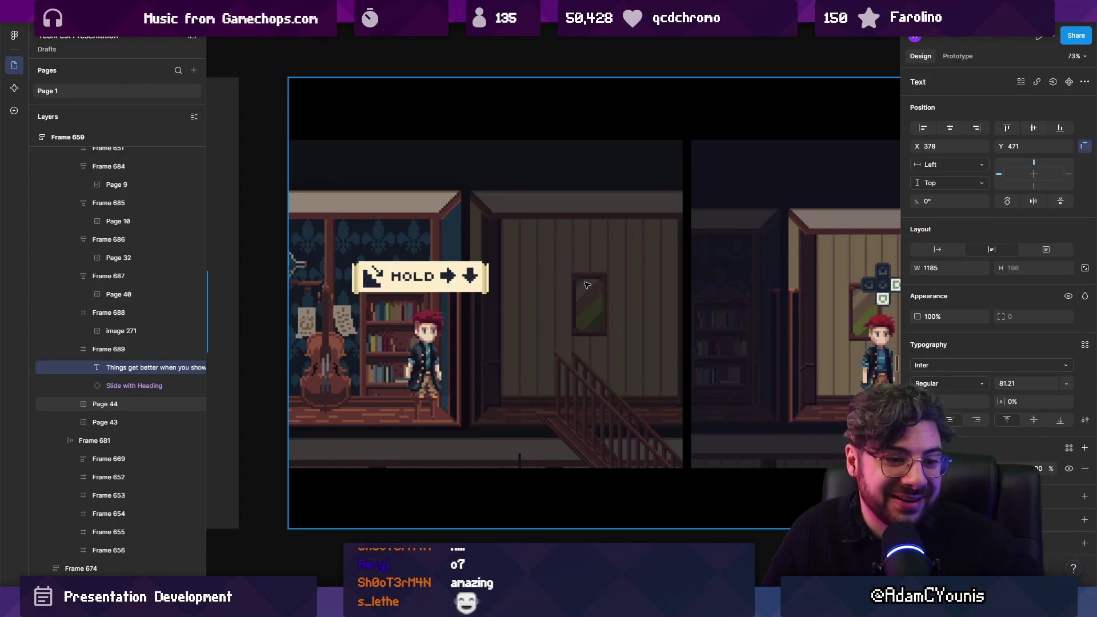
scroll(667, 297, right, 10)
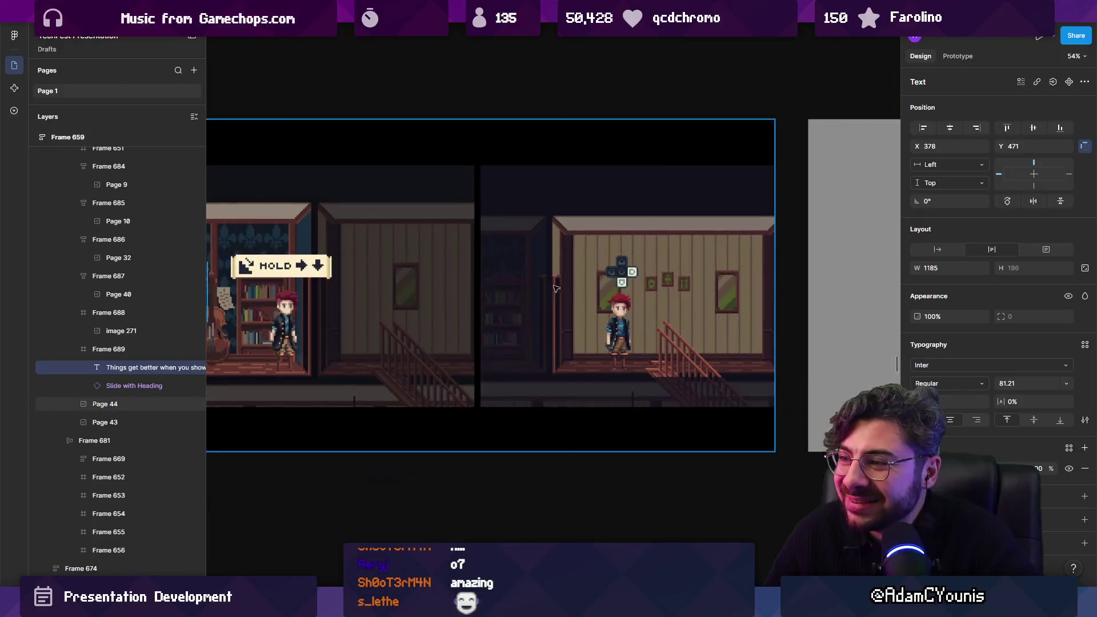
scroll(448, 240, up, 3)
scroll(430, 269, down, 5)
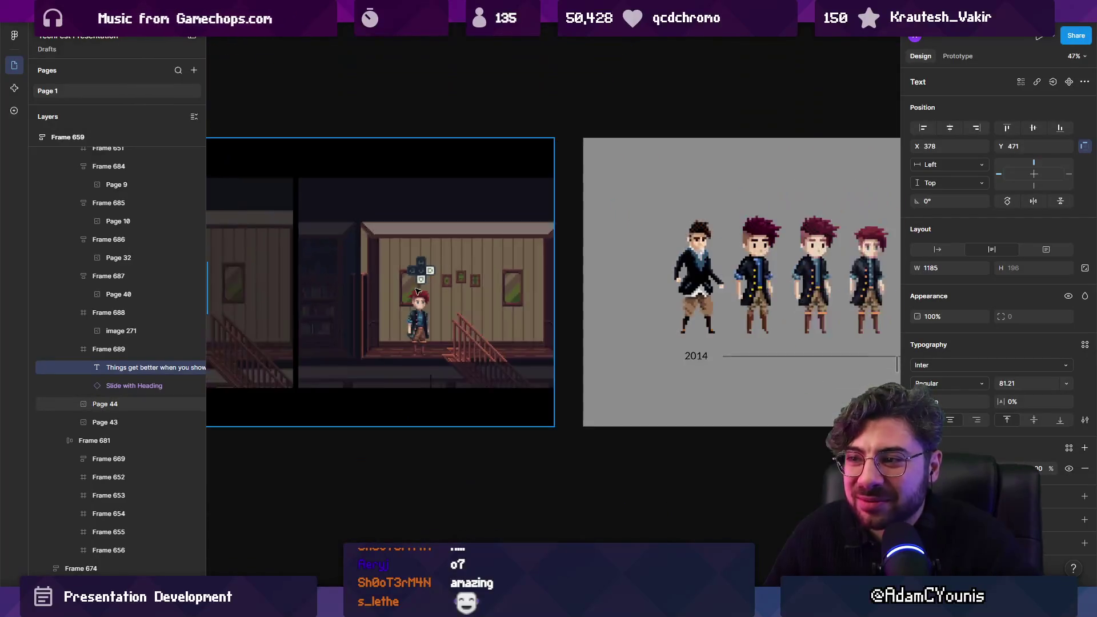
scroll(600, 309, left, 5)
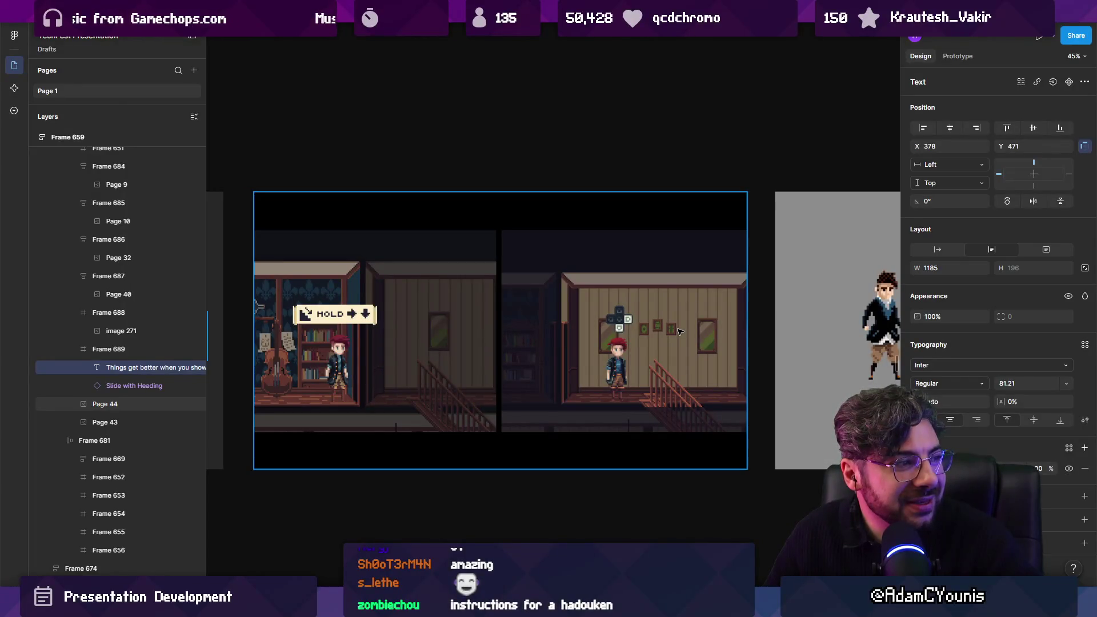
Pan and zoom around the GIF and sprite slides on the board.
scroll(331, 310, up, 5)
scroll(400, 285, right, 5)
scroll(409, 249, up, 2)
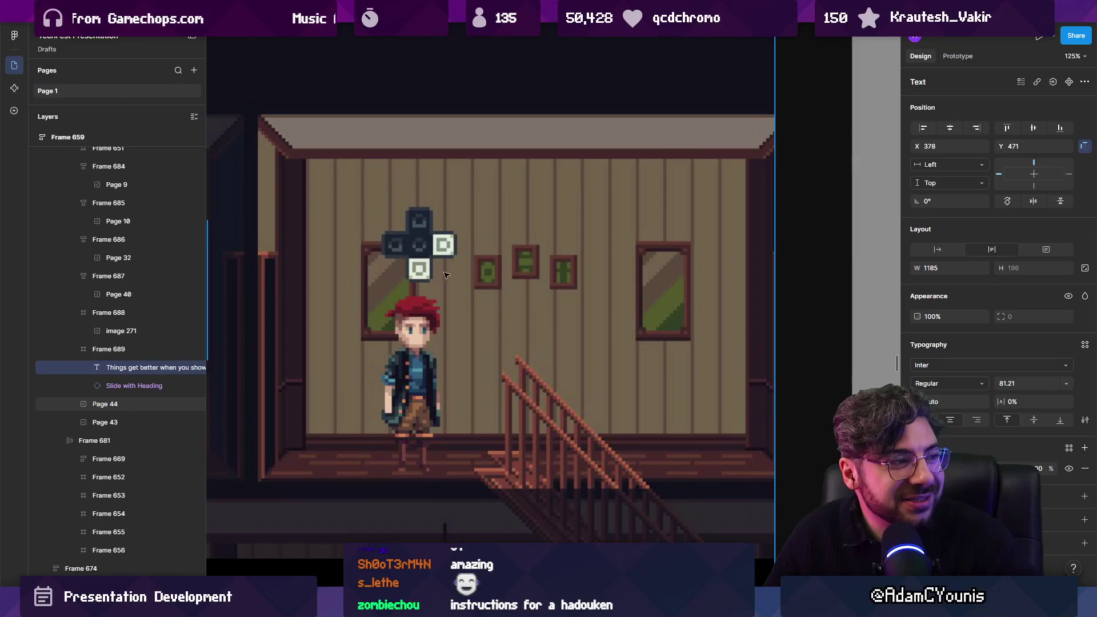
drag(409, 249, 450, 256)
scroll(463, 251, down, 3)
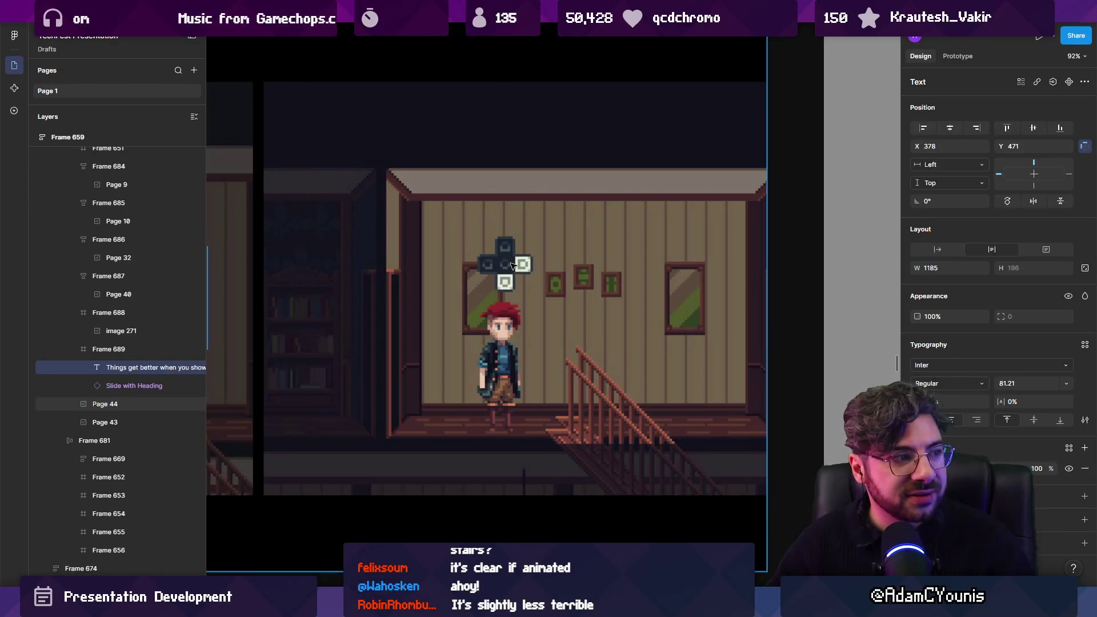
Scroll over the sprite slides again, then search Everything for 'armin idle .ase'.
scroll(510, 265, down, 5)
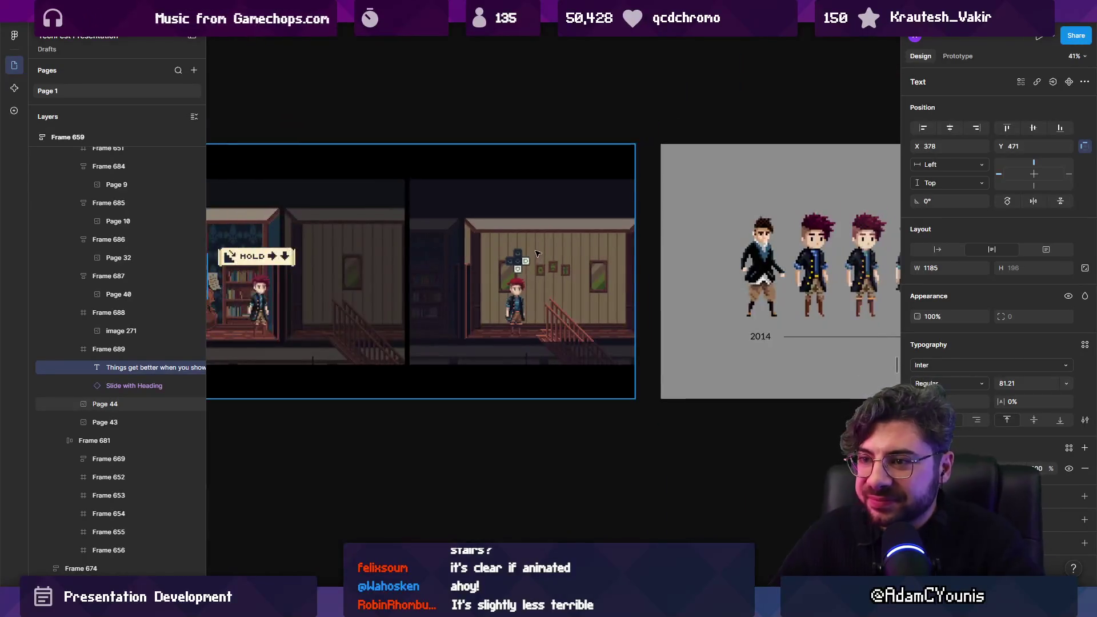
scroll(545, 267, up, 2)
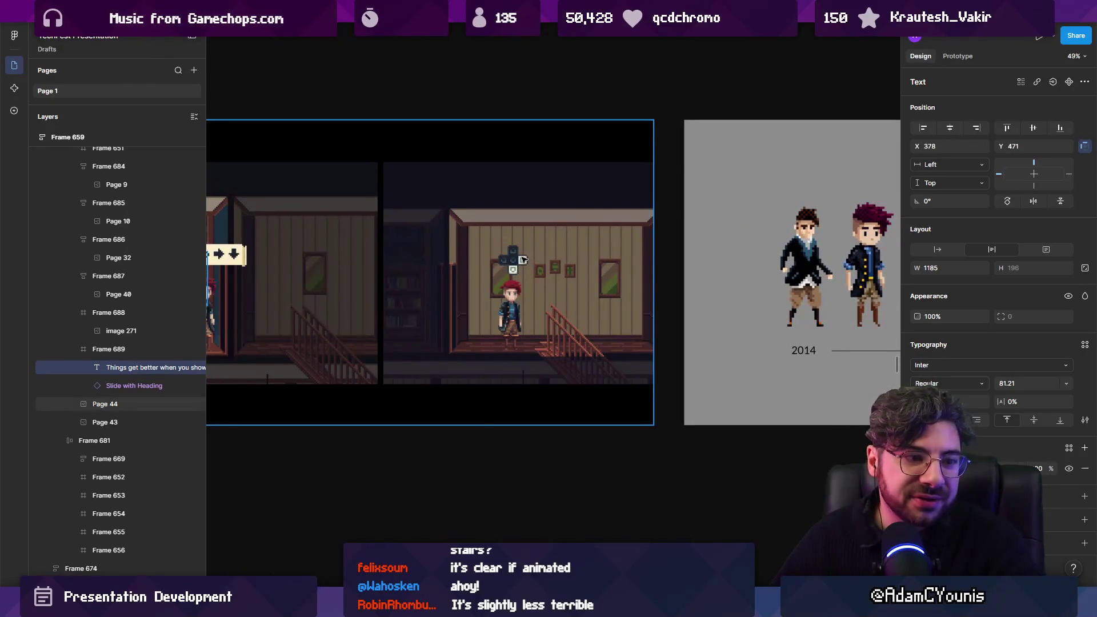
scroll(521, 260, down, 4)
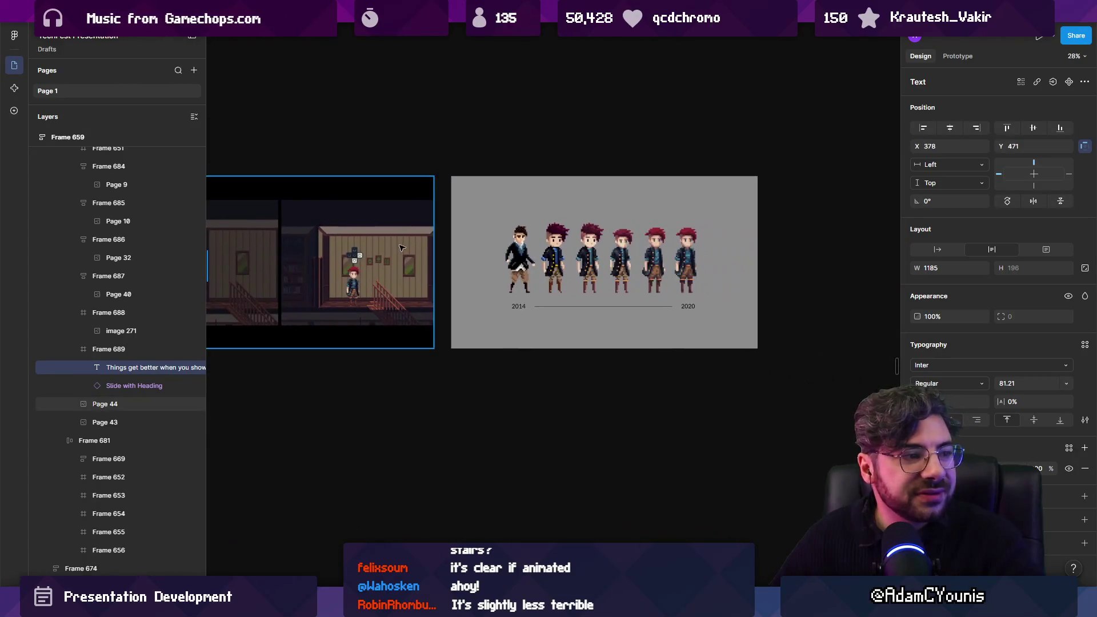
scroll(585, 321, up, 2)
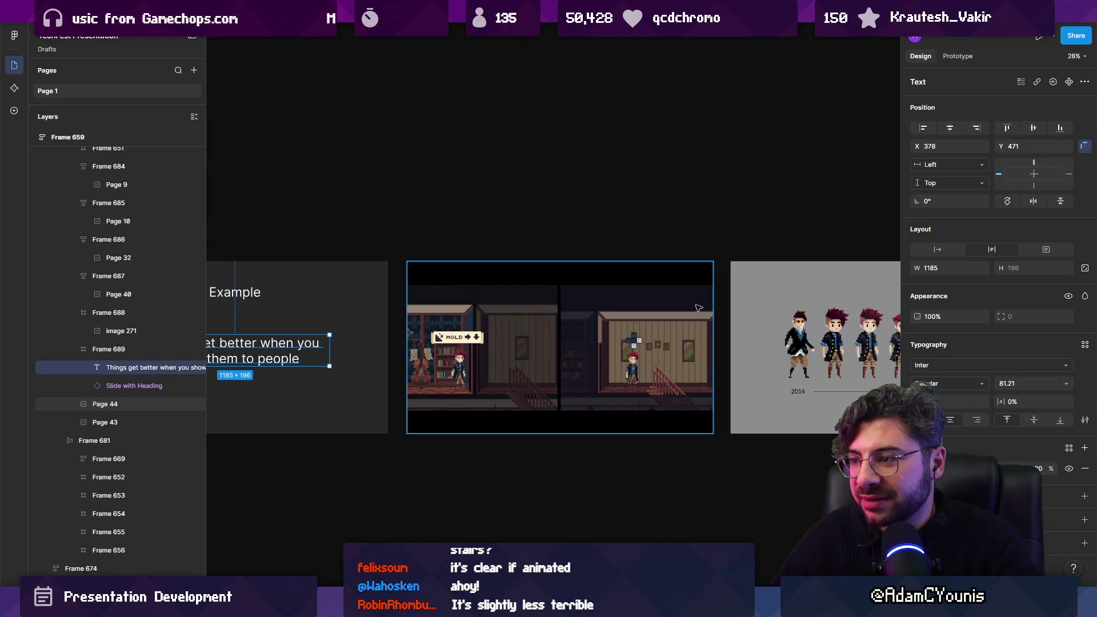
scroll(679, 309, right, 5)
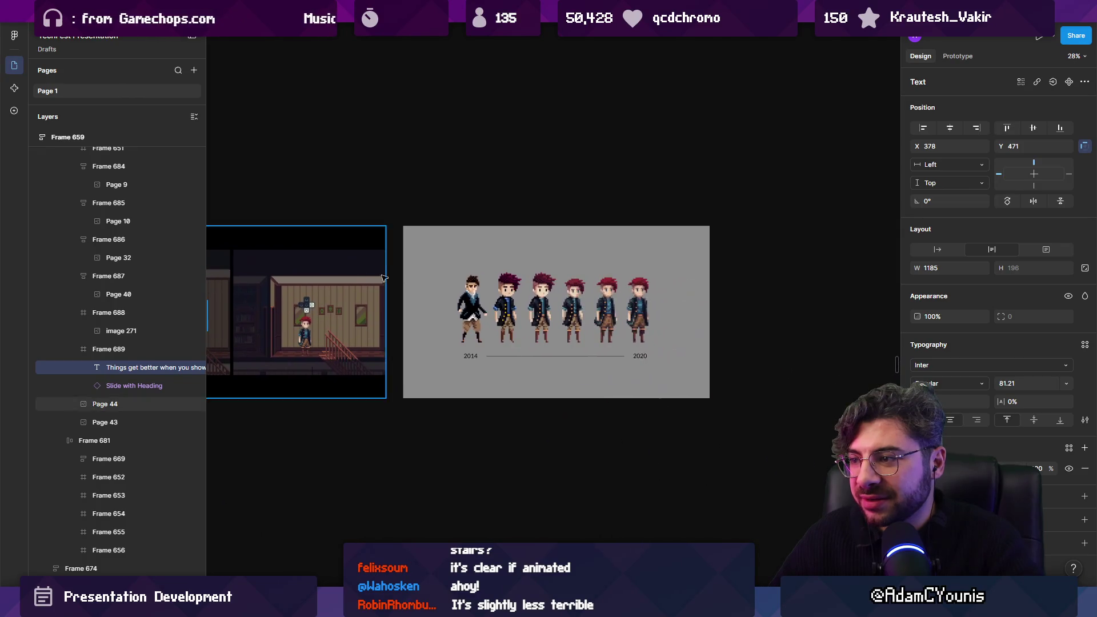
text(armin )
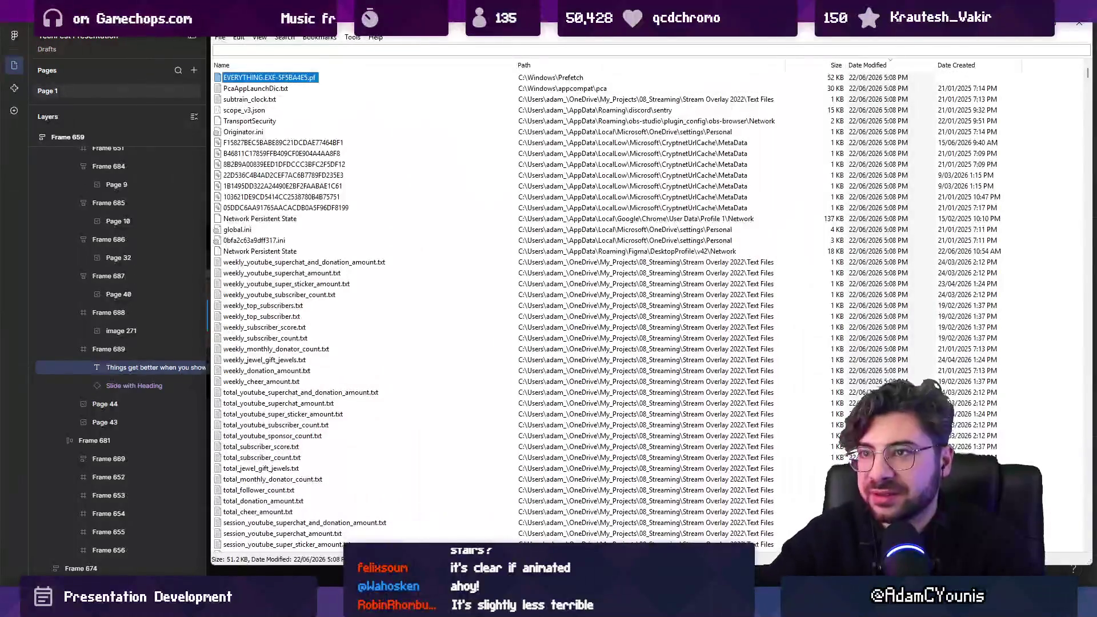
text(idle .ase)
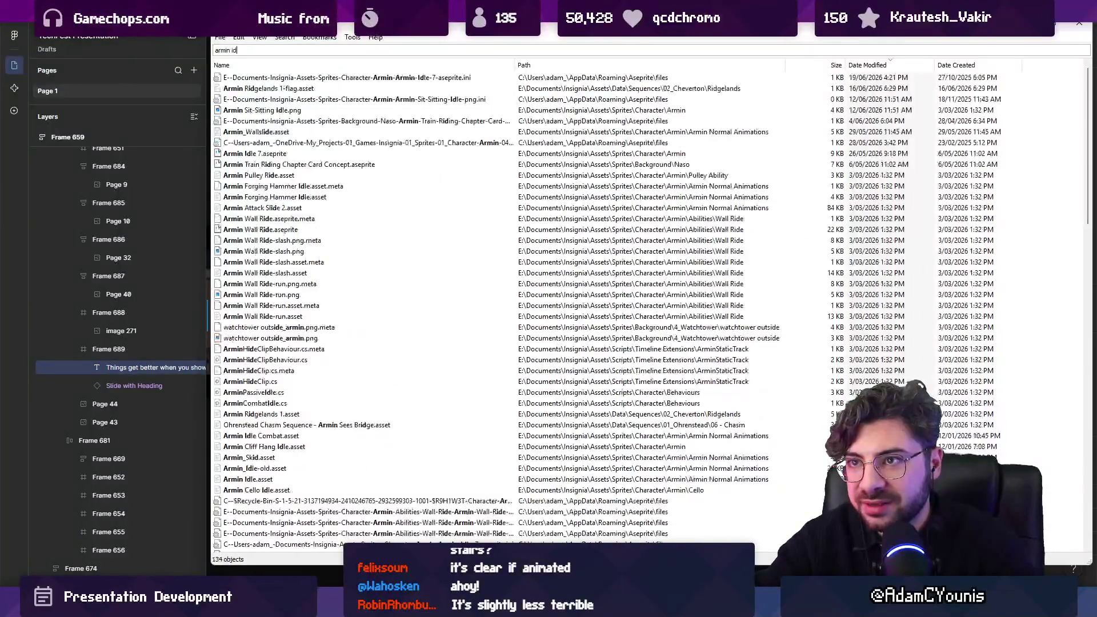
Open Armin Idle 7.aseprite from the results in Aseprite, then return to the Figma board.
key(Down)
key(Return)
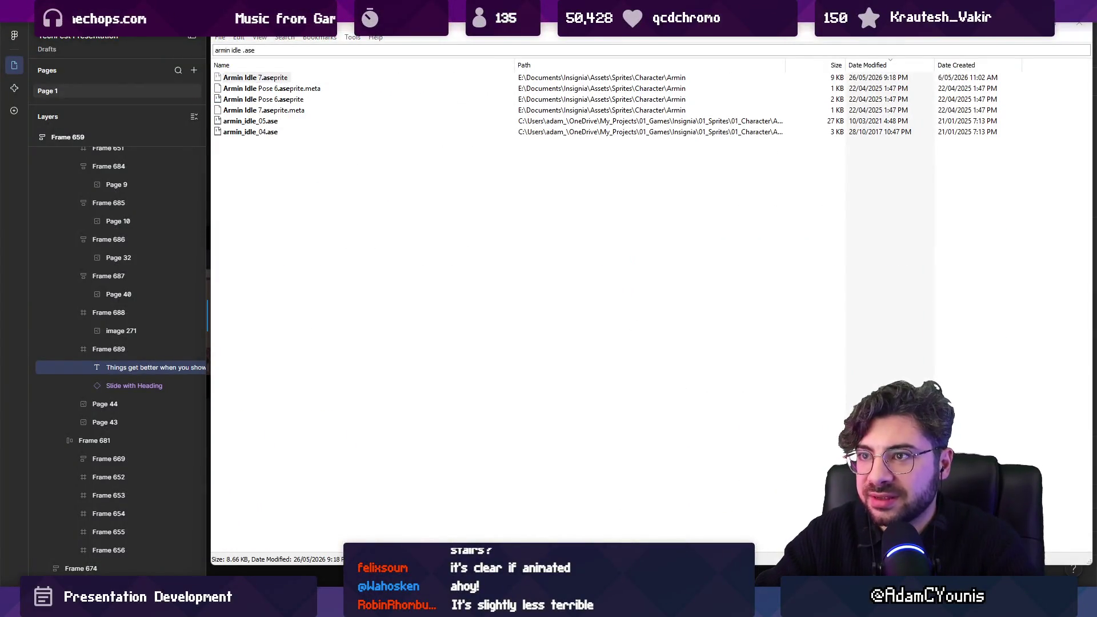
key(v)
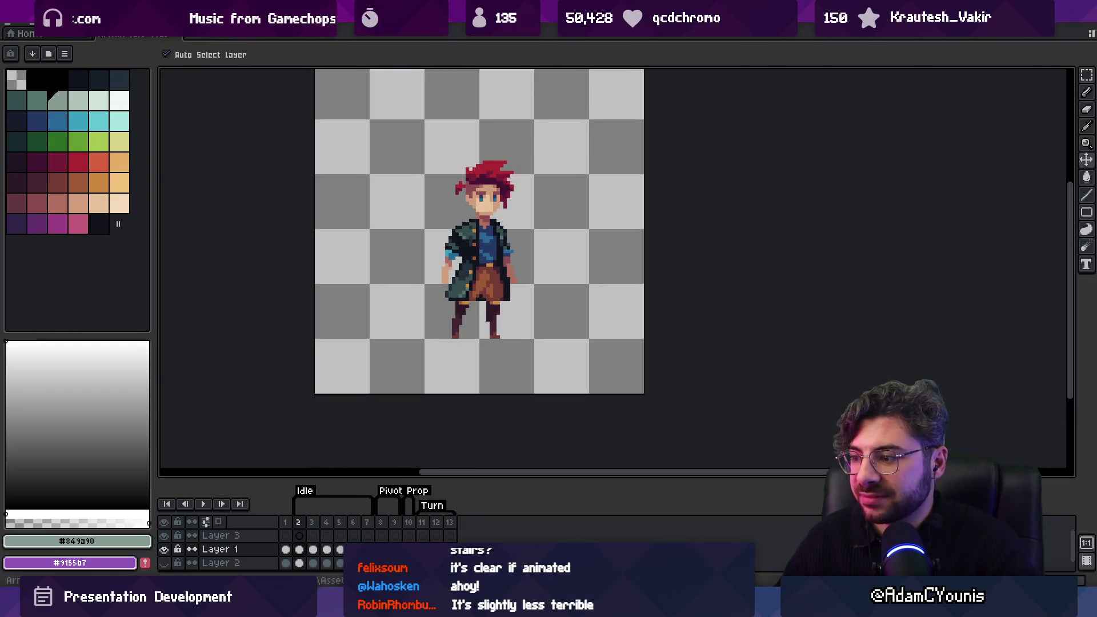
key(alt+F4)
key(Escape)
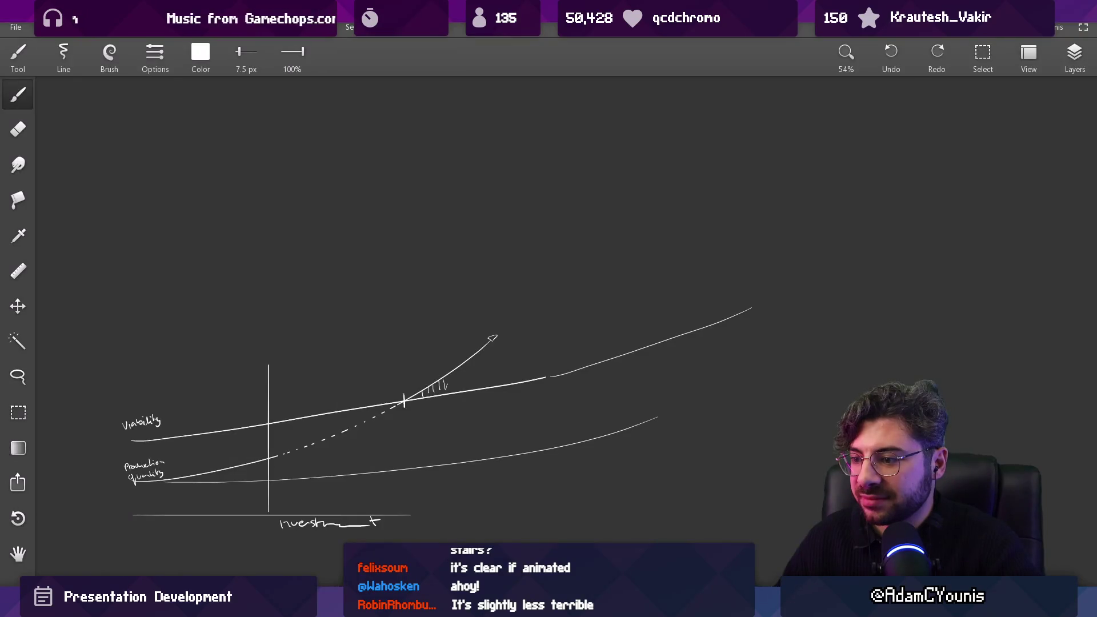
key(alt+Tab)
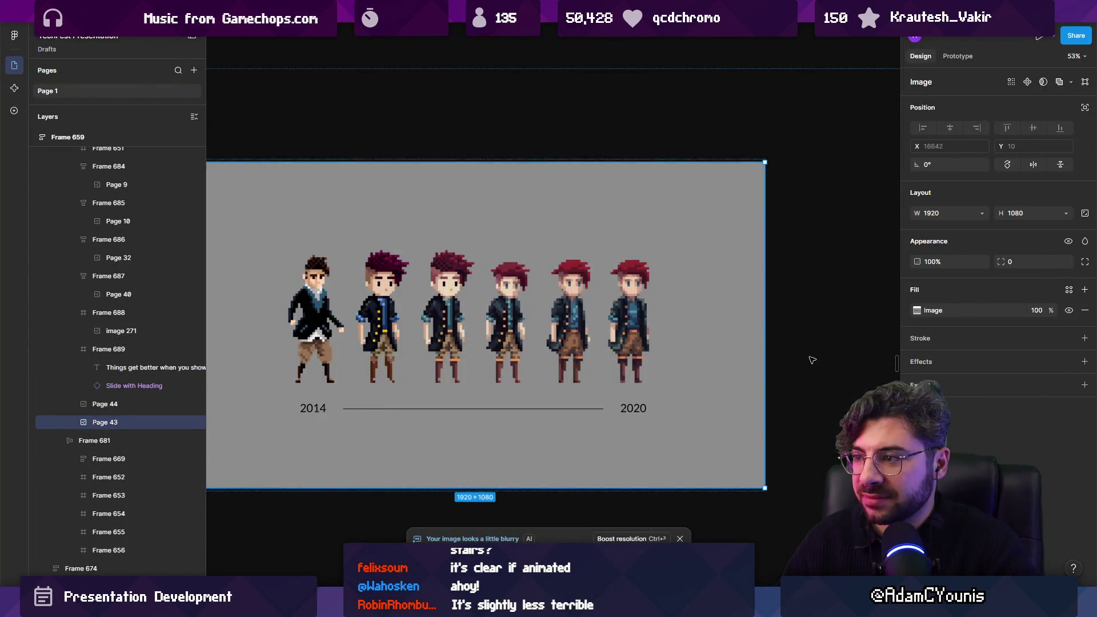
Select the Page 43 slide image and wrap it in a new frame.
click(813, 360)
scroll(690, 344, down, 3)
click(687, 344)
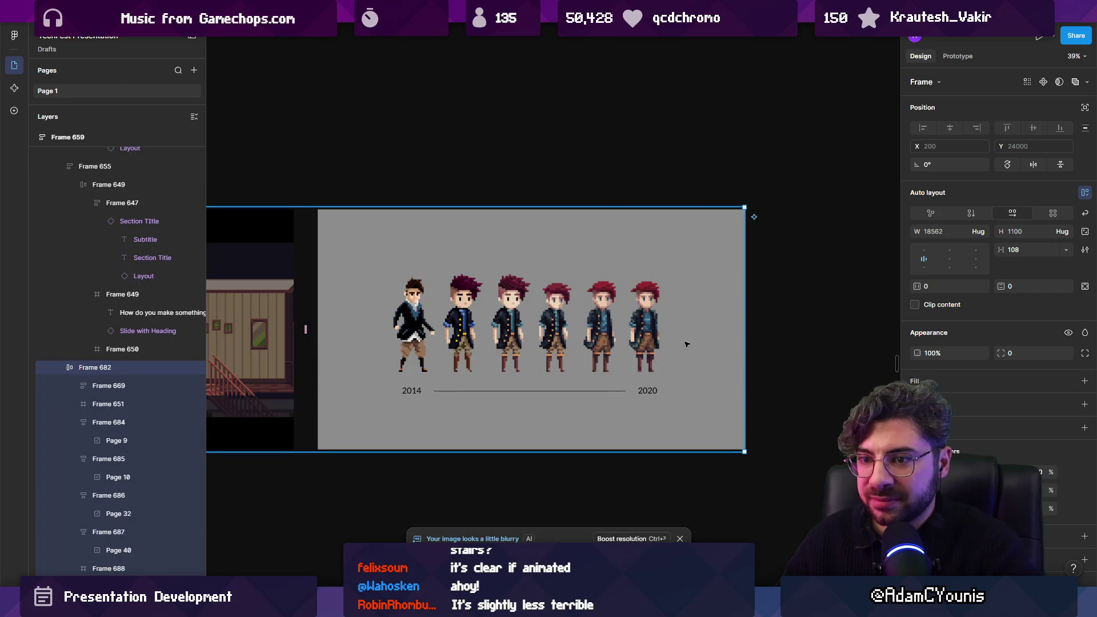
click(687, 344)
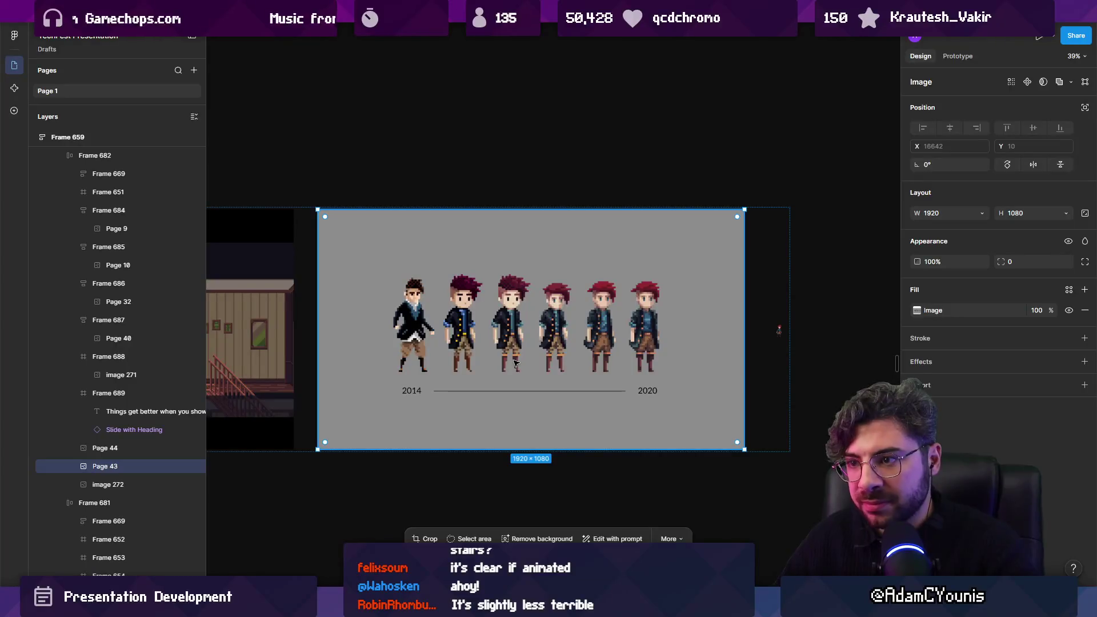
key(ctrl+alt+g)
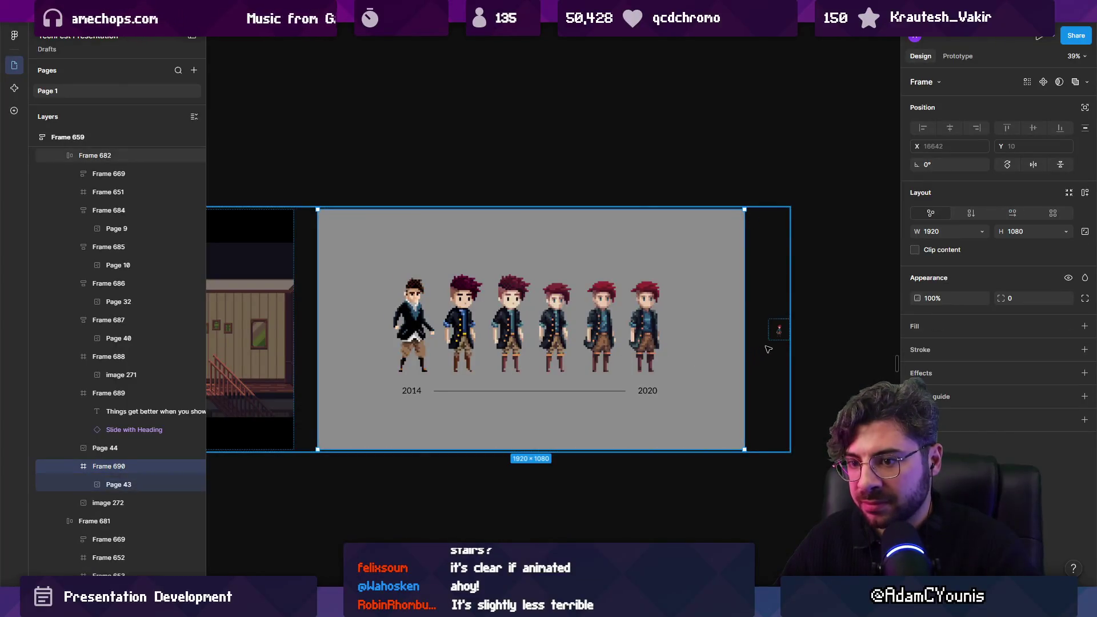
Place sprite image 272 at the right end of the lineup, then search Everything for 'armin progress 07'.
click(779, 330)
key(Return)
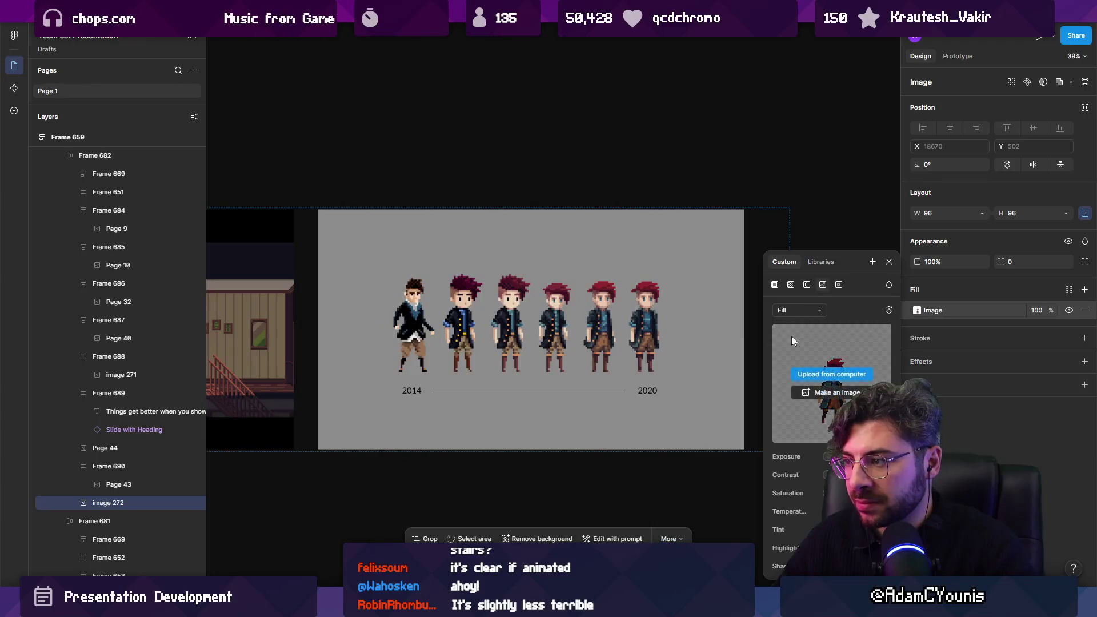
mouse_move(781, 330)
mouse_down()
mouse_move(689, 327)
mouse_move(798, 435)
mouse_move(784, 420)
mouse_up()
drag(685, 339, 693, 322)
drag(791, 216, 782, 224)
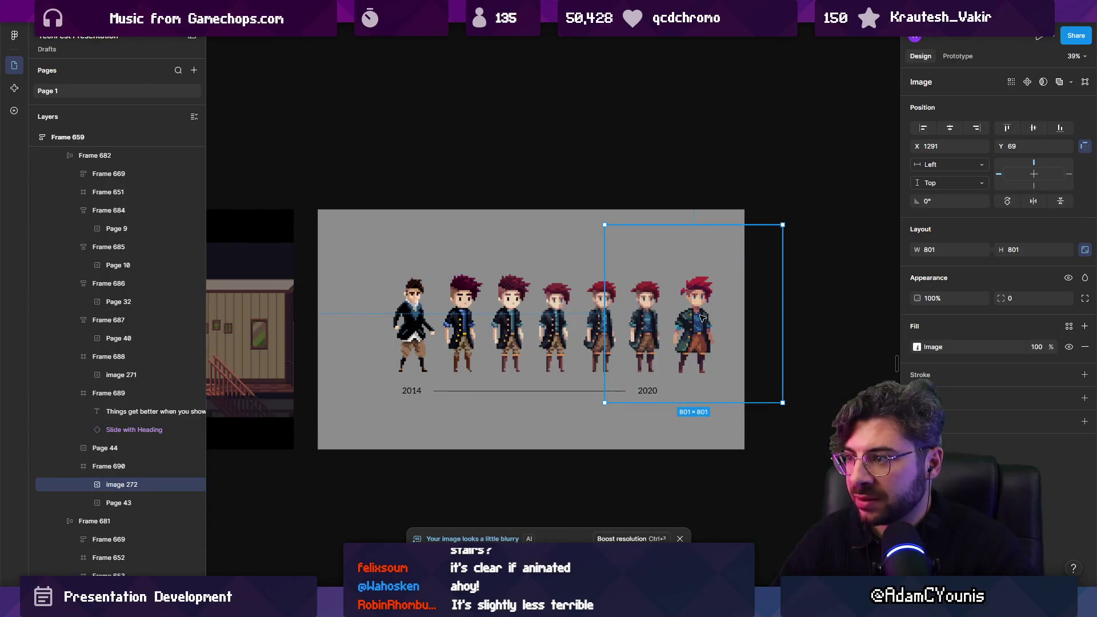
key(Up)
key(Up)
key(Up)
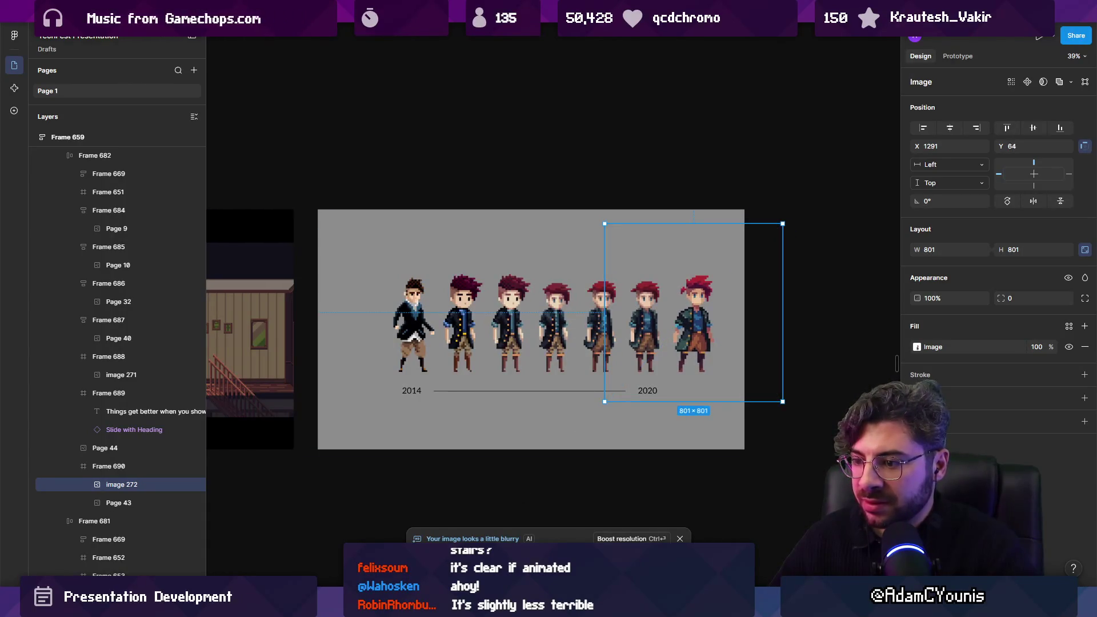
key(alt+Tab)
text(armin progres)
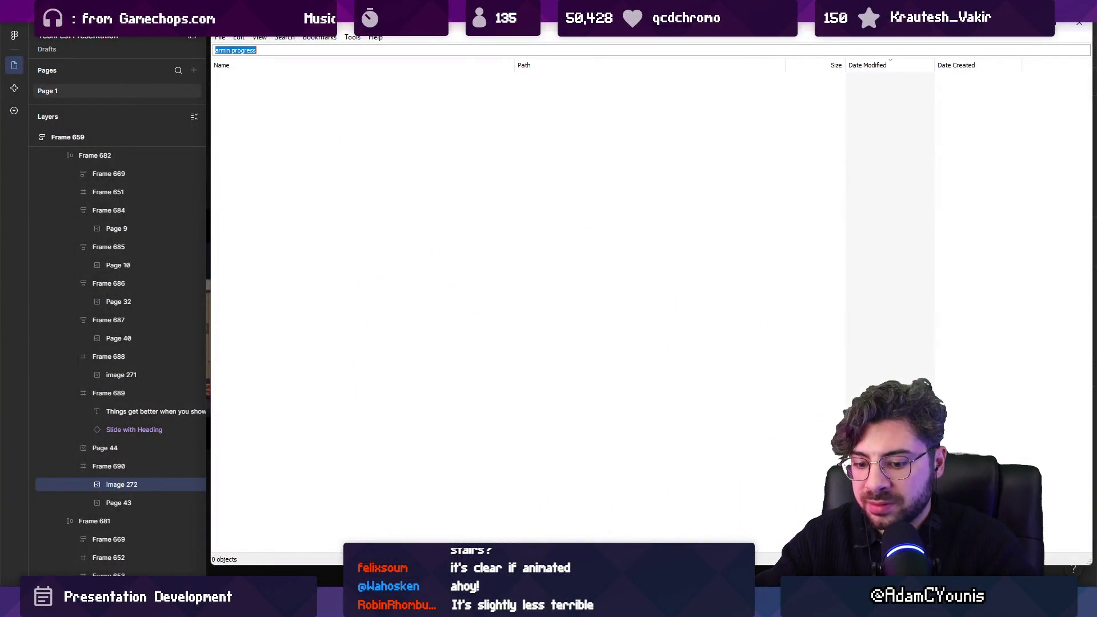
text(progress 0)
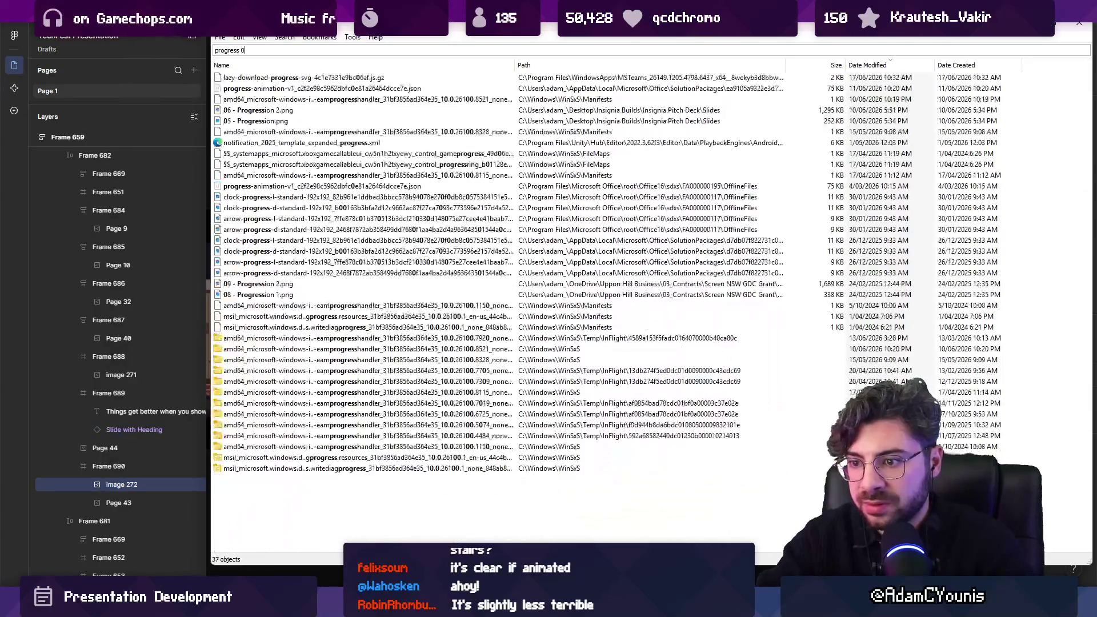
text(7)
Change the Everything query to 'process 07' and open the 07_Process folder in File Explorer.
double_click(226, 51)
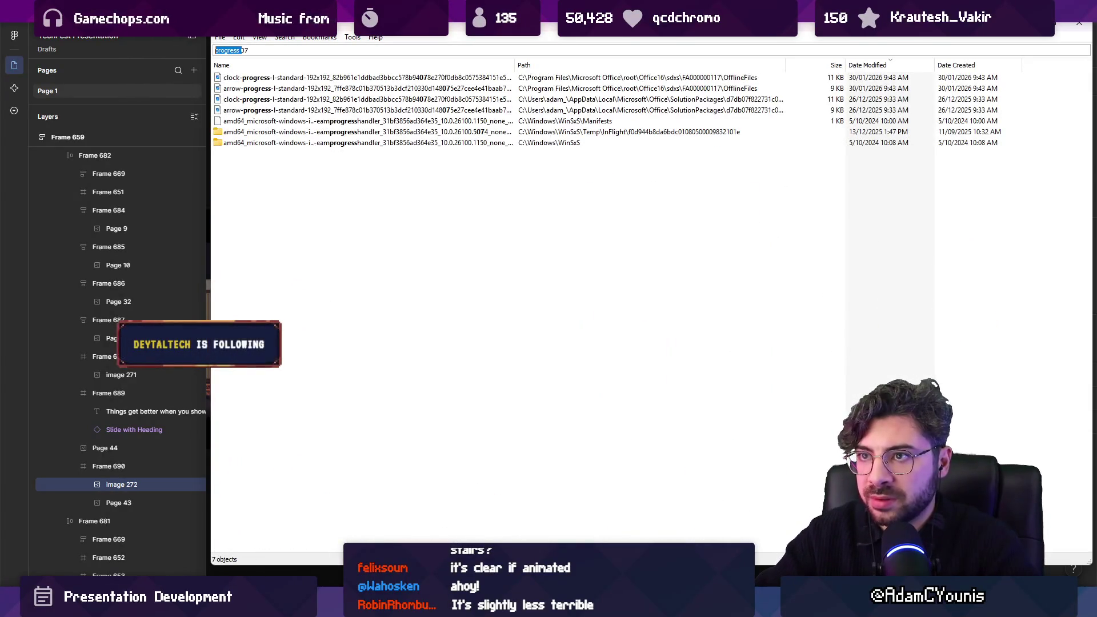
text(process)
key(Down)
key(Down)
key(Down)
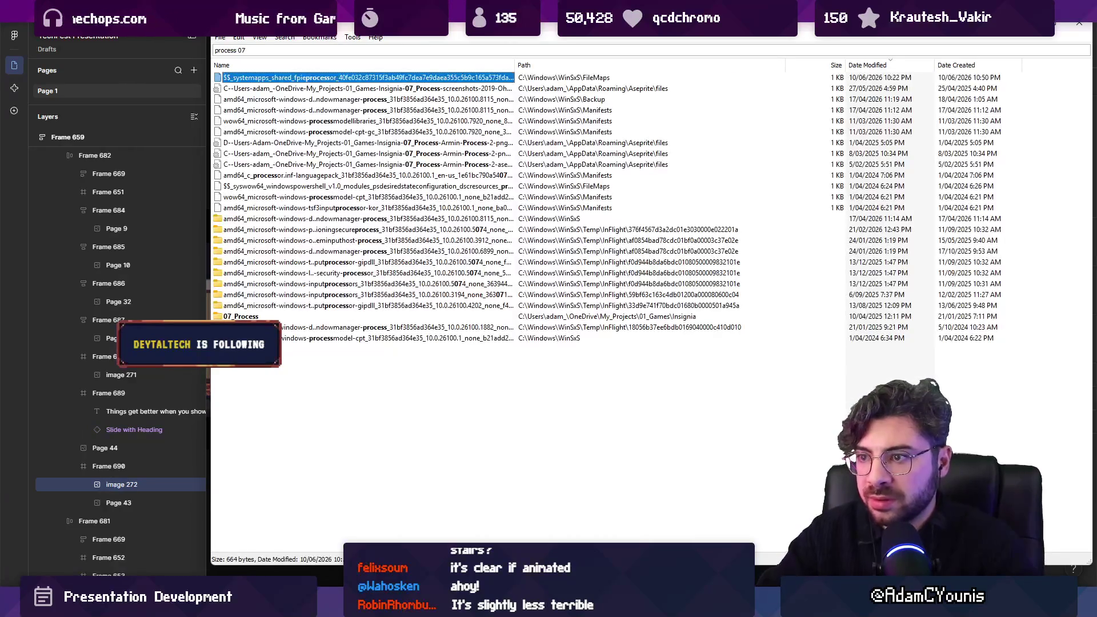
key(Return)
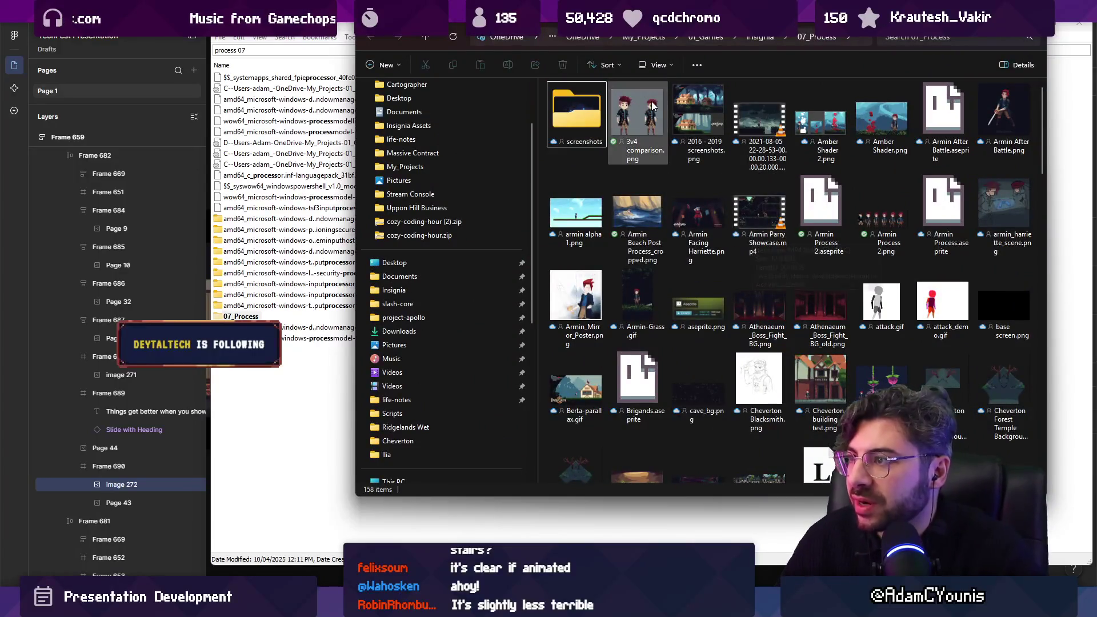
Maximize the 07_Process folder window and preview sprite_evolution.png full size.
key(super+Up)
scroll(625, 197, down, 5)
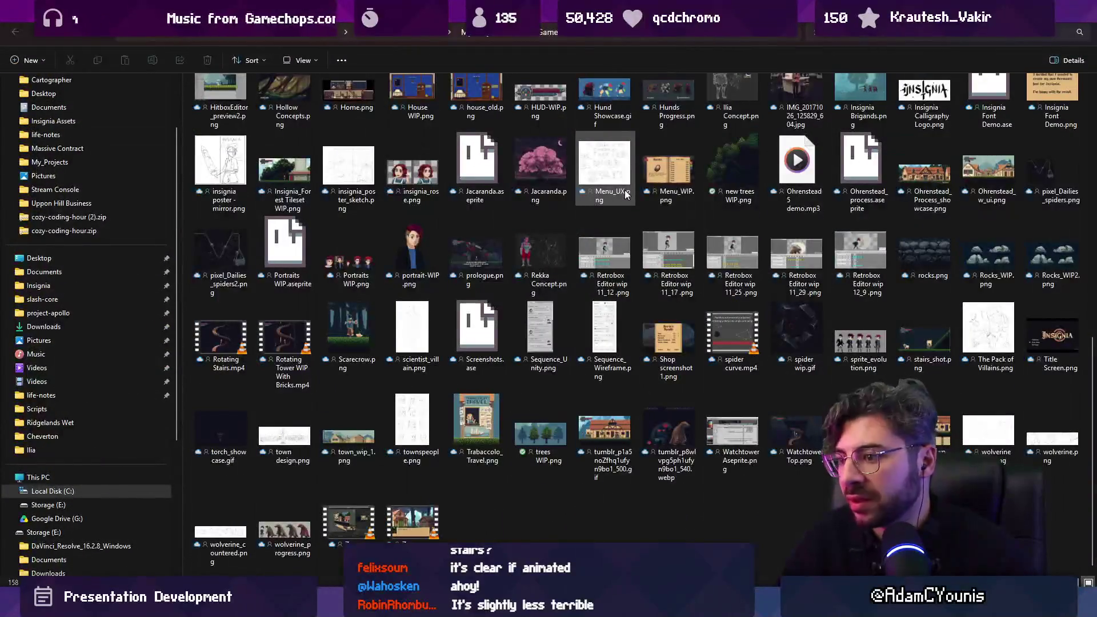
click(879, 344)
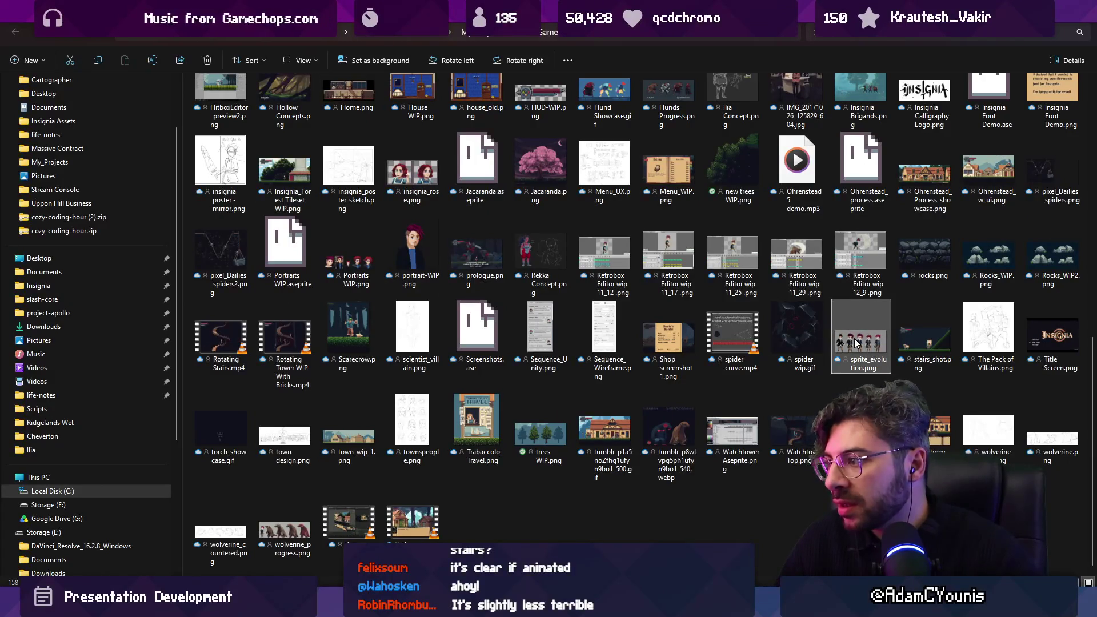
double_click(858, 343)
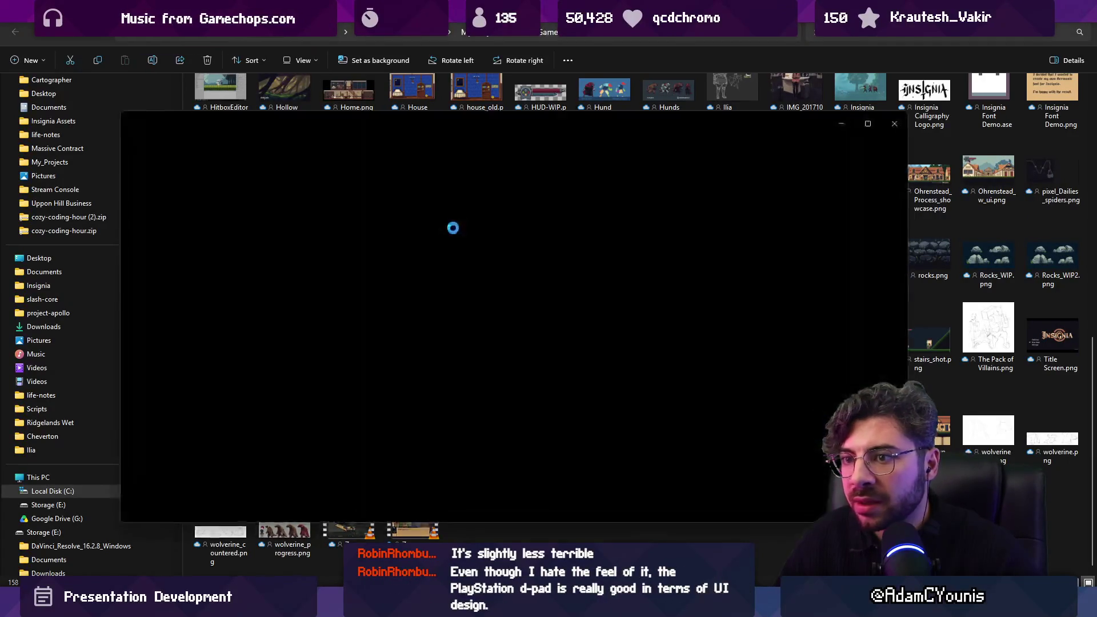
key(Escape)
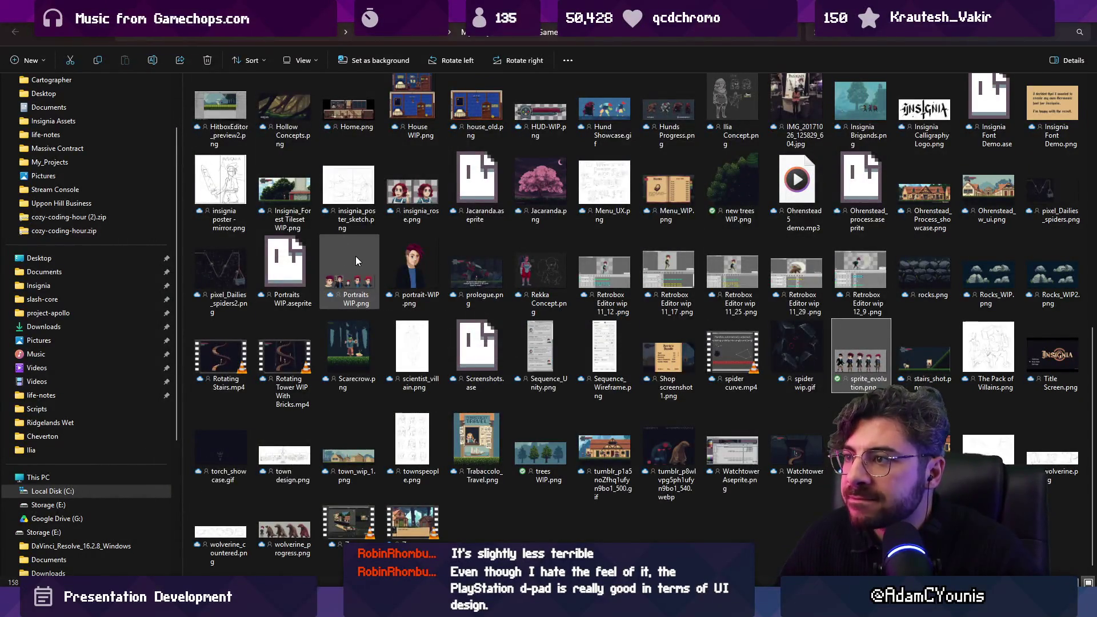
scroll(355, 256, up, 3)
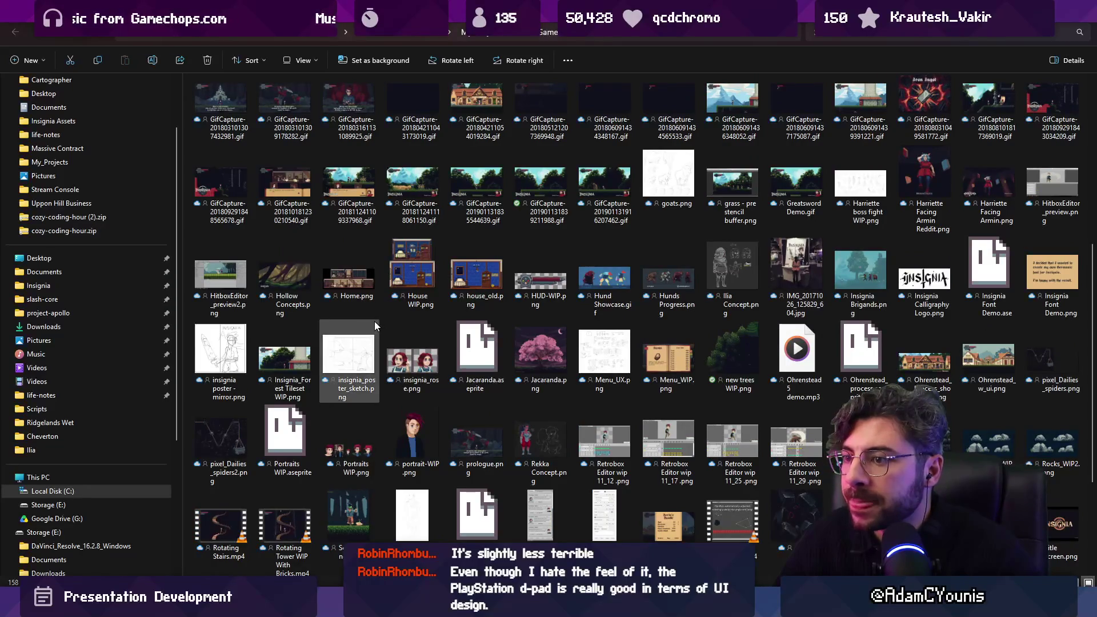
Preview Portraits WIP.png full size and close it.
double_click(344, 451)
scroll(555, 337, up, 5)
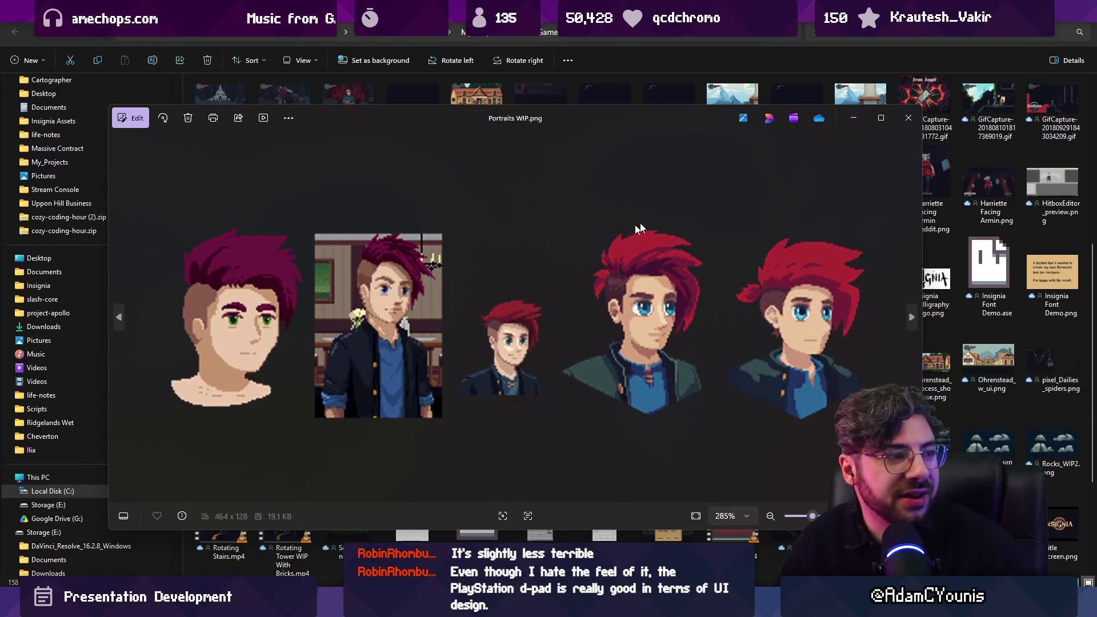
scroll(706, 289, down, 2)
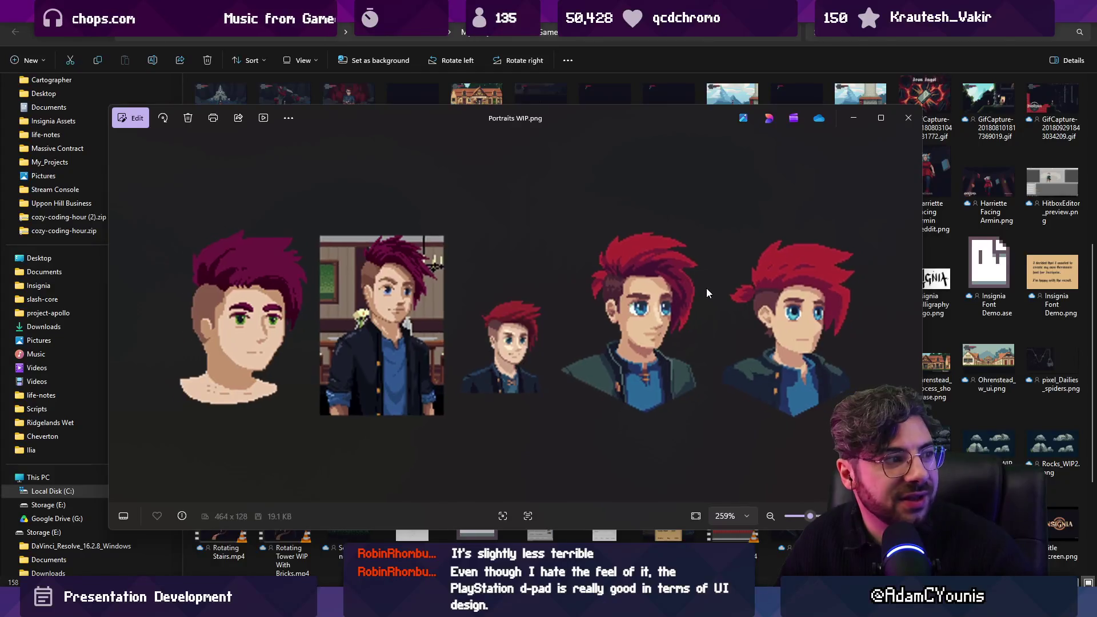
scroll(711, 301, down, 3)
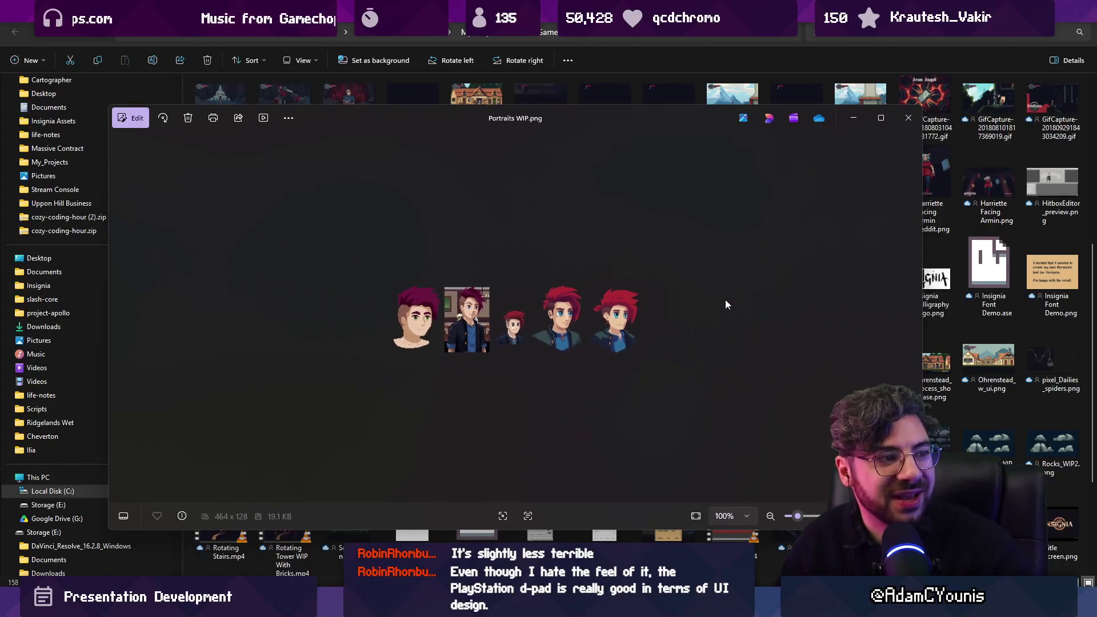
key(Escape)
Preview Armin Process 2.png, then drag it onto the slide in Figma.
scroll(619, 356, down, 3)
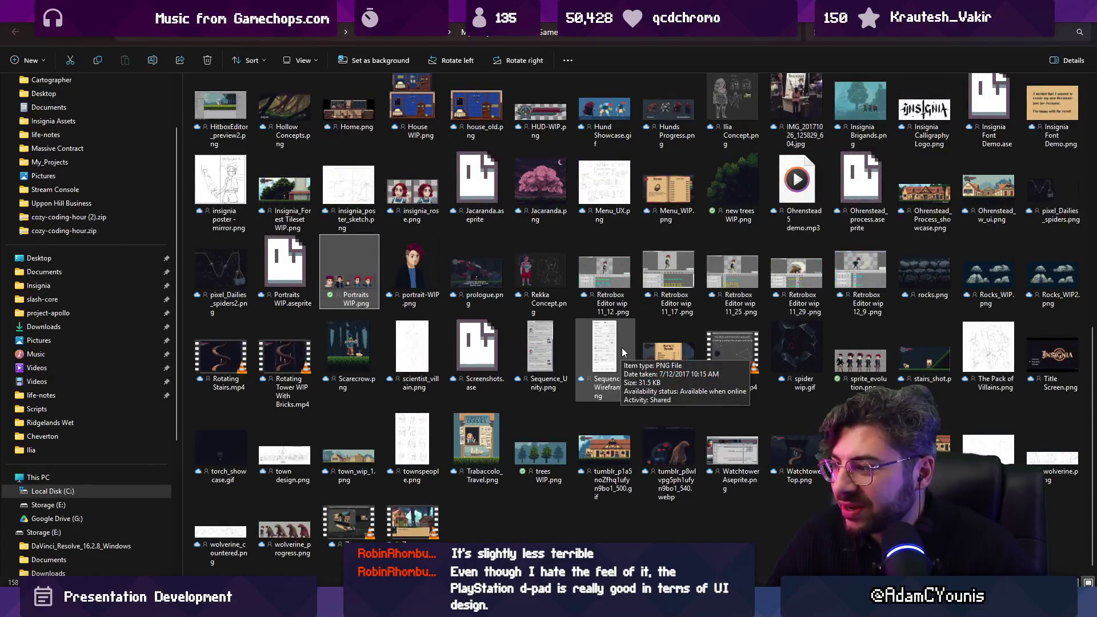
scroll(801, 355, up, 15)
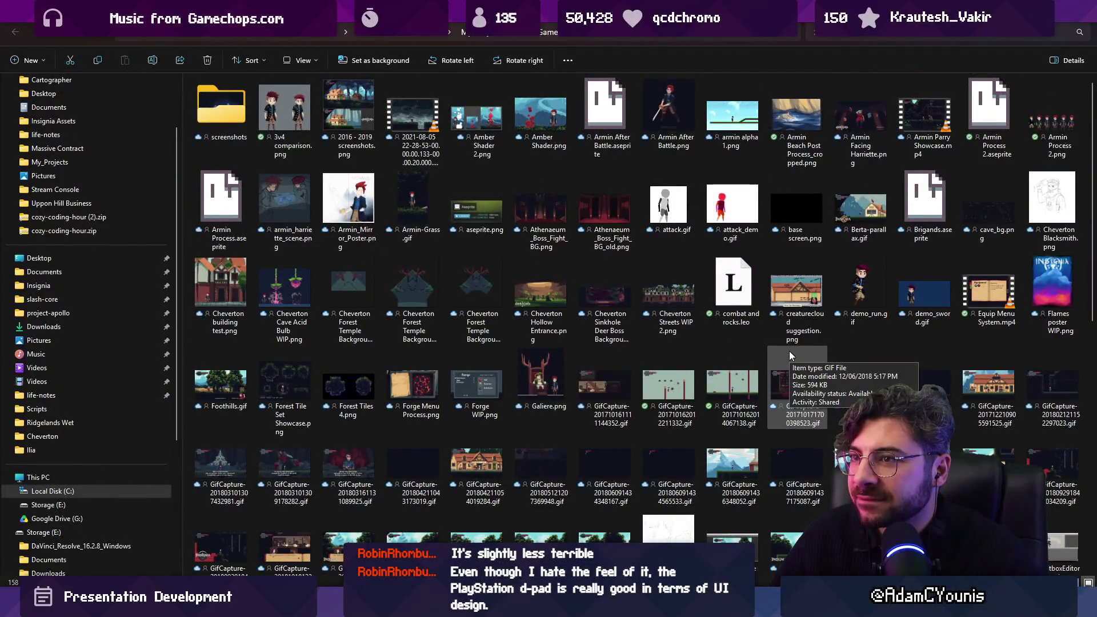
double_click(1046, 123)
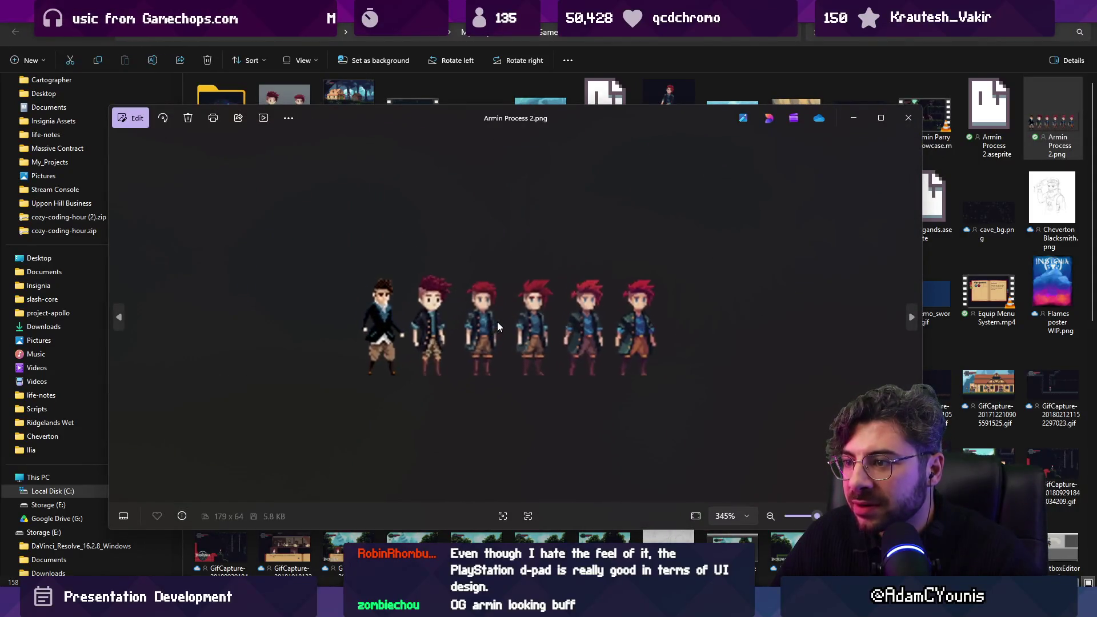
click(909, 119)
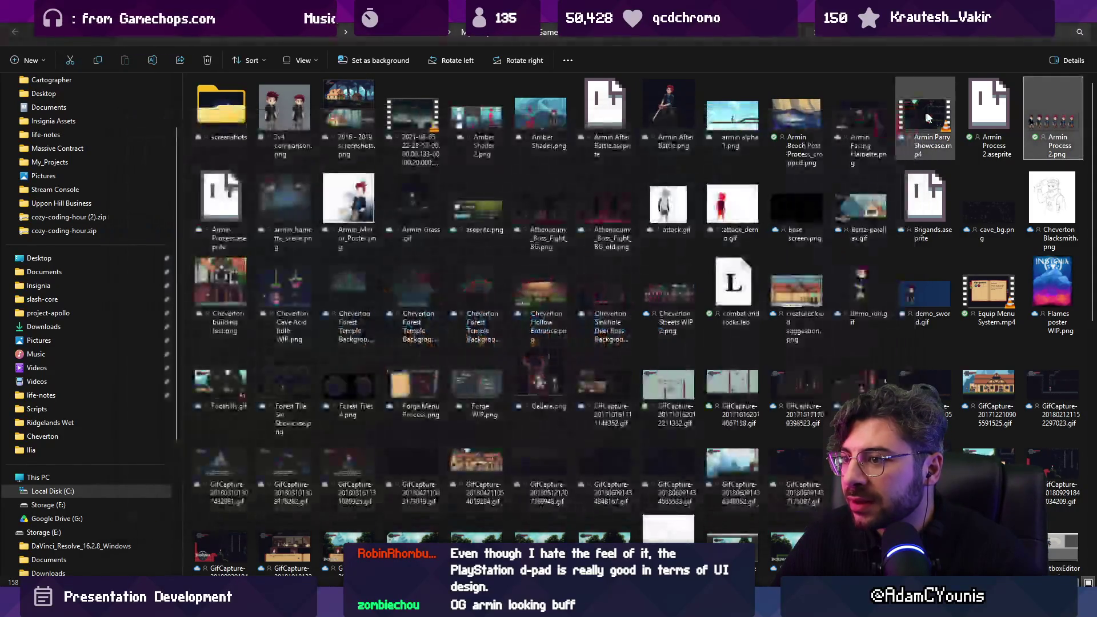
mouse_move(1054, 120)
mouse_down()
mouse_move(534, 337)
mouse_move(557, 334)
mouse_move(518, 268)
mouse_move(327, 305)
mouse_move(345, 333)
mouse_up()
Delete the old Page 43 slide image and sprite image 272.
key(Escape)
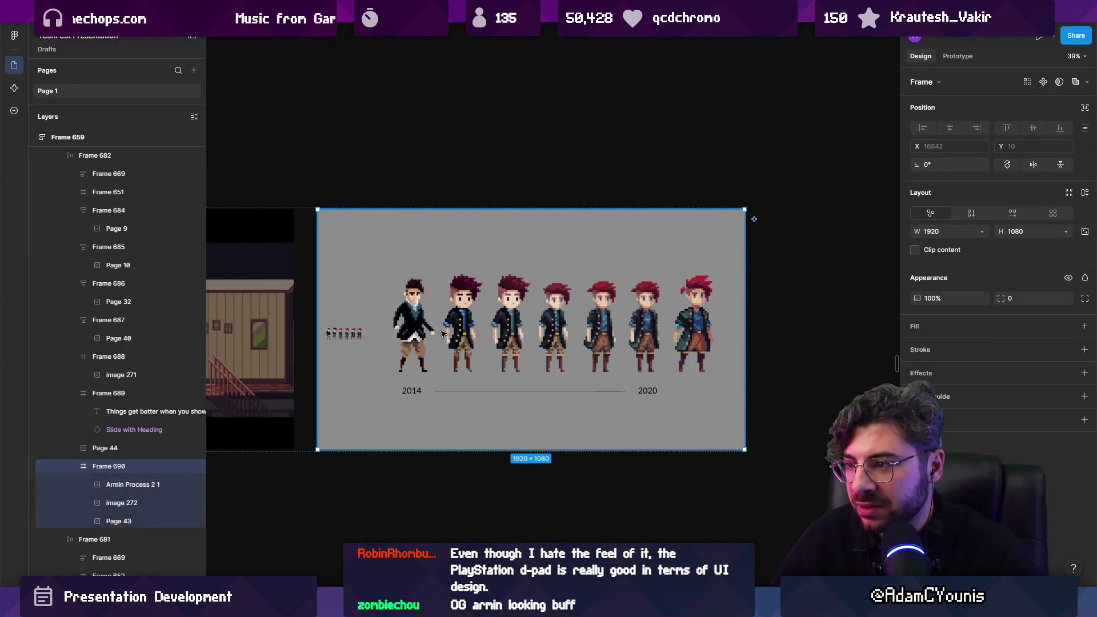
click(130, 503)
shift+click(129, 517)
key(Delete)
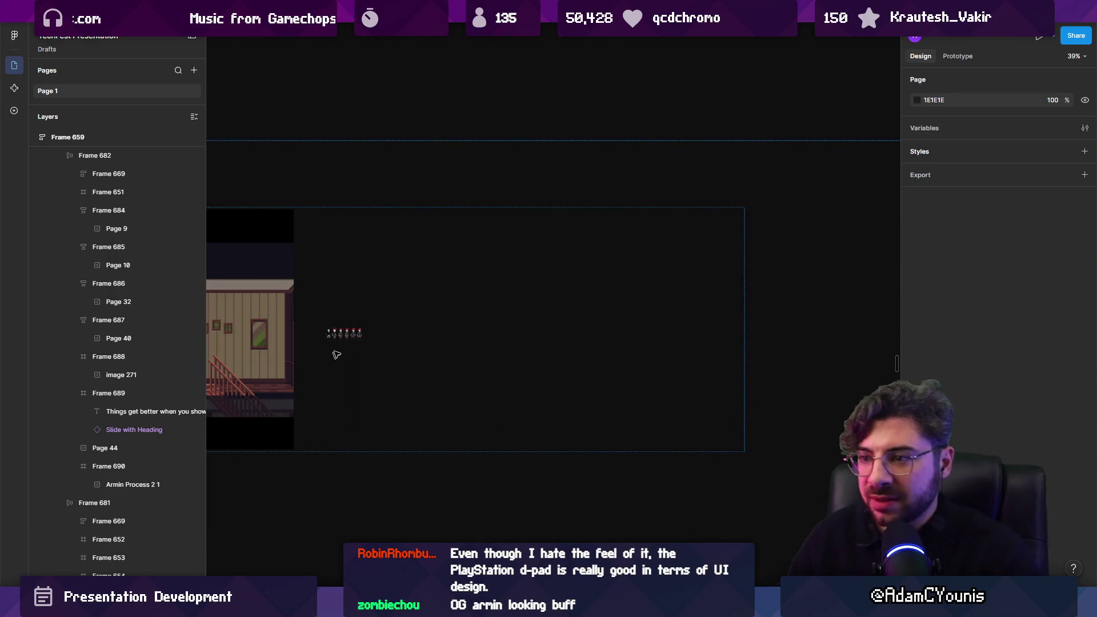
Give Frame 690 a grey fill.
click(408, 325)
click(343, 334)
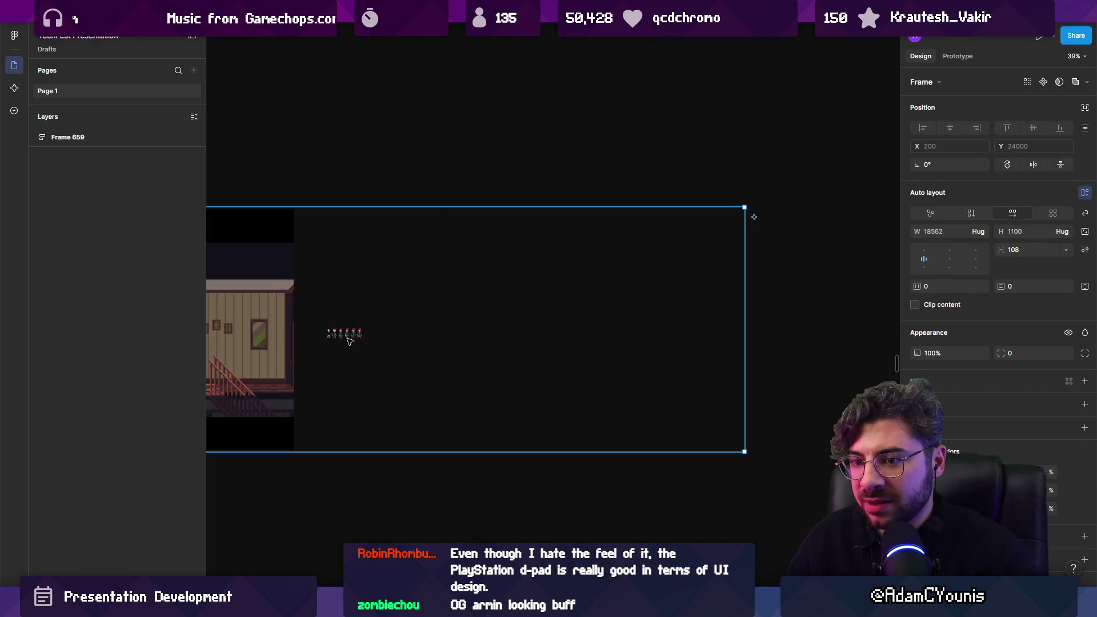
click(343, 333)
click(163, 353)
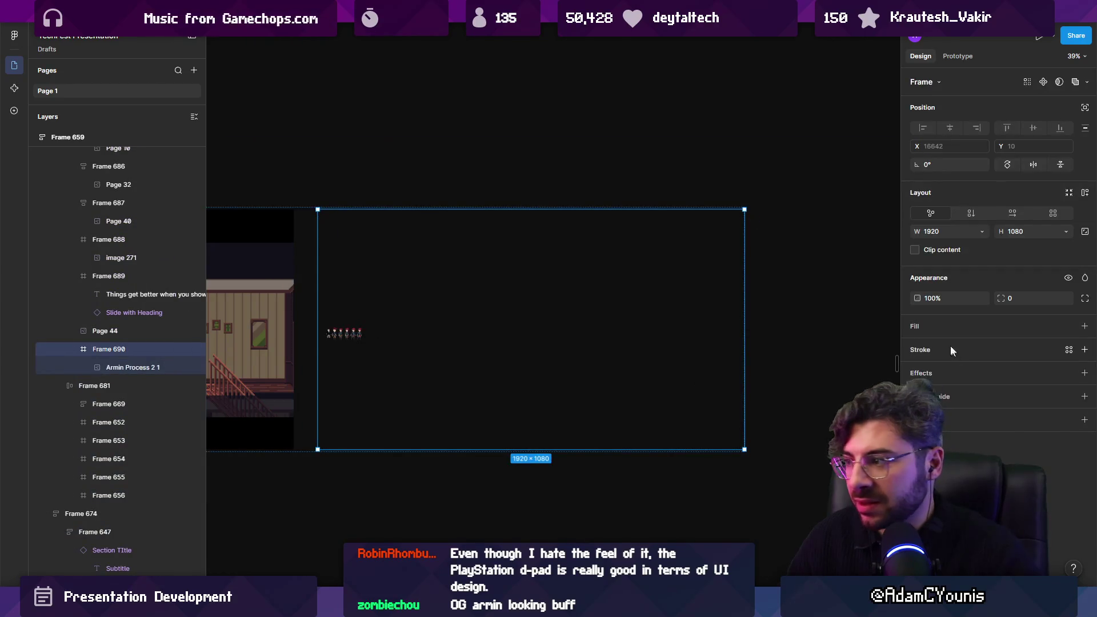
click(917, 347)
click(825, 396)
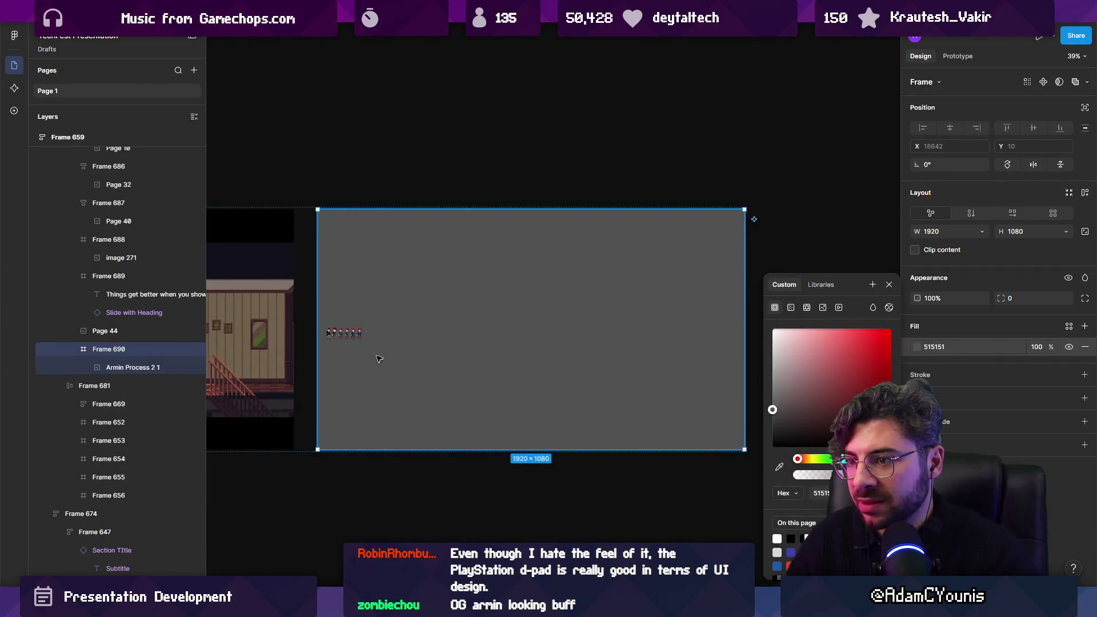
Scale the character sprite sheet up to about 1770 px wide and move it into the slide.
click(343, 333)
key(k)
mouse_move(365, 340)
mouse_down()
mouse_move(548, 392)
mouse_move(709, 452)
mouse_move(717, 465)
mouse_up()
mouse_move(597, 408)
mouse_down()
mouse_move(597, 329)
mouse_move(607, 329)
mouse_up()
Look over the enlarged sprite row on the grey slide and reselect the sprite sheet.
scroll(569, 357, up, 3)
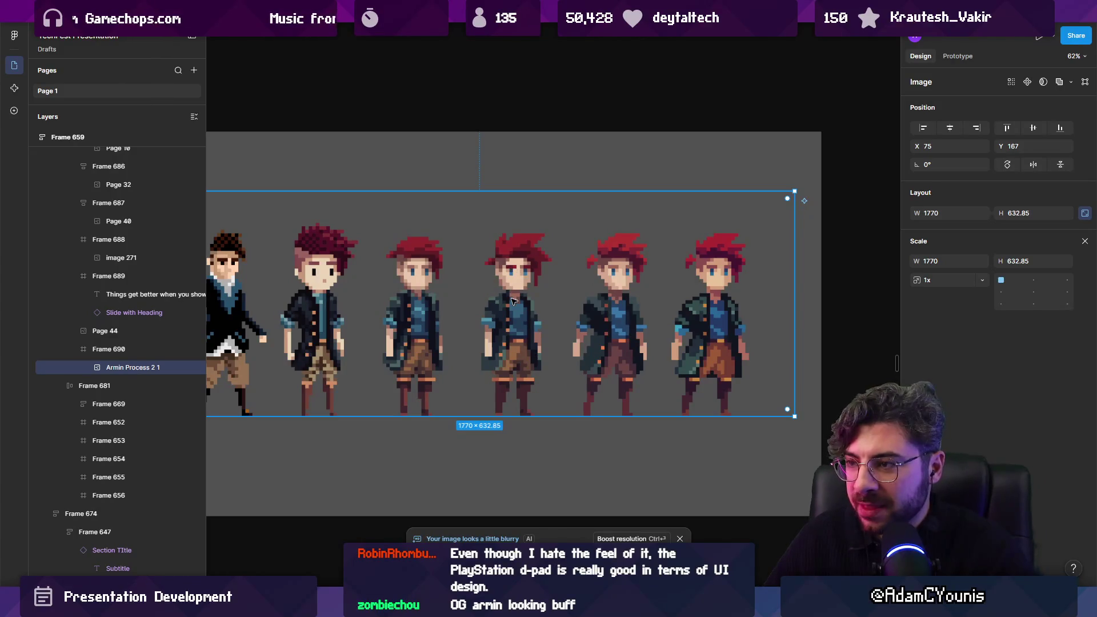
scroll(537, 357, left, 2)
scroll(538, 357, up, 1)
key(Escape)
scroll(556, 347, down, 5)
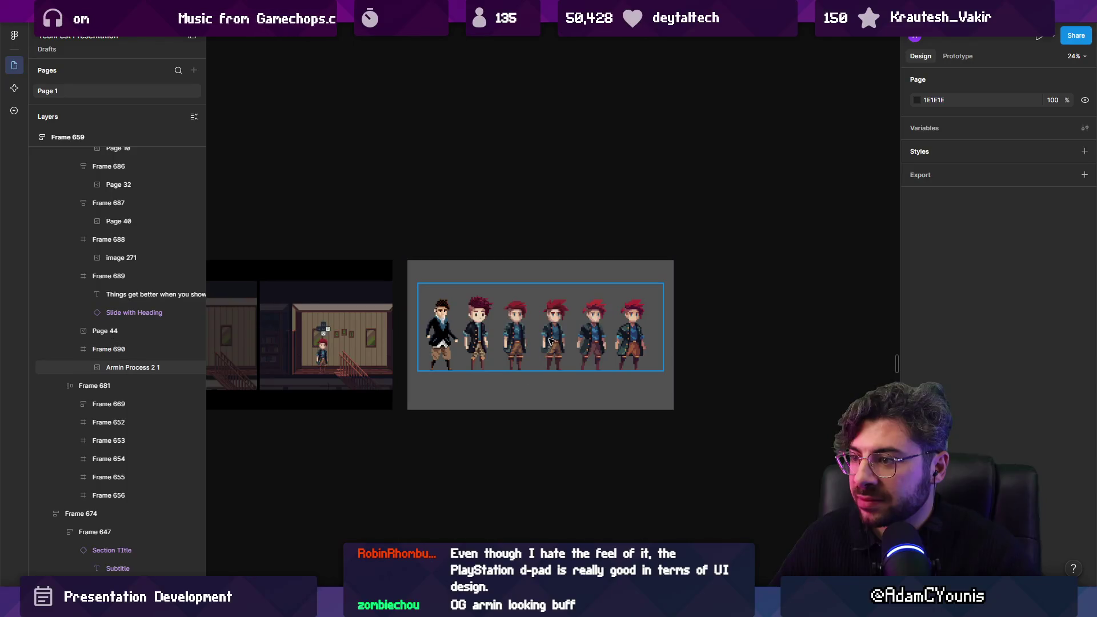
scroll(555, 349, up, 3)
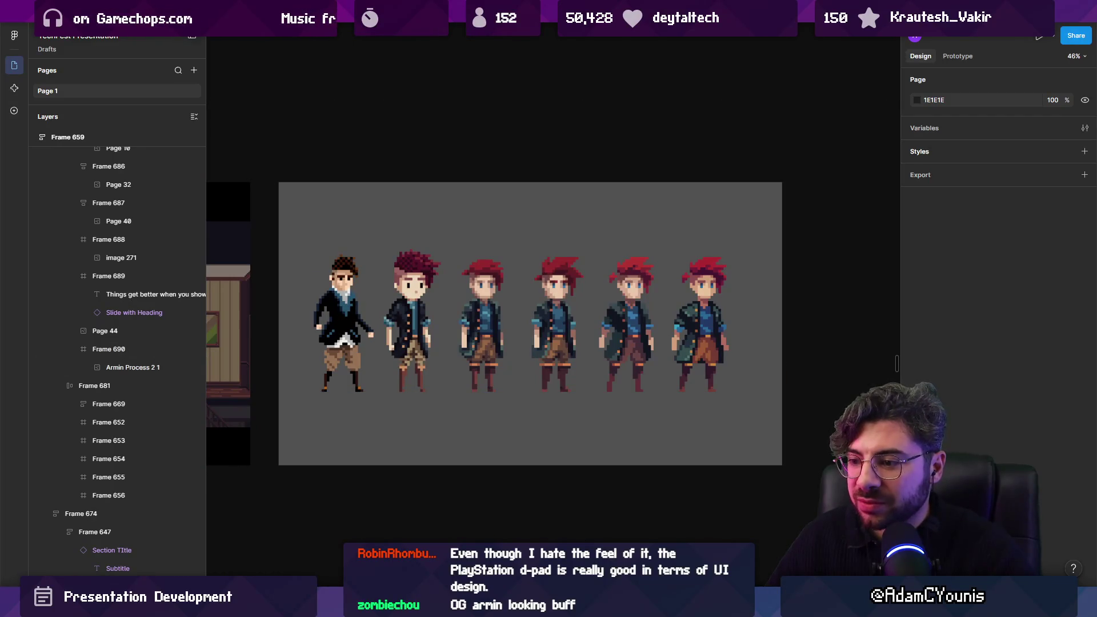
mouse_move(449, 605)
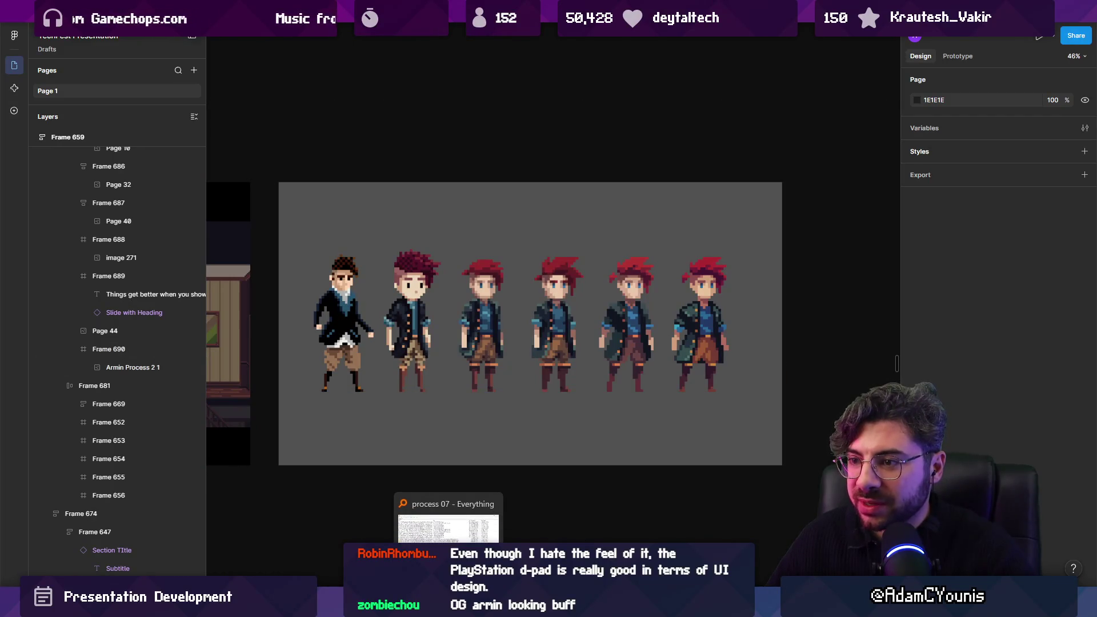
click(346, 334)
Search Everything for 'armin pixel' and drop armin pixels2.png onto the slide.
key(alt+Tab)
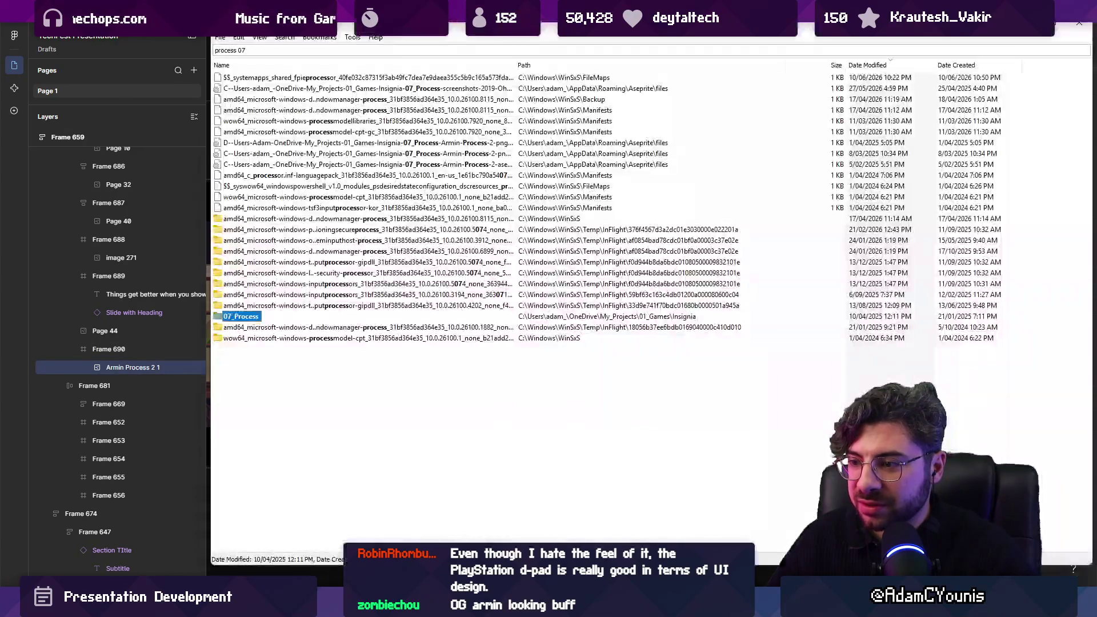
text(armin )
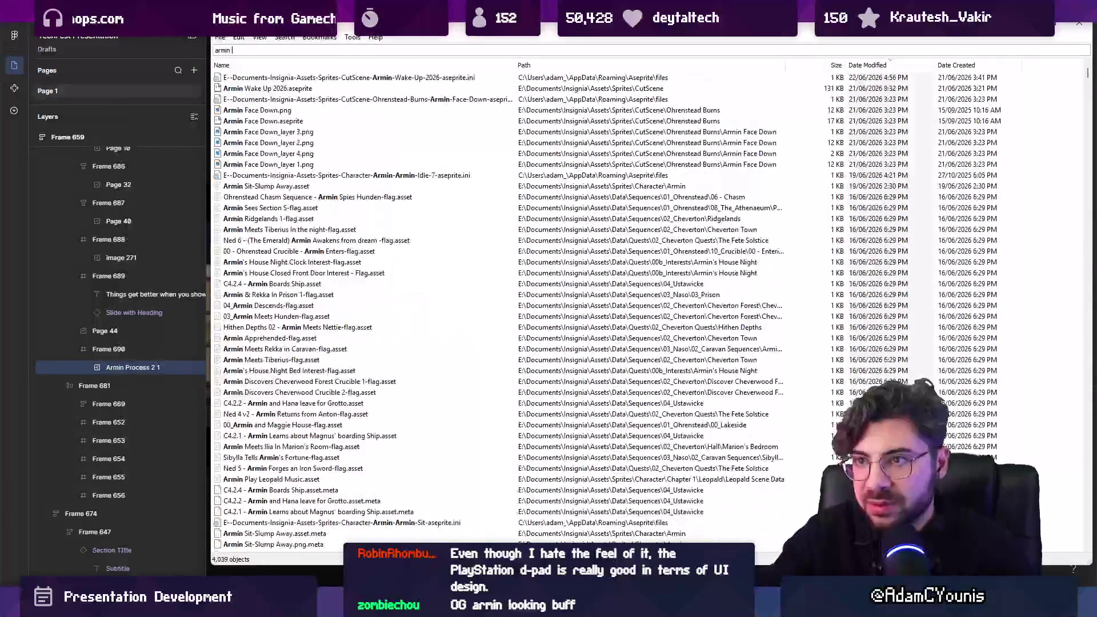
text(pixel)
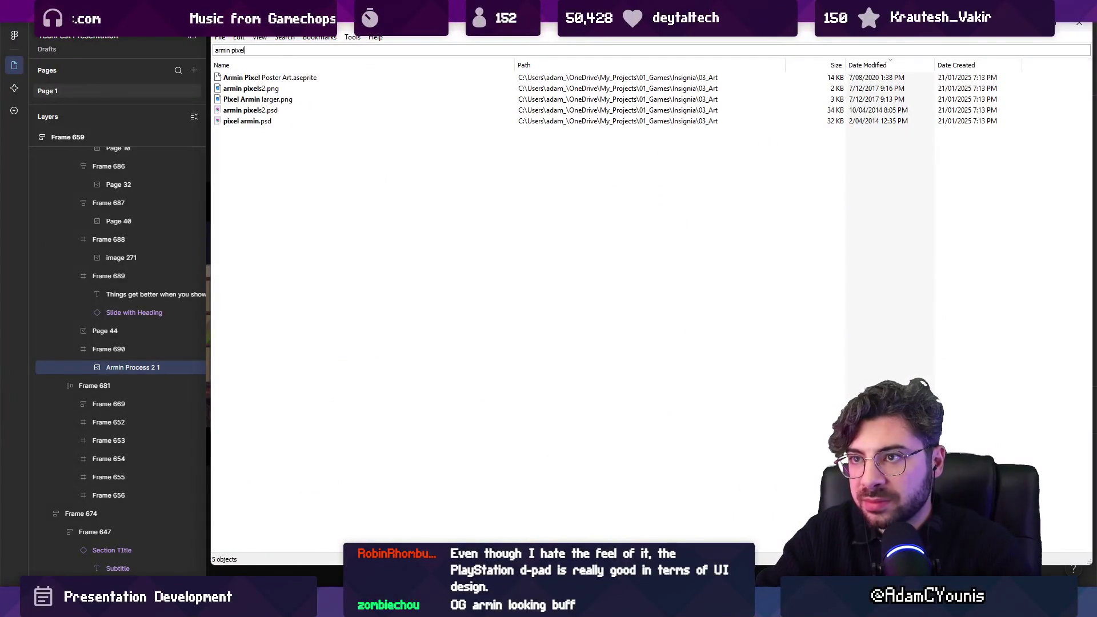
key(Down)
key(Down)
key(super+Down)
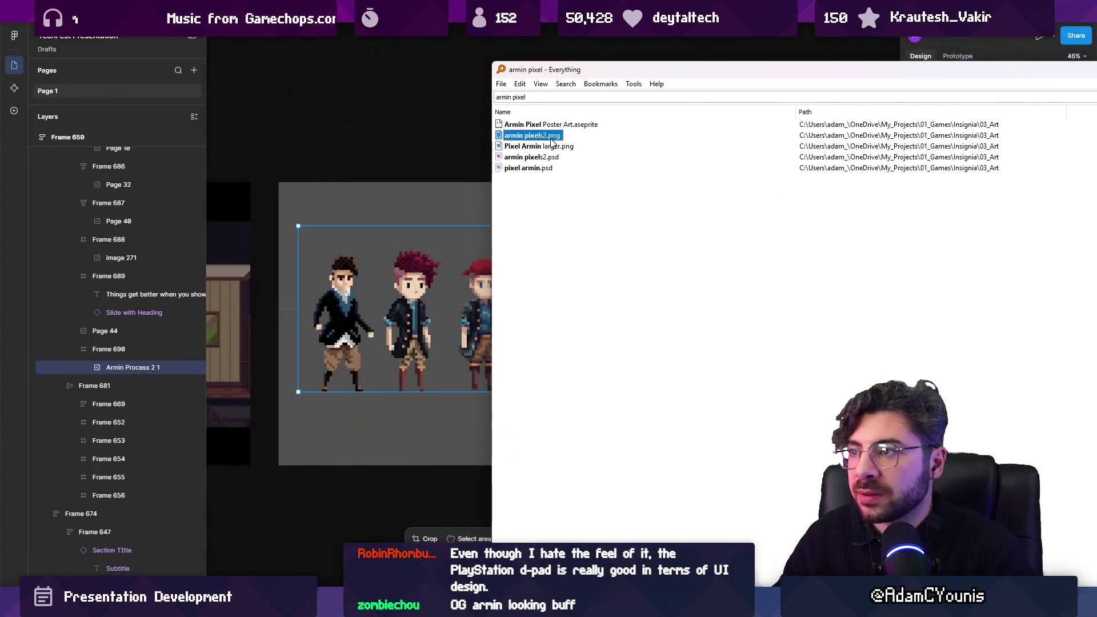
mouse_move(542, 138)
mouse_down()
mouse_move(354, 235)
mouse_move(355, 258)
mouse_up()
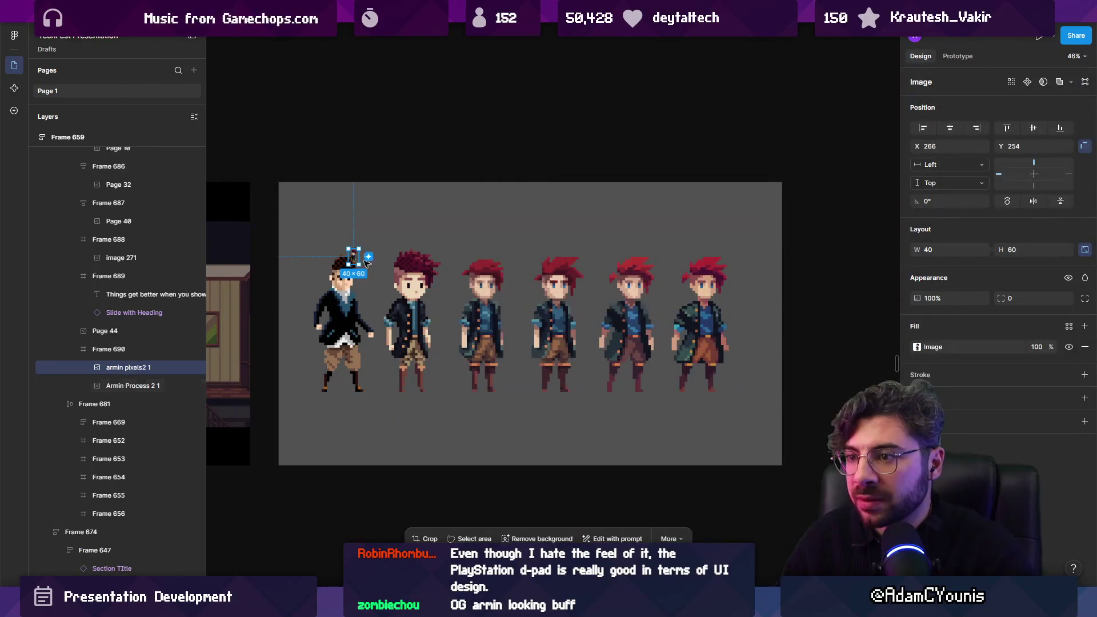
Resize and position armin pixels2.png to about 404×557 at the front of the sprite row.
mouse_move(361, 277)
mouse_down()
mouse_move(532, 324)
mouse_move(529, 345)
mouse_move(506, 332)
mouse_up()
mouse_move(573, 202)
mouse_down()
mouse_move(550, 242)
mouse_move(536, 230)
mouse_move(423, 260)
mouse_up()
scroll(422, 260, up, 5)
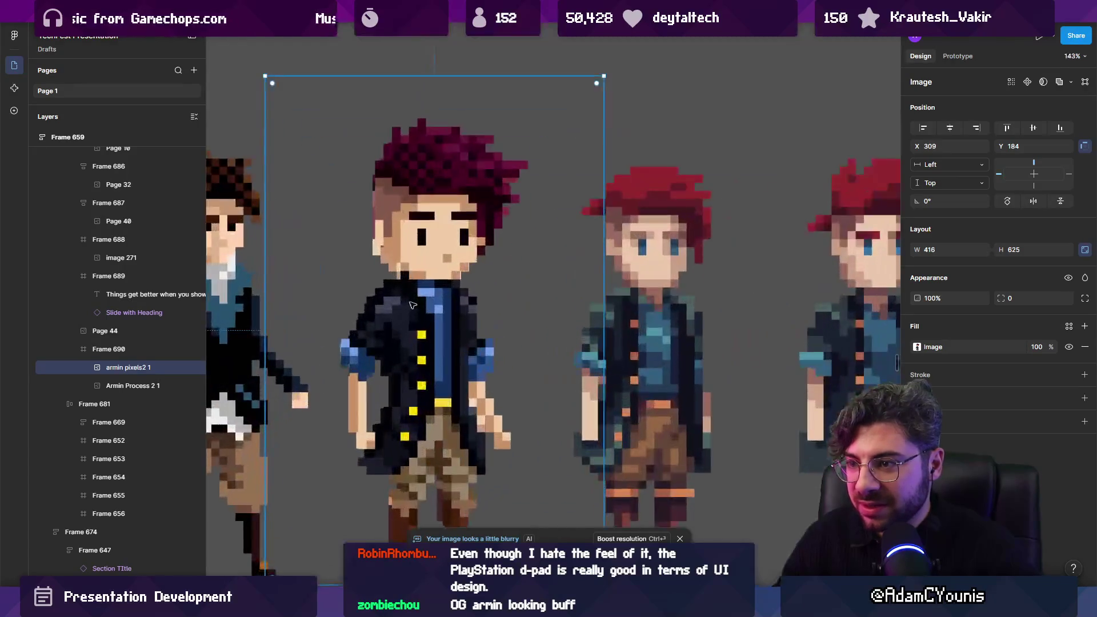
scroll(423, 260, down, 5)
drag(466, 353, 468, 357)
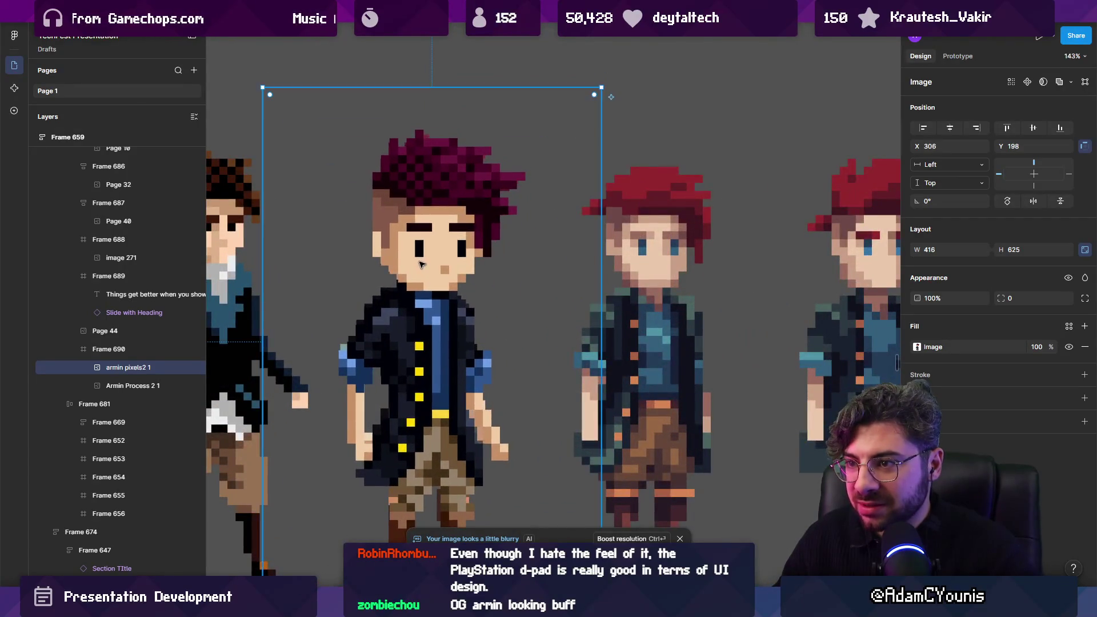
drag(397, 155, 405, 184)
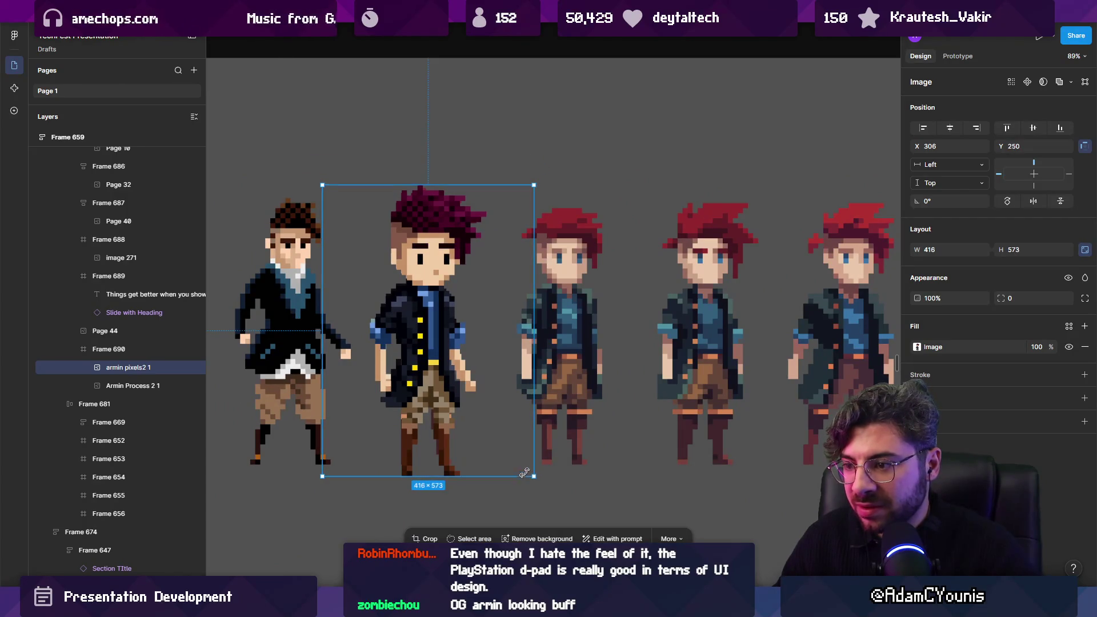
drag(536, 475, 526, 462)
drag(414, 345, 414, 345)
scroll(416, 343, up, 3)
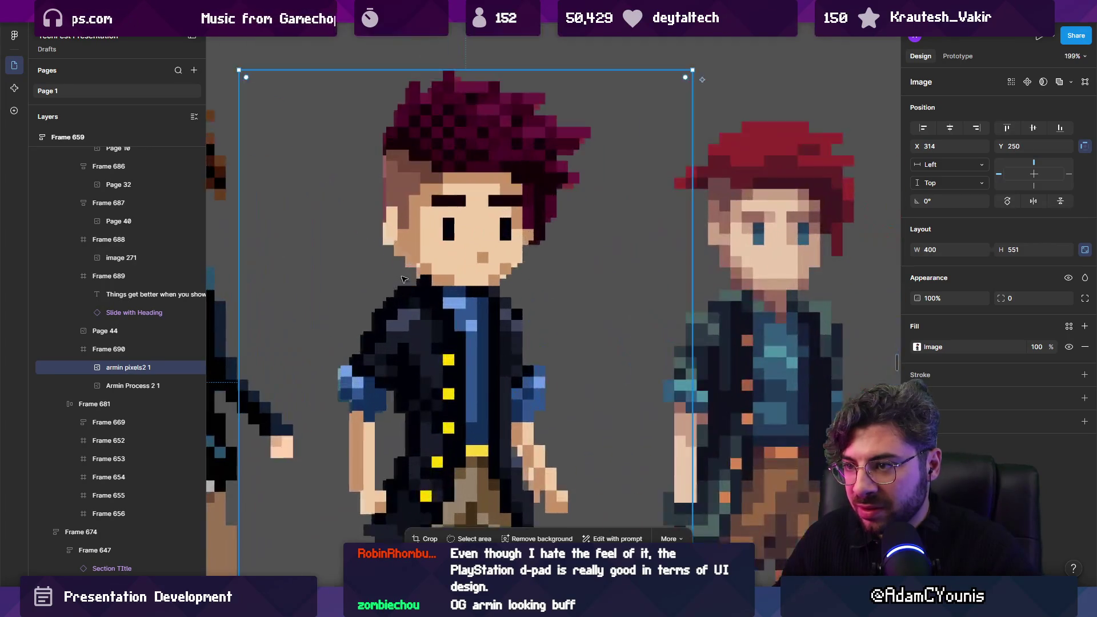
scroll(550, 207, down, 3)
key(alt)
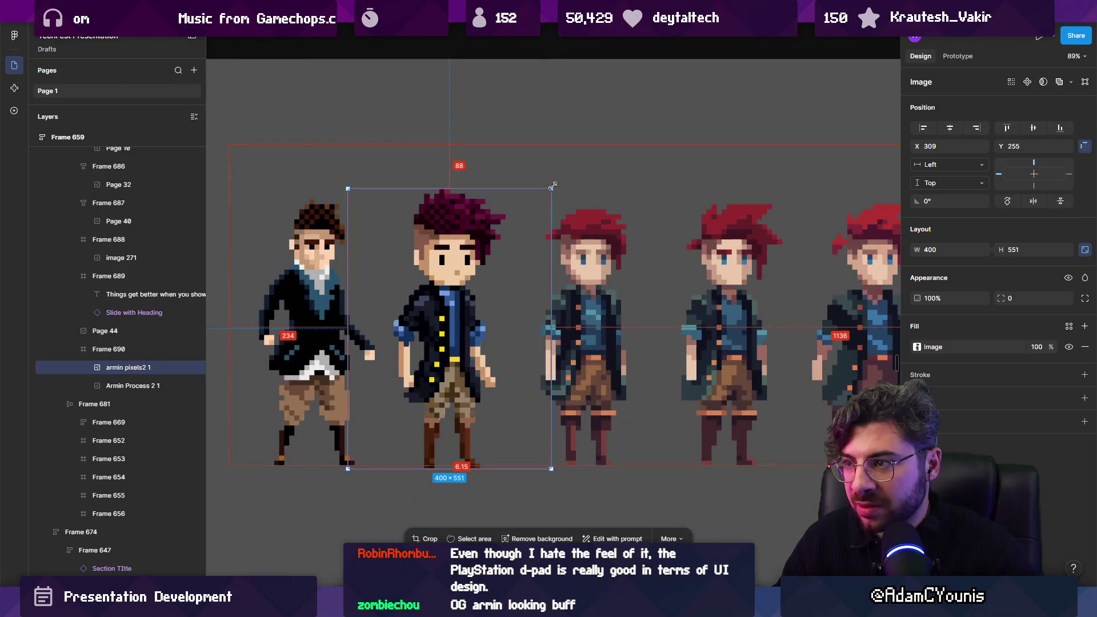
drag(555, 186, 552, 187)
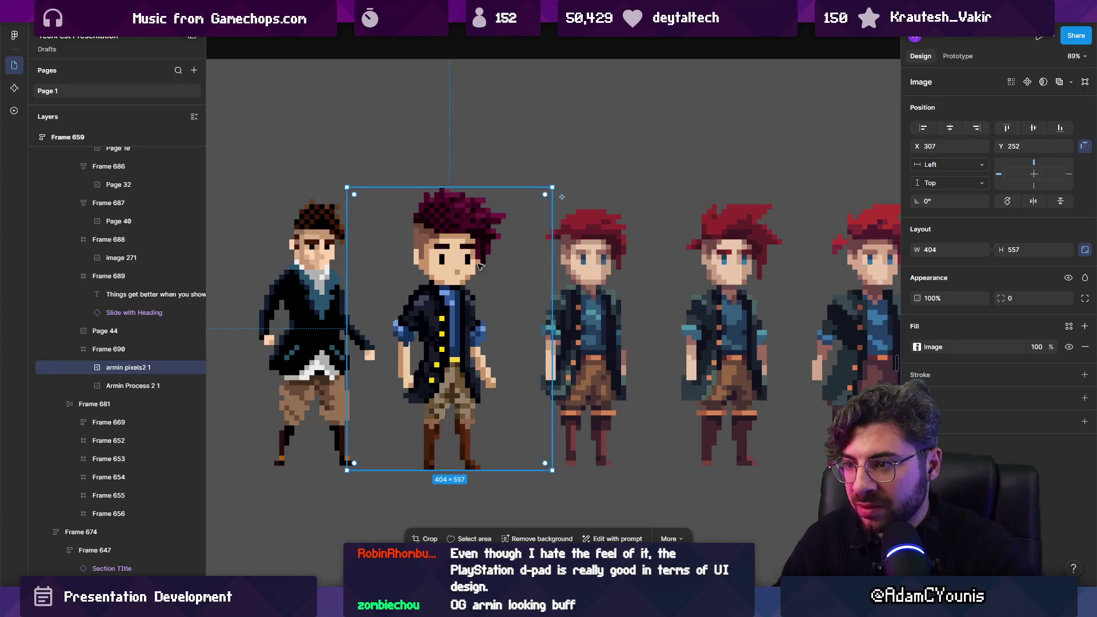
Crop the first character off the old sprite sheet, then bring Everything back.
click(553, 264)
scroll(553, 265, down, 3)
mouse_move(372, 252)
mouse_down()
mouse_move(534, 252)
mouse_move(540, 225)
mouse_up()
click(481, 284)
scroll(474, 328, up, 3)
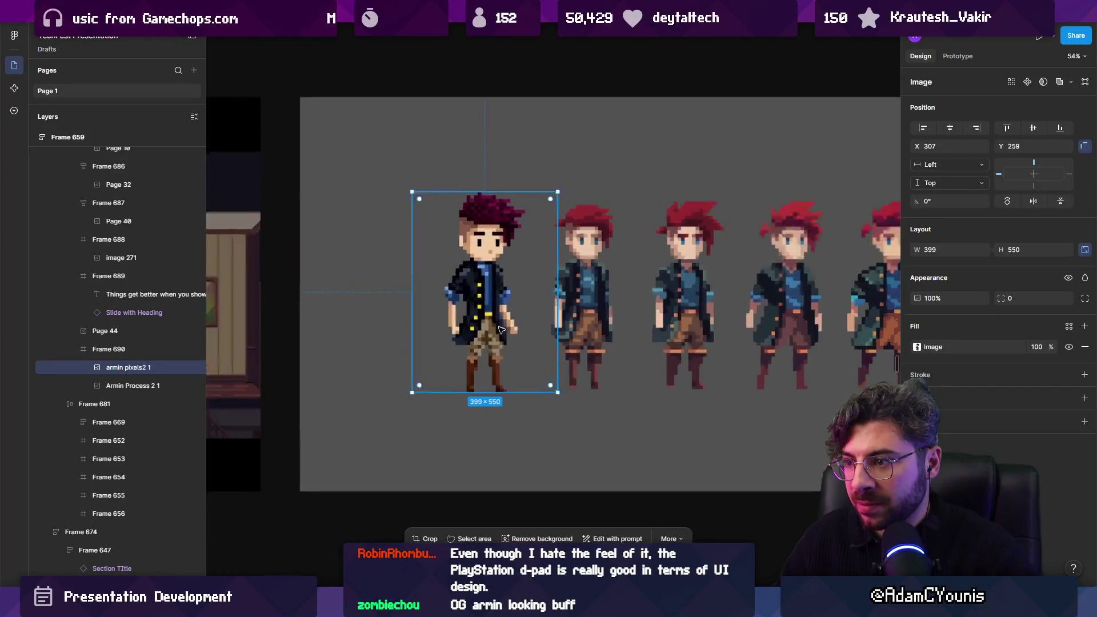
scroll(475, 328, down, 3)
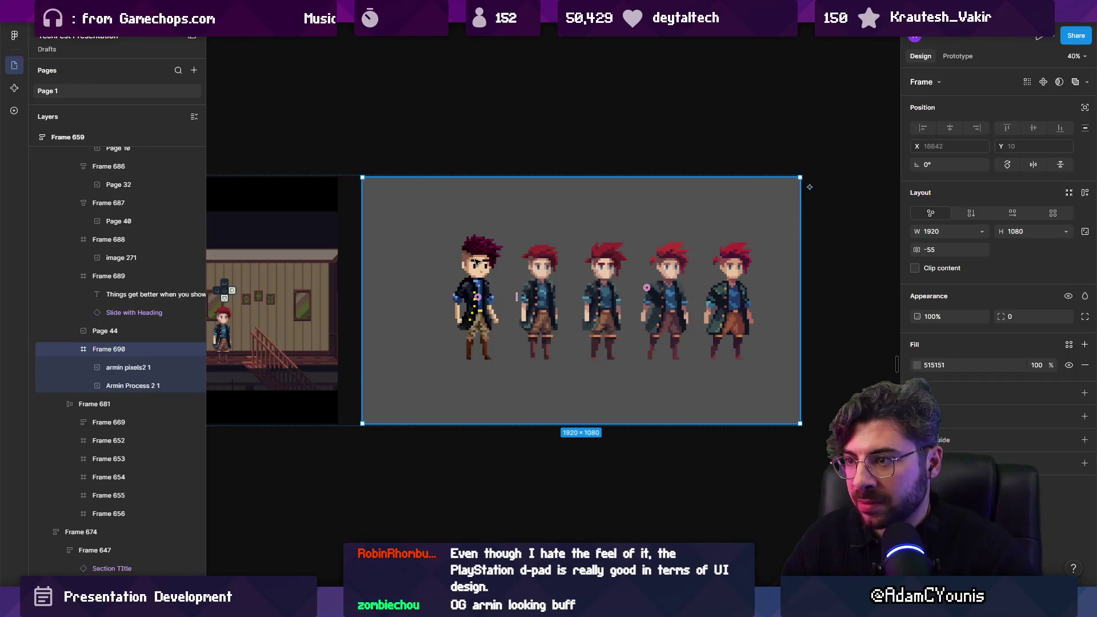
click(586, 491)
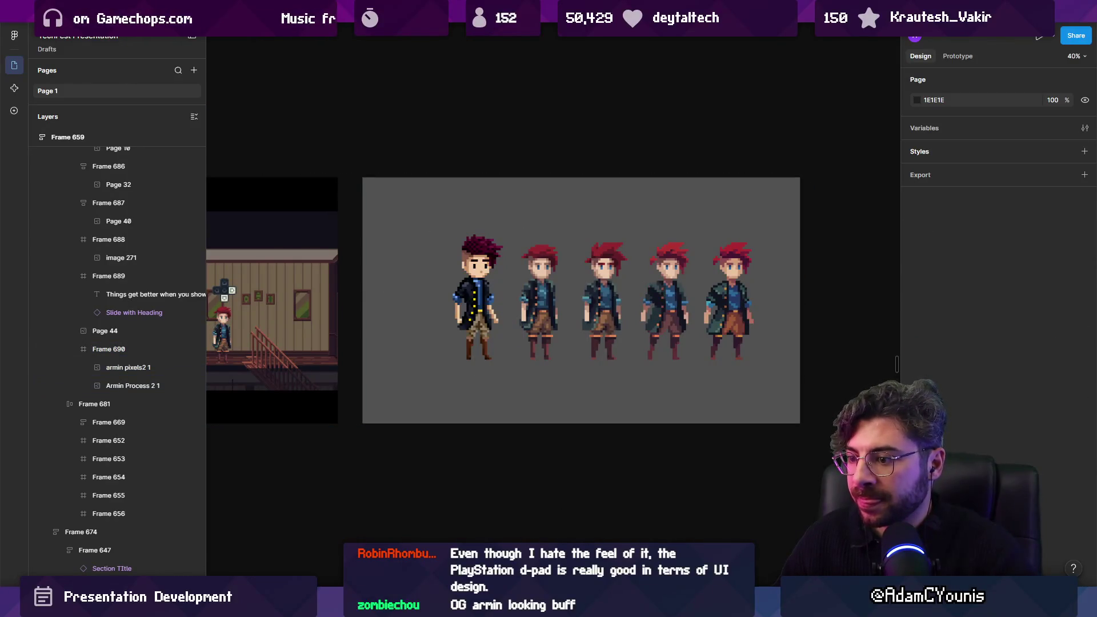
key(alt+Tab)
click(463, 464)
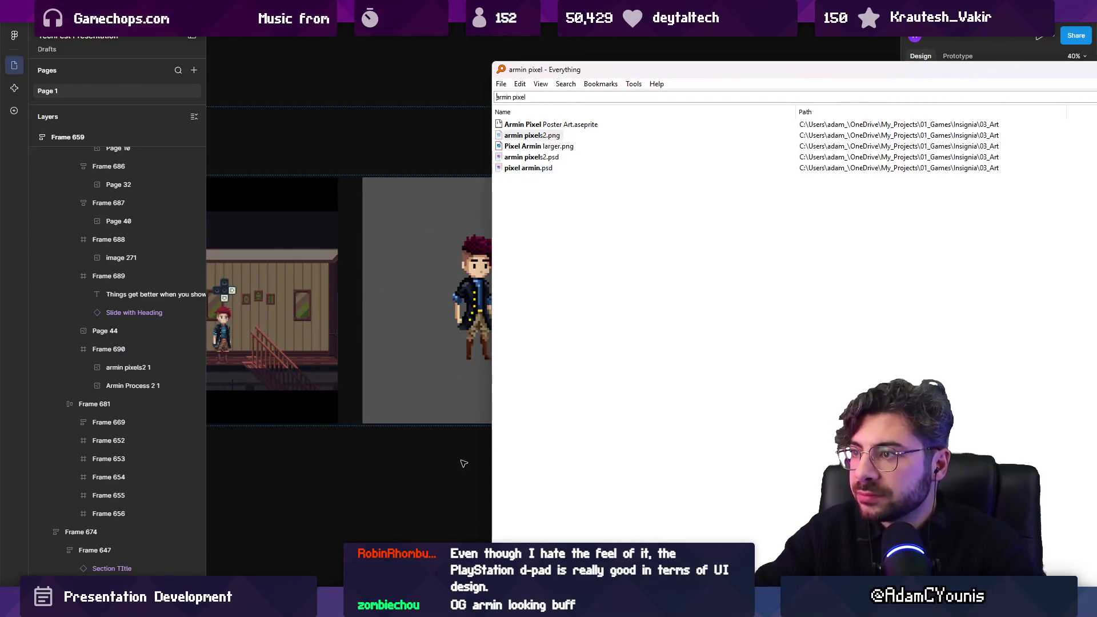
Open pixel armin.psd in Krita, activate its Background copy layer, and return to Figma.
key(Down)
key(Down)
key(Down)
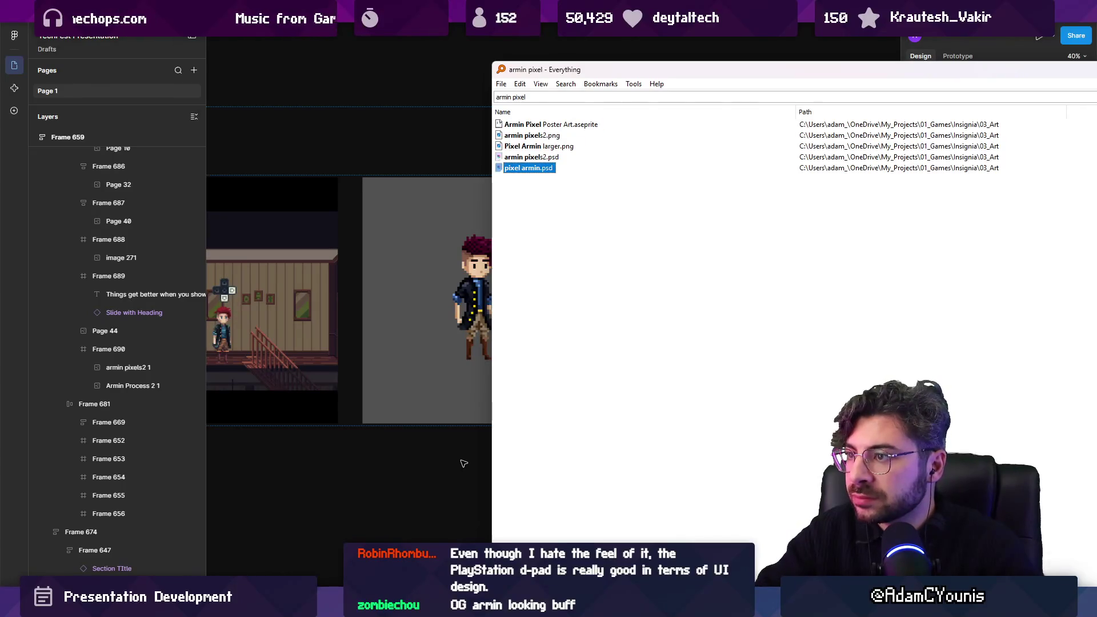
key(Return)
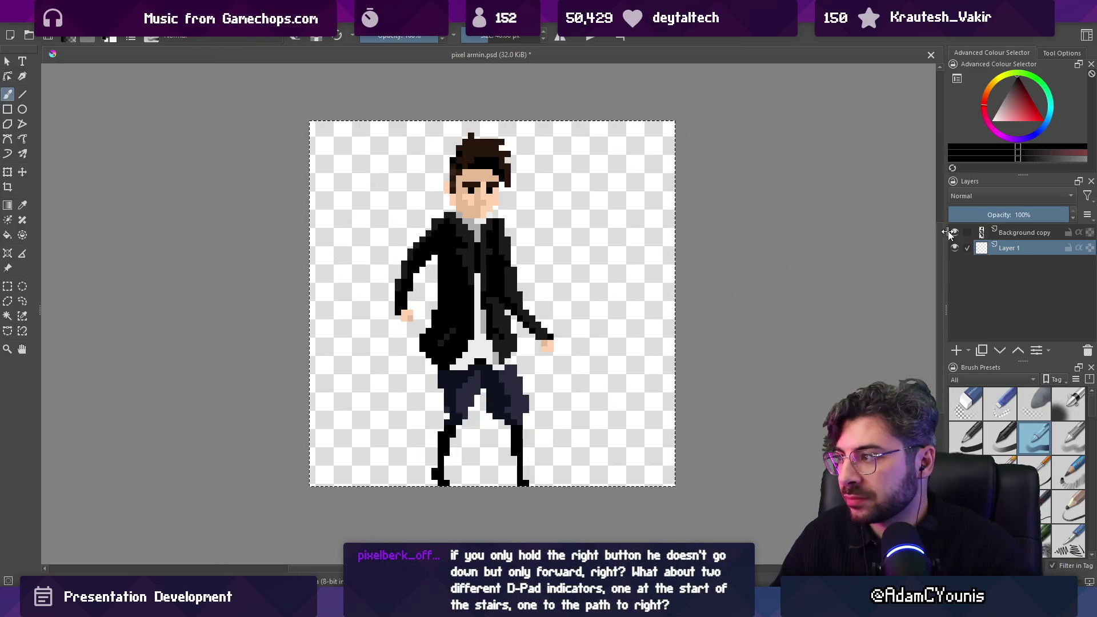
click(1045, 236)
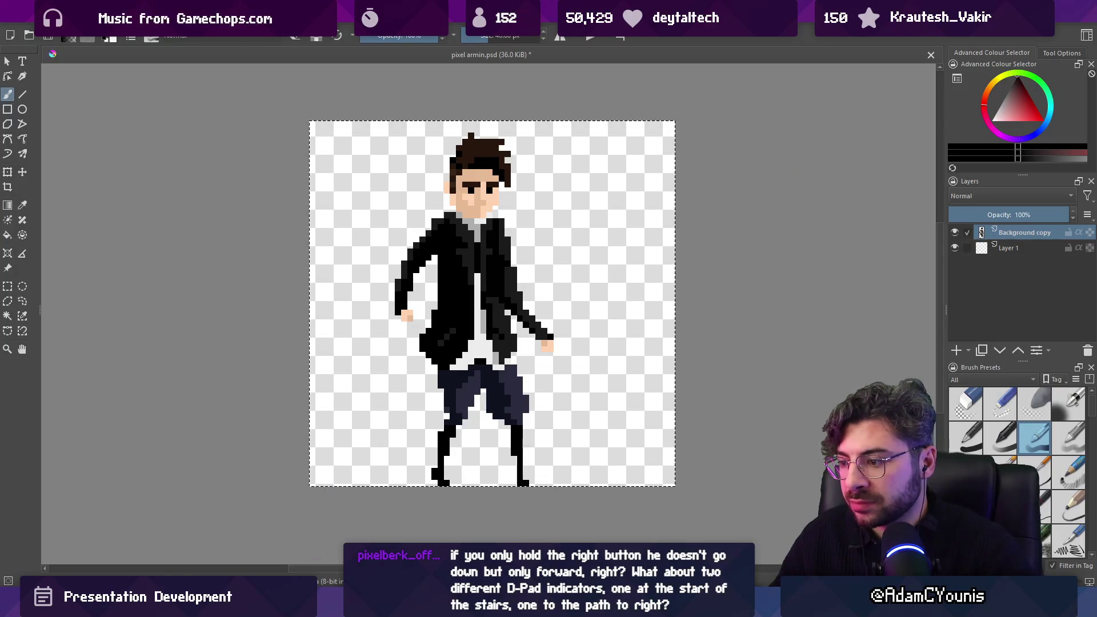
key(alt+Tab)
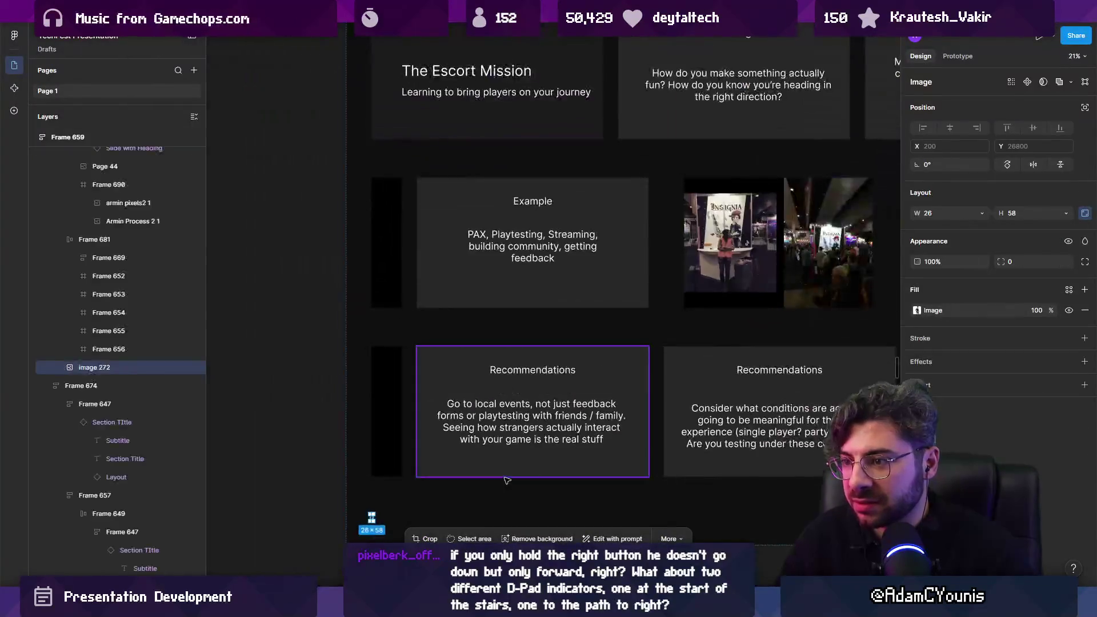
Paste the old sprite onto the board and enlarge it to 197×439.
scroll(401, 446, down, 5)
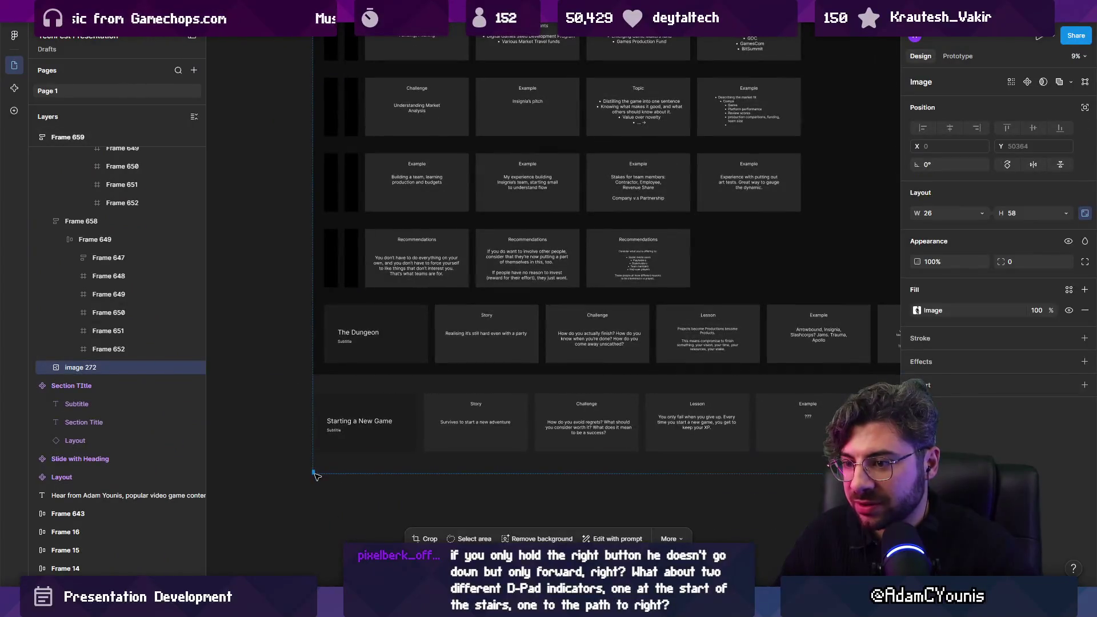
click(470, 483)
scroll(469, 483, down, 5)
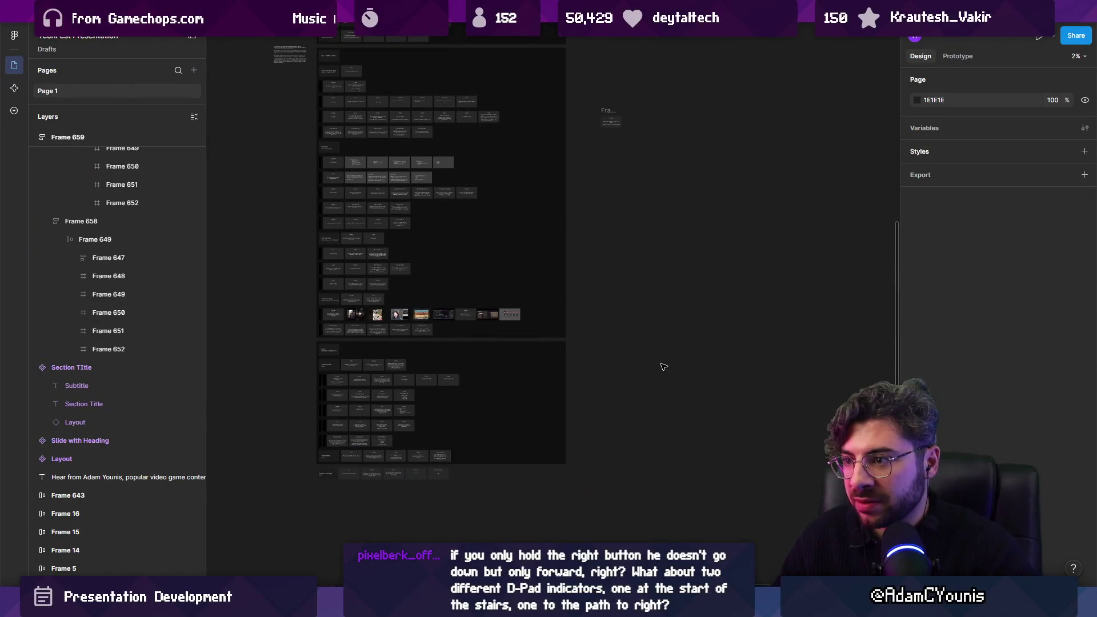
scroll(532, 434, right, 3)
key(ctrl+v)
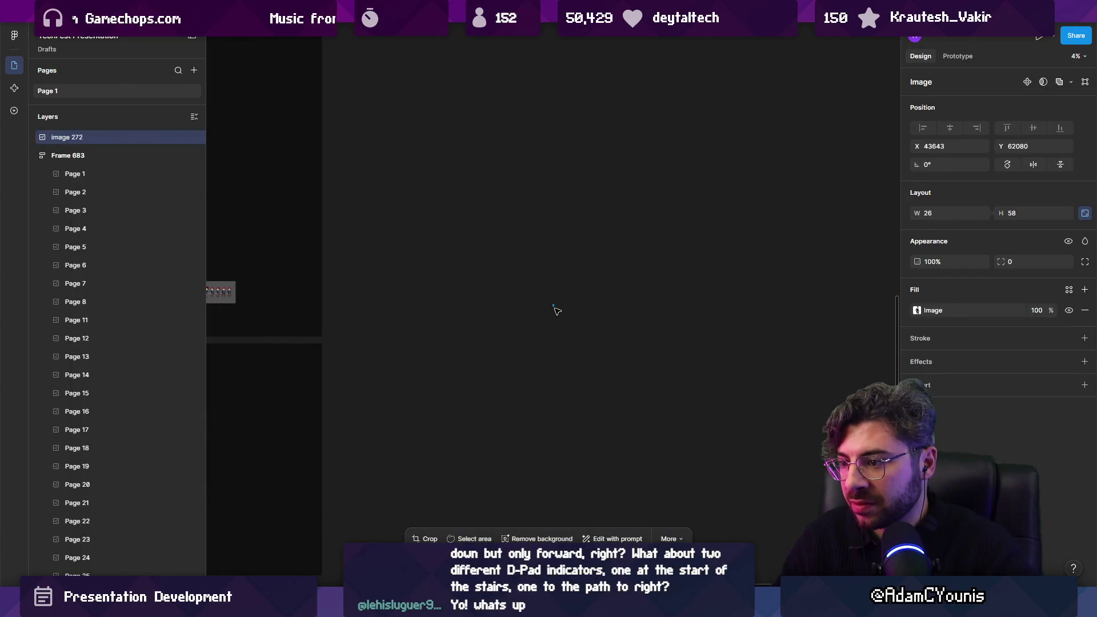
scroll(544, 312, up, 5)
drag(542, 213, 666, 319)
scroll(660, 335, down, 3)
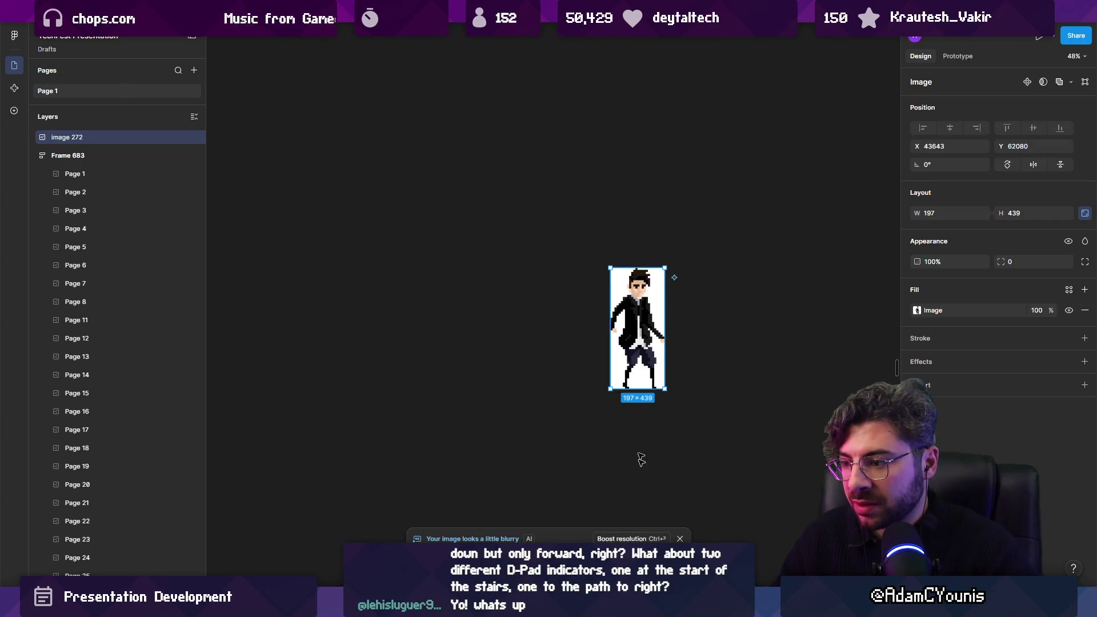
Try removing the pasted sprite's background via quick actions, then delete the sprite.
key(ctrl+k)
text(m)
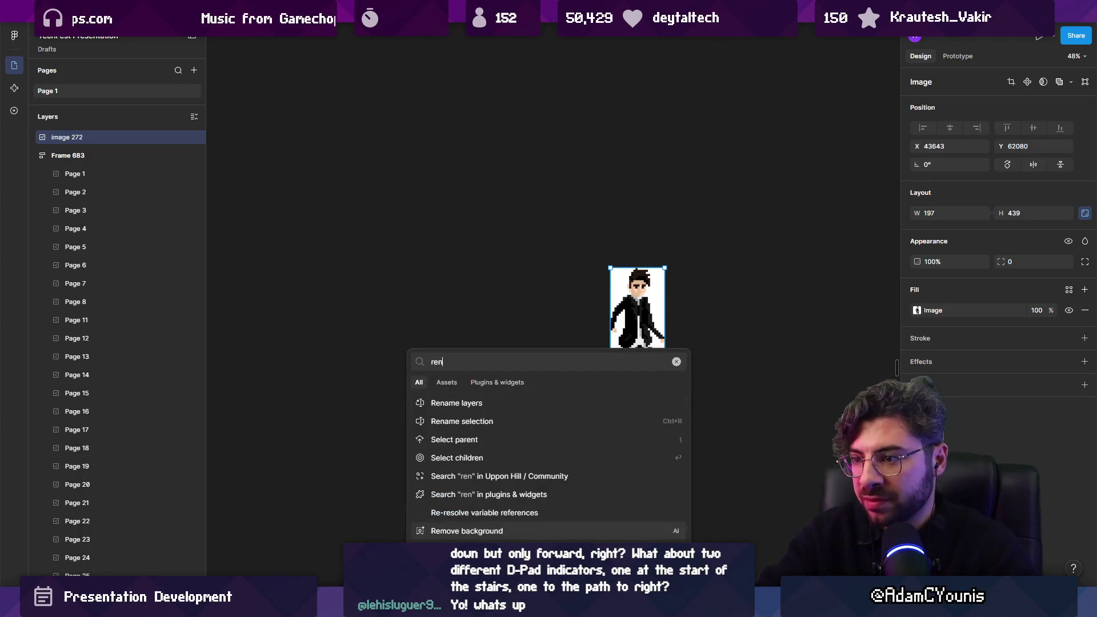
key(Return)
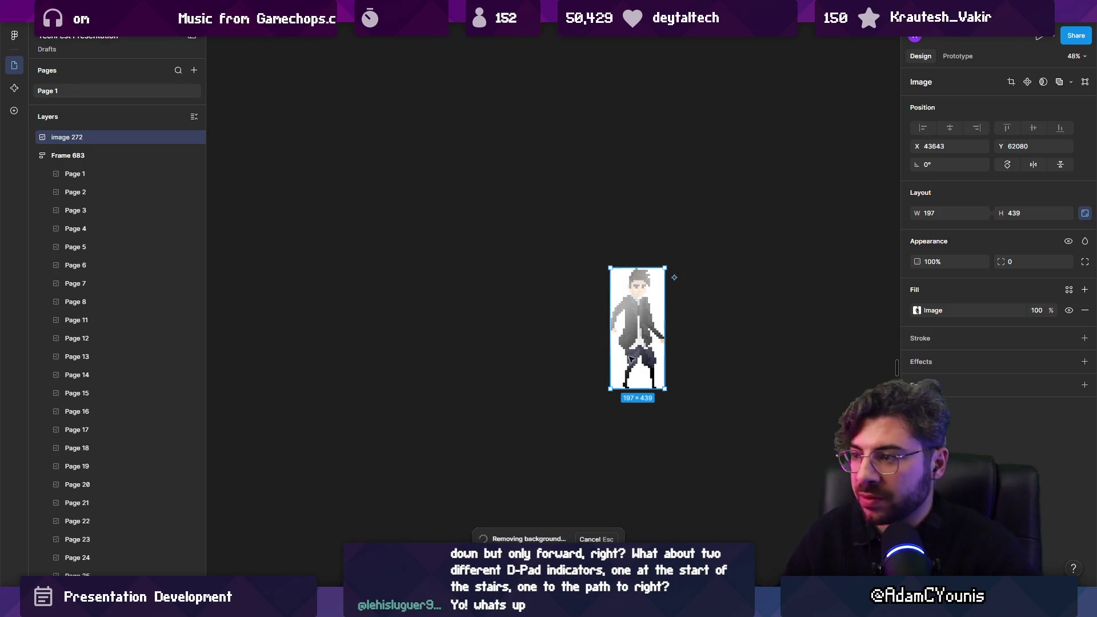
scroll(661, 360, down, 2)
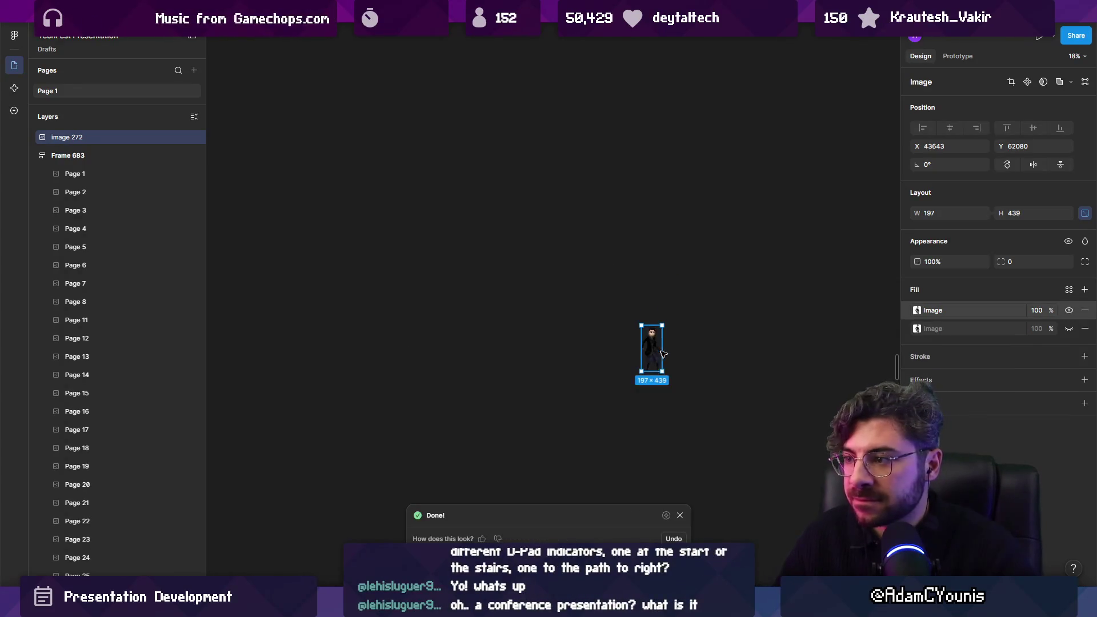
key(shift+2)
scroll(672, 352, down, 6)
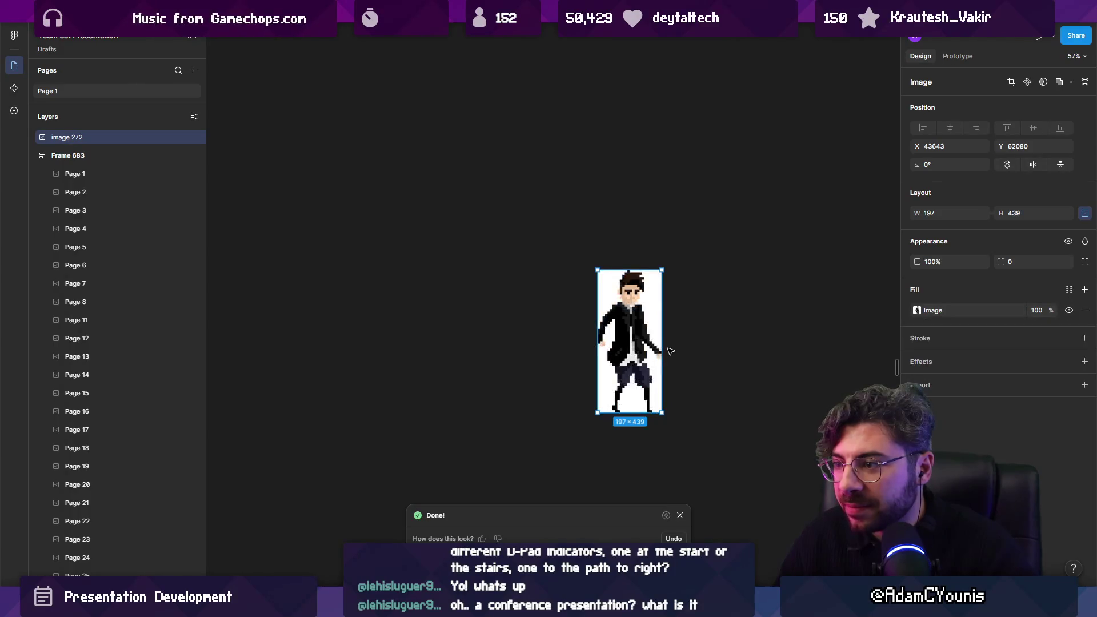
key(Delete)
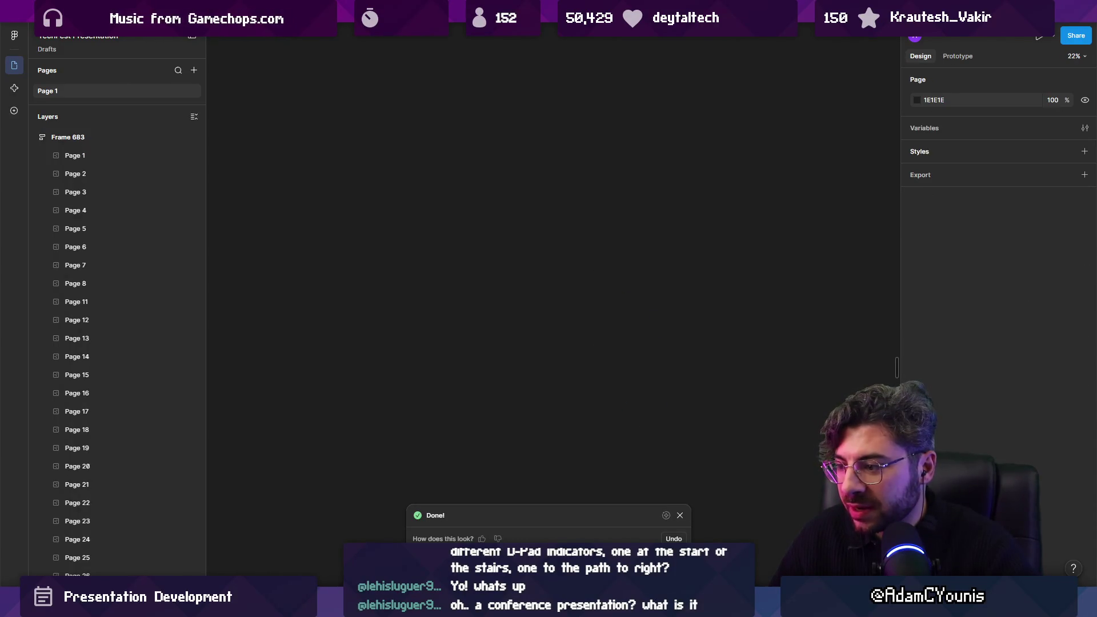
Select Layer 1 and then the Background copy layer of the character in Krita.
key(alt+Tab)
click(981, 249)
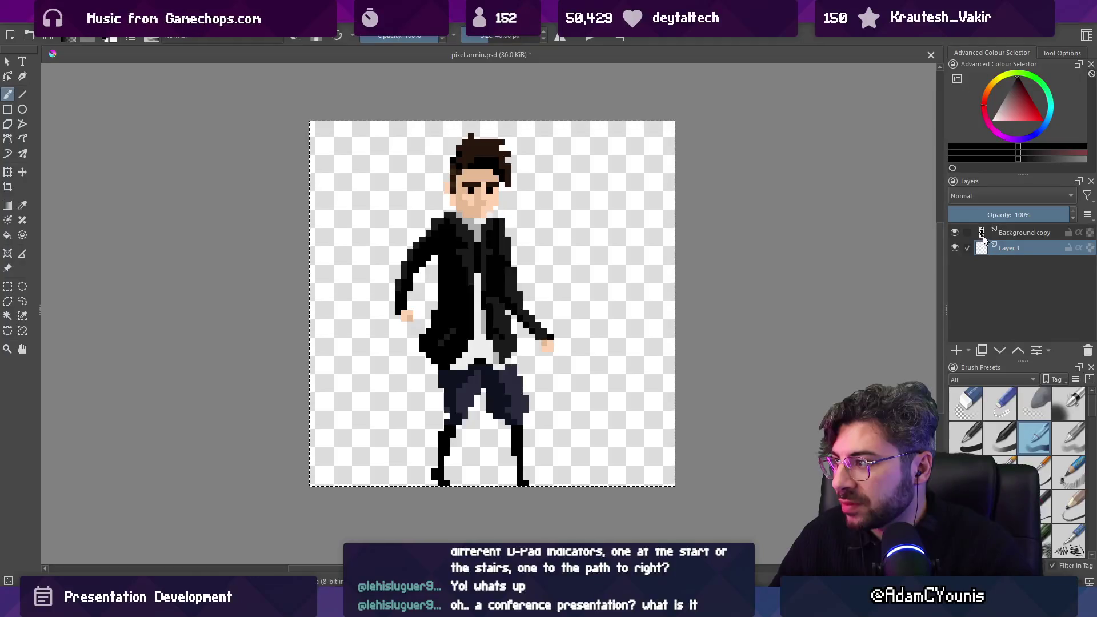
click(982, 235)
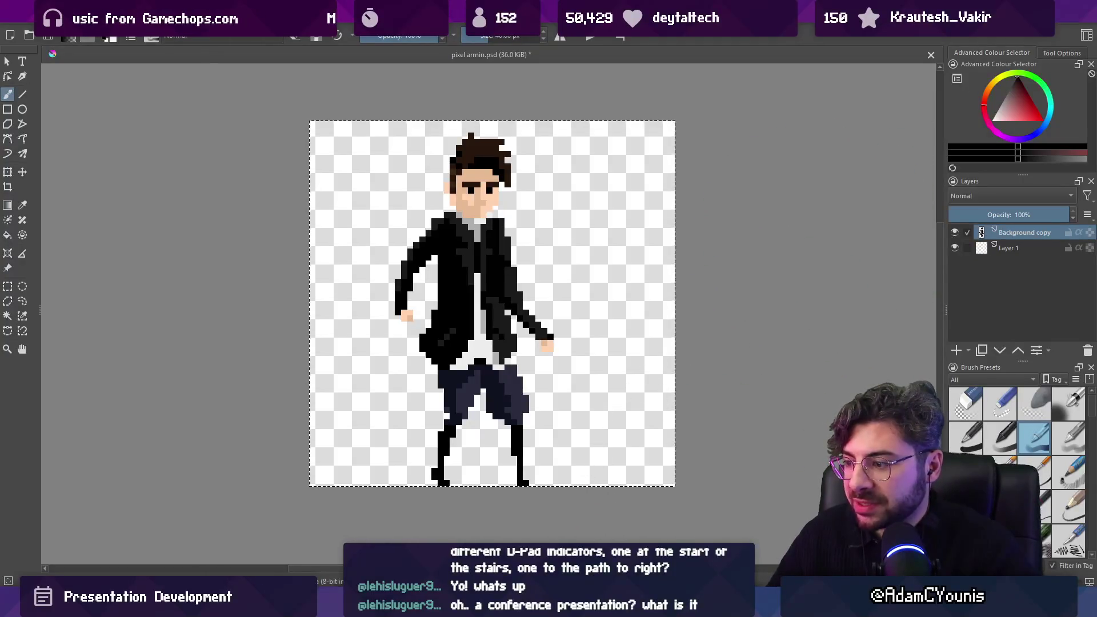
key(alt+Tab)
key(alt+Tab)
Paste the character into a new sprite in the sprite editor, then paste it into Figma.
key(alt+f)
key(n)
click(517, 423)
key(ctrl+v)
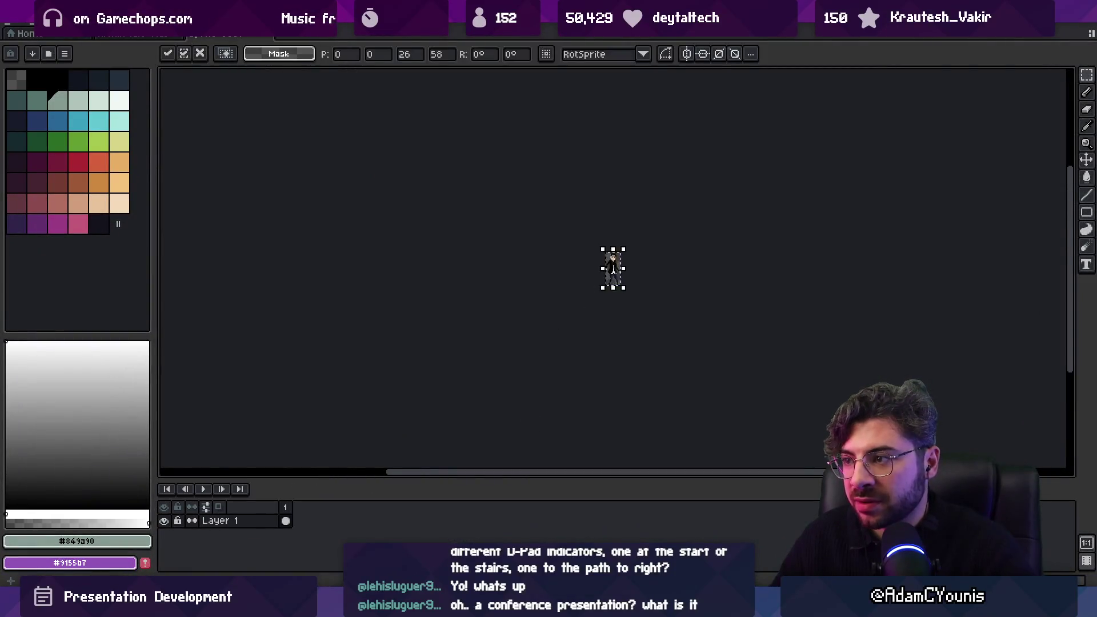
scroll(505, 379, up, 5)
key(ctrl+d)
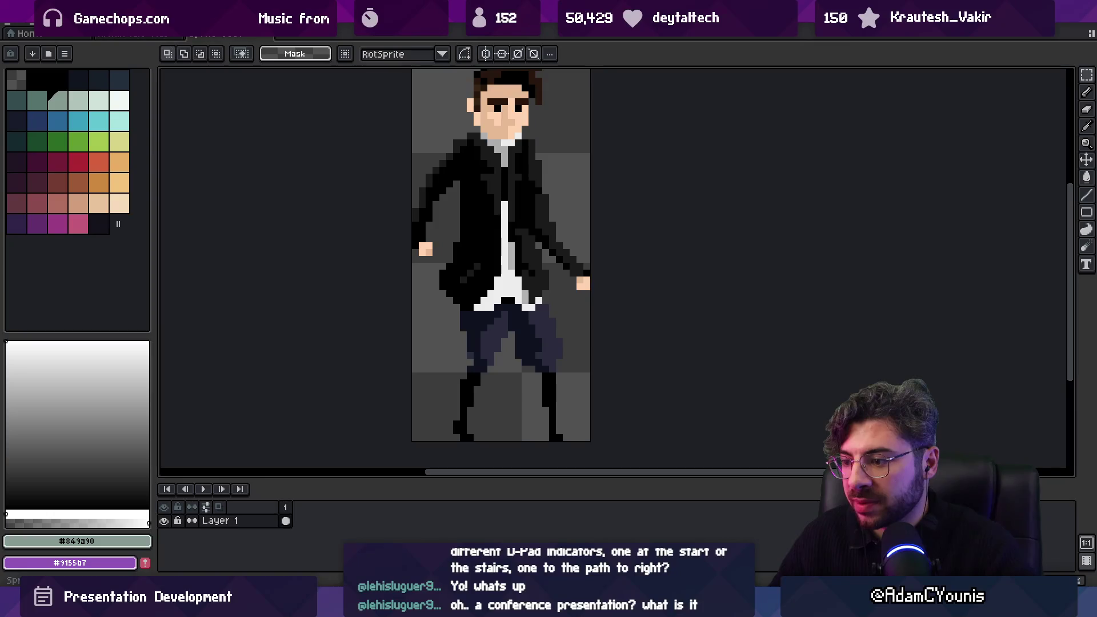
key(alt+Tab)
key(ctrl+v)
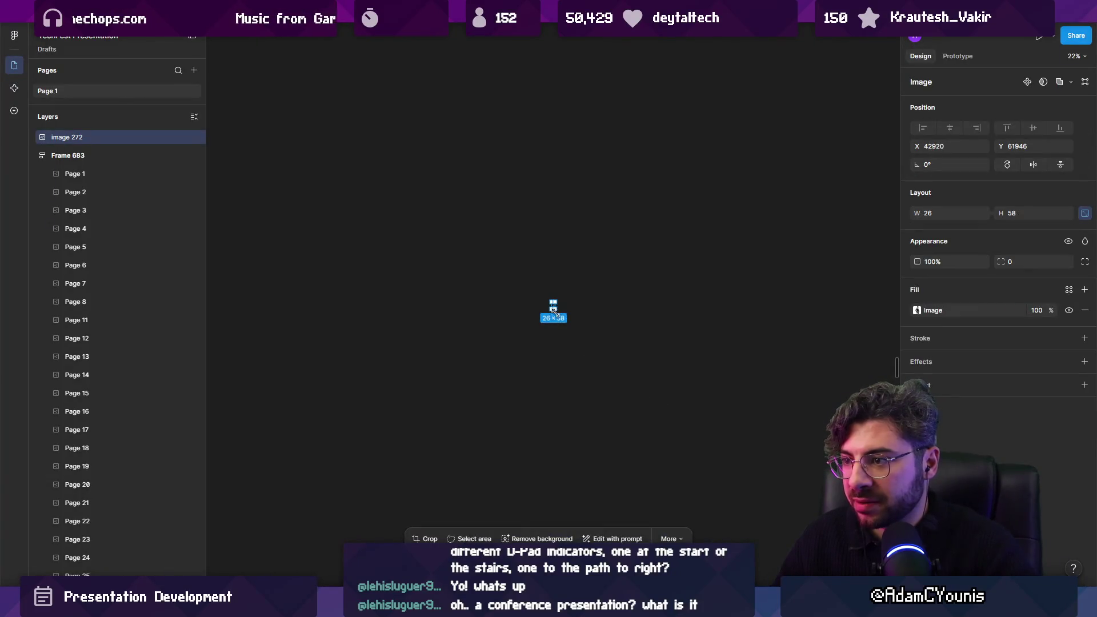
Scale the tiny character up to 1328×2962, move it into the slide row, and delete the leftover copy.
drag(553, 310, 553, 492)
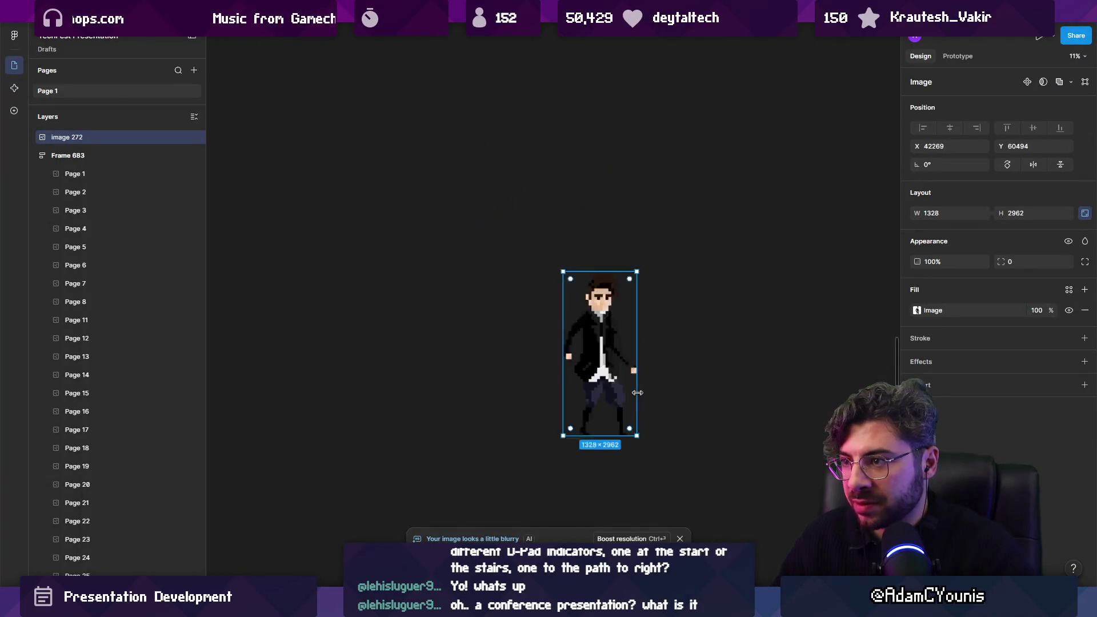
scroll(630, 387, down, 5)
scroll(606, 387, up, 3)
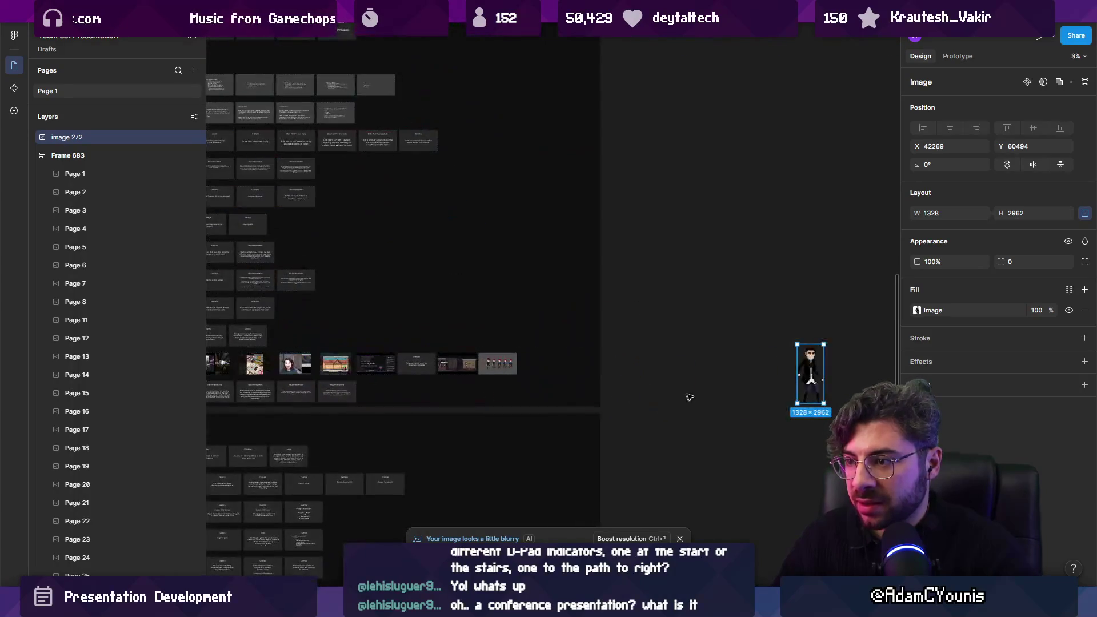
drag(816, 378, 488, 366)
scroll(487, 366, up, 3)
scroll(488, 366, down, 4)
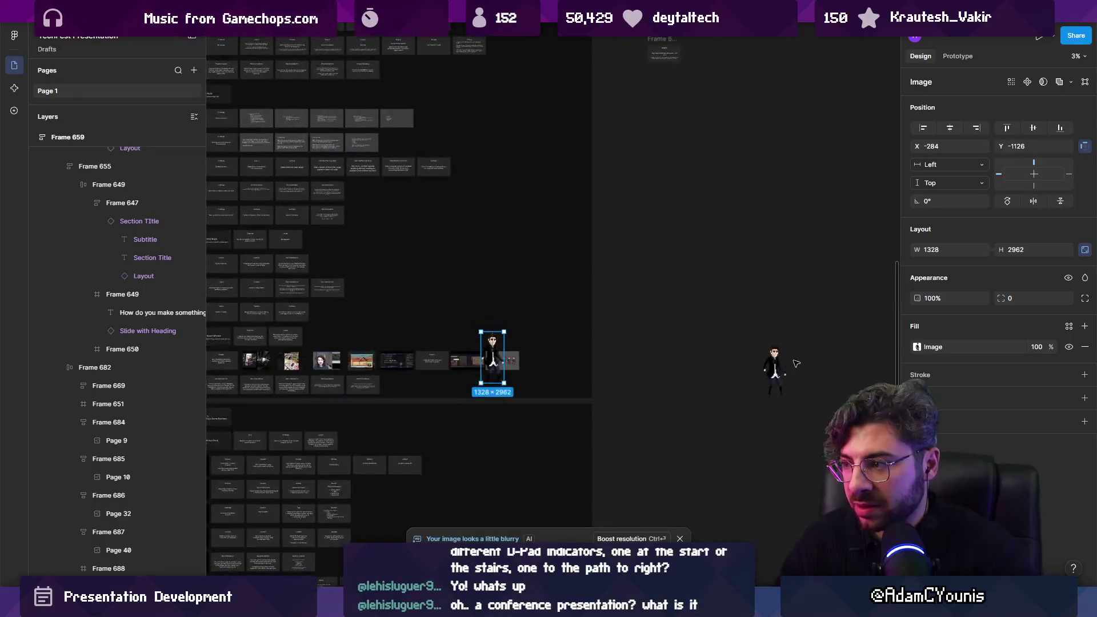
click(776, 368)
key(Delete)
scroll(532, 382, up, 5)
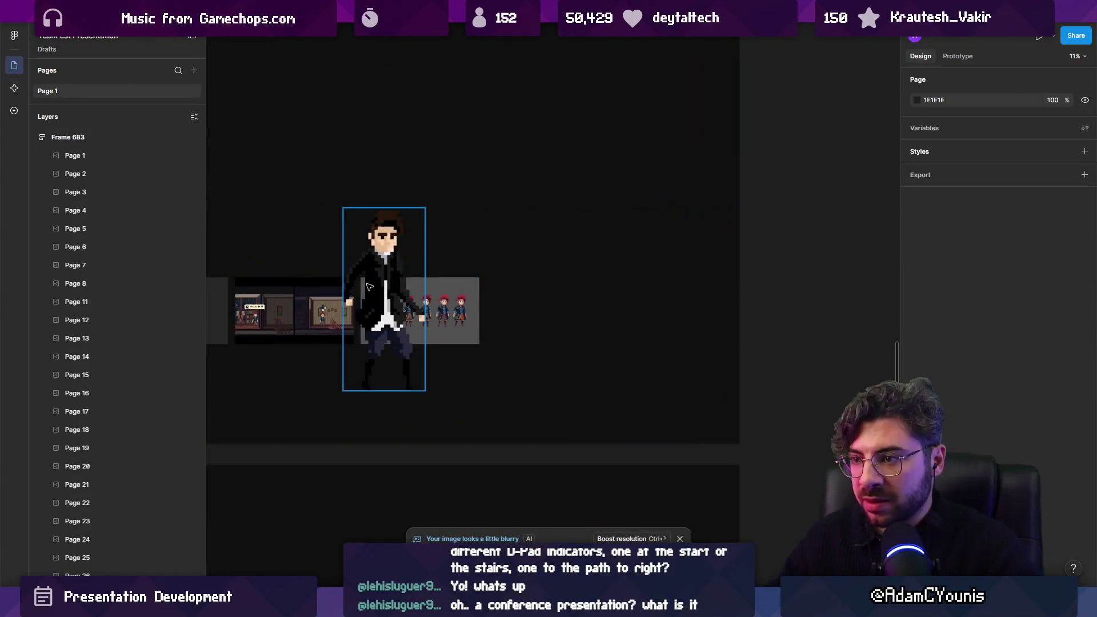
Shrink the black-coated character to 254×566 and nudge the character images slightly right.
click(423, 218)
mouse_move(423, 217)
mouse_down()
mouse_move(393, 282)
mouse_move(366, 307)
mouse_move(301, 299)
mouse_up()
scroll(376, 308, up, 5)
scroll(305, 301, down, 3)
shift+click(351, 314)
shift+click(465, 308)
drag(466, 307, 484, 308)
click(292, 311)
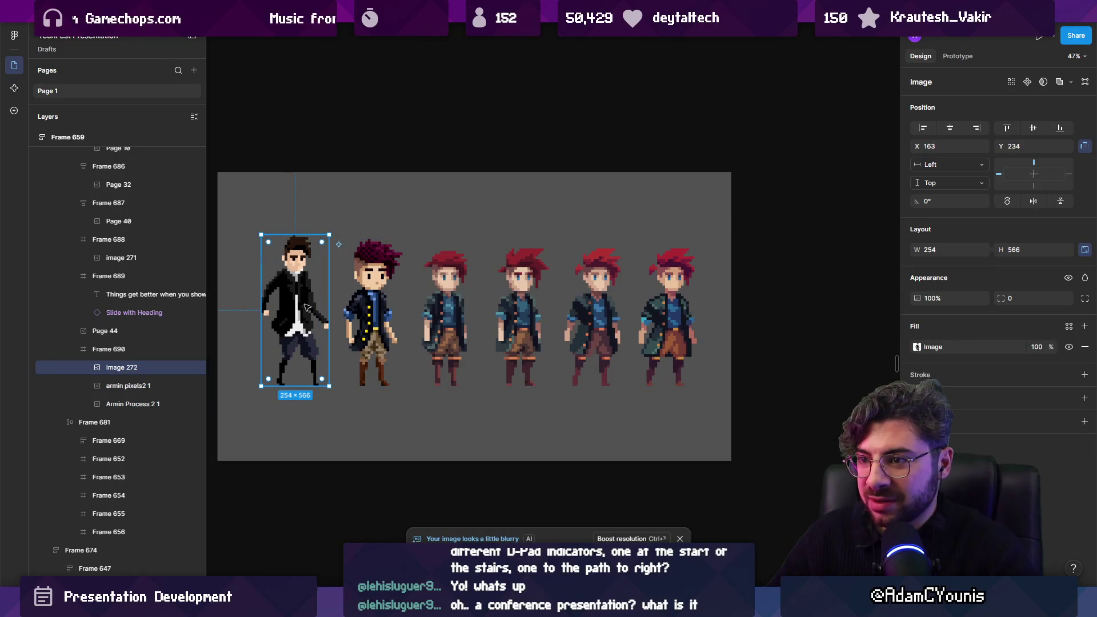
Overlay the black-coated character on the red-haired version to compare, then place it beside the others.
scroll(268, 265, up, 3)
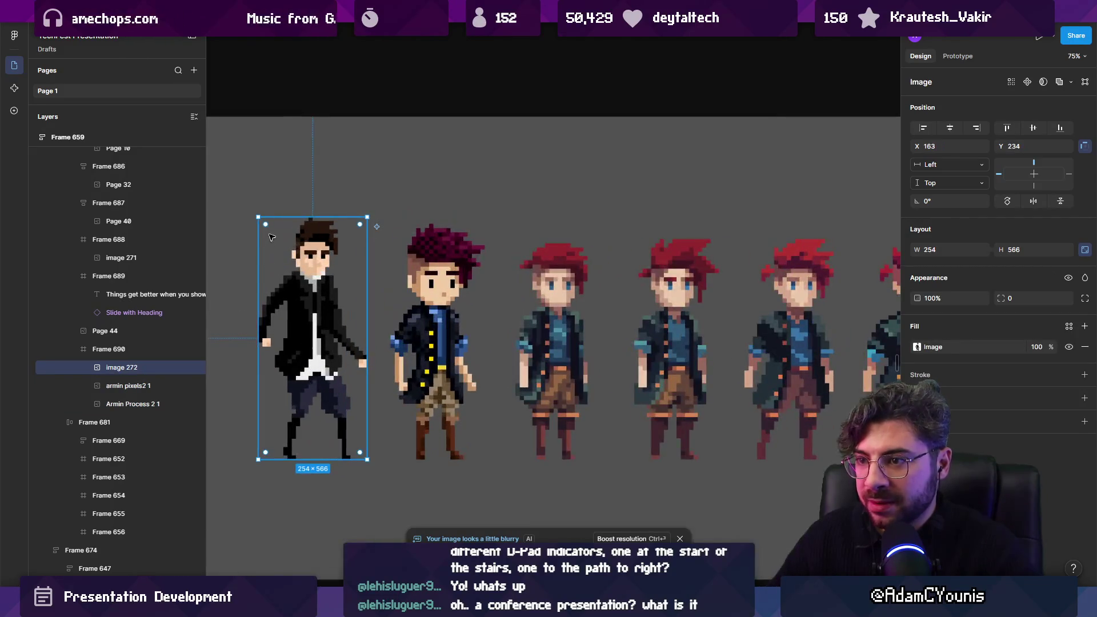
mouse_move(313, 290)
mouse_down()
mouse_move(446, 310)
mouse_move(430, 310)
mouse_up()
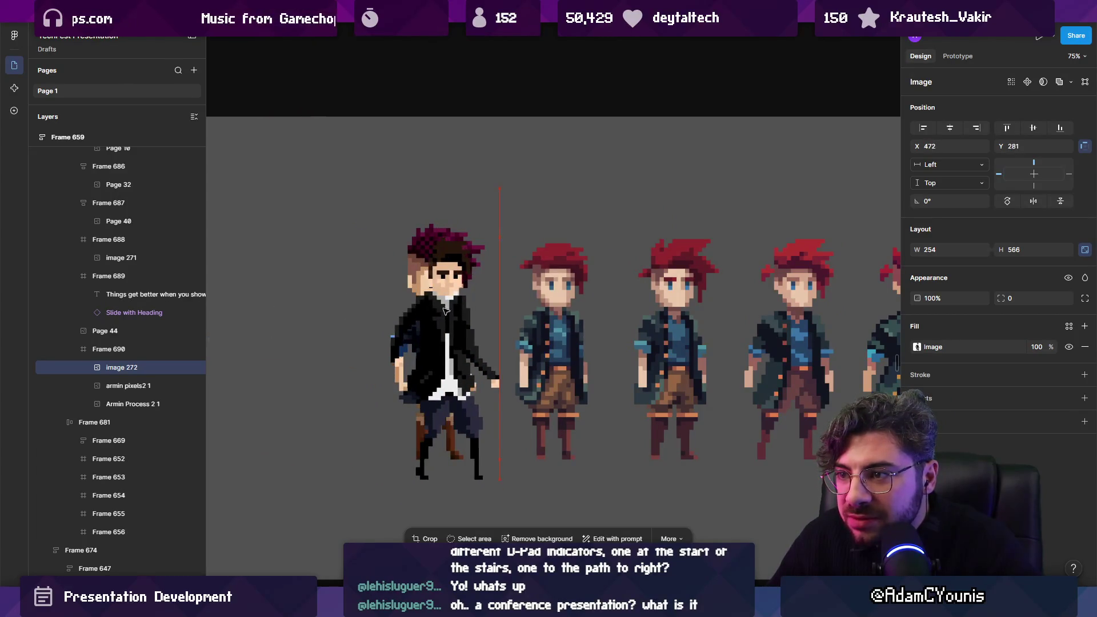
scroll(429, 311, up, 10)
mouse_move(400, 277)
mouse_down()
mouse_move(554, 322)
mouse_move(401, 372)
mouse_move(428, 371)
mouse_up()
scroll(550, 321, down, 10)
scroll(558, 274, down, 5)
click(559, 274)
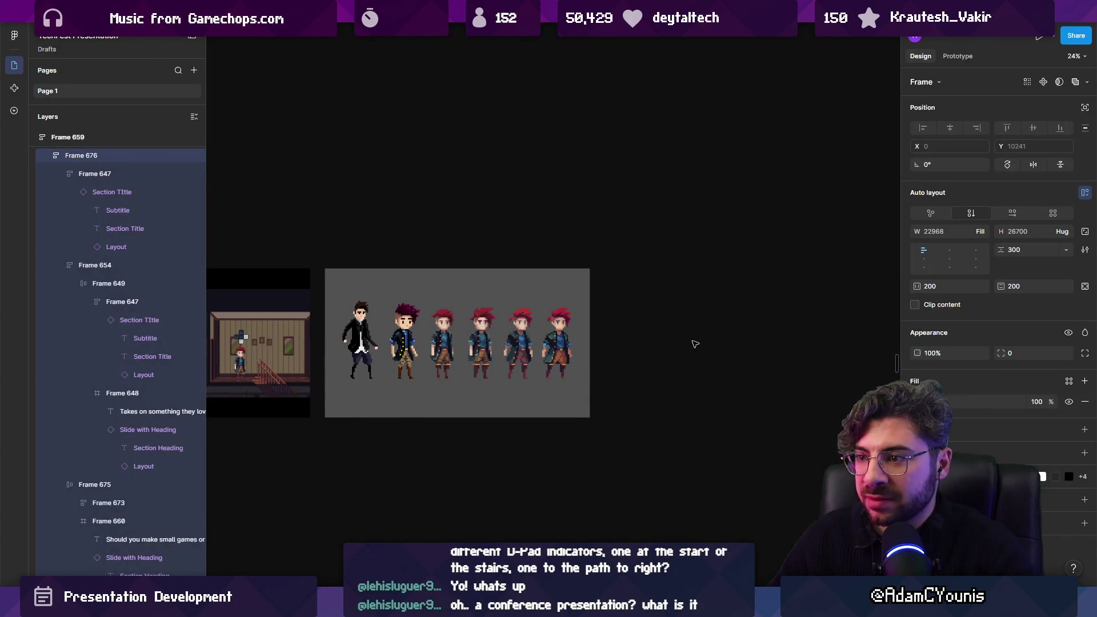
Bring the whole character lineup into view and start a text label below the first character.
scroll(374, 347, up, 2)
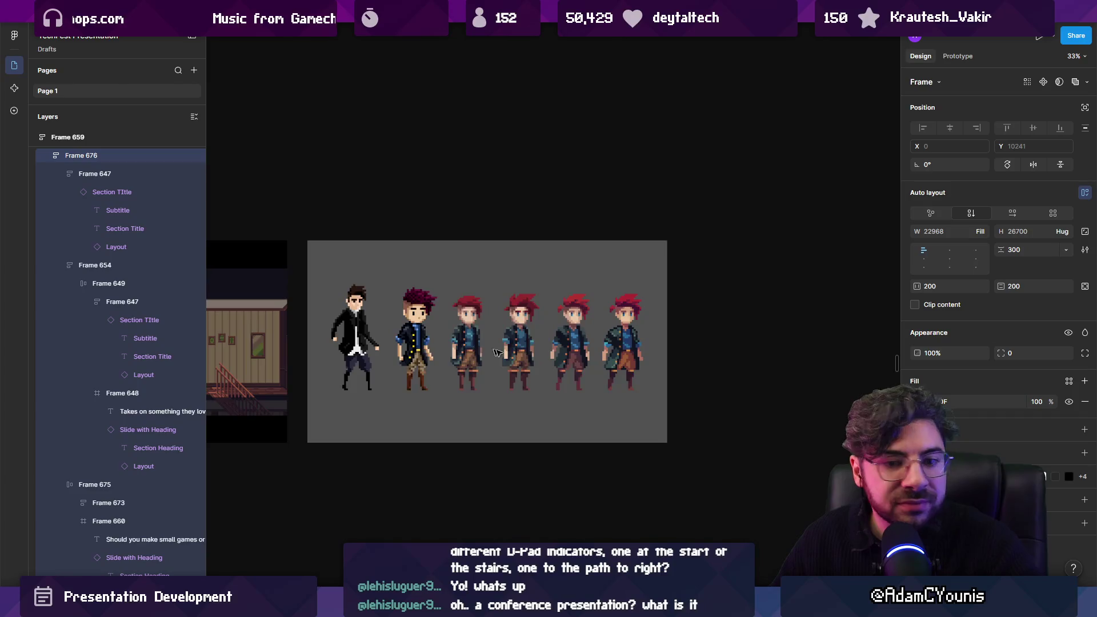
scroll(489, 351, left, 10)
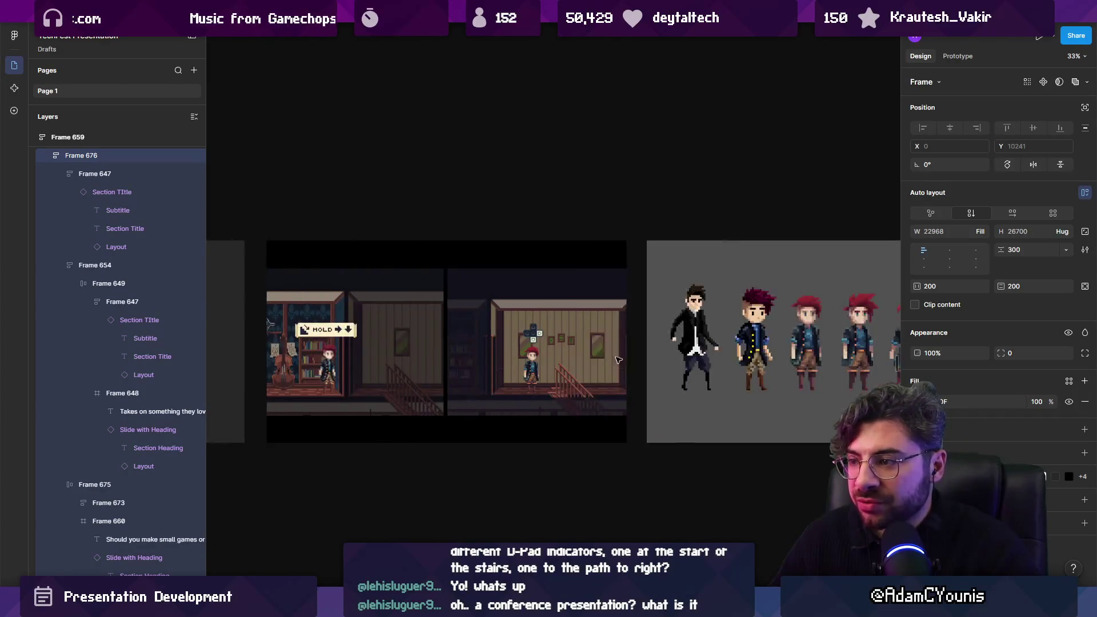
scroll(618, 360, up, 5)
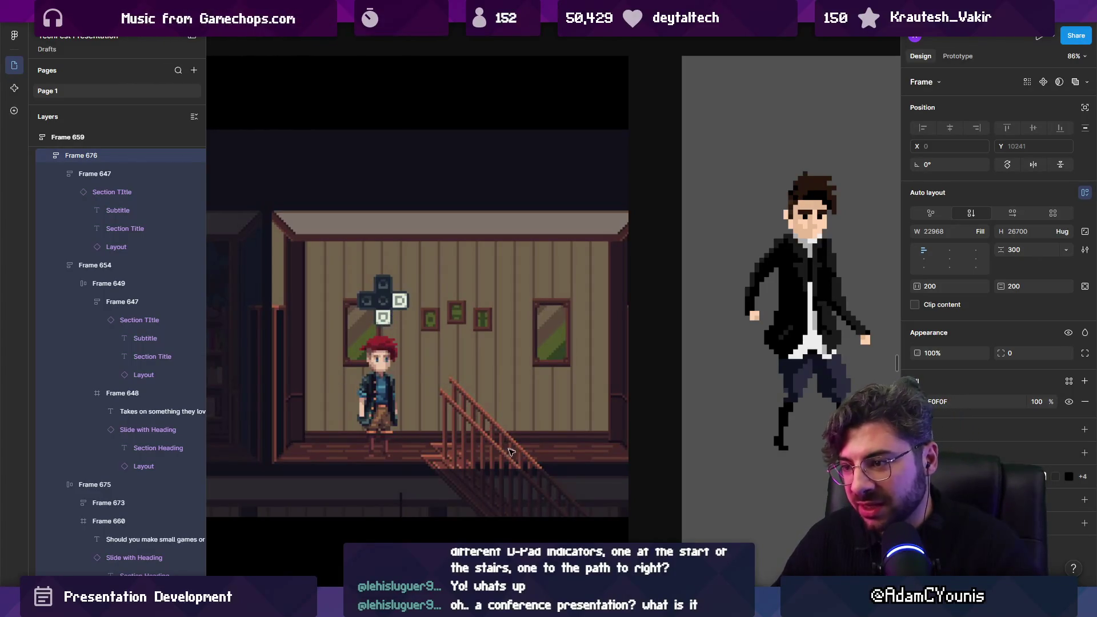
scroll(361, 319, down, 5)
scroll(361, 319, up, 2)
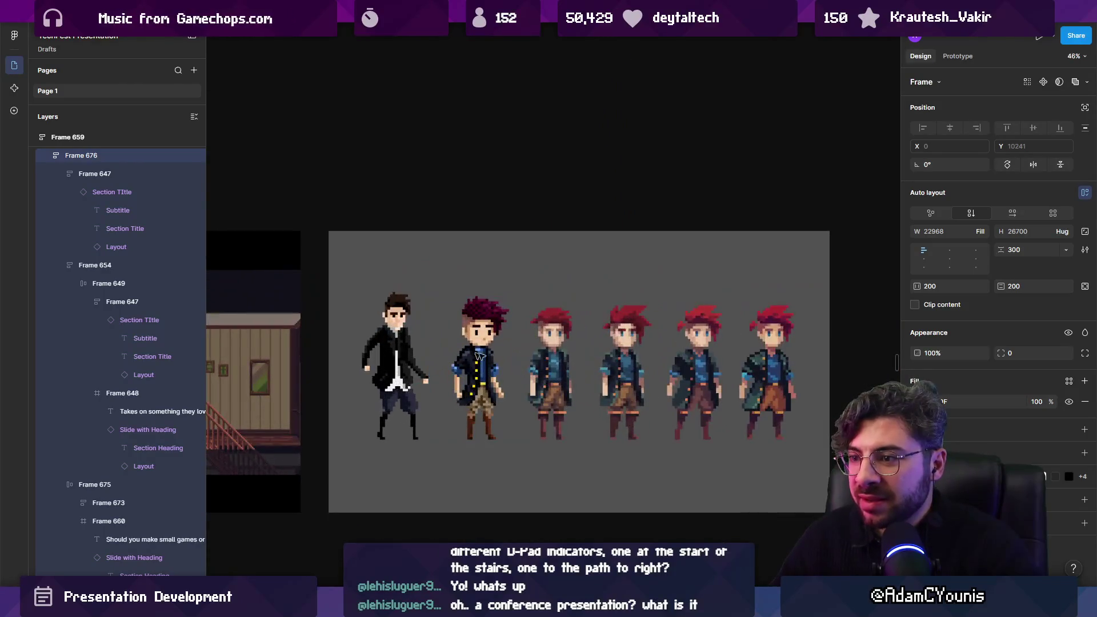
drag(362, 319, 325, 312)
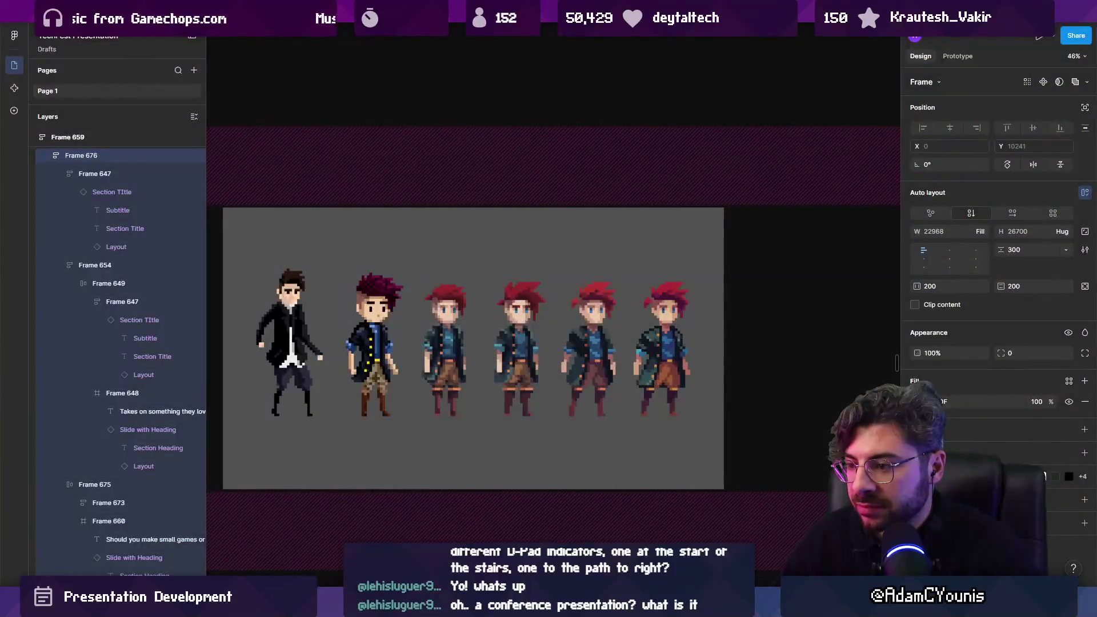
click(402, 450)
Add a '2014' label under the first character and scale it proportionally to 146×75.
text(2015)
key(BackSpace)
text(4)
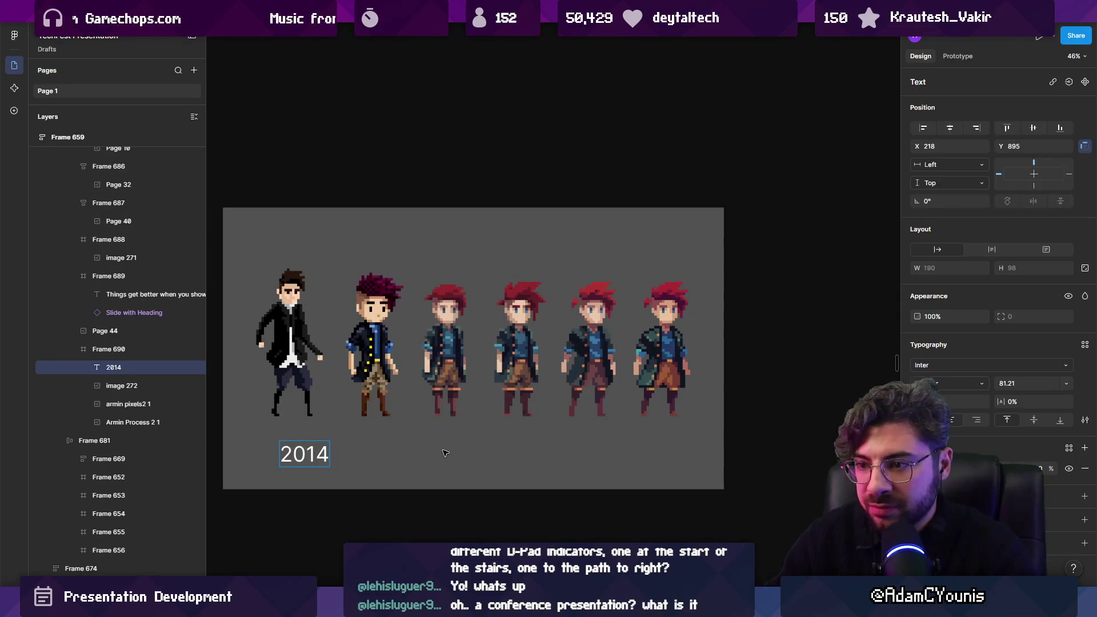
key(Escape)
key(k)
mouse_move(329, 467)
mouse_down()
mouse_move(290, 438)
mouse_move(669, 438)
mouse_up()
Retype the right-hand duplicate label as '2024' and begin a line beside the 2014 label.
double_click(668, 437)
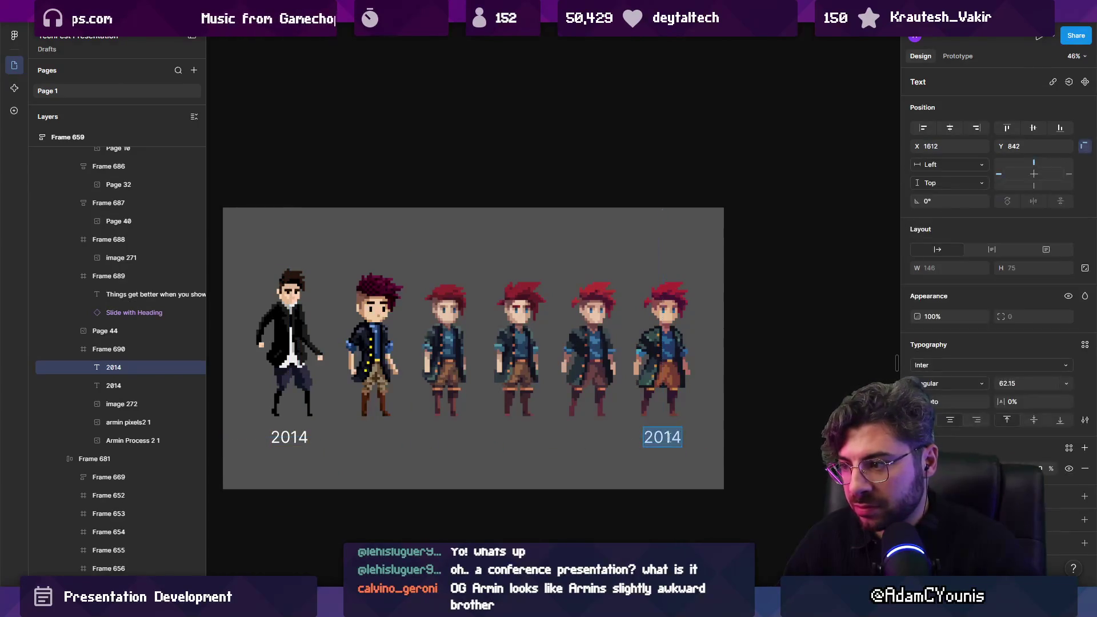
text(2024)
key(Escape)
key(Escape)
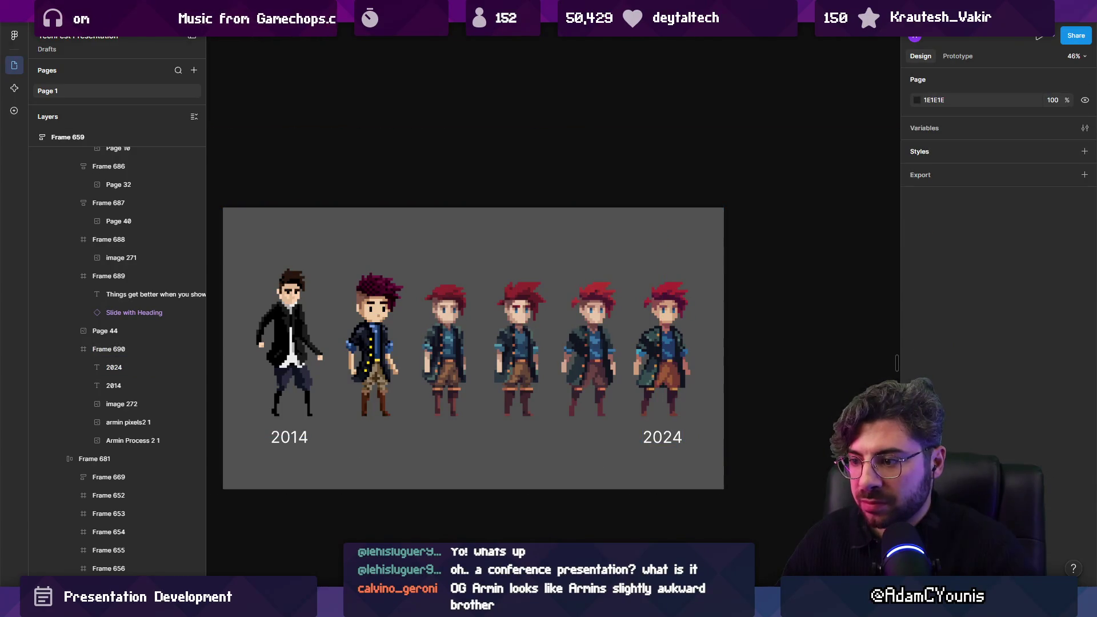
click(319, 437)
End the timeline line beside the 2024 label and make its stroke white.
click(632, 437)
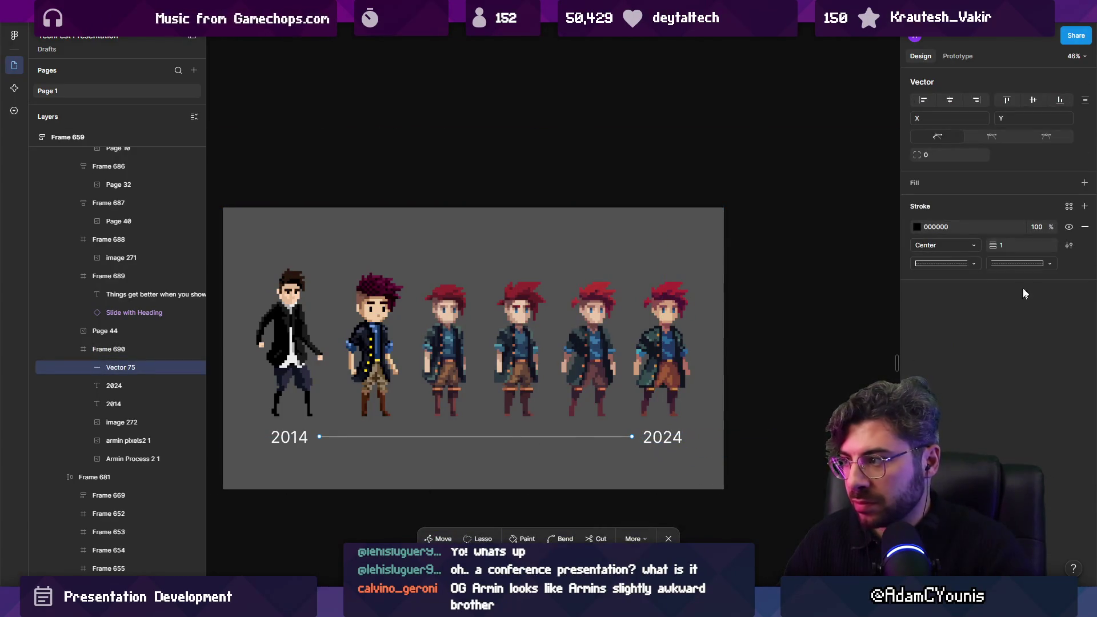
click(918, 227)
click(772, 274)
Give the line diamond caps at both ends and a much thicker stroke weight.
click(946, 263)
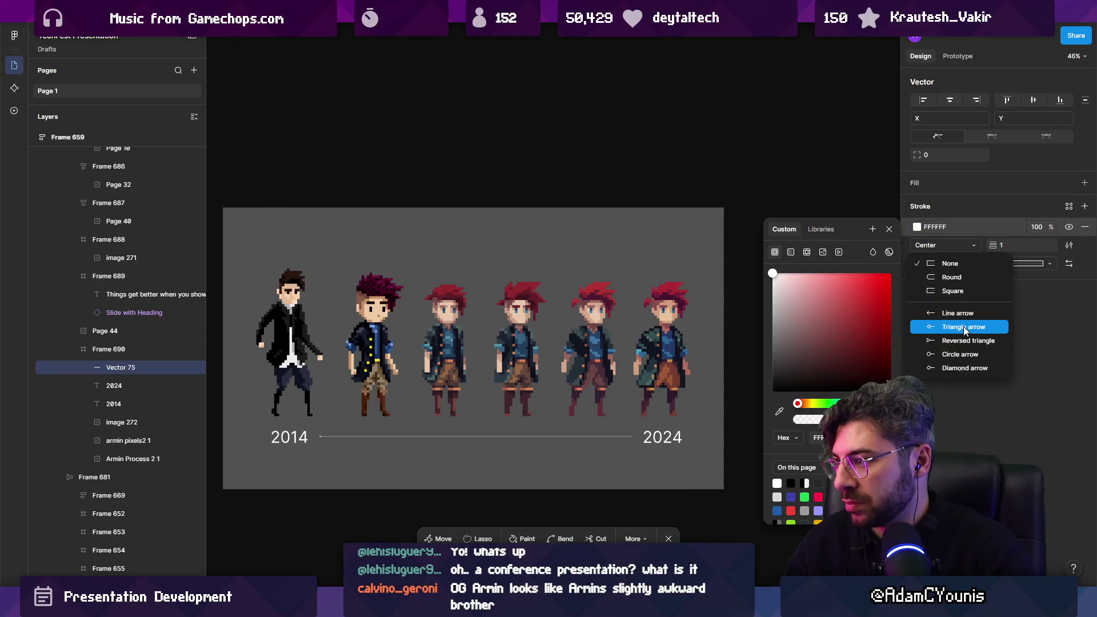
click(966, 369)
click(1023, 263)
click(998, 368)
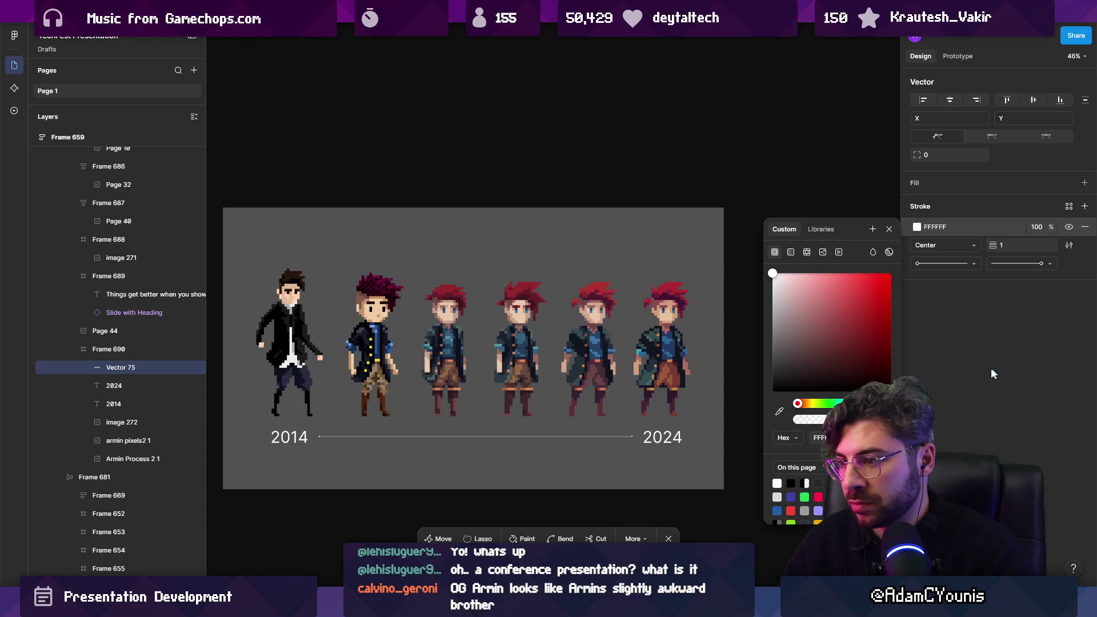
drag(993, 245, 997, 244)
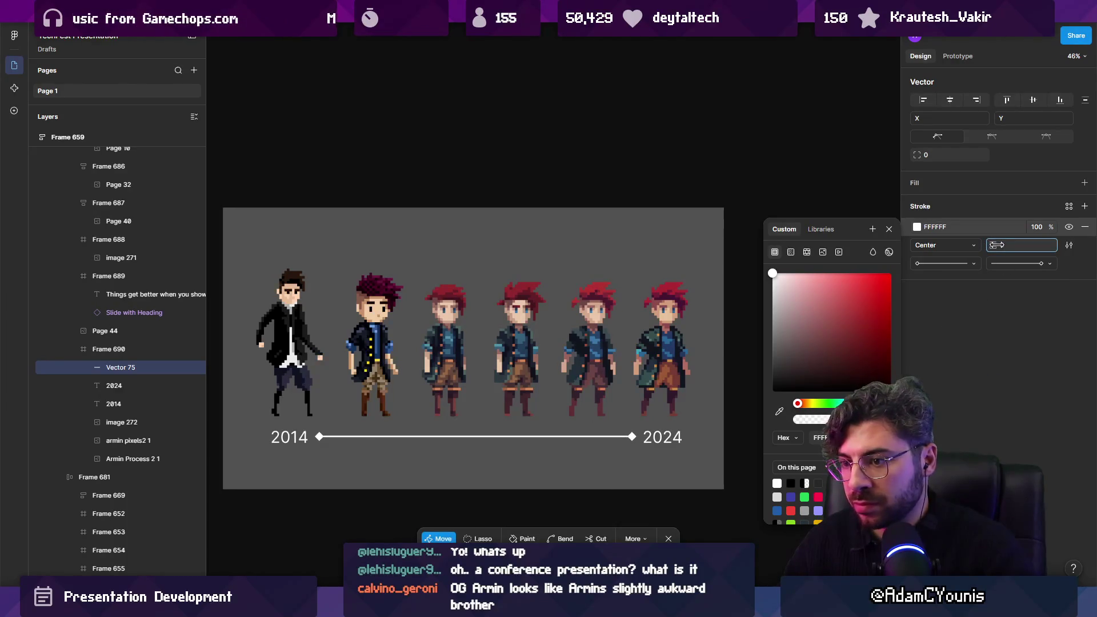
key(Escape)
key(Escape)
scroll(497, 341, down, 3)
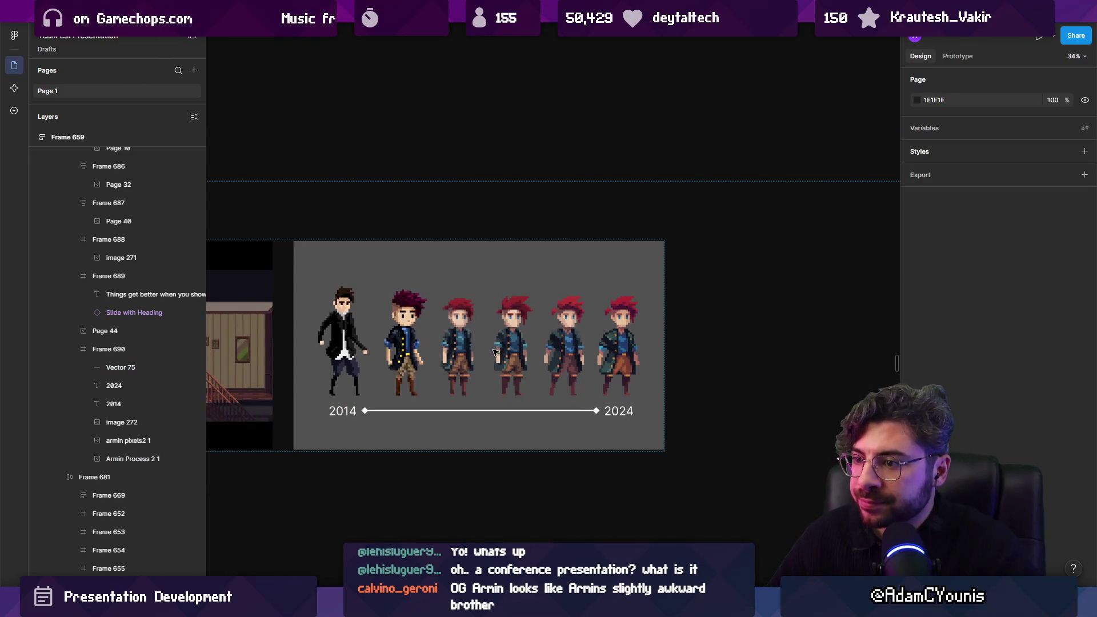
scroll(502, 331, down, 2)
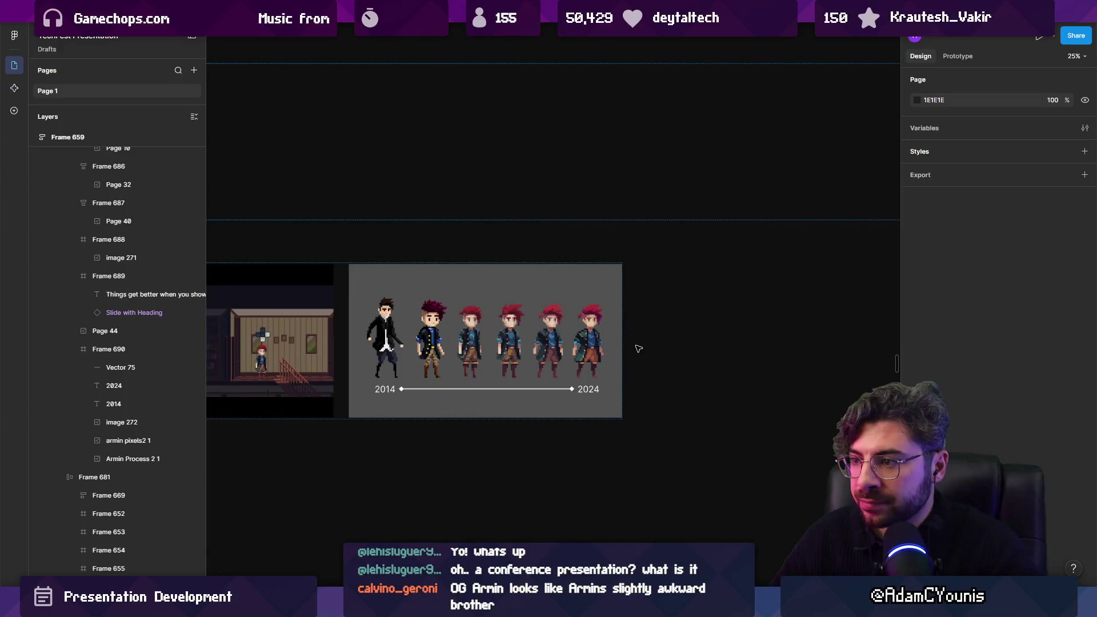
scroll(639, 348, down, 2)
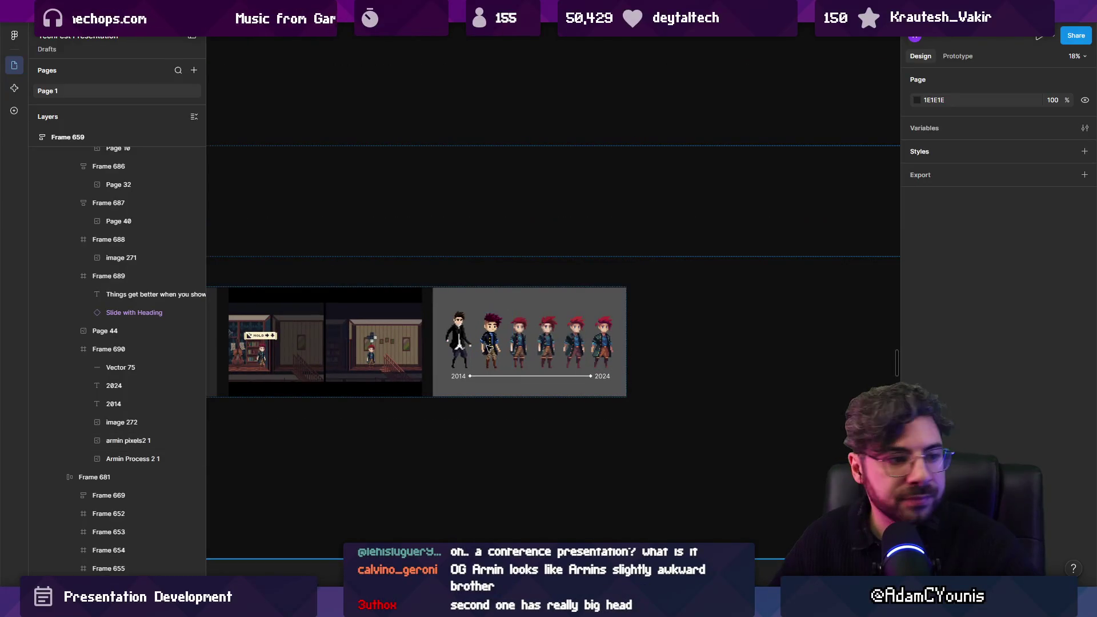
scroll(487, 347, up, 5)
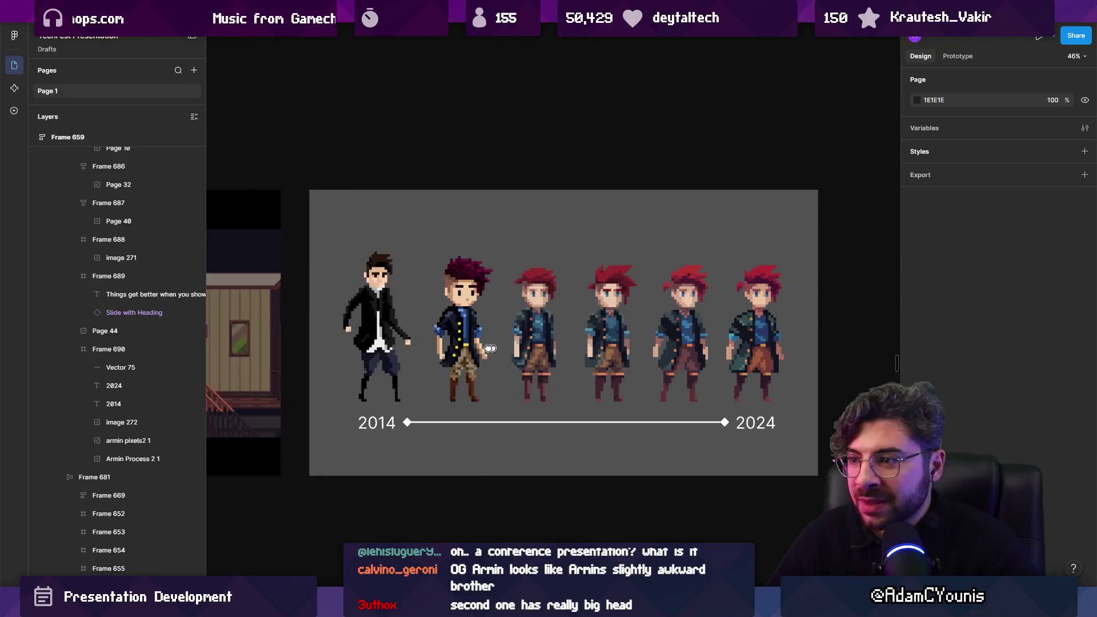
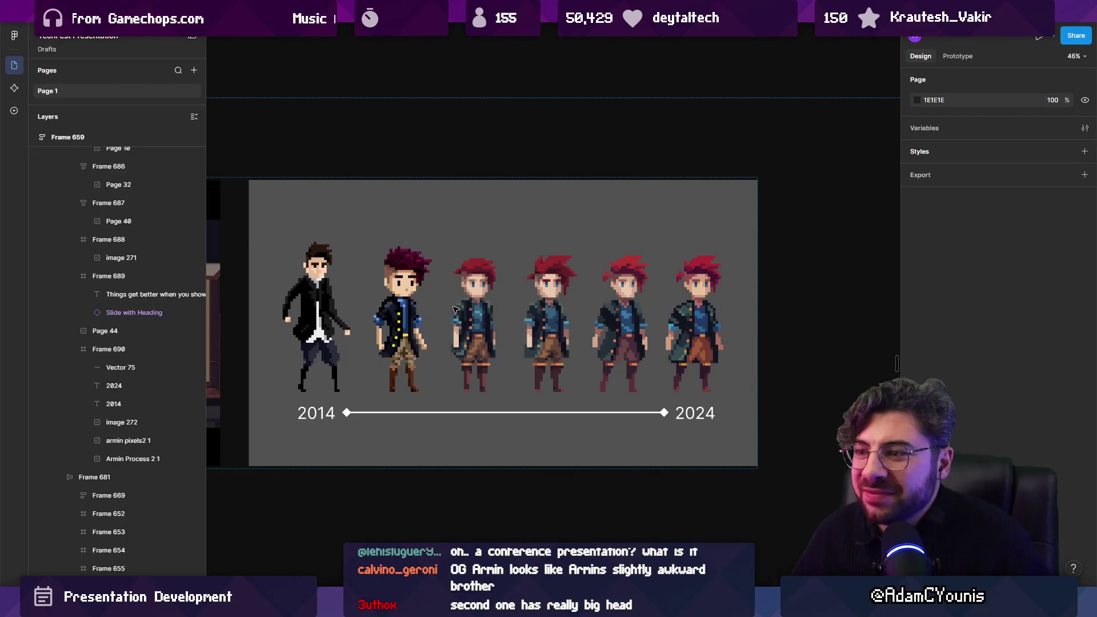
Zoom around the canvas and select the sword-wielding Insignia Title 1 character image beside the Arrowbound slide.
scroll(460, 395, down, 10)
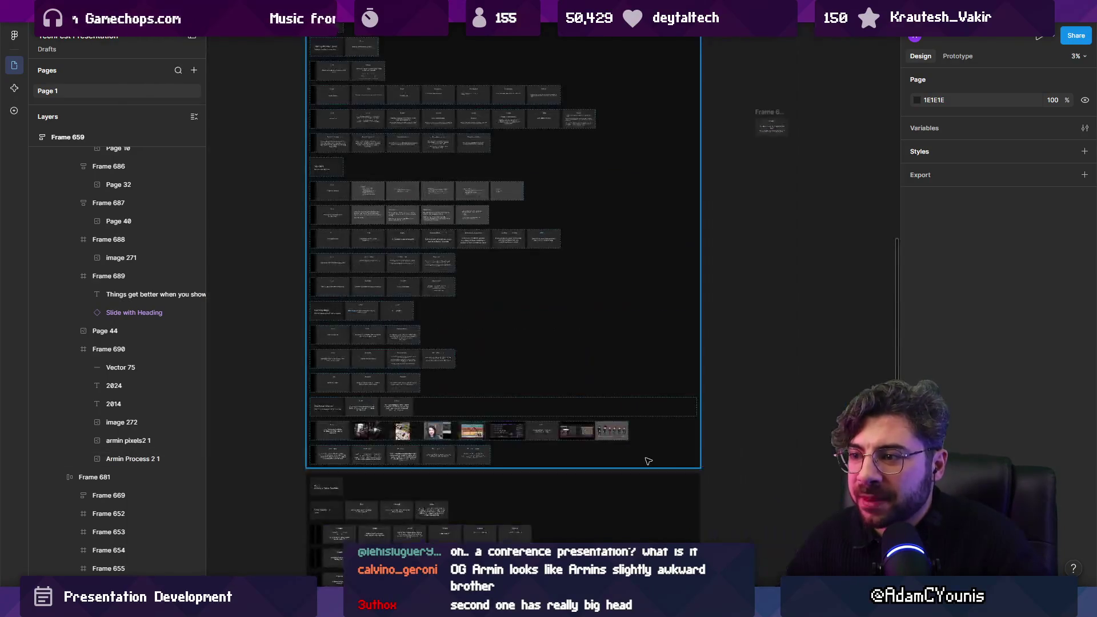
scroll(549, 293, up, 3)
scroll(571, 399, down, 3)
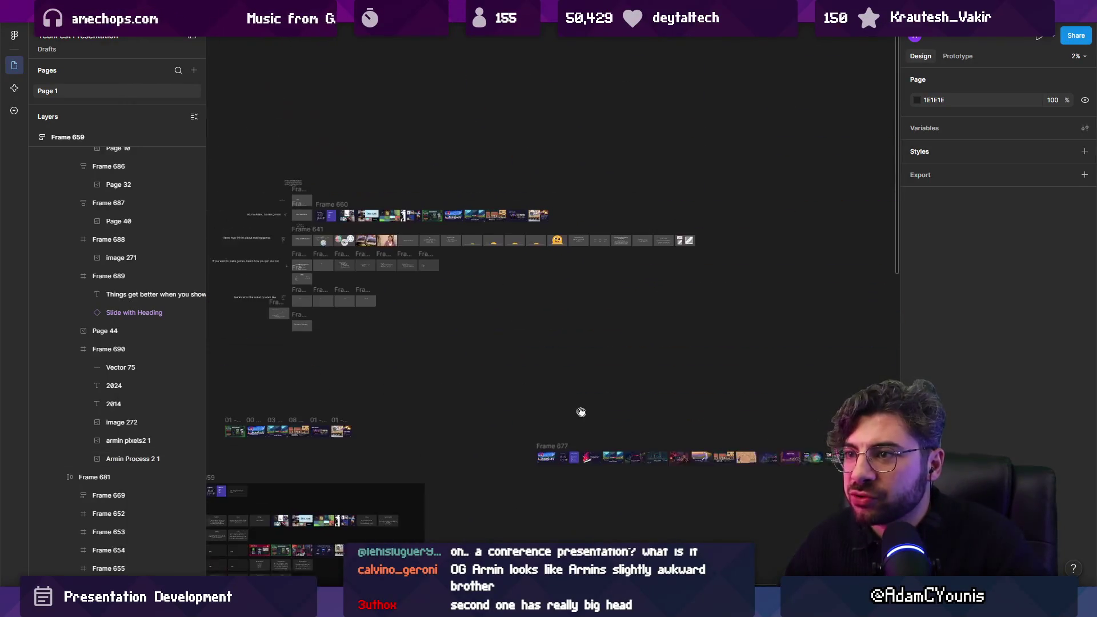
scroll(551, 354, down, 3)
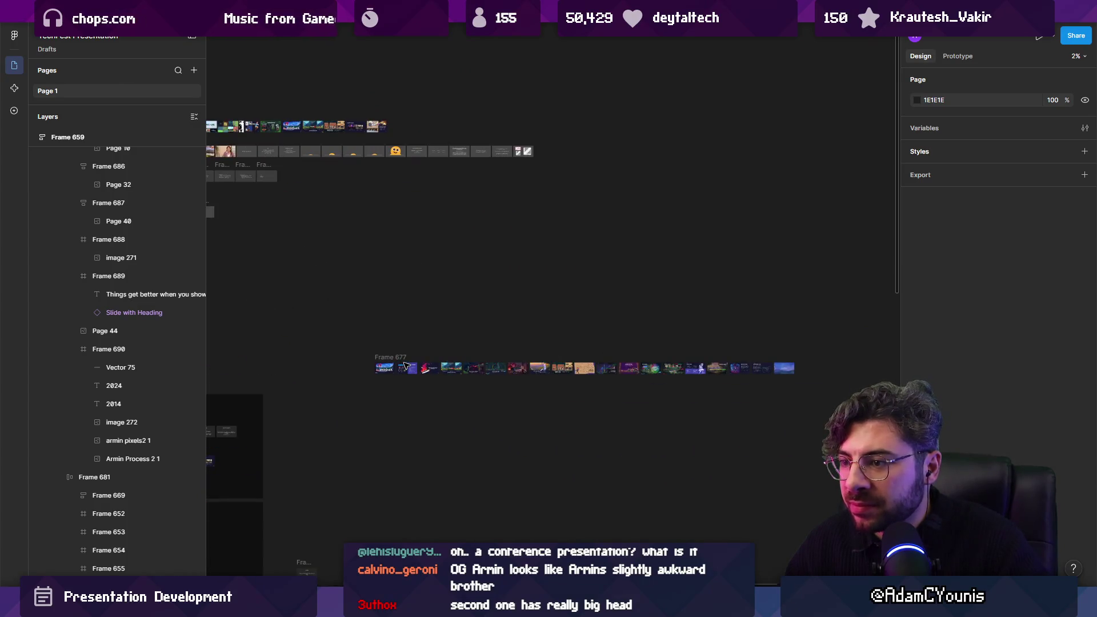
scroll(612, 380, up, 15)
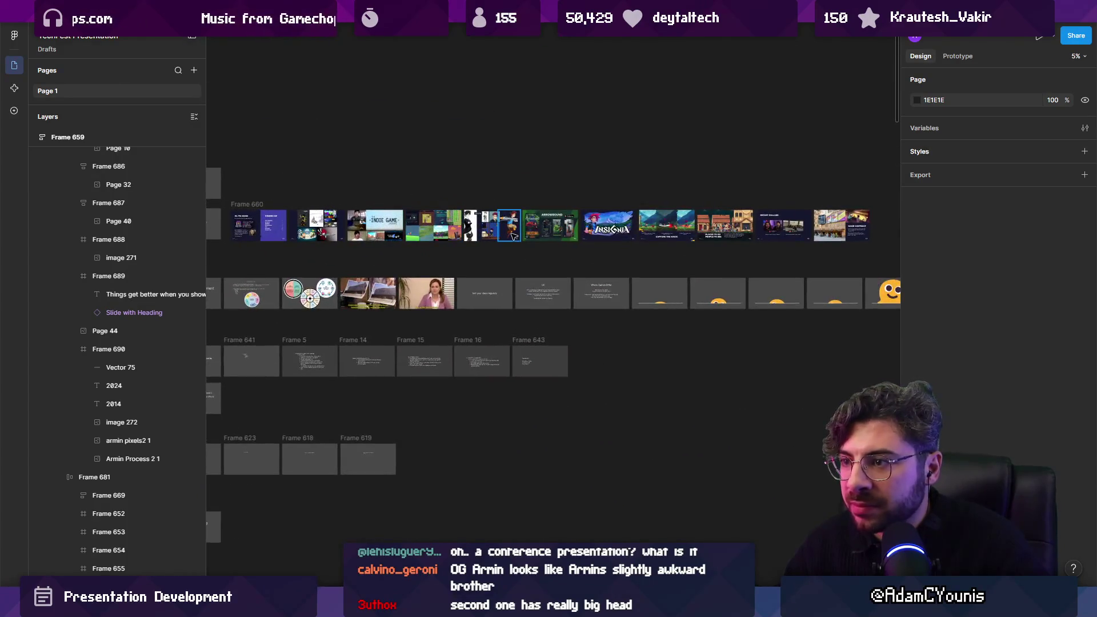
scroll(451, 192, down, 5)
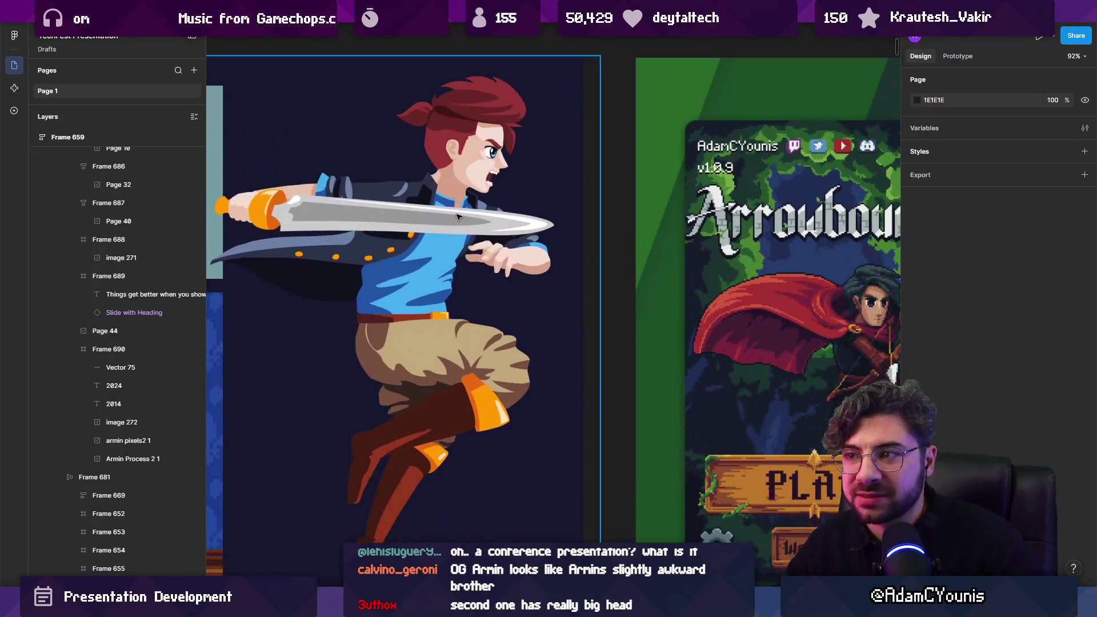
click(450, 189)
scroll(460, 186, up, 2)
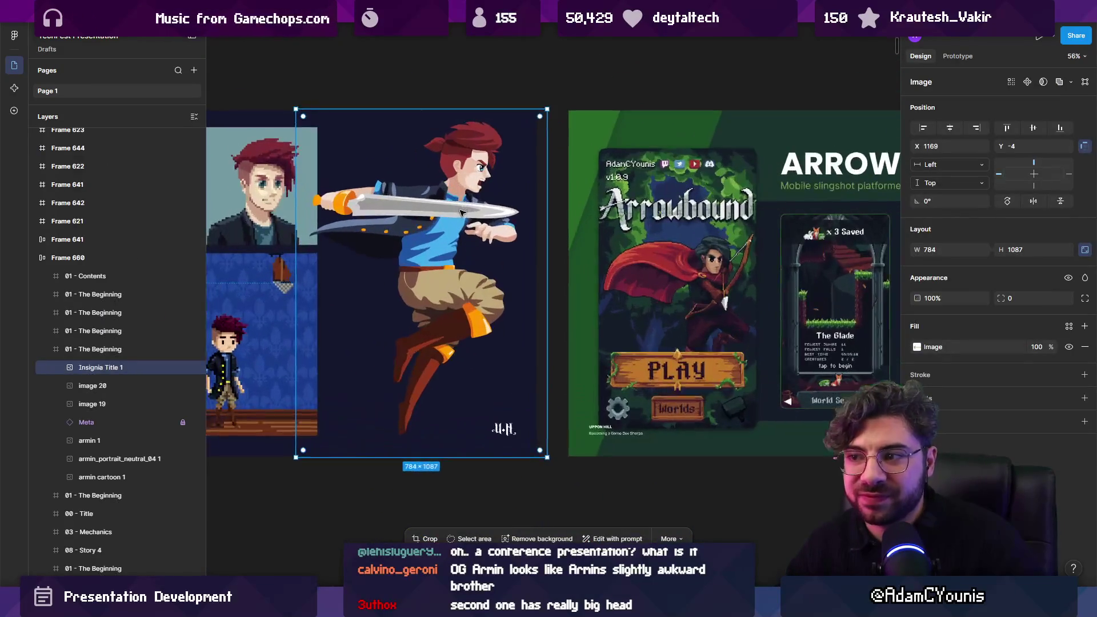
scroll(448, 223, left, 5)
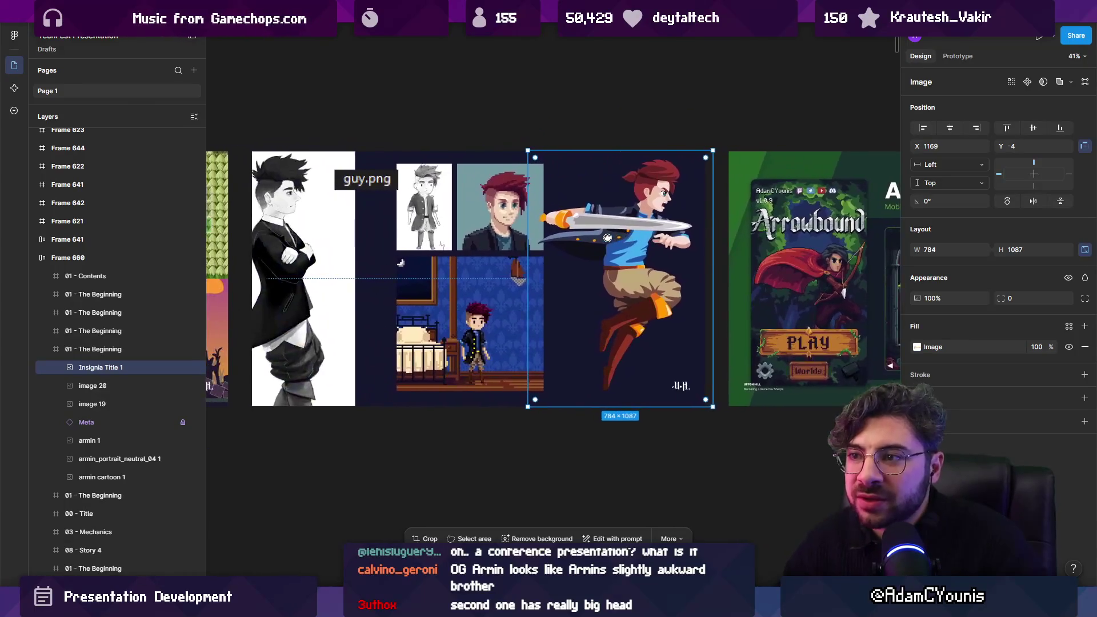
scroll(467, 238, up, 1)
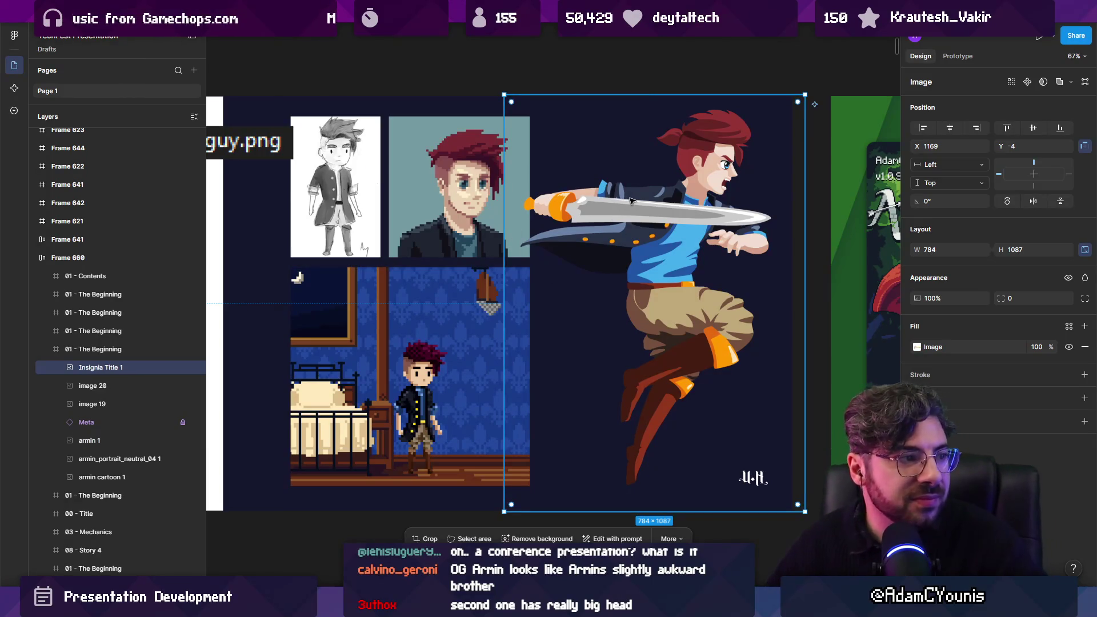
scroll(689, 250, down, 2)
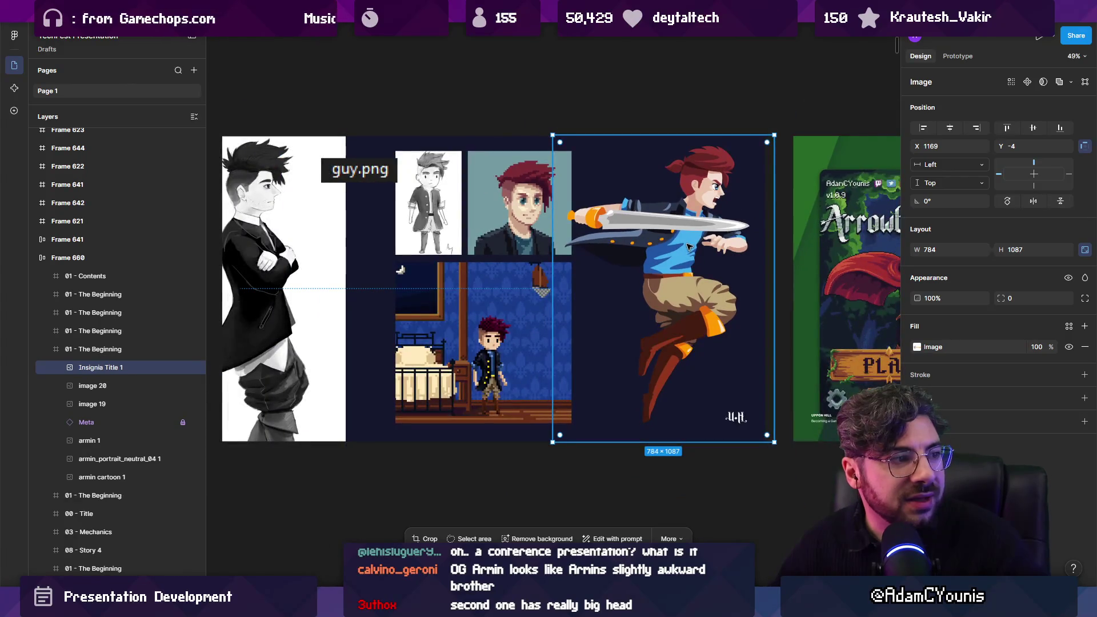
scroll(747, 182, up, 1)
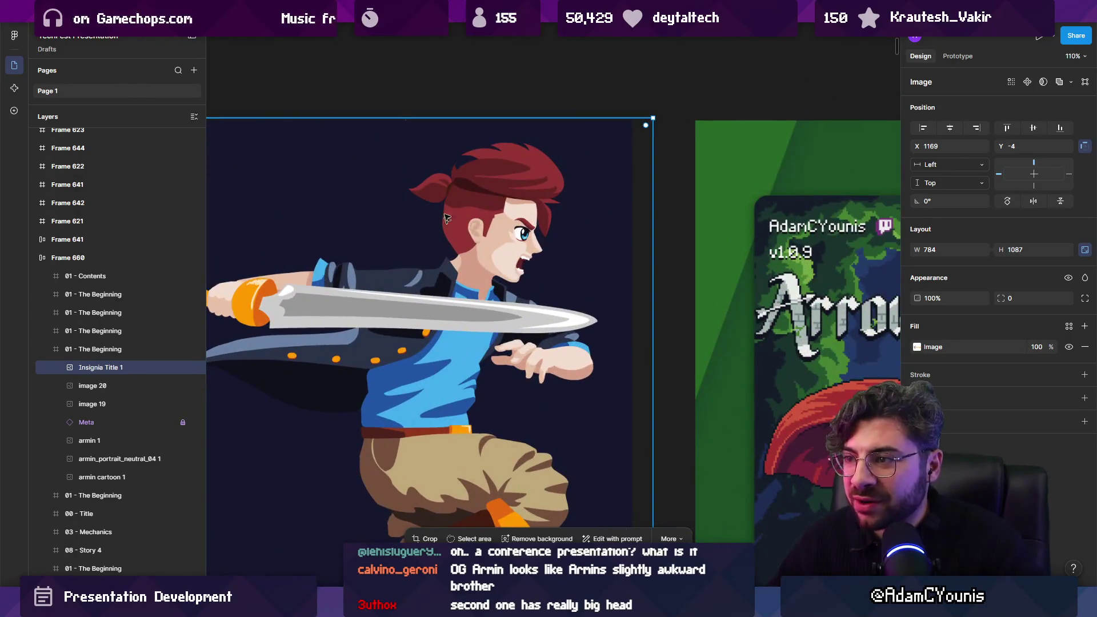
scroll(513, 236, up, 5)
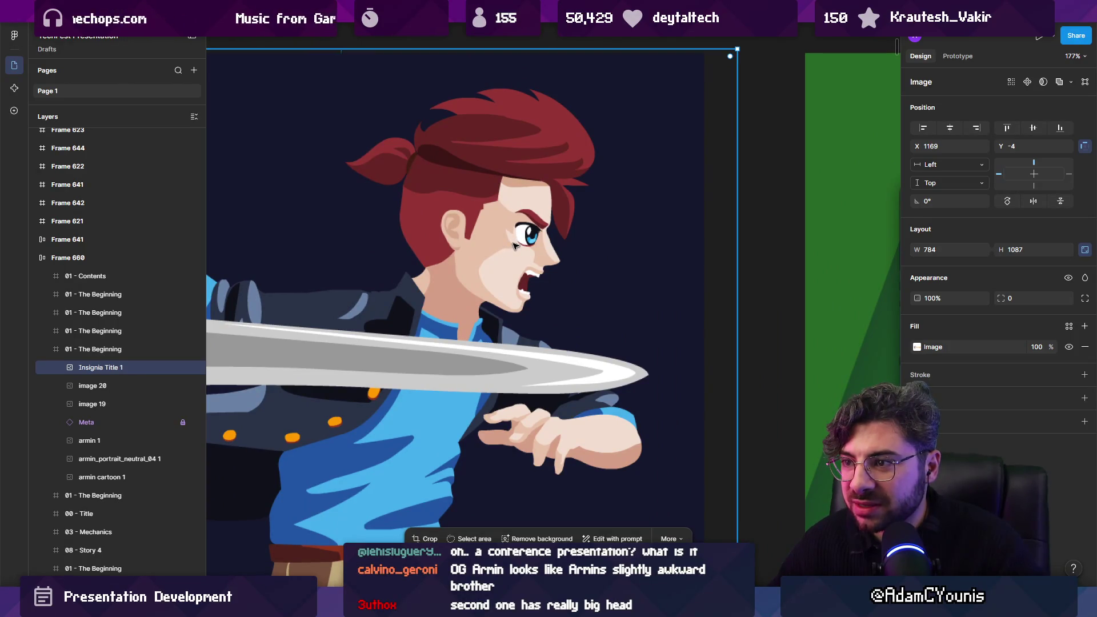
scroll(483, 228, down, 15)
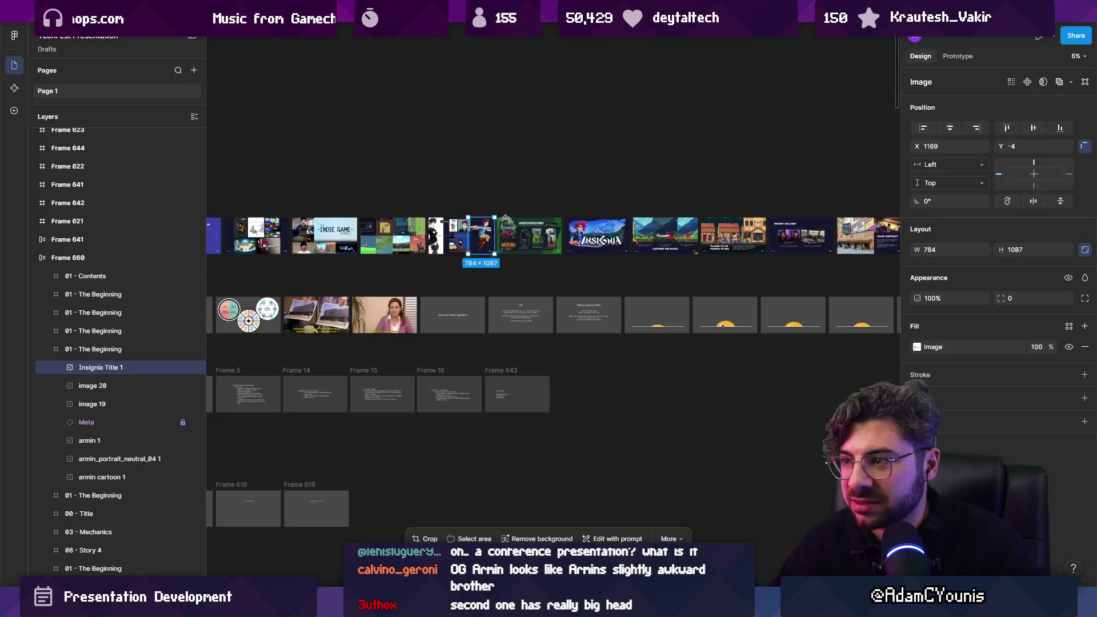
scroll(640, 231, down, 5)
scroll(677, 156, down, 3)
scroll(677, 157, up, 10)
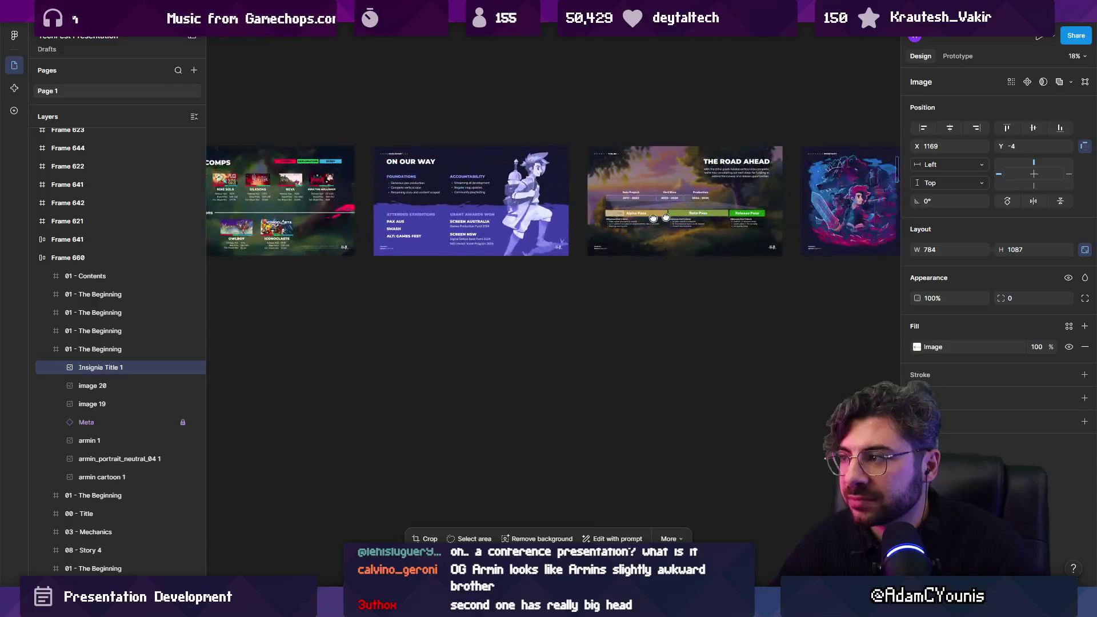
key(shift+2)
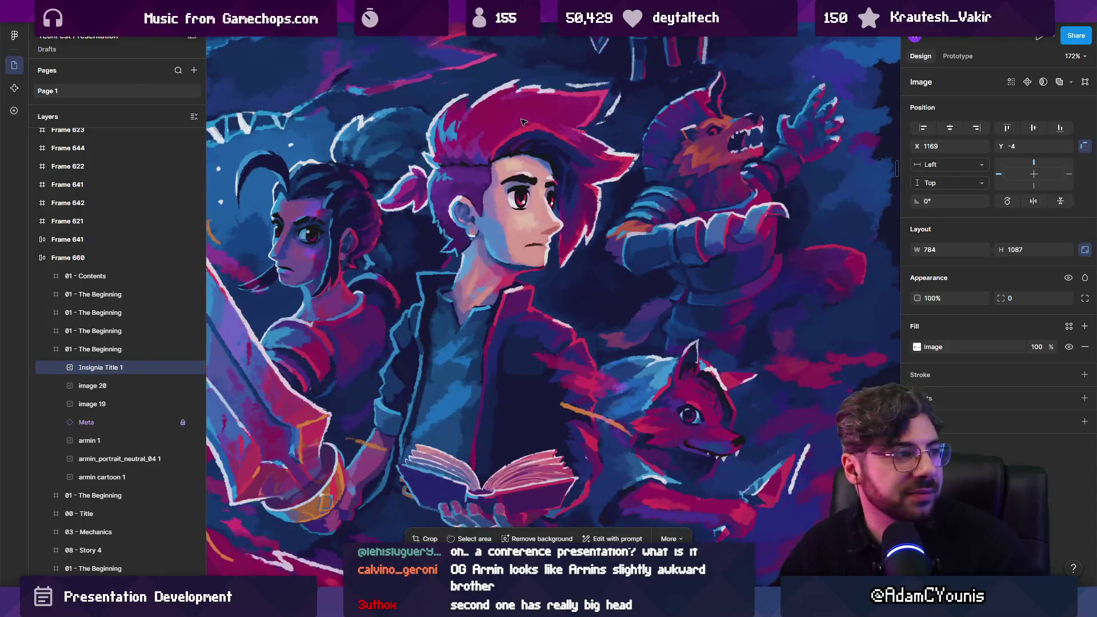
scroll(519, 327, up, 2)
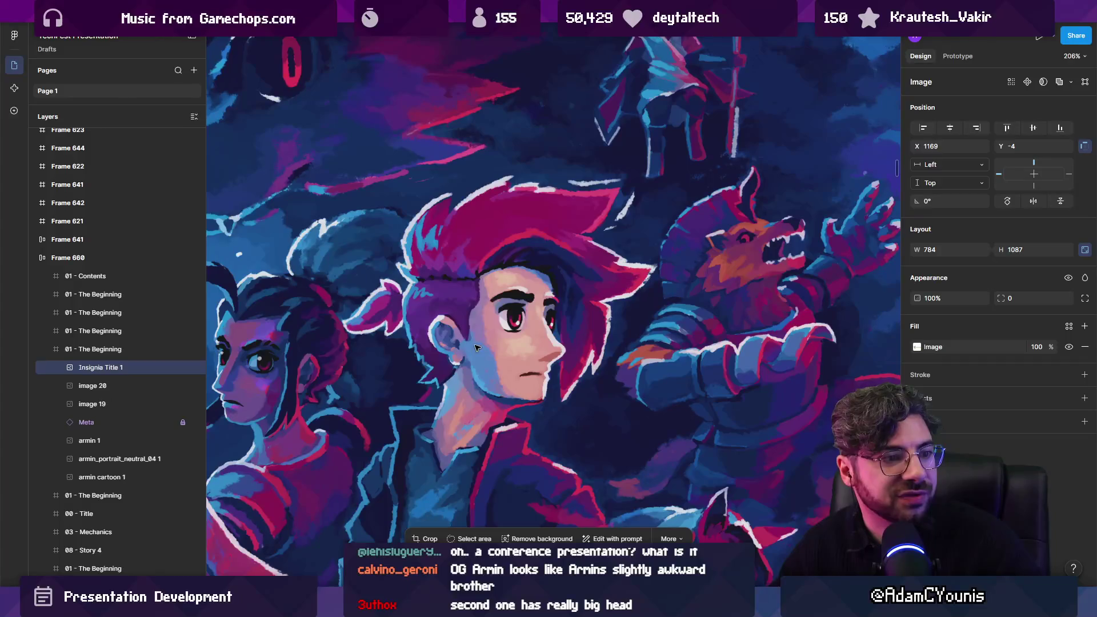
scroll(592, 313, down, 5)
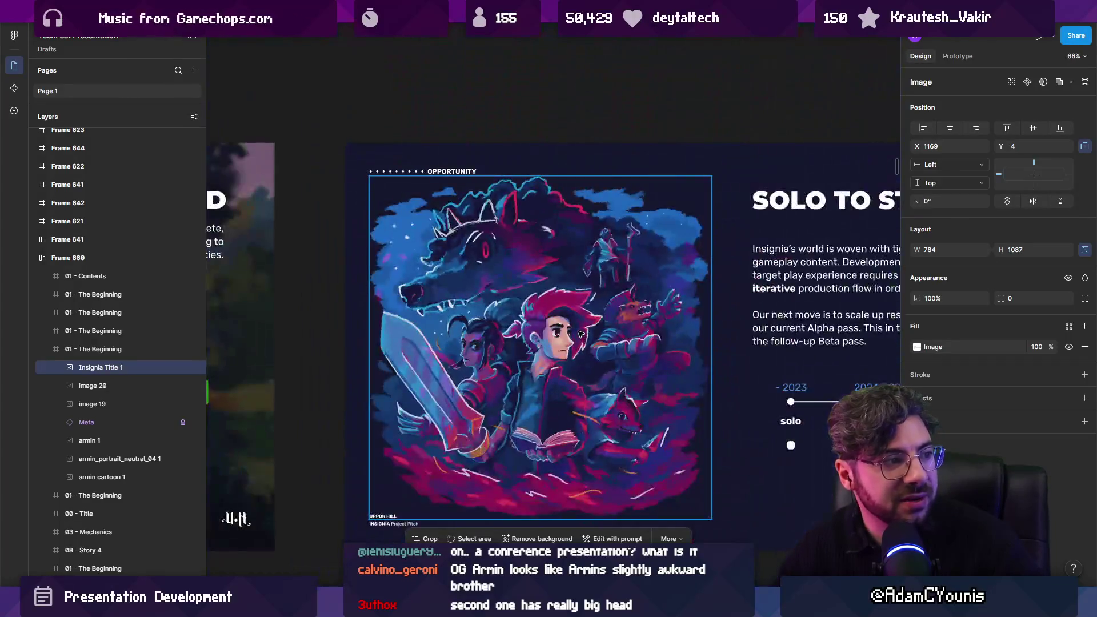
scroll(600, 293, down, 6)
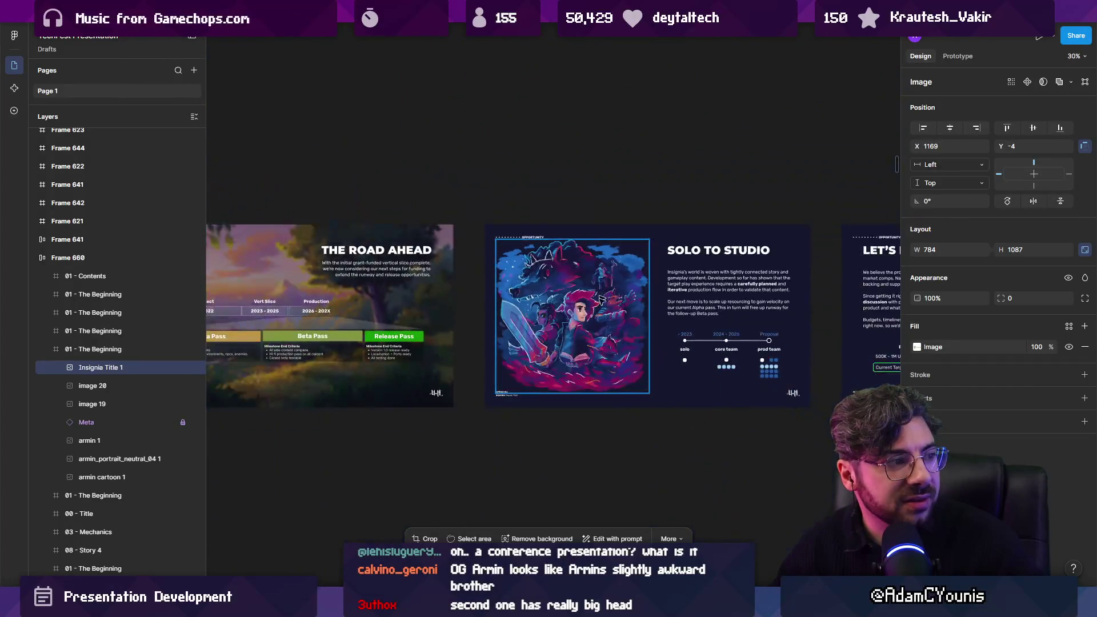
scroll(448, 347, up, 7)
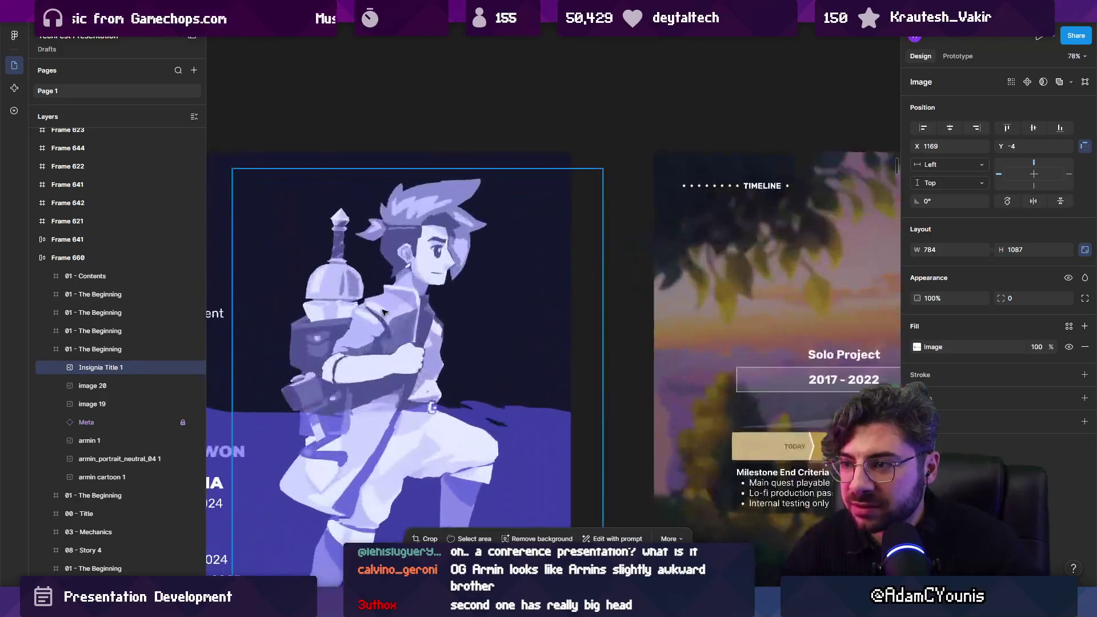
scroll(453, 238, down, 10)
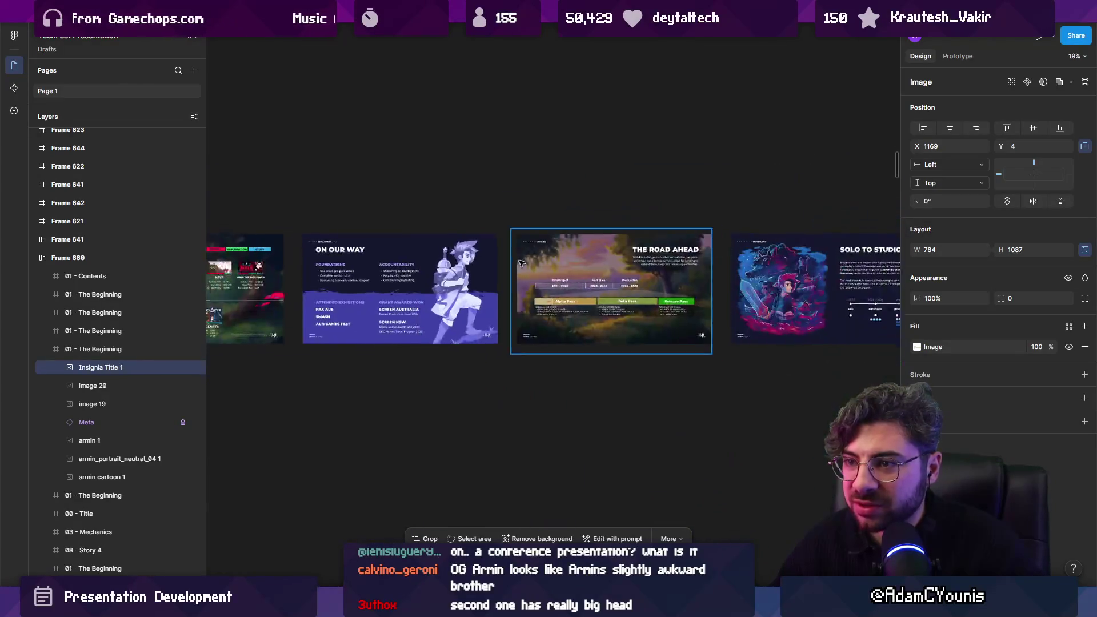
drag(485, 269, 666, 268)
scroll(604, 368, up, 5)
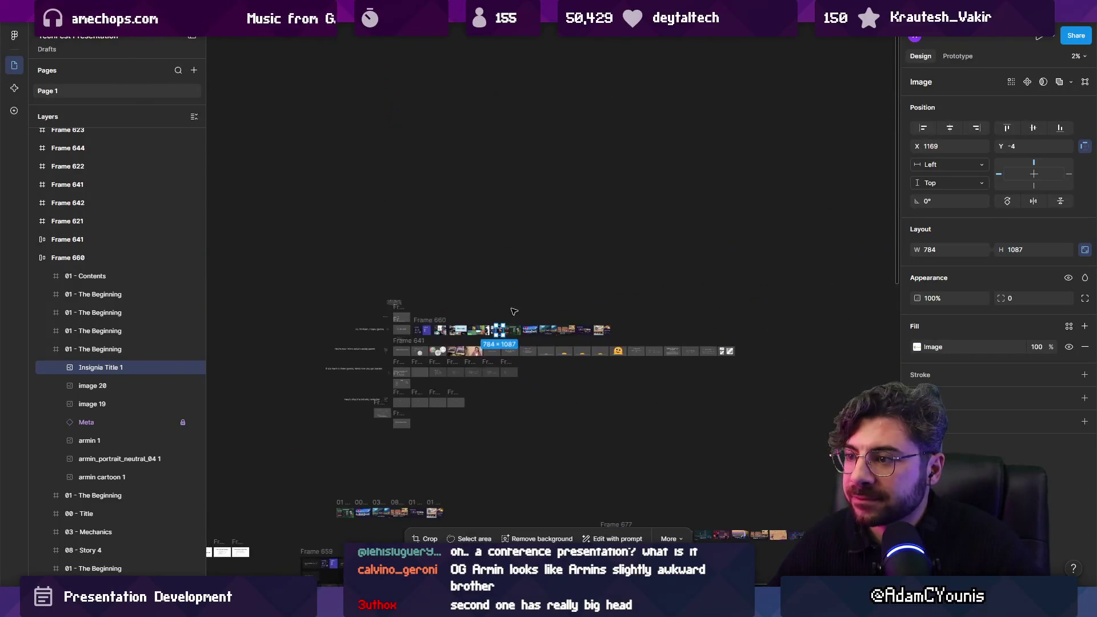
scroll(530, 325, up, 5)
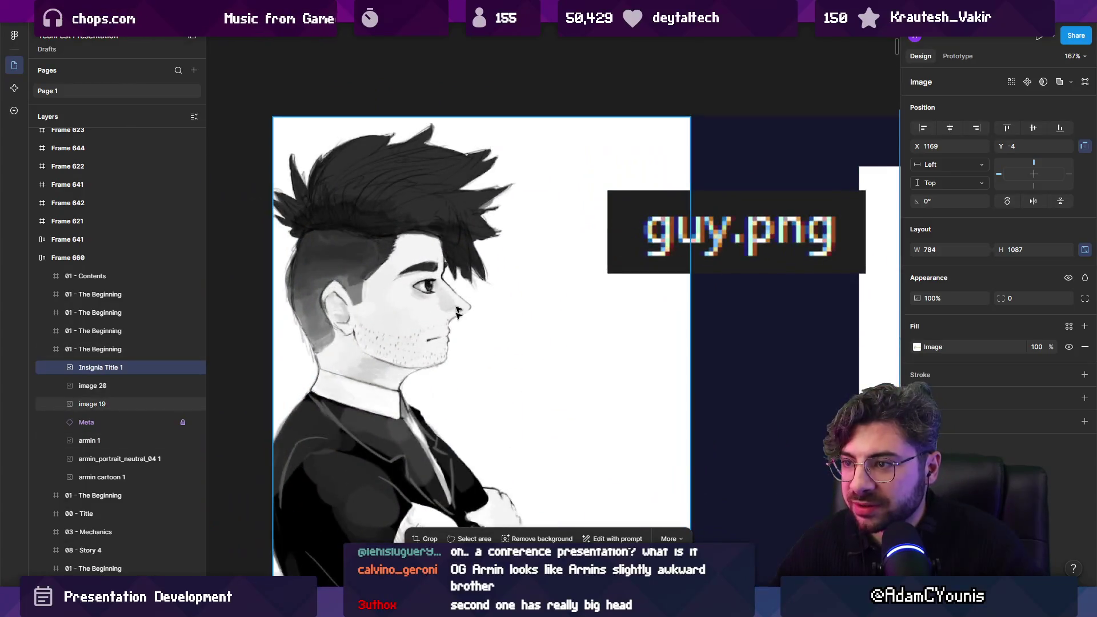
scroll(378, 286, down, 5)
scroll(409, 255, right, 5)
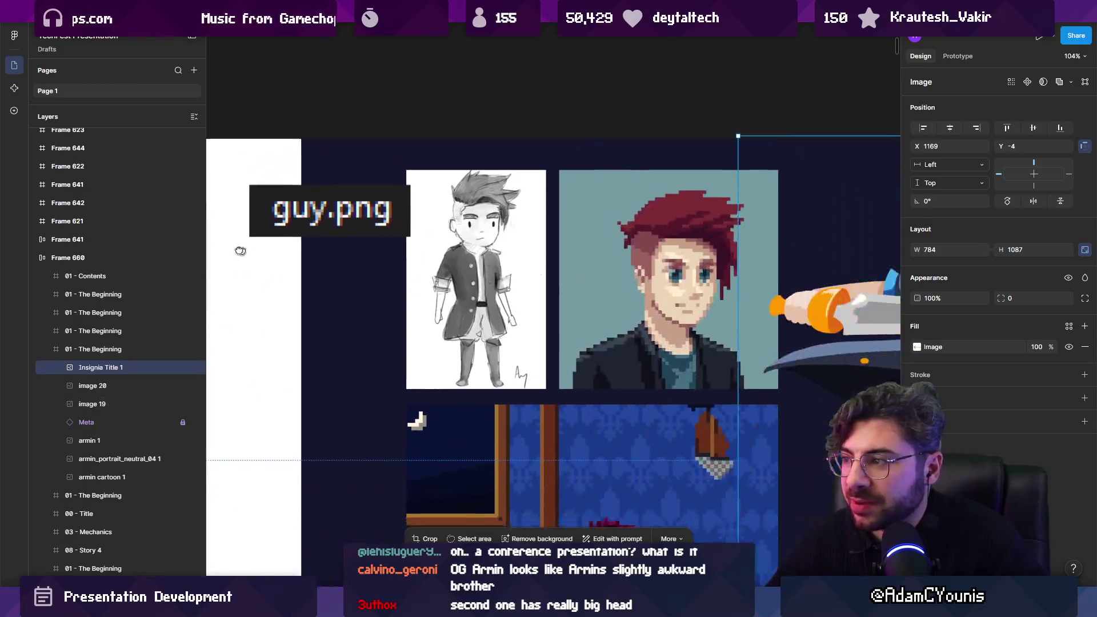
scroll(409, 255, left, 4)
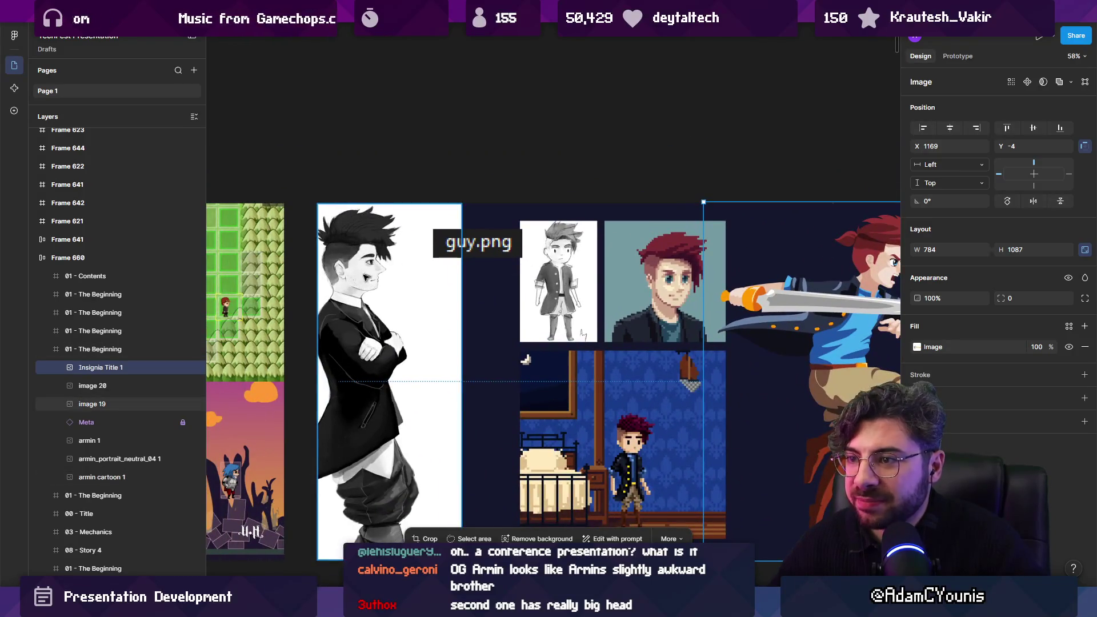
click(672, 286)
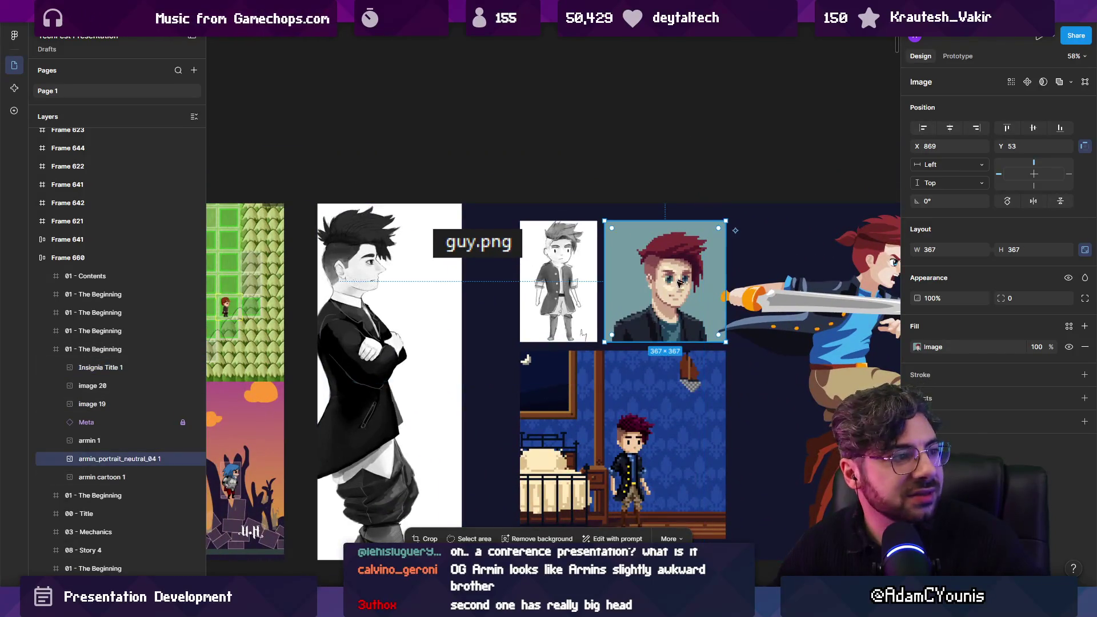
key(shift+2)
scroll(600, 276, down, 5)
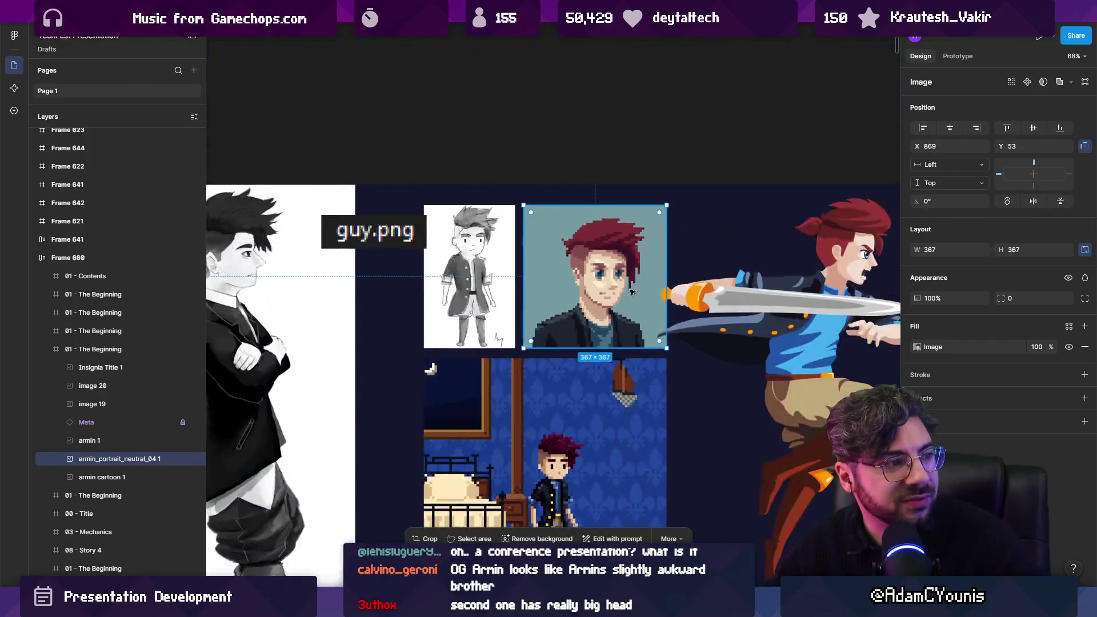
scroll(590, 279, up, 1)
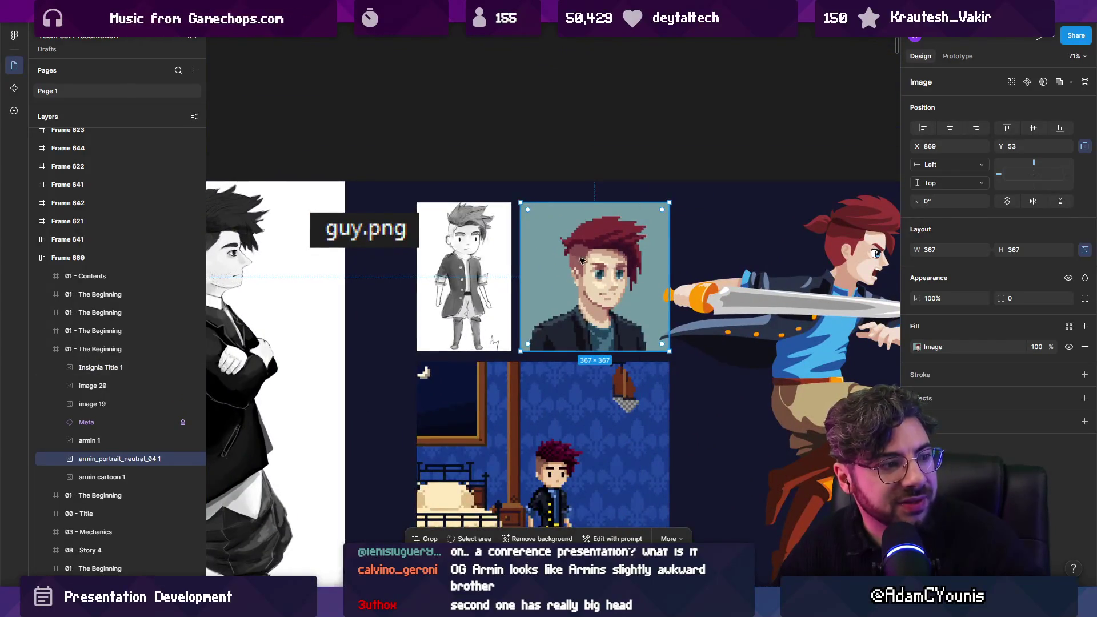
scroll(586, 262, down, 2)
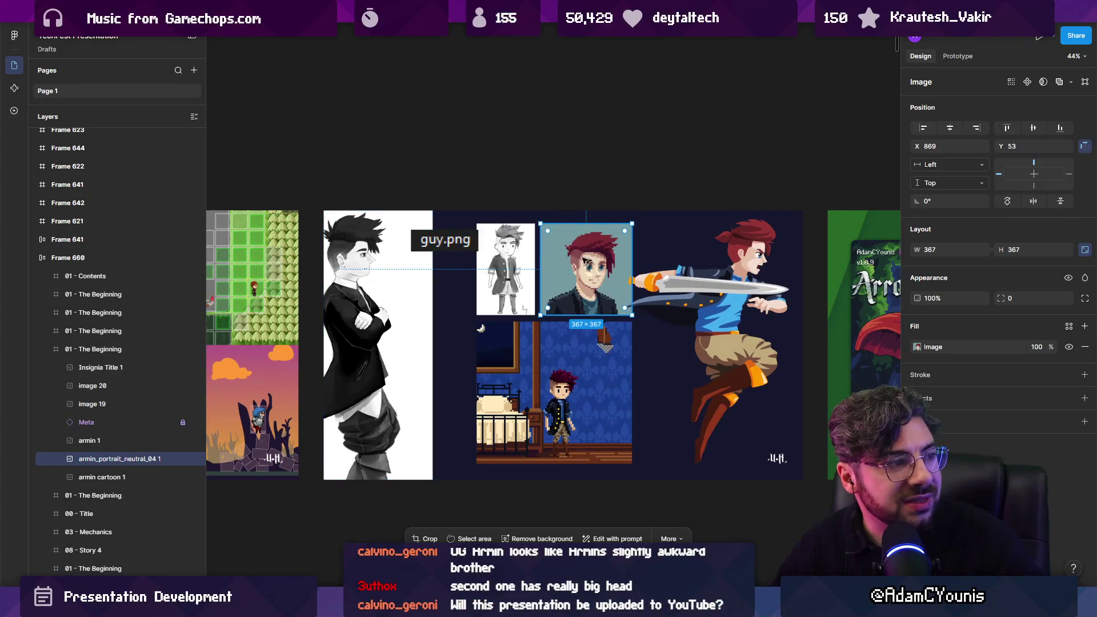
scroll(592, 262, down, 10)
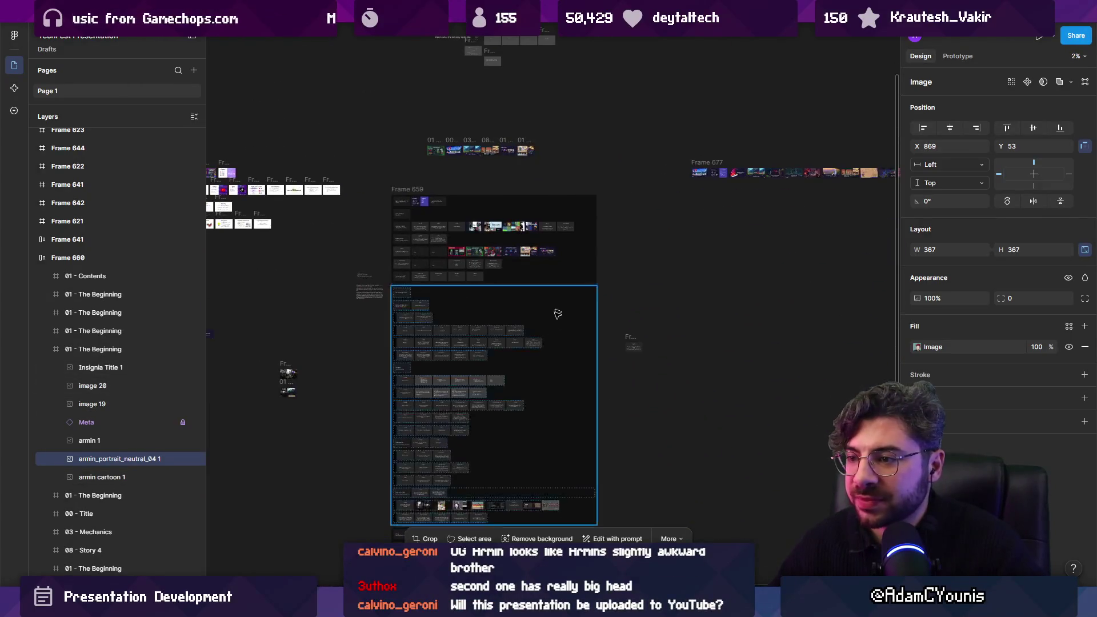
Select the row of slides containing the character sprites.
scroll(561, 303, up, 5)
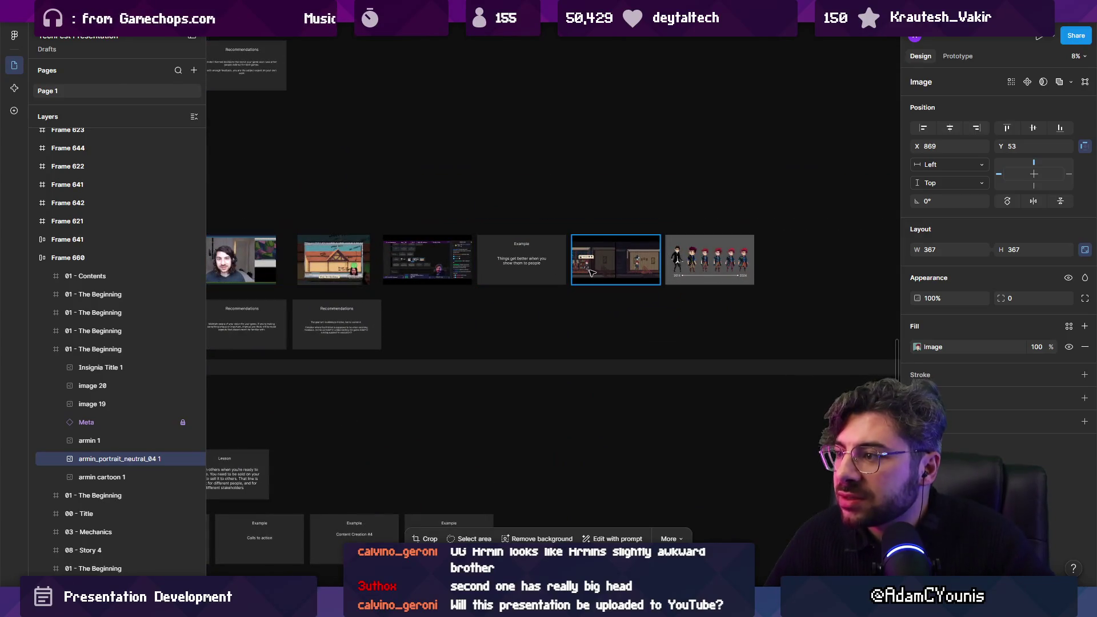
scroll(713, 272, up, 3)
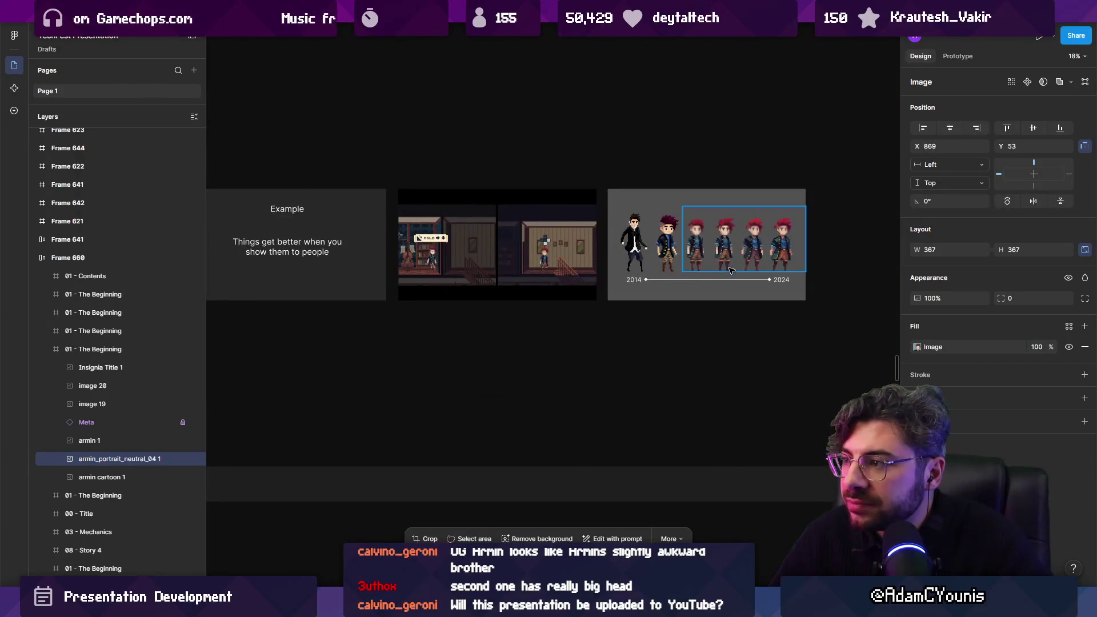
scroll(732, 270, down, 2)
click(711, 289)
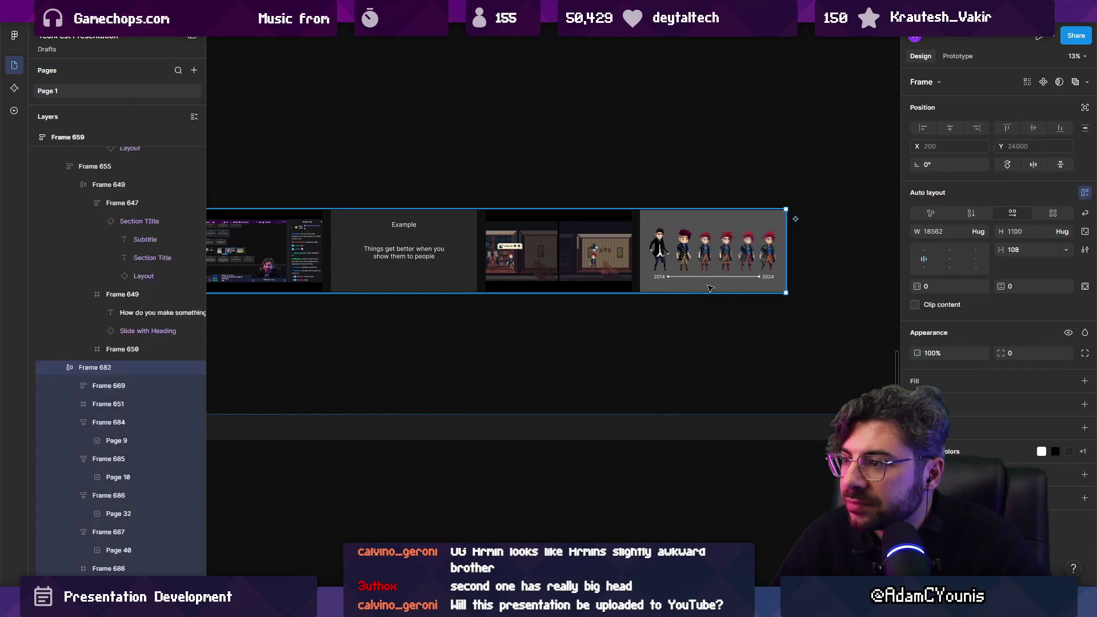
scroll(705, 272, down, 3)
scroll(410, 254, left, 3)
scroll(410, 255, up, 3)
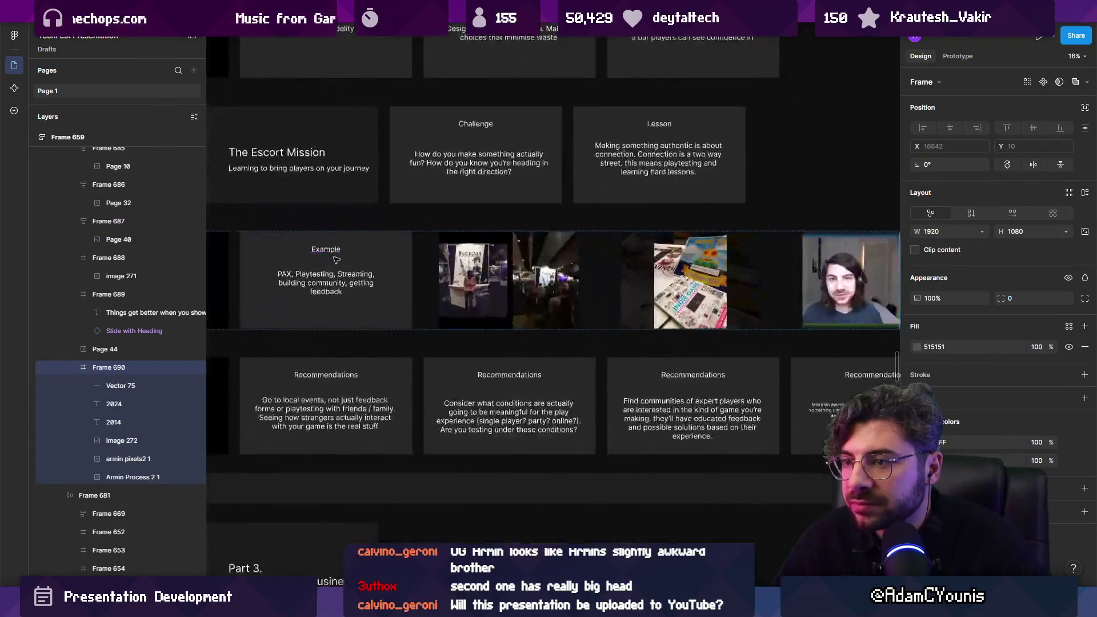
scroll(343, 240, down, 3)
scroll(364, 274, up, 1)
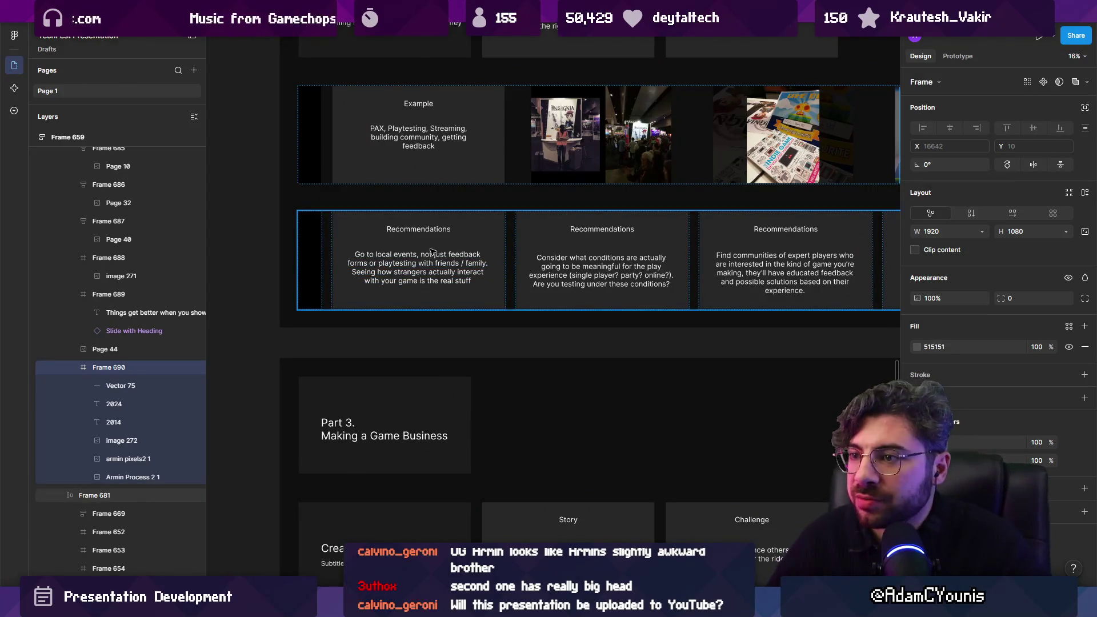
scroll(423, 243, up, 3)
Hide the side panels, zoom to the character sprite slide, and switch to the Discord forum.
key(ctrl+backslash)
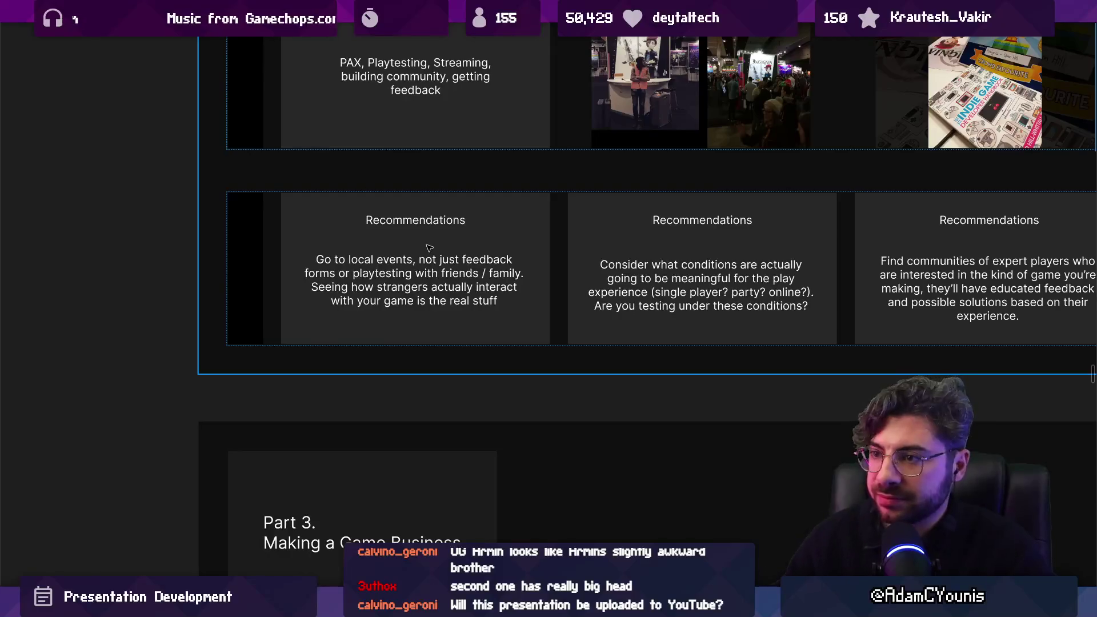
scroll(426, 244, down, 1)
scroll(452, 242, right, 15)
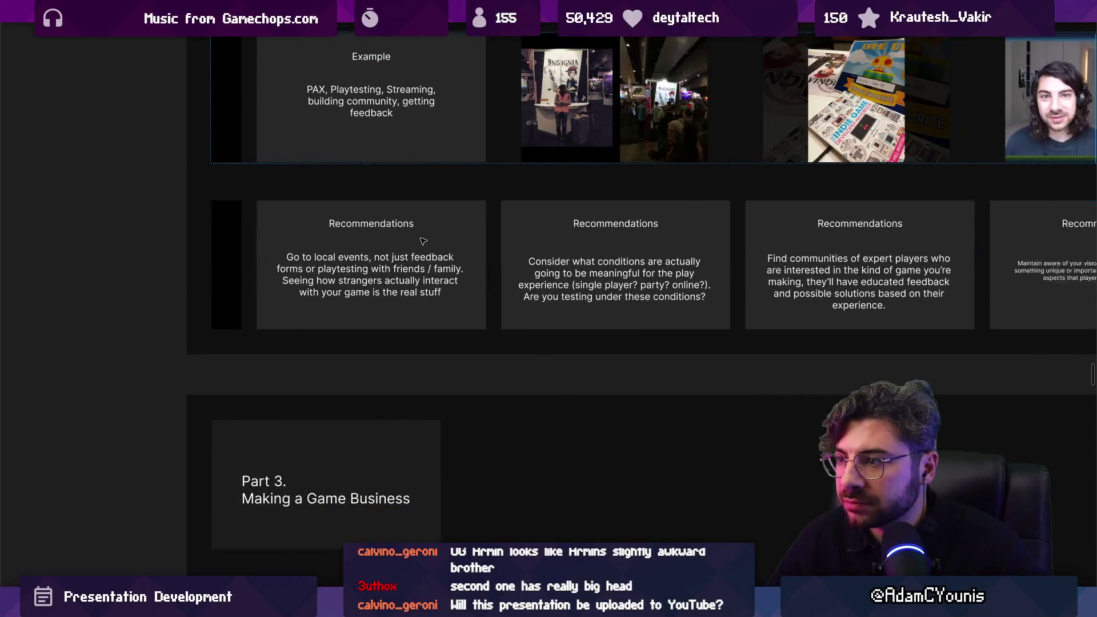
key(n)
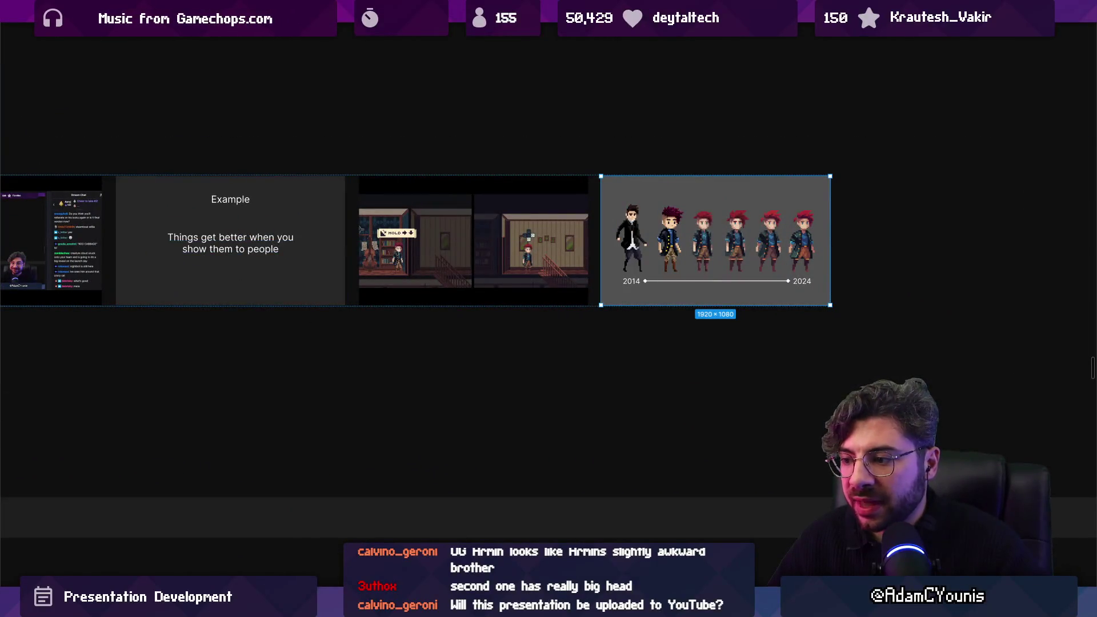
mouse_move(462, 606)
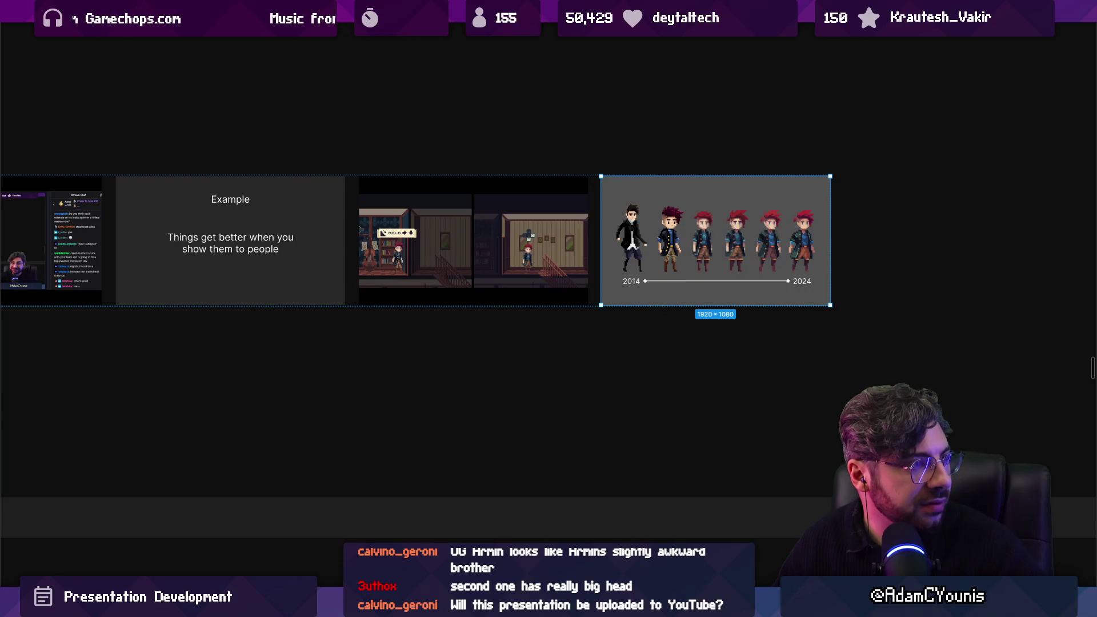
key(alt+Tab)
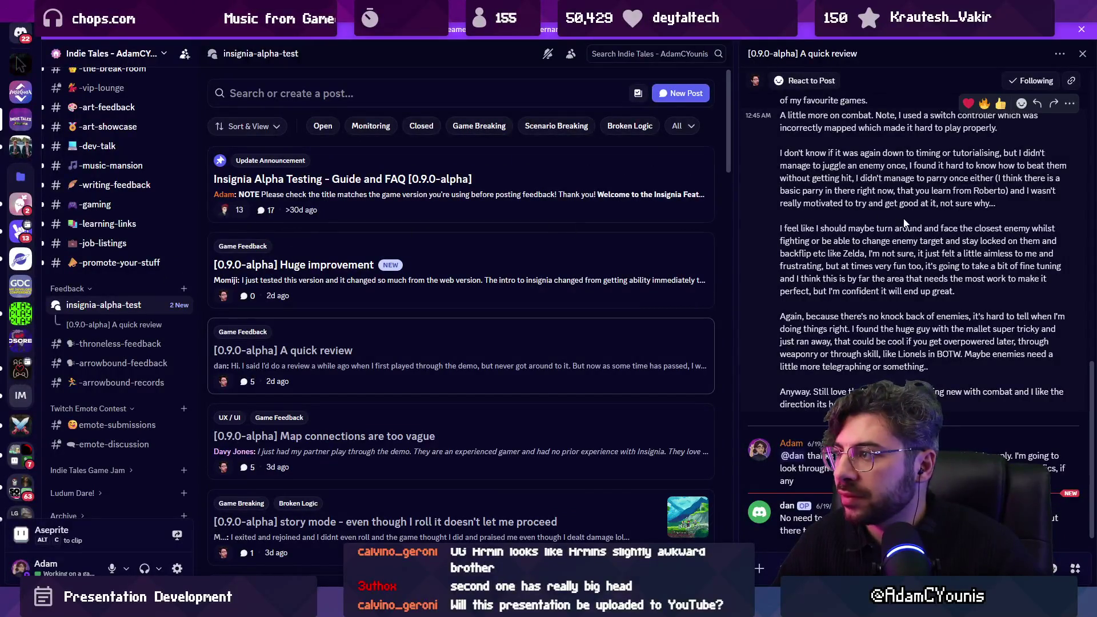
Read the 'Huge improvement' feedback post, then reopen 'A quick review' and return to the deck.
scroll(905, 223, up, 15)
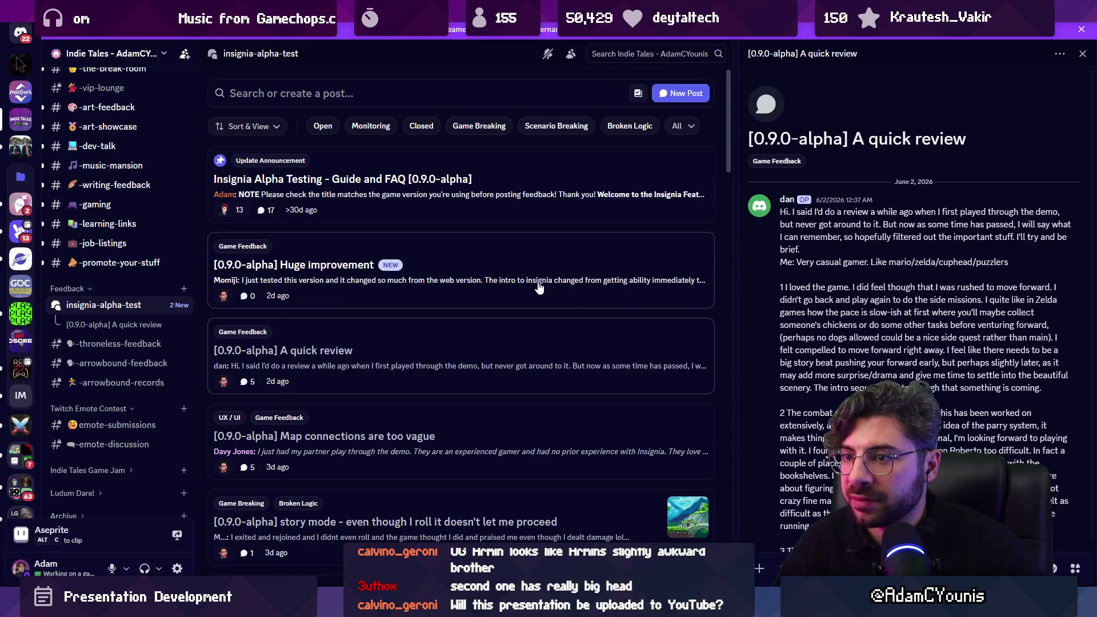
click(423, 290)
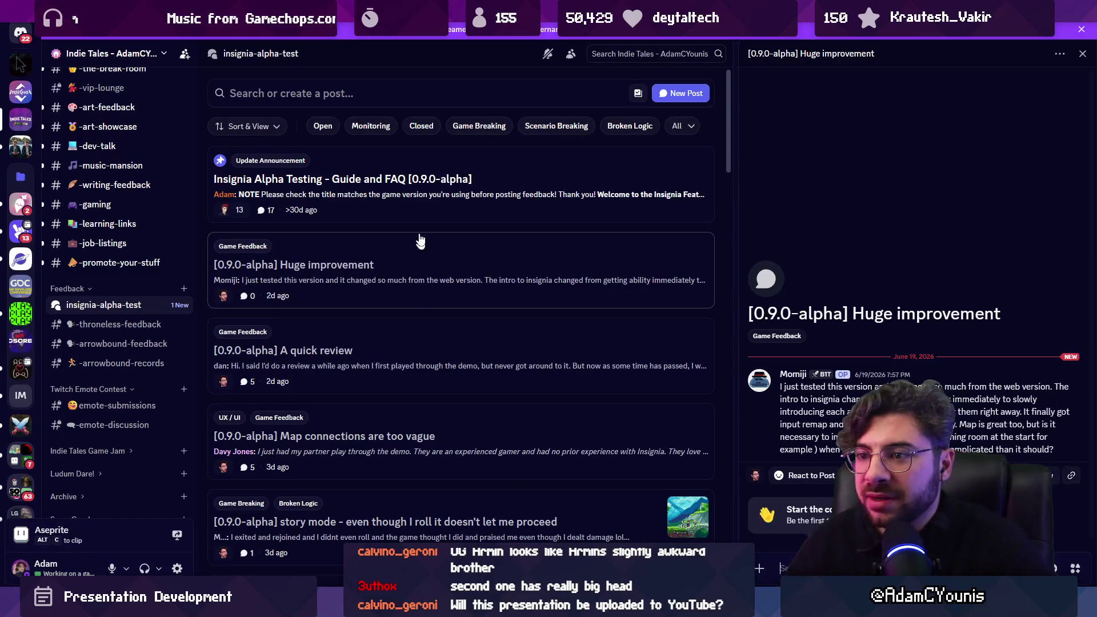
click(428, 346)
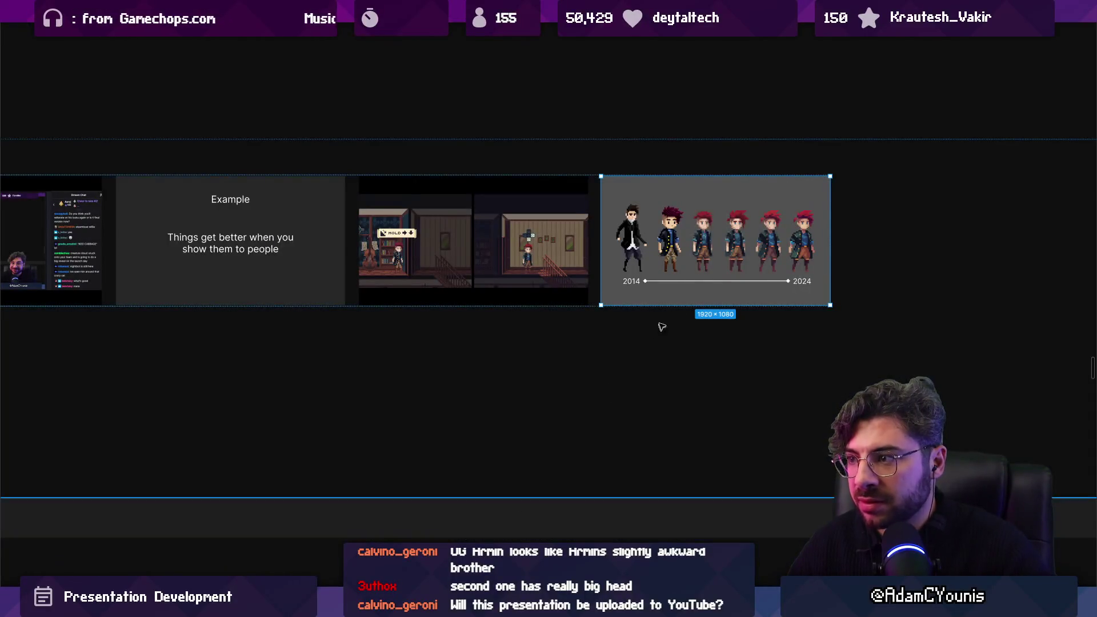
scroll(656, 326, right, 5)
key(shift+Tab)
Duplicate the 2014–2024 character slide to its right and delete its characters and timeline.
mouse_move(378, 341)
mouse_down()
mouse_move(383, 357)
mouse_move(645, 353)
mouse_up()
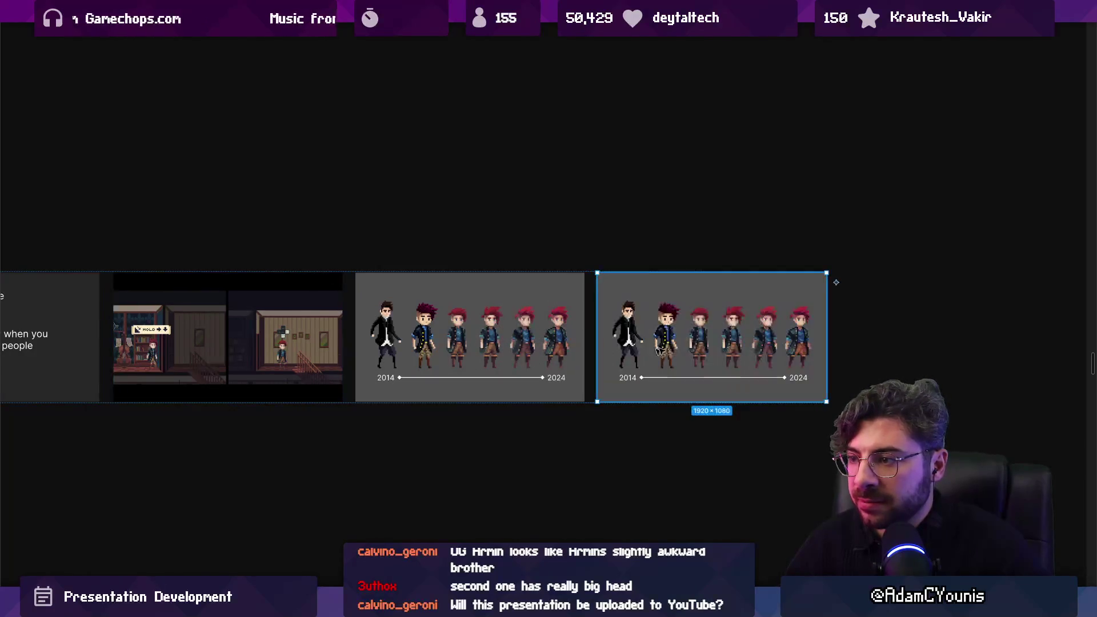
double_click(628, 337)
click(707, 366)
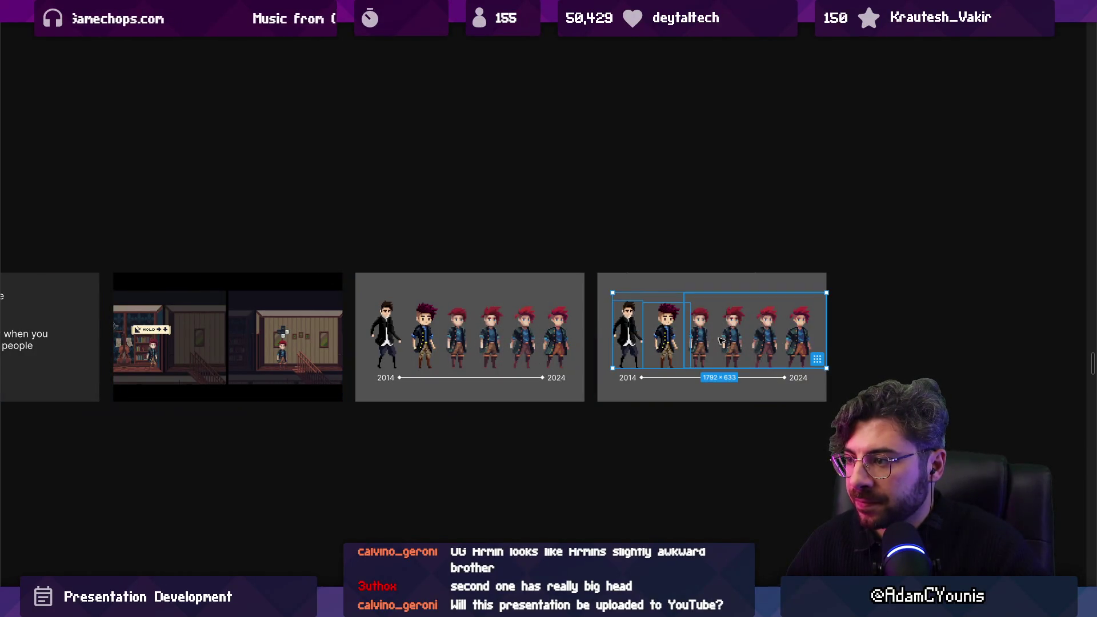
key(Delete)
click(711, 379)
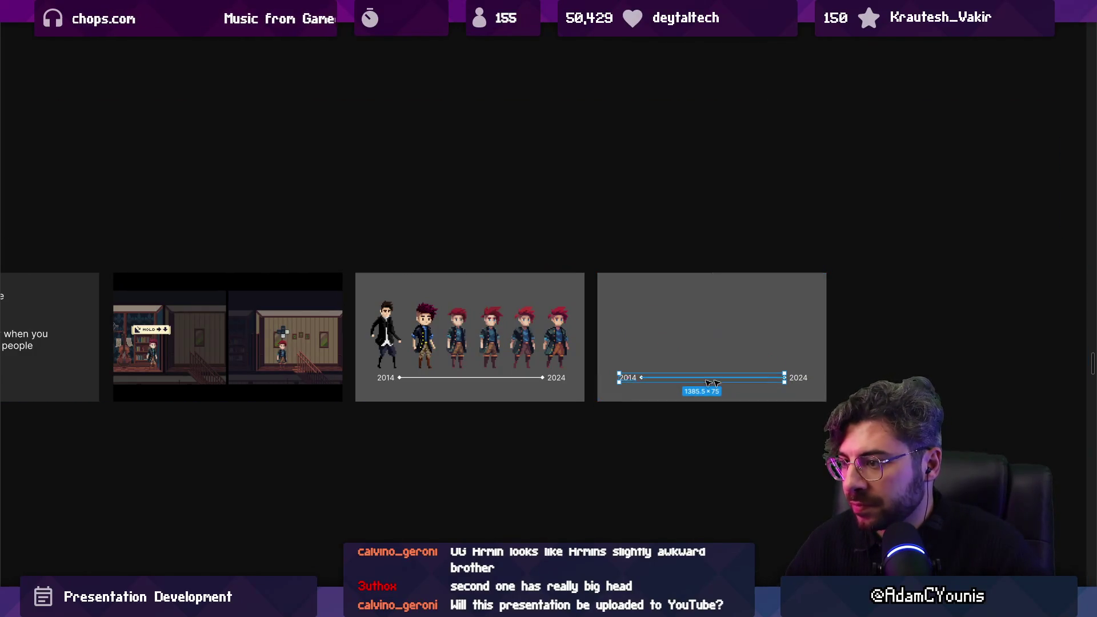
click(762, 382)
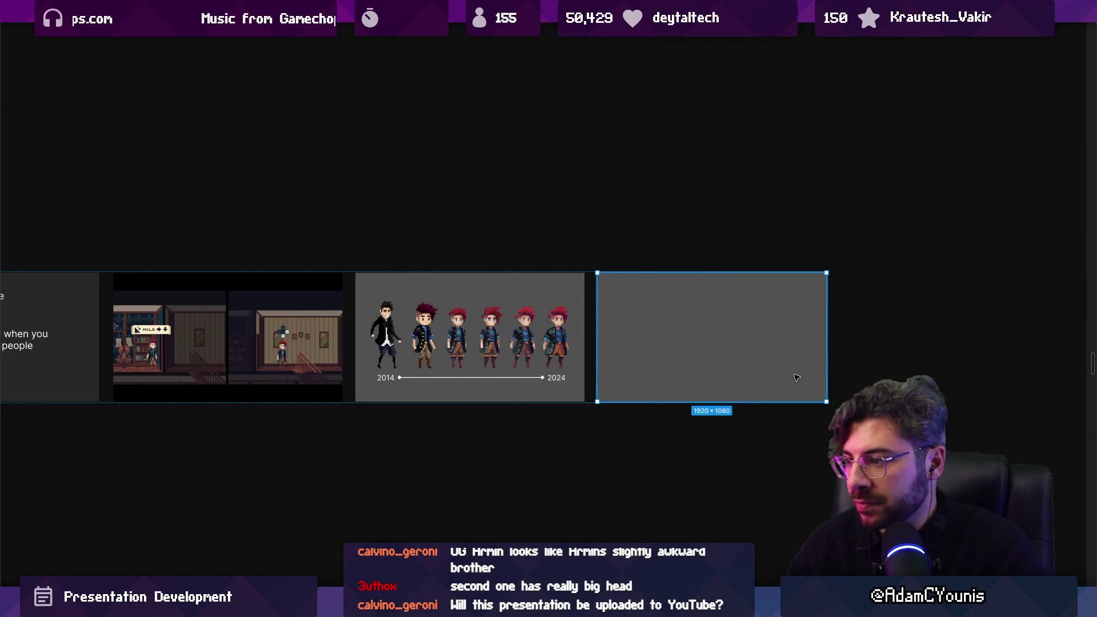
Paste the Discord screenshot into the empty slide, crop off its title strip, and shrink it to fit.
key(alt+Tab)
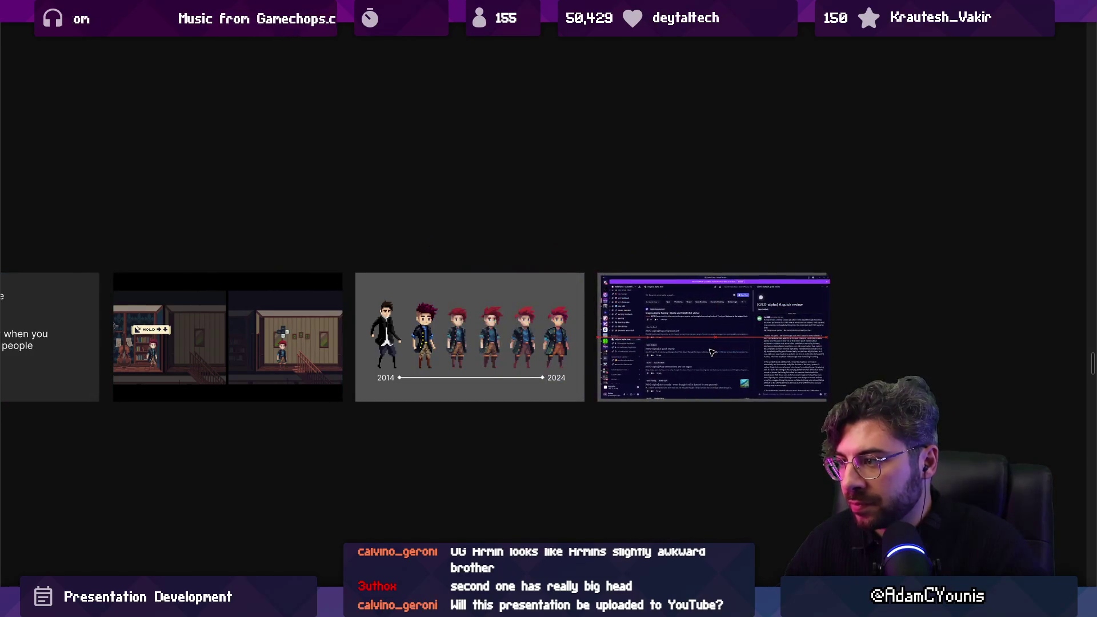
scroll(725, 358, up, 5)
scroll(725, 358, right, 3)
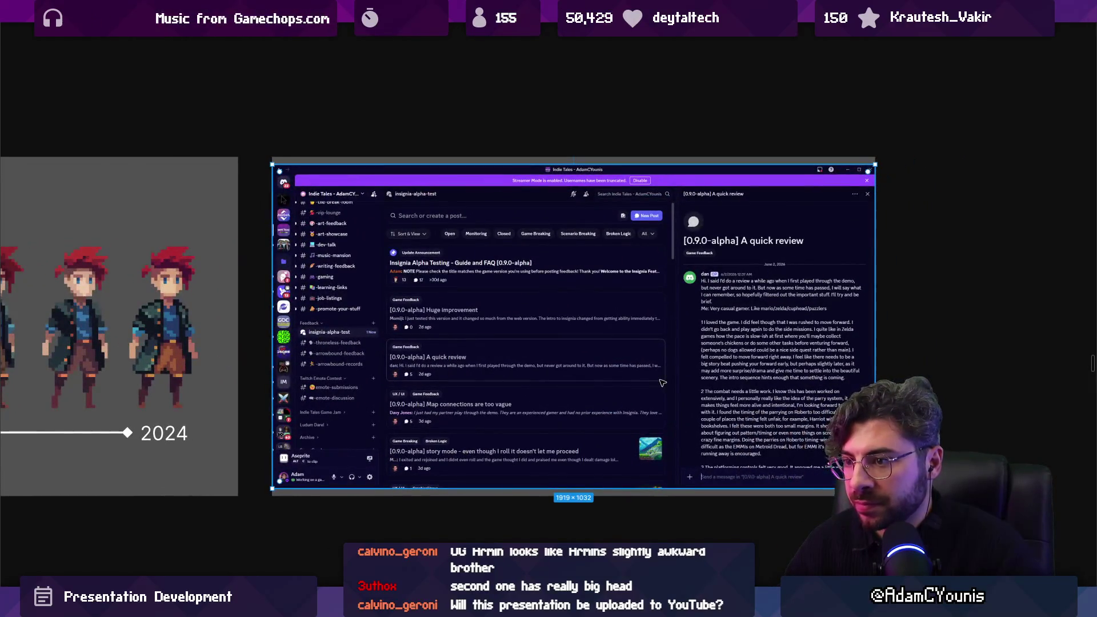
drag(603, 164, 603, 190)
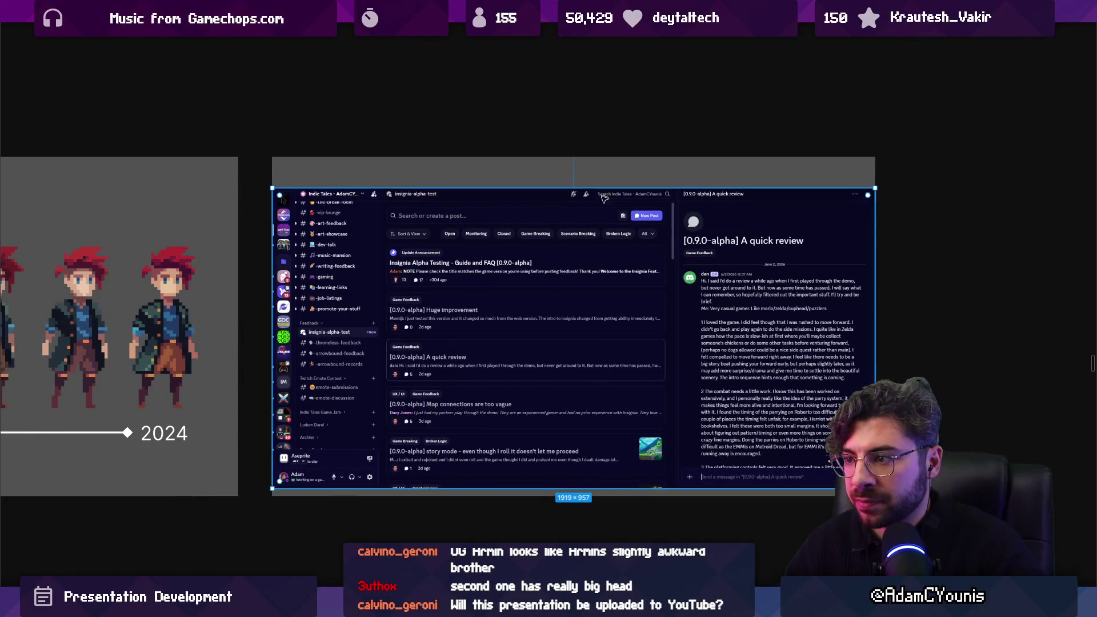
drag(588, 317, 584, 310)
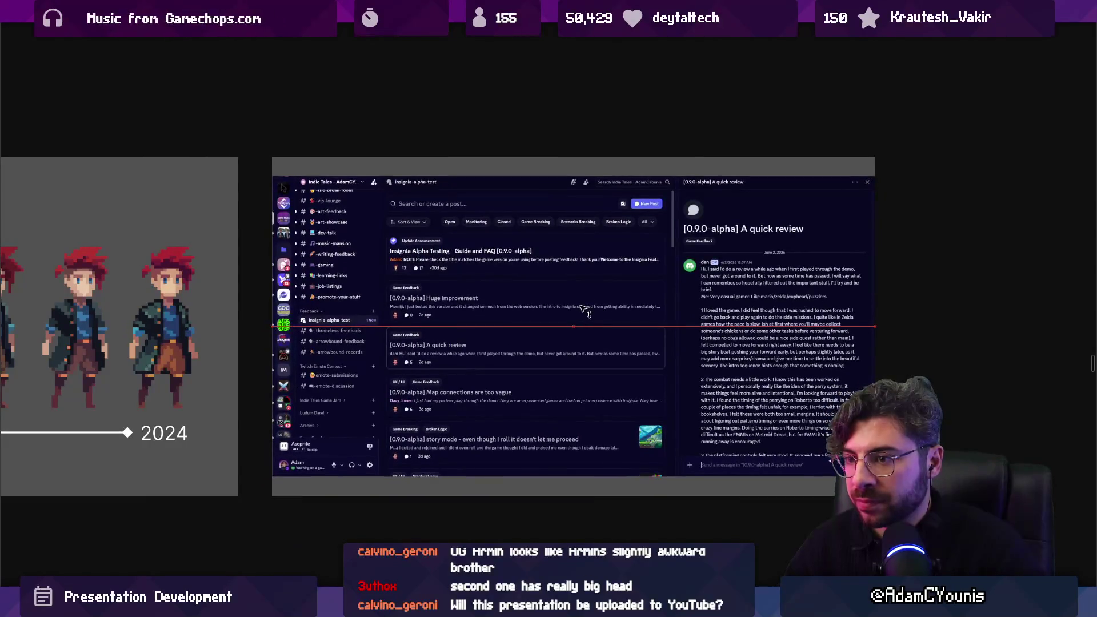
drag(273, 177, 308, 182)
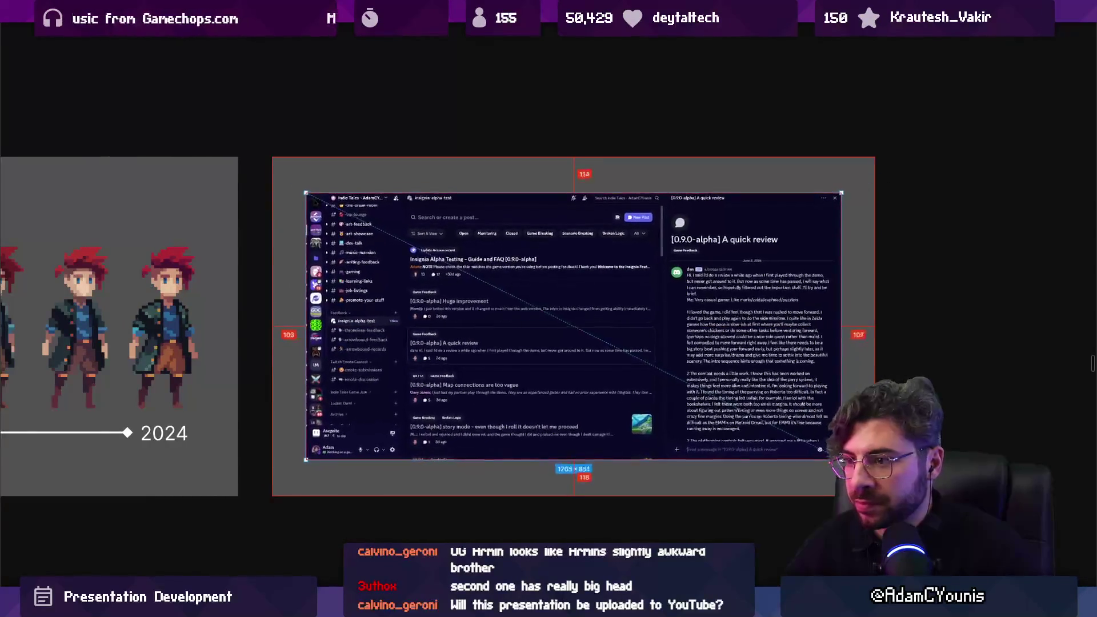
scroll(697, 440, down, 2)
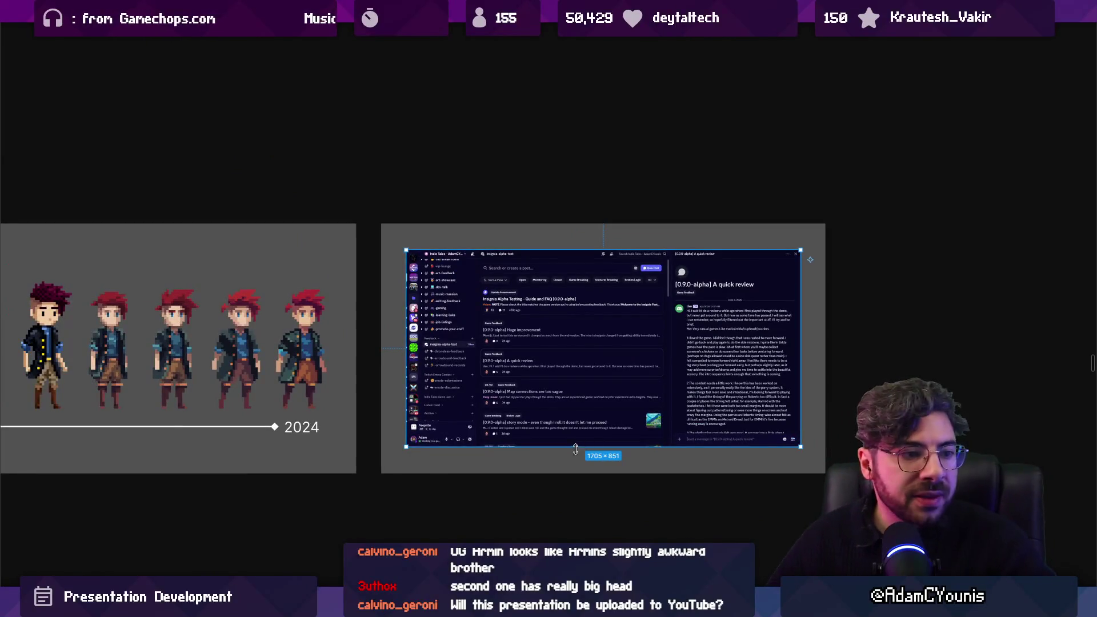
mouse_move(536, 607)
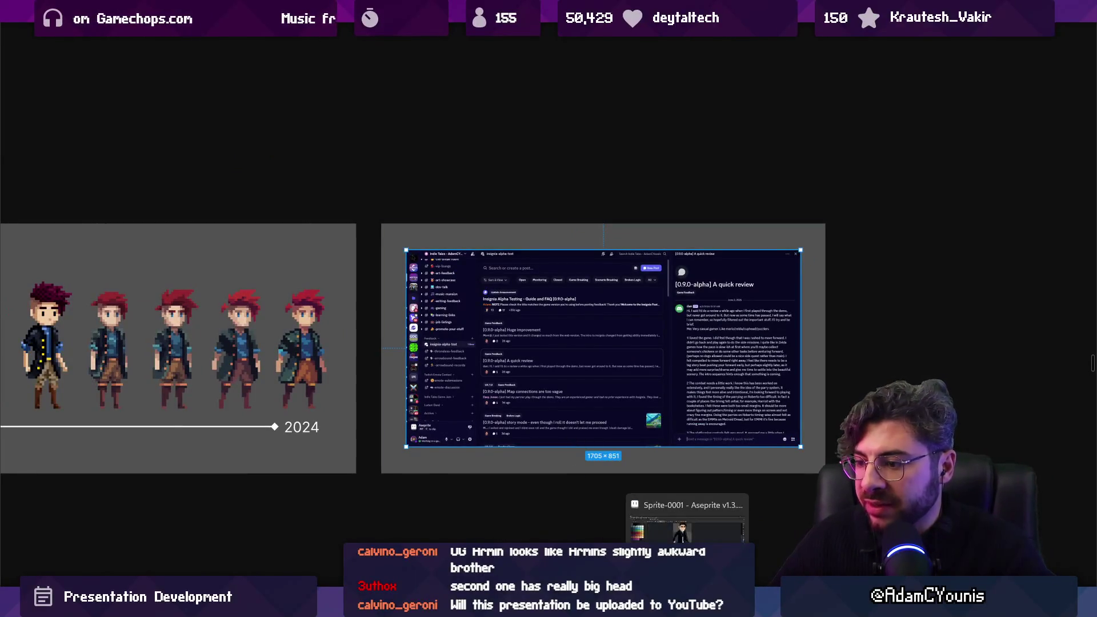
click(559, 523)
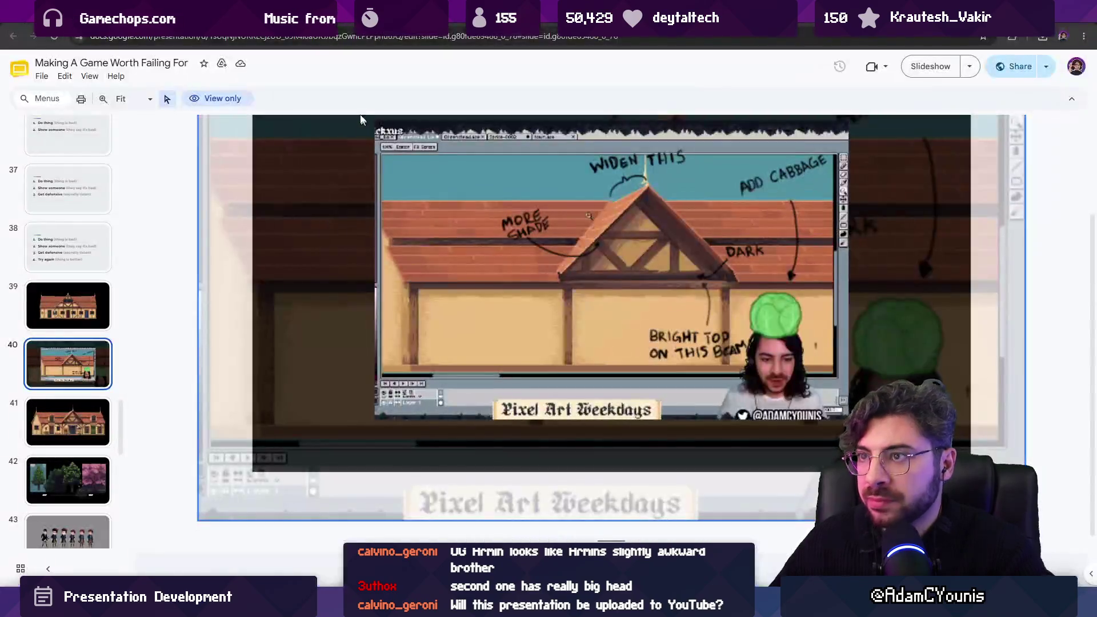
Search 'alpha' to open the Chapter 1 Alpha feedback form's responses.
click(344, 40)
text(alpha)
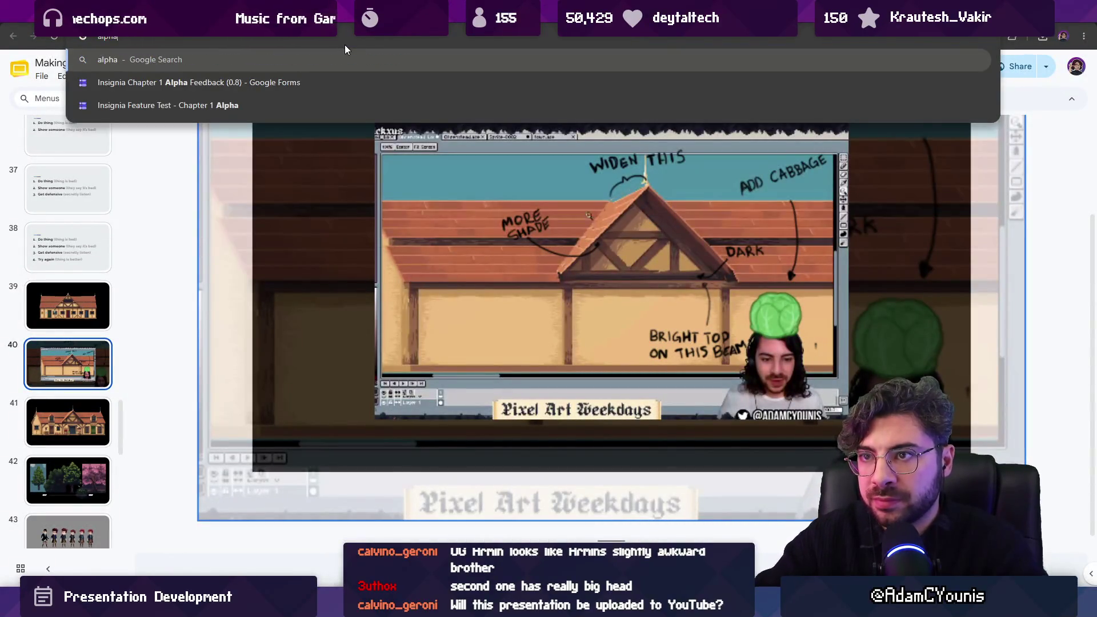
key(Down)
key(Down)
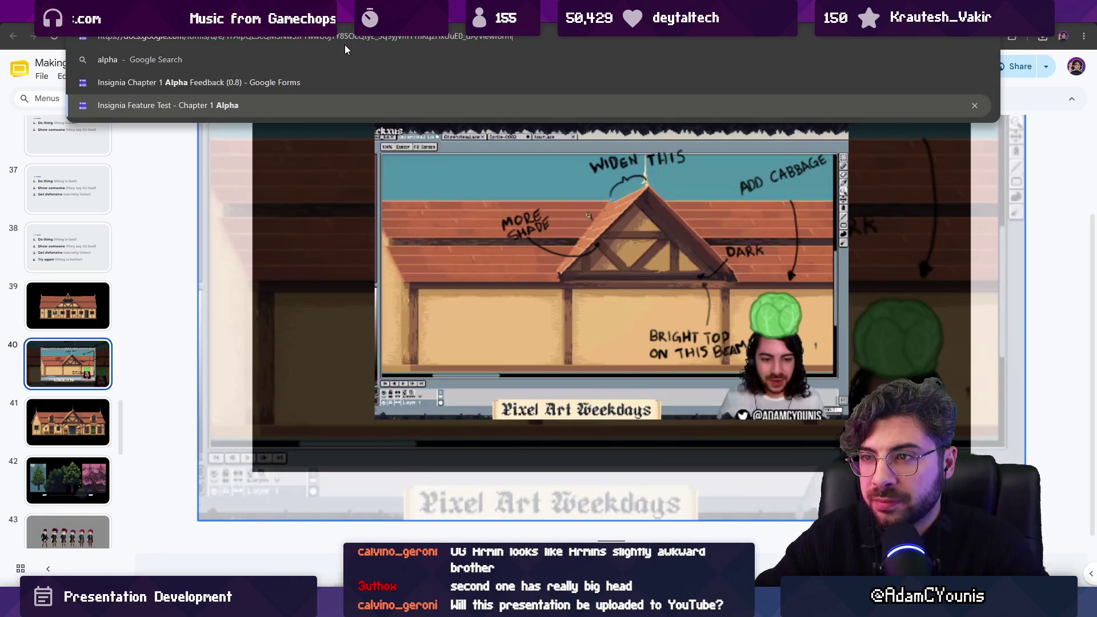
key(Return)
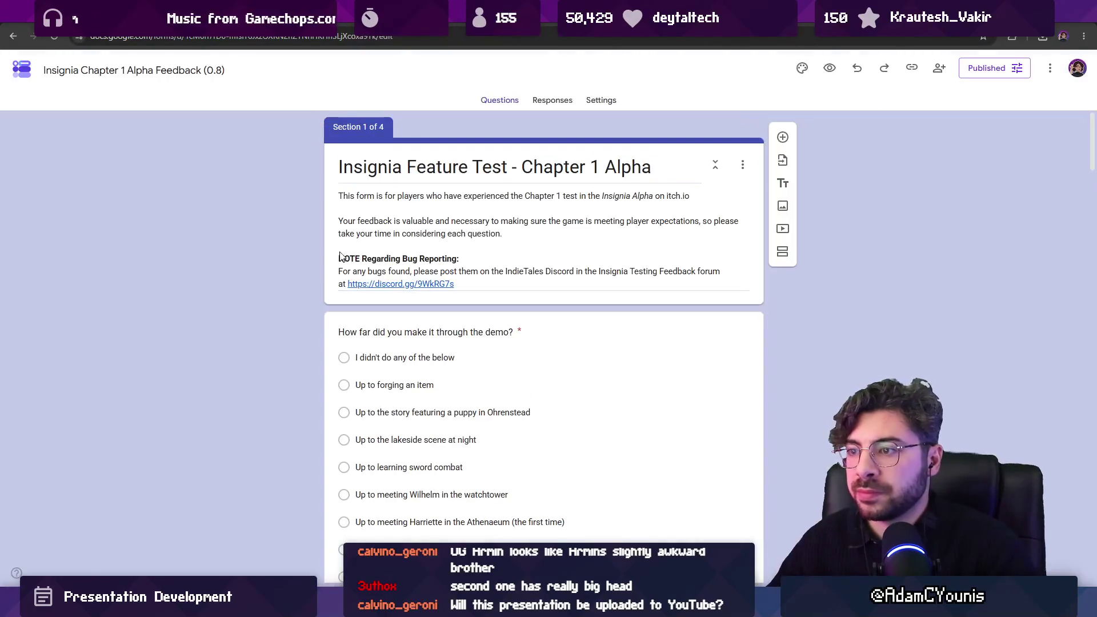
click(551, 101)
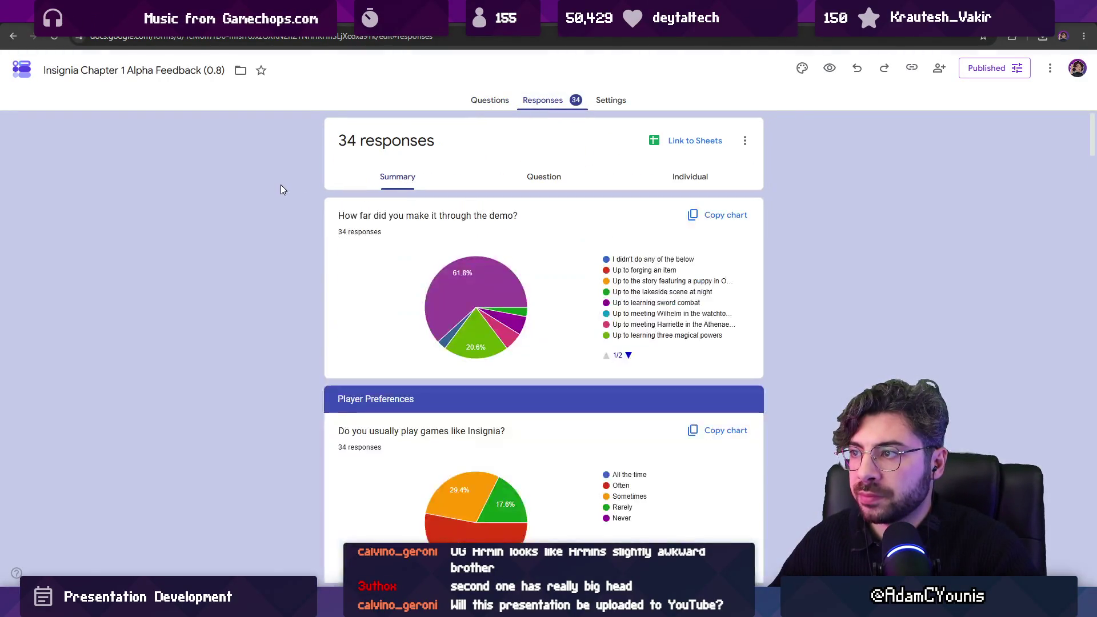
scroll(281, 190, down, 1)
scroll(283, 189, up, 1)
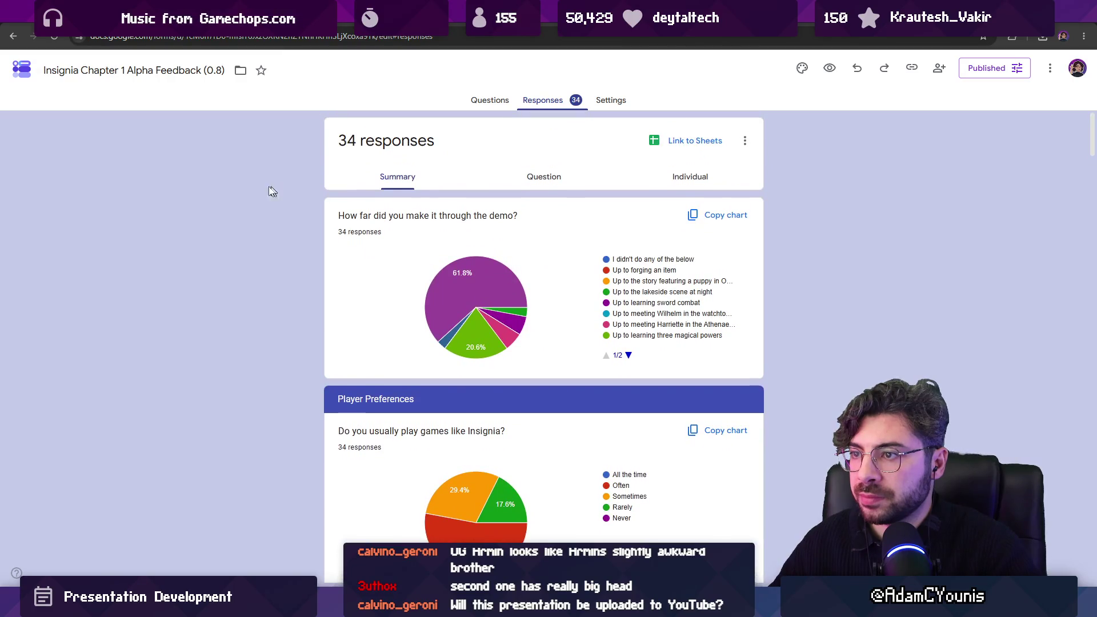
At 90% page zoom, snip the response summary and pie charts, then return to Figma.
key(super+shift+s)
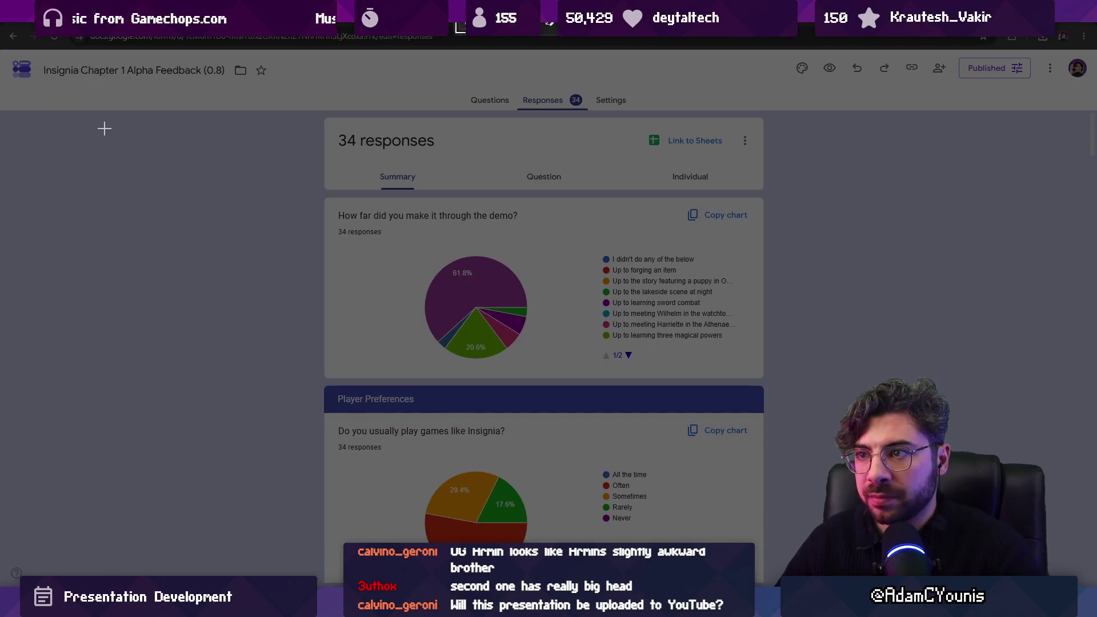
key(Escape)
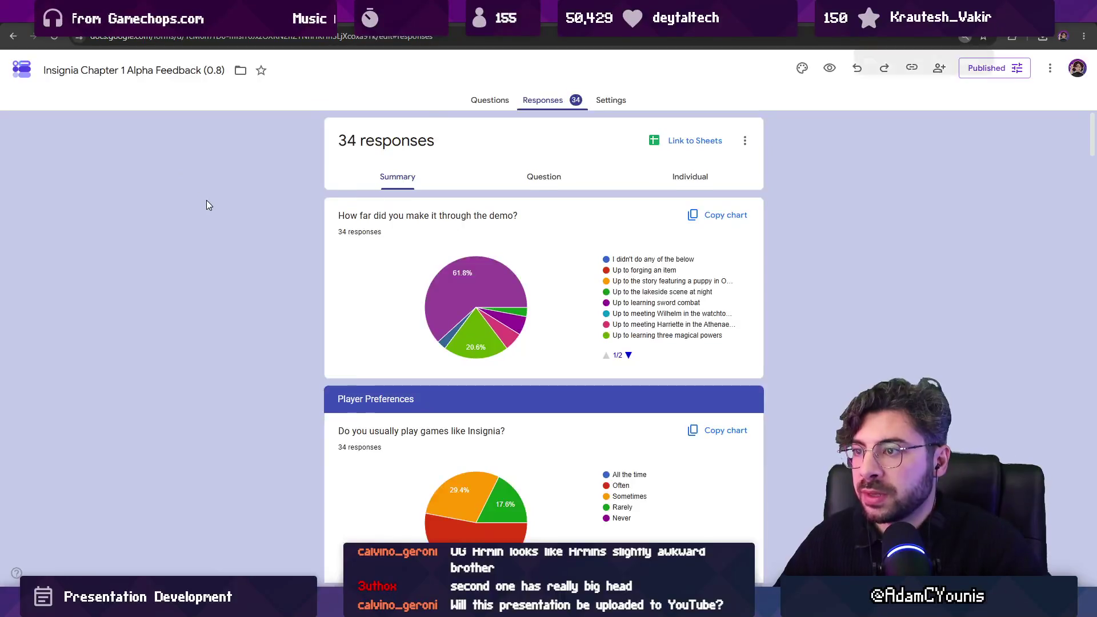
key(ctrl+minus)
key(ctrl+minus)
key(ctrl+plus)
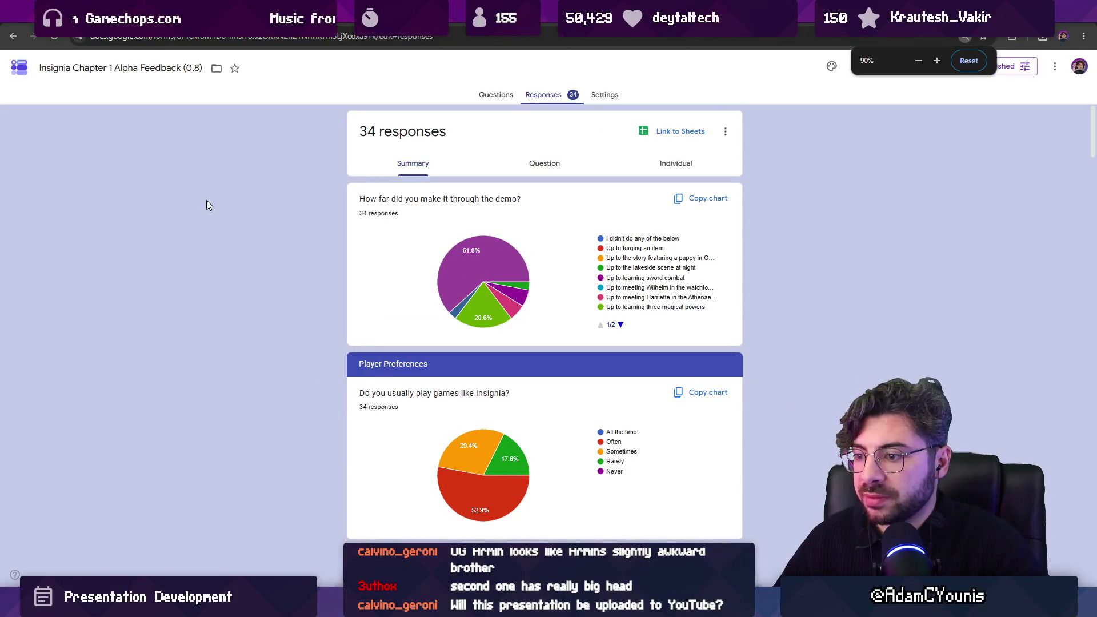
key(ctrl+minus)
key(ctrl+plus)
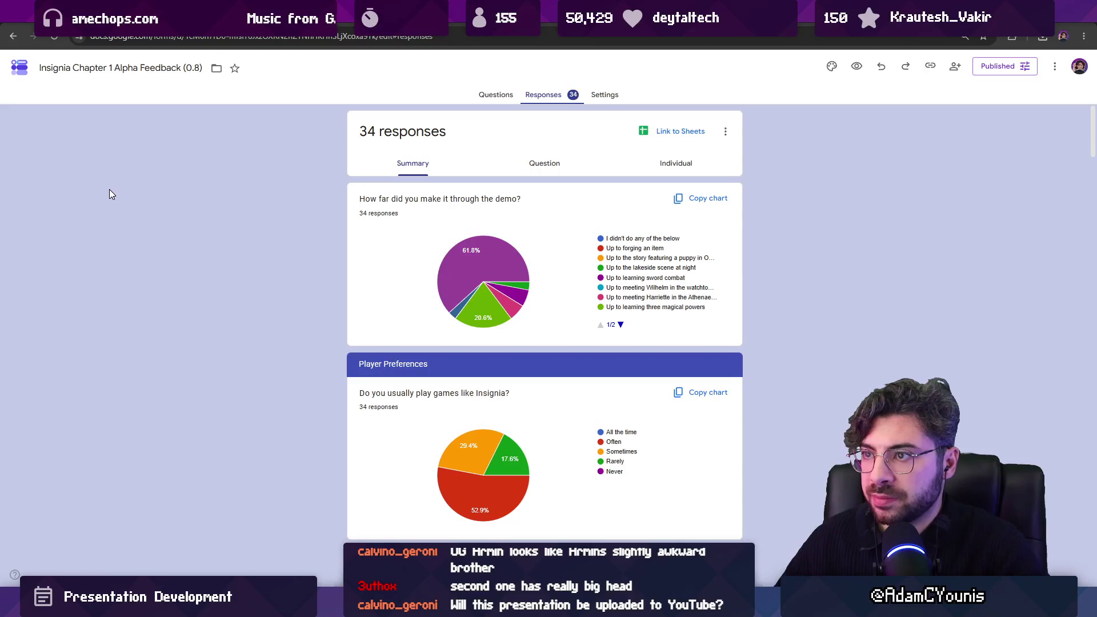
key(super+shift+s)
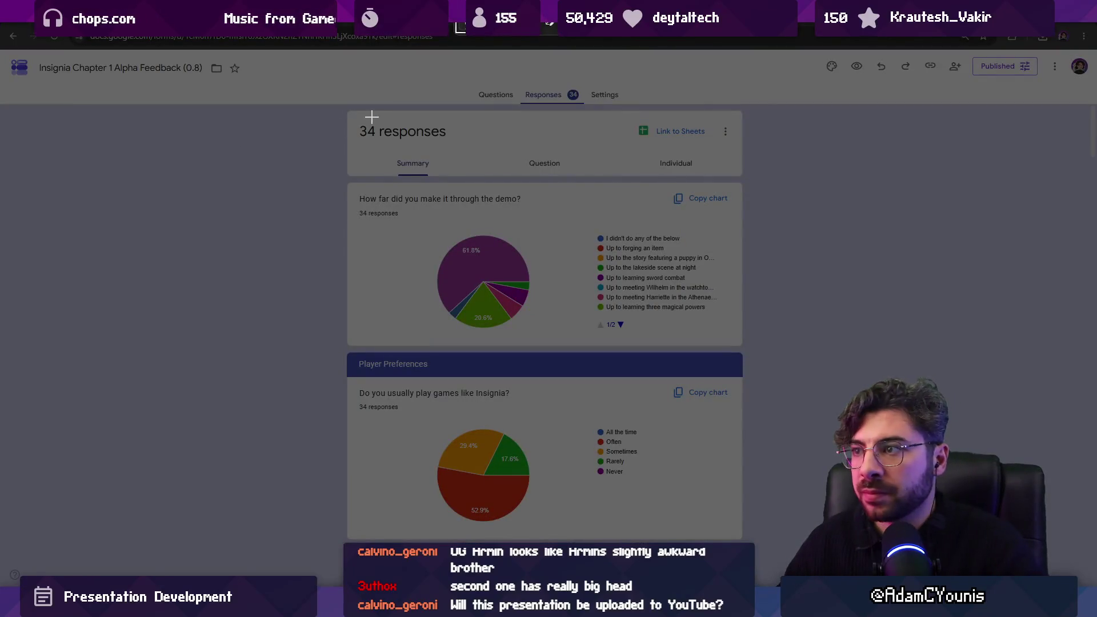
mouse_move(334, 84)
mouse_down()
mouse_move(766, 587)
mouse_move(756, 587)
mouse_up()
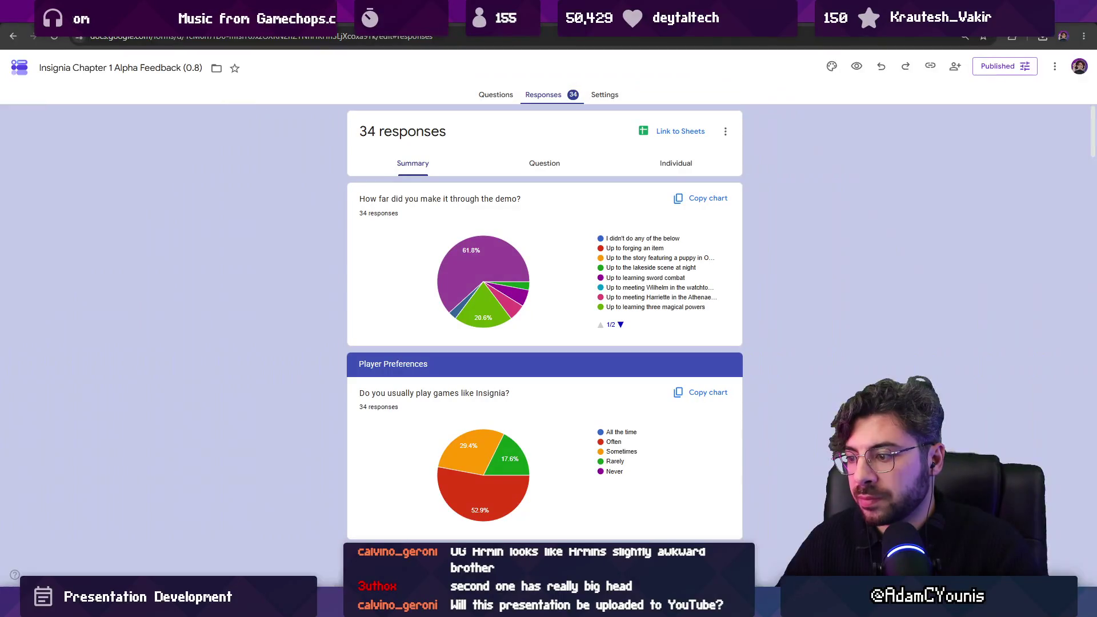
key(alt+Tab)
key(ctrl+v)
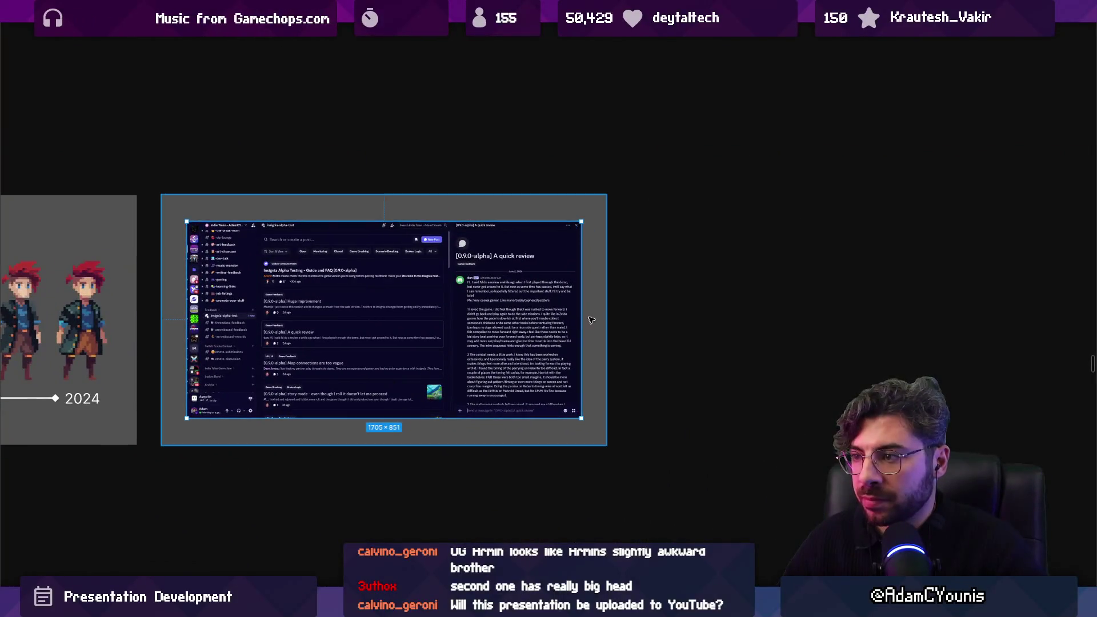
Copy the Discord slide to the right, clear it, and paste the Google Forms response screenshot in.
mouse_move(378, 247)
mouse_down()
mouse_move(617, 269)
mouse_move(763, 302)
mouse_up()
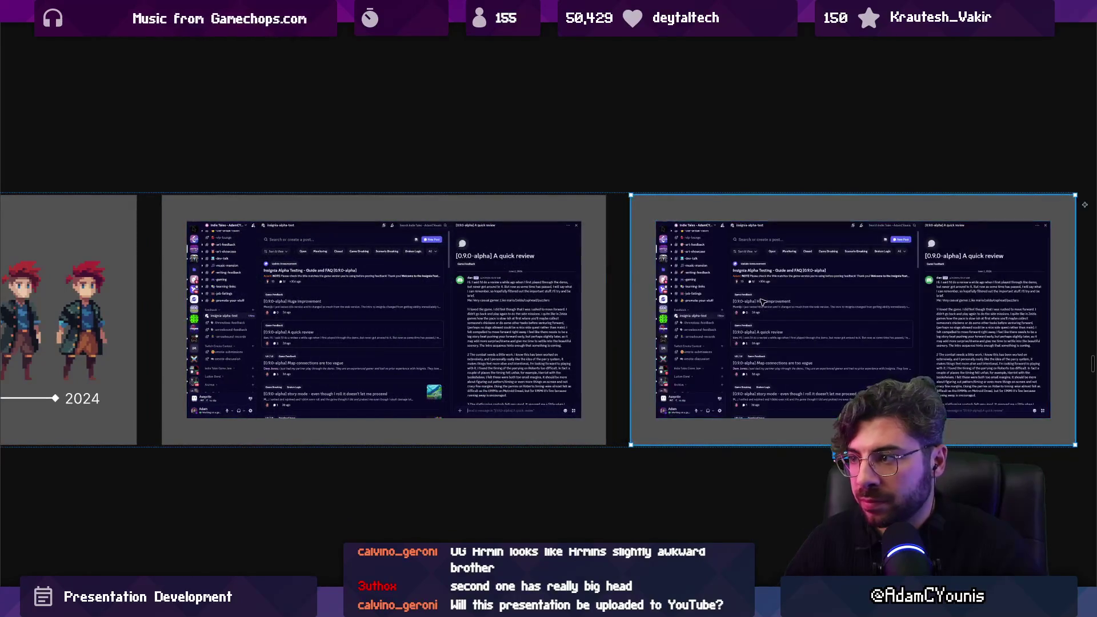
key(ctrl+z)
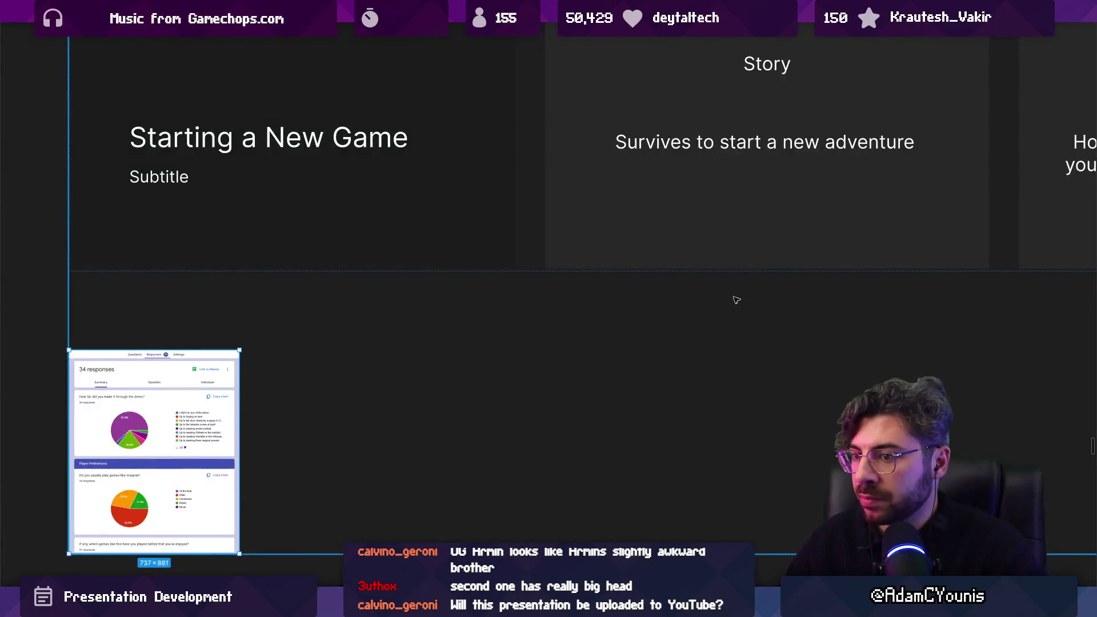
scroll(634, 355, down, 5)
scroll(632, 351, up, 10)
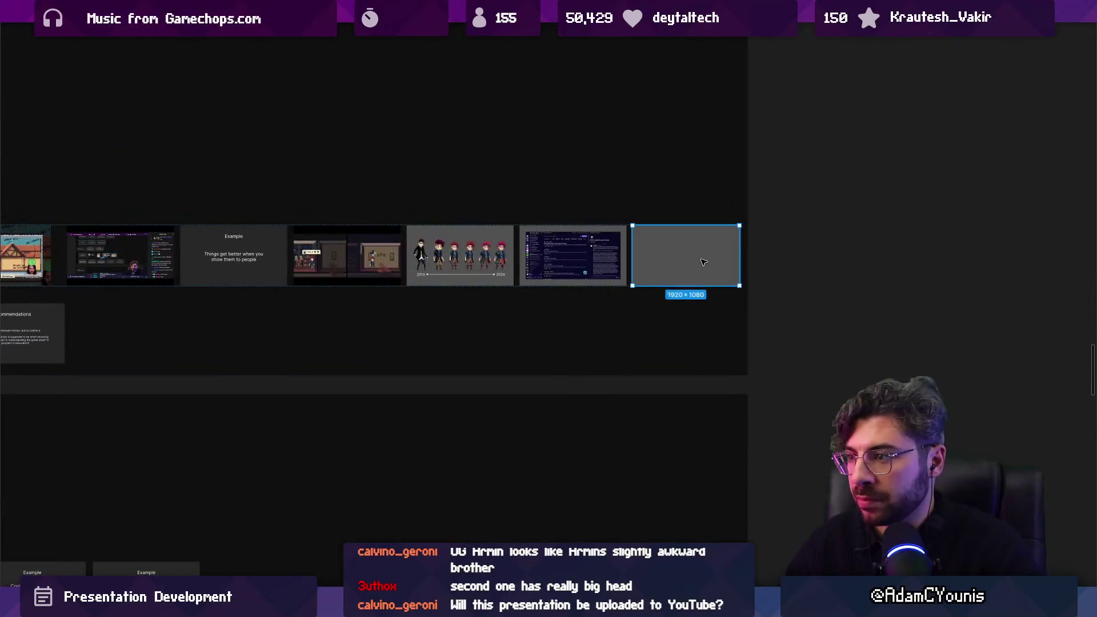
key(ctrl+v)
click(665, 259)
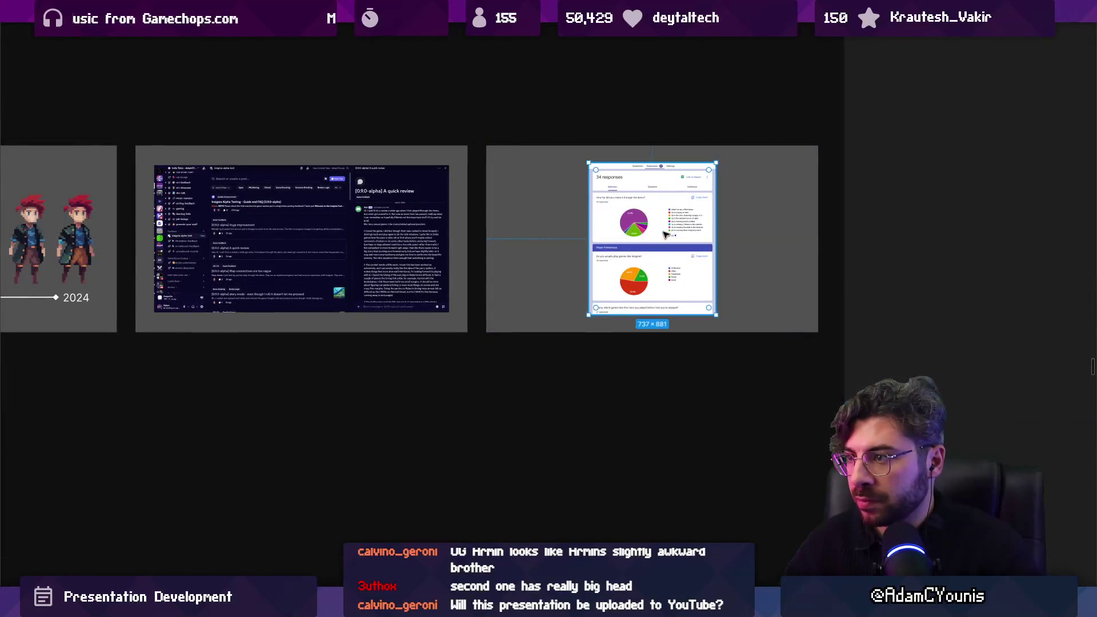
scroll(583, 307, up, 5)
scroll(581, 307, down, 5)
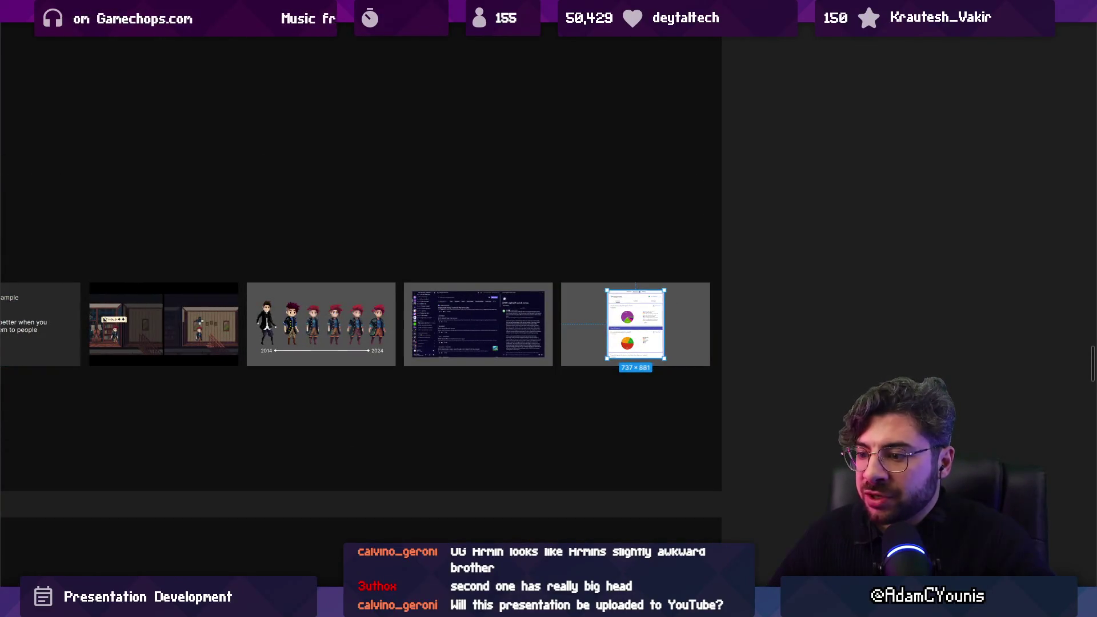
click(46, 343)
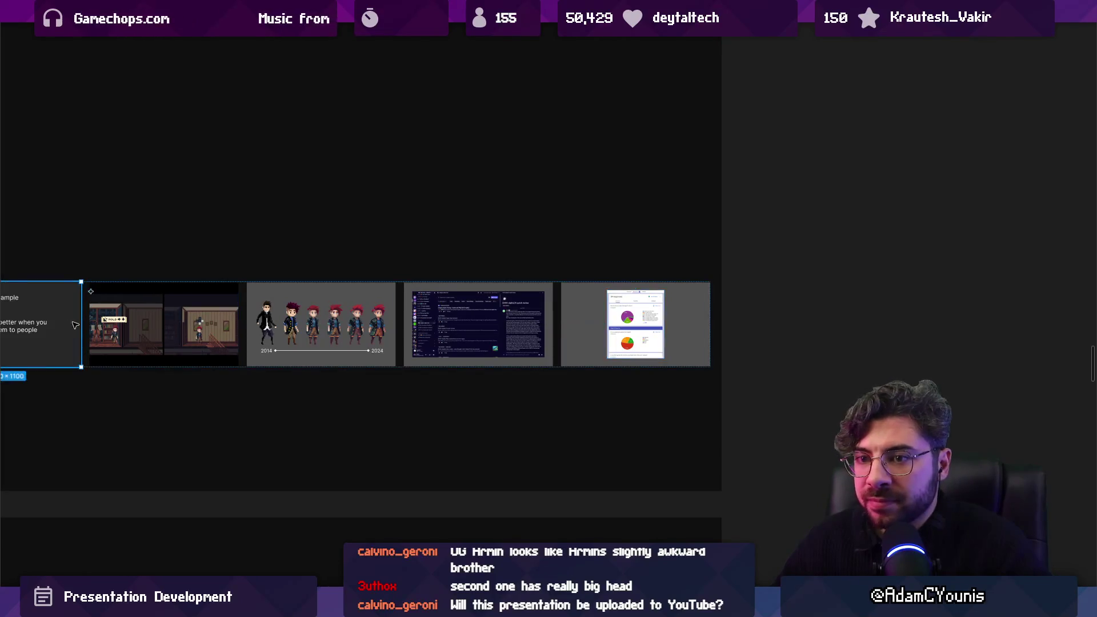
Duplicate the Example slide and change its body text to 'Show In-game feedback mechanism'.
key(ctrl+d)
click(636, 338)
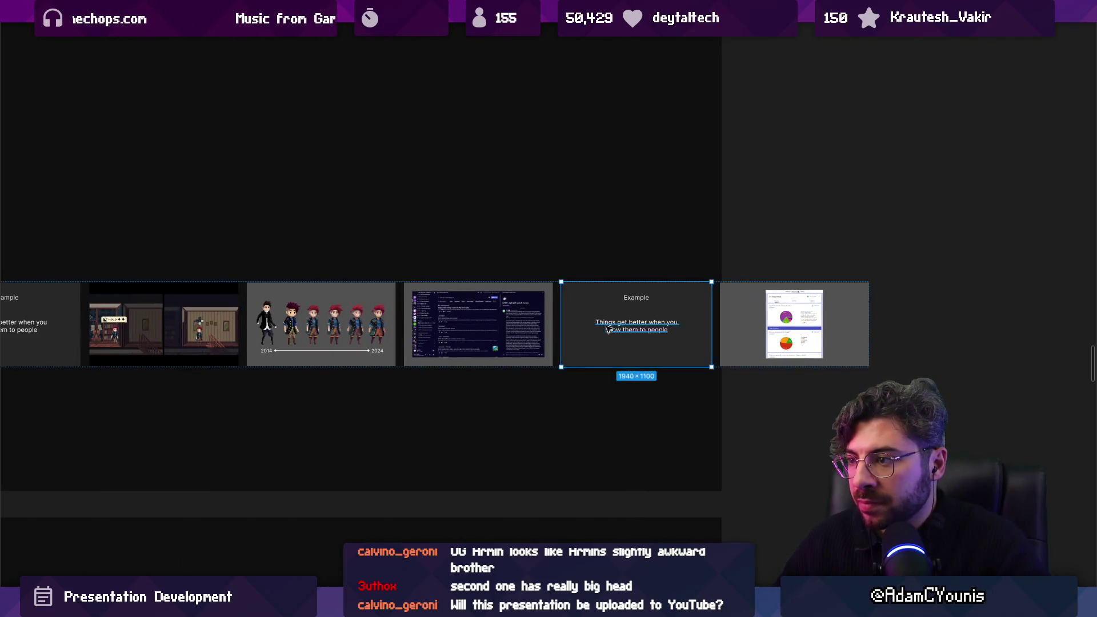
scroll(636, 336, up, 3)
text(AS)
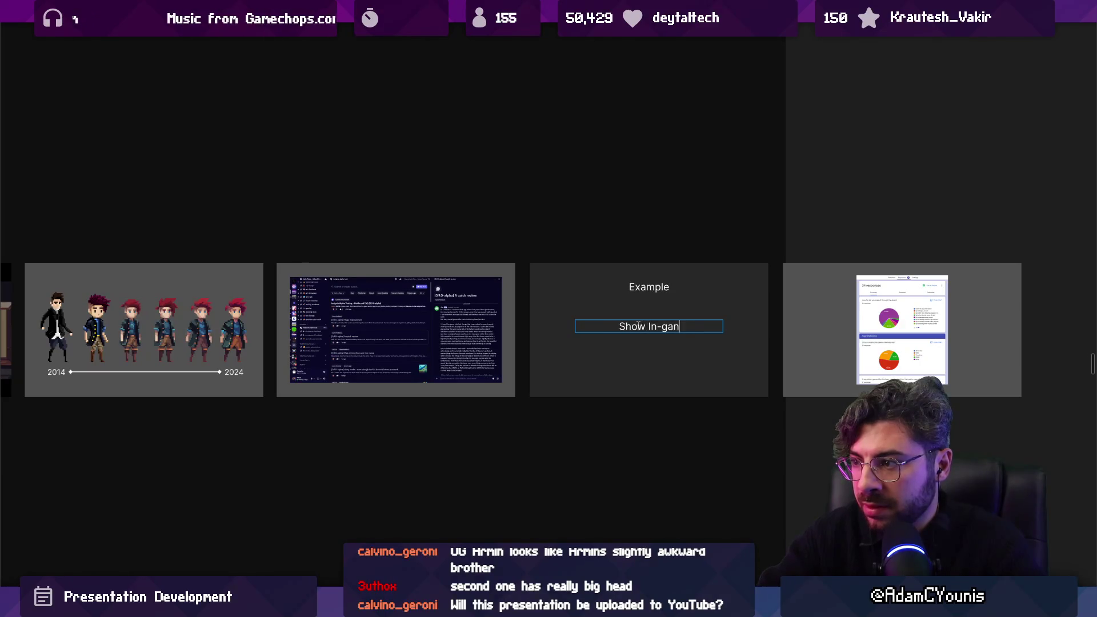
text(back mechba)
key(BackSpace)
key(BackSpace)
key(BackSpace)
text(ani)
double_click(645, 292)
key(Escape)
key(Escape)
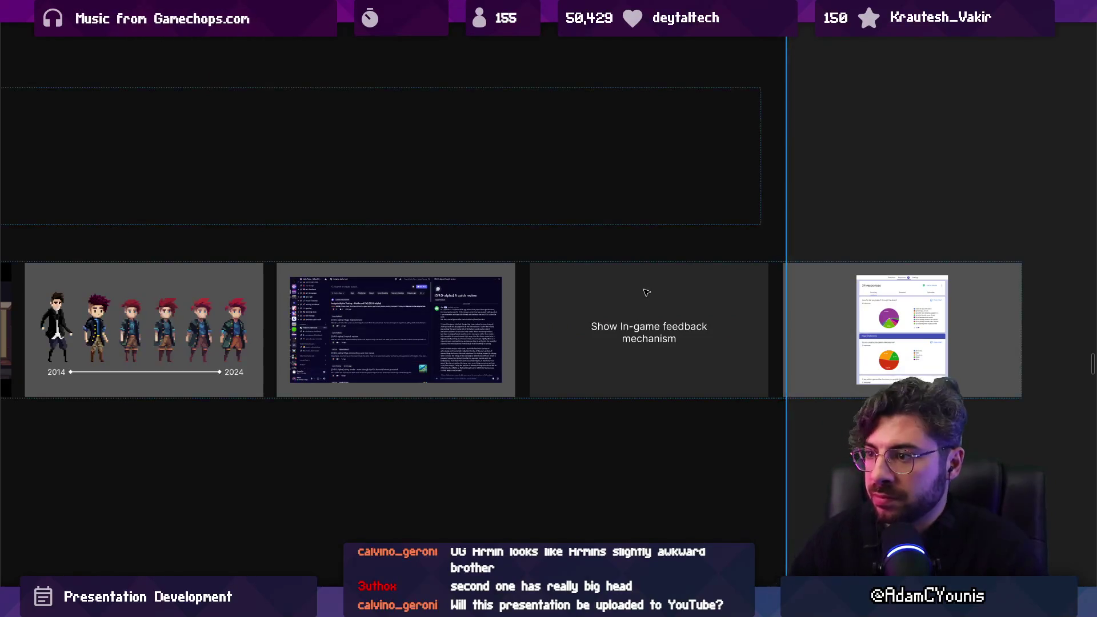
scroll(657, 286, down, 5)
click(667, 379)
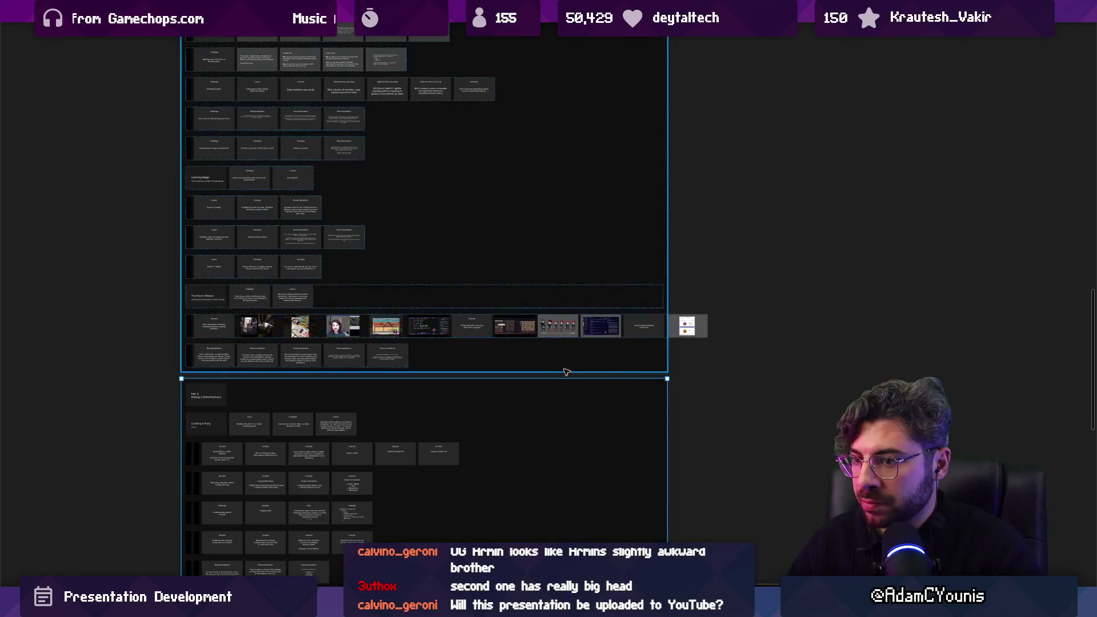
Widen Frame 659 to fit the longer slide row and inspect the small stray frame beside it.
scroll(649, 376, down, 5)
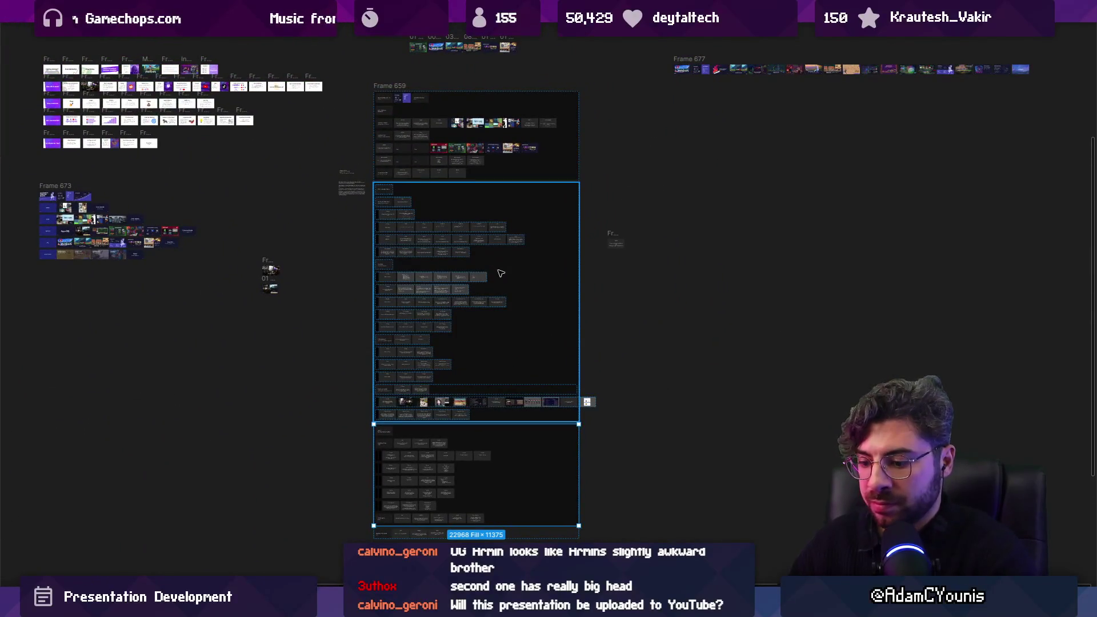
key(Escape)
drag(579, 355, 601, 354)
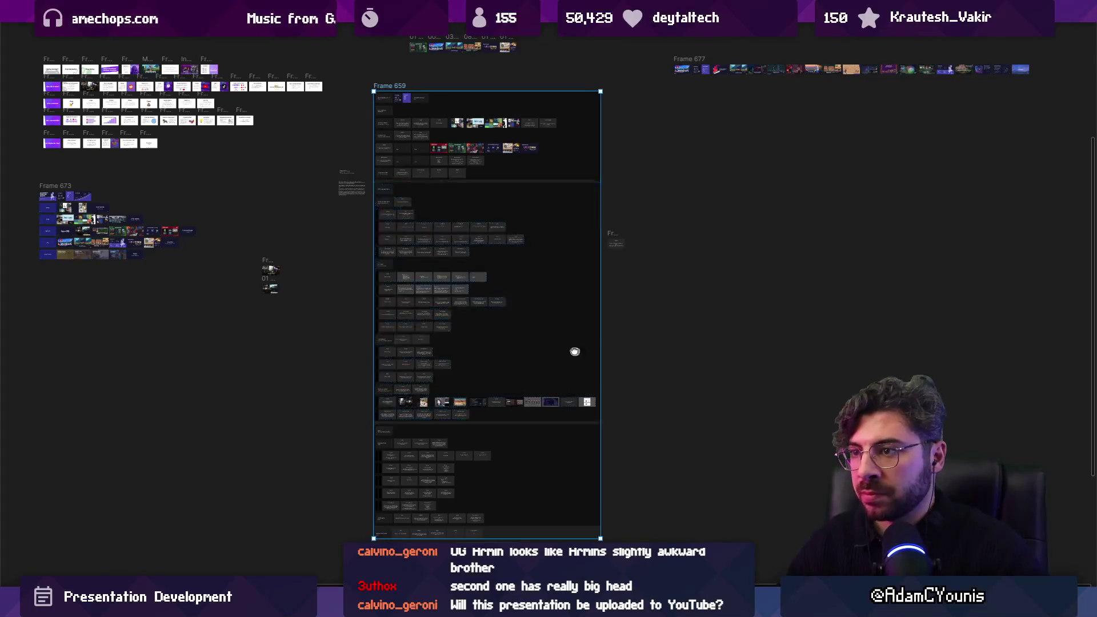
scroll(581, 355, right, 3)
click(579, 266)
click(558, 236)
key(shift+2)
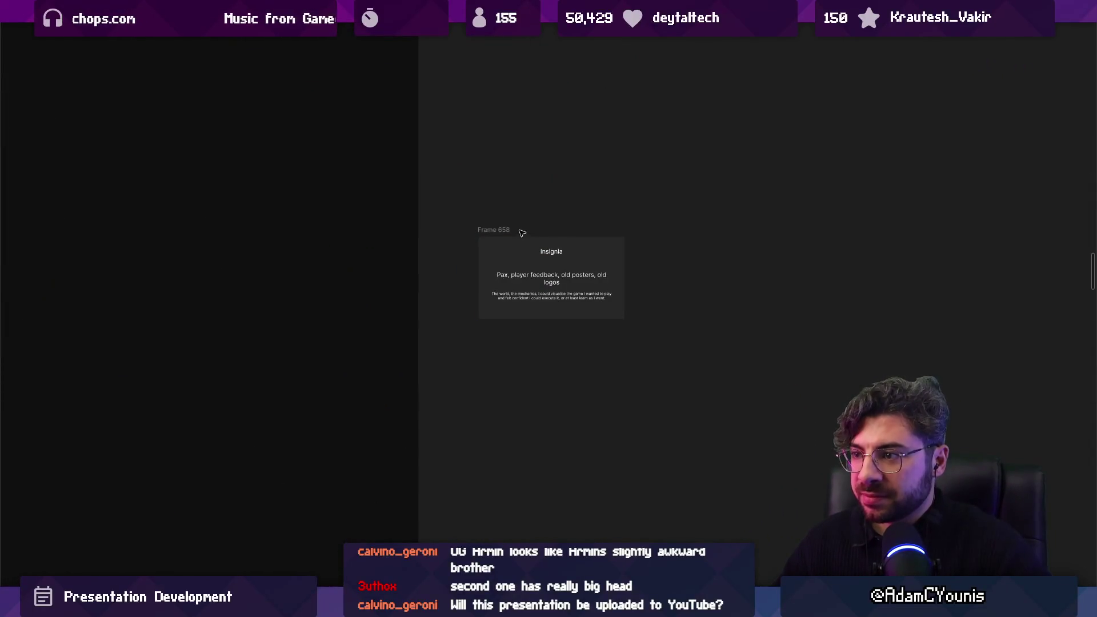
scroll(636, 287, down, 5)
scroll(497, 246, right, 3)
scroll(496, 245, down, 2)
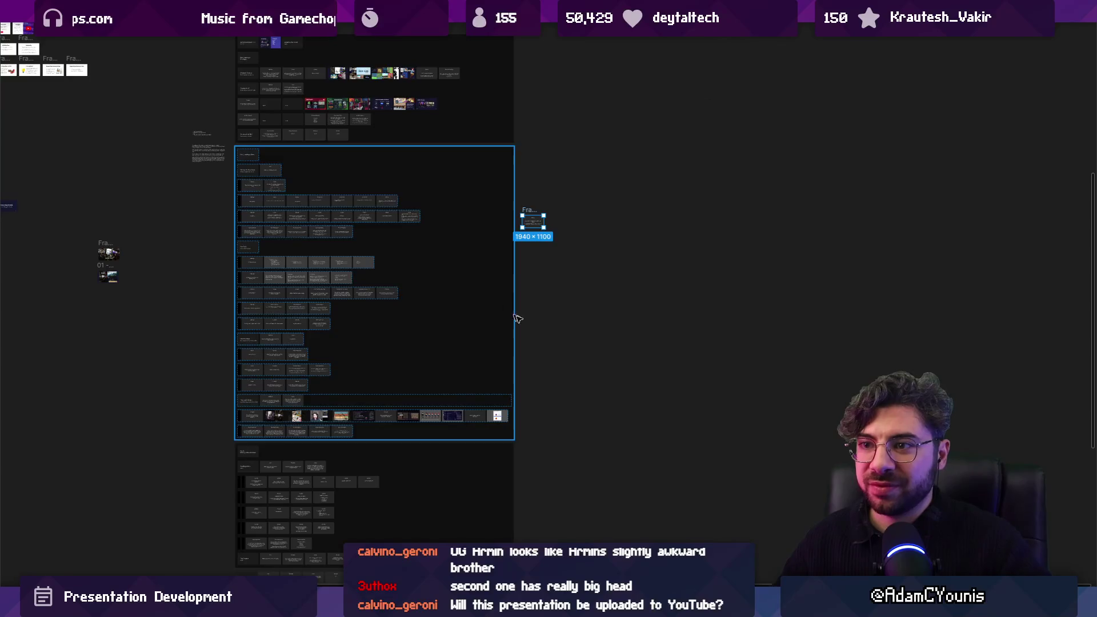
click(543, 333)
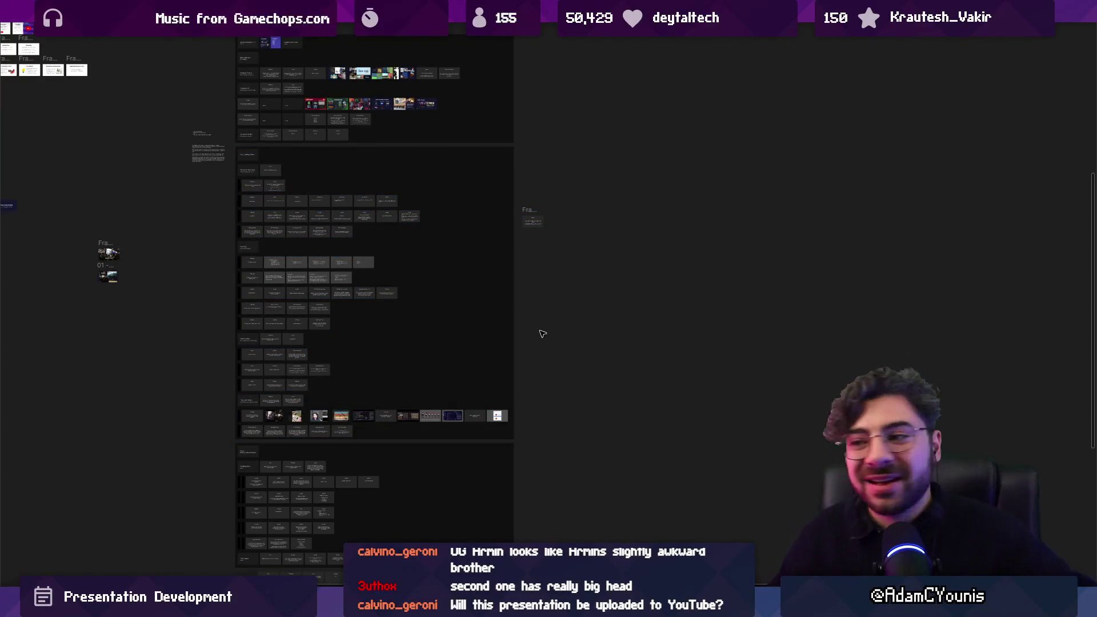
Review the PAX booth photo slide, deselect it, and pan up to the Part 1 frame.
scroll(329, 421, up, 5)
scroll(327, 418, down, 5)
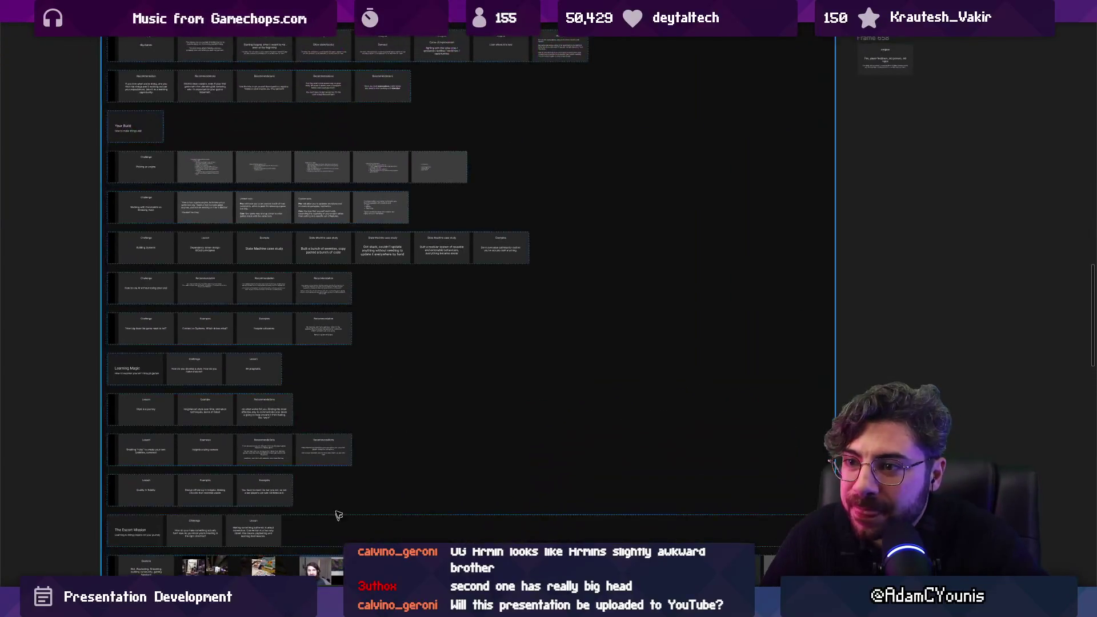
scroll(326, 415, down, 1)
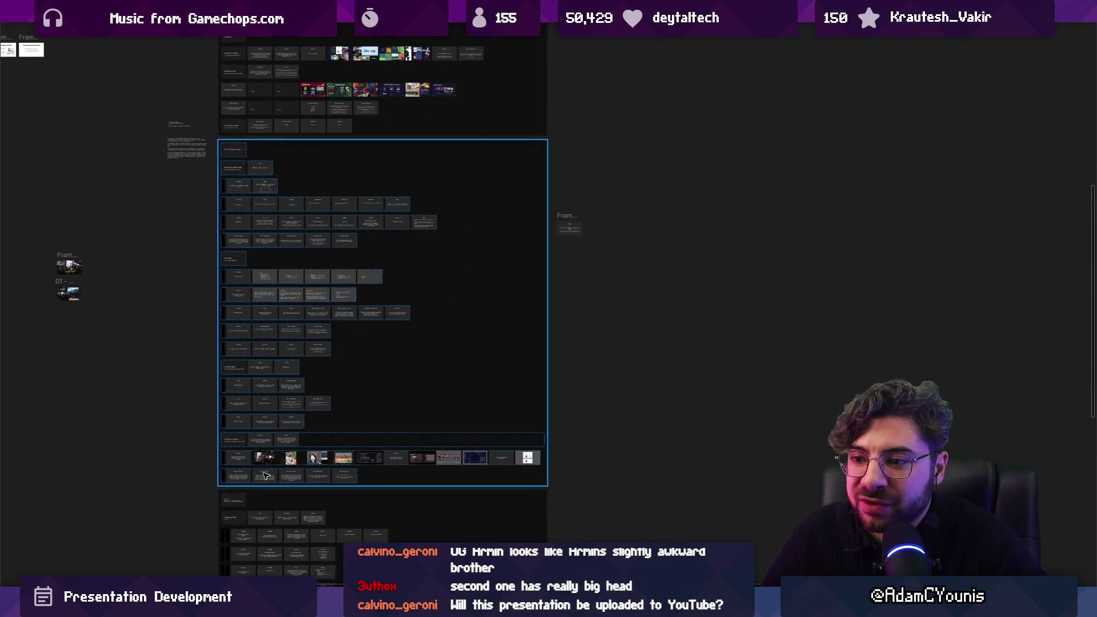
scroll(287, 464, up, 2)
scroll(287, 464, up, 2)
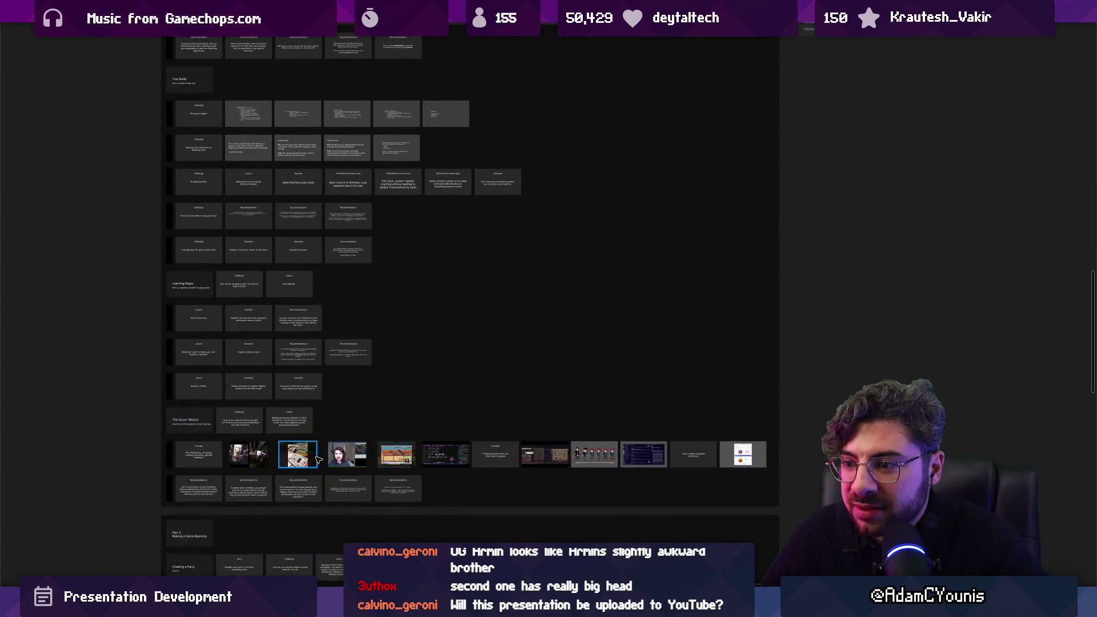
scroll(318, 460, up, 5)
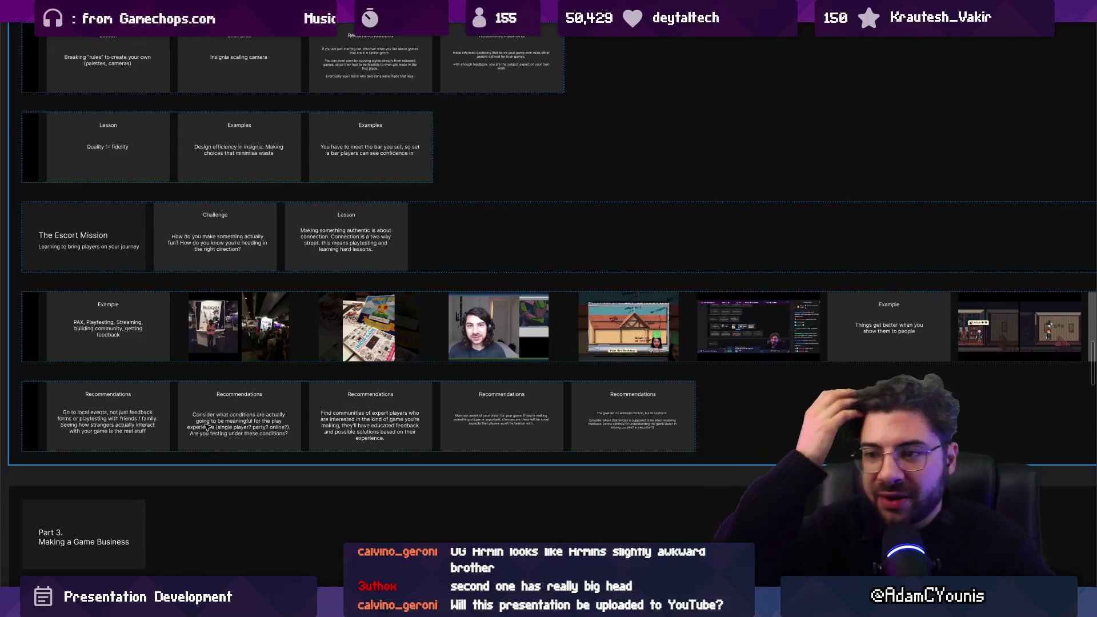
scroll(234, 346, up, 4)
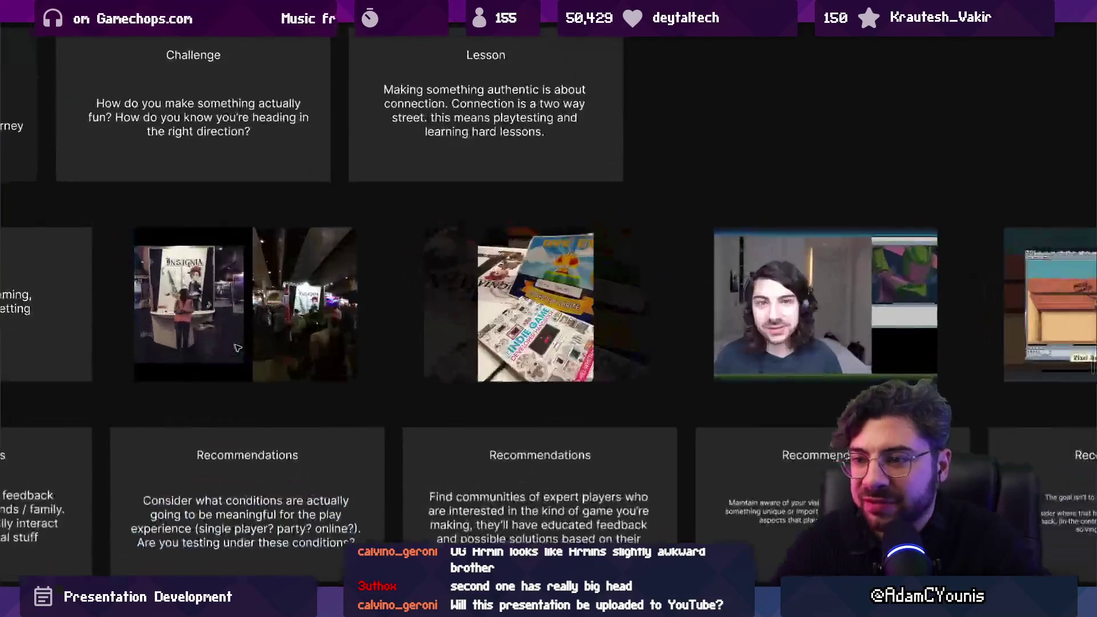
click(354, 337)
scroll(354, 337, down, 3)
scroll(295, 360, up, 4)
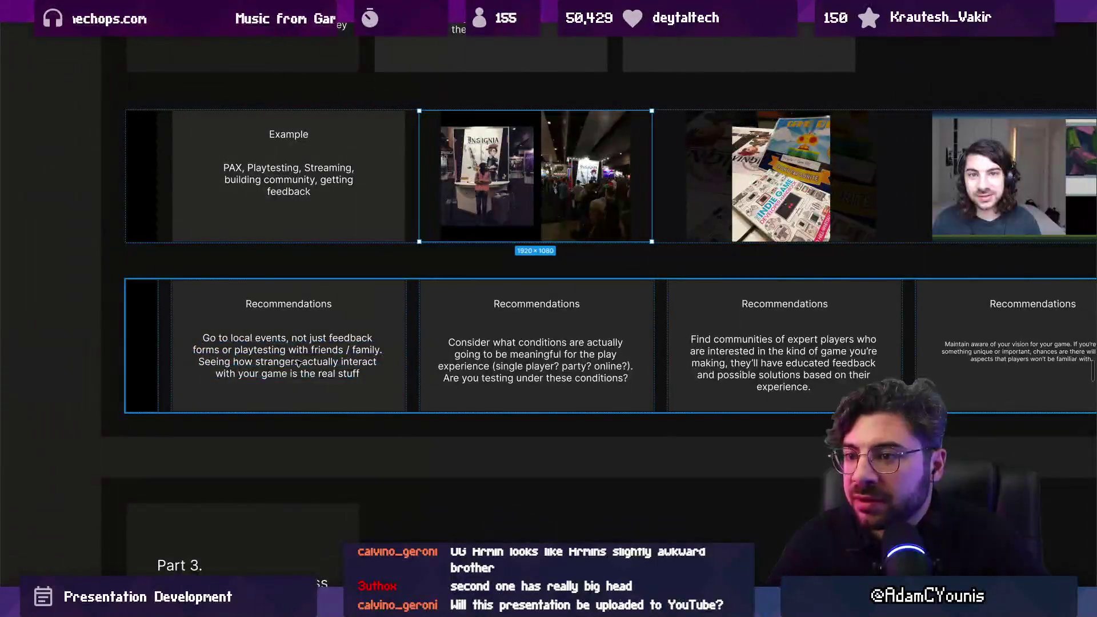
scroll(311, 362, down, 5)
scroll(309, 398, down, 2)
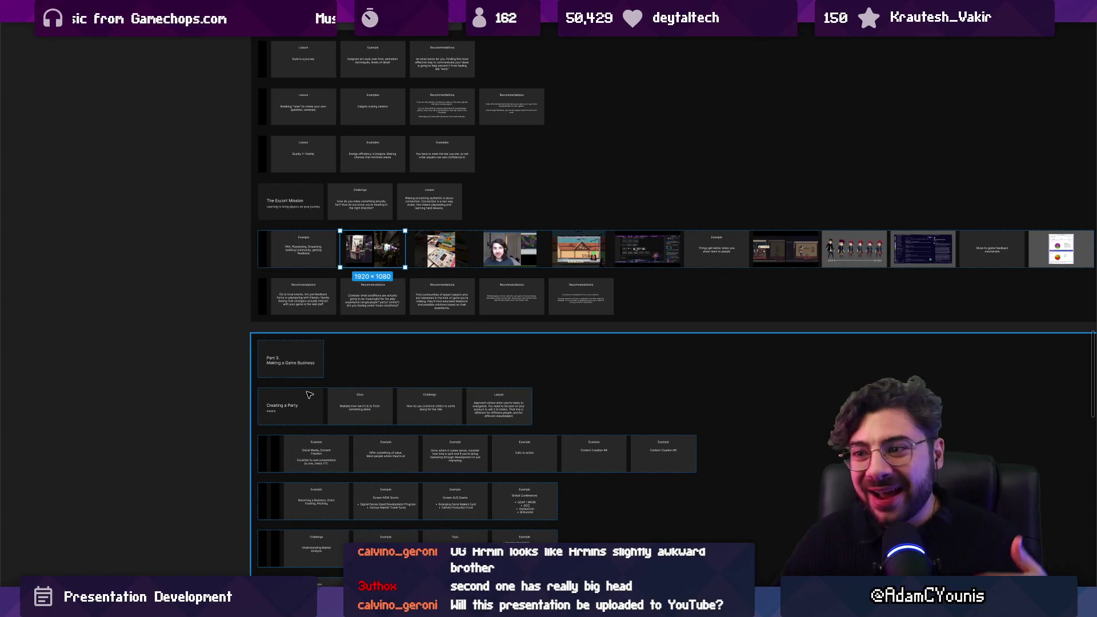
key(Escape)
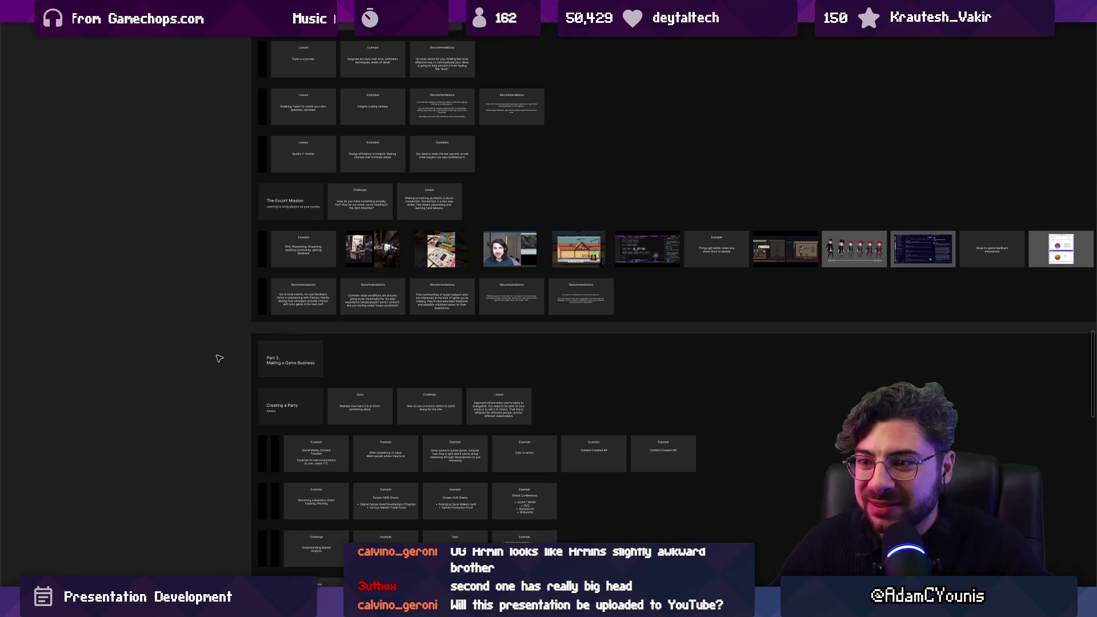
scroll(224, 370, down, 5)
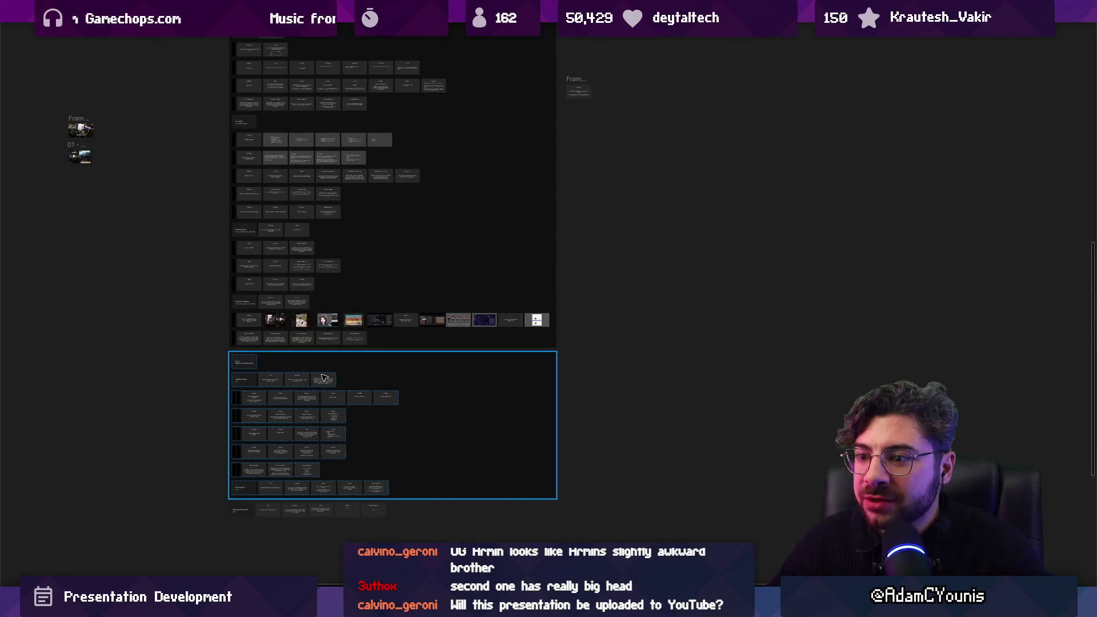
scroll(324, 377, up, 2)
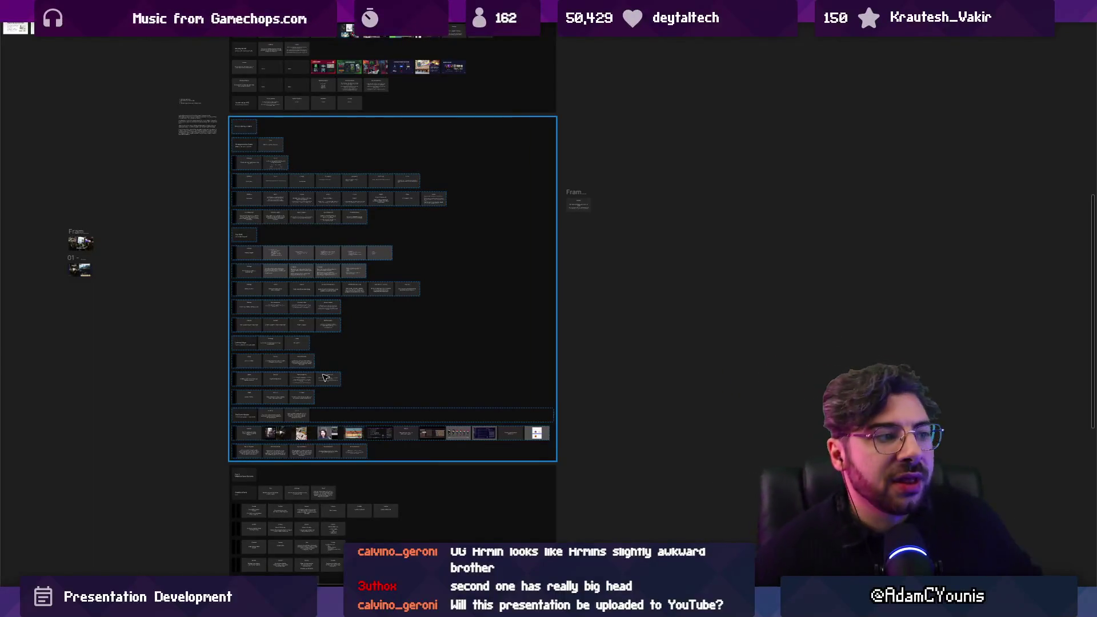
scroll(325, 378, up, 5)
ctrl+scroll(354, 389, up, 3)
ctrl+scroll(369, 400, up, 6)
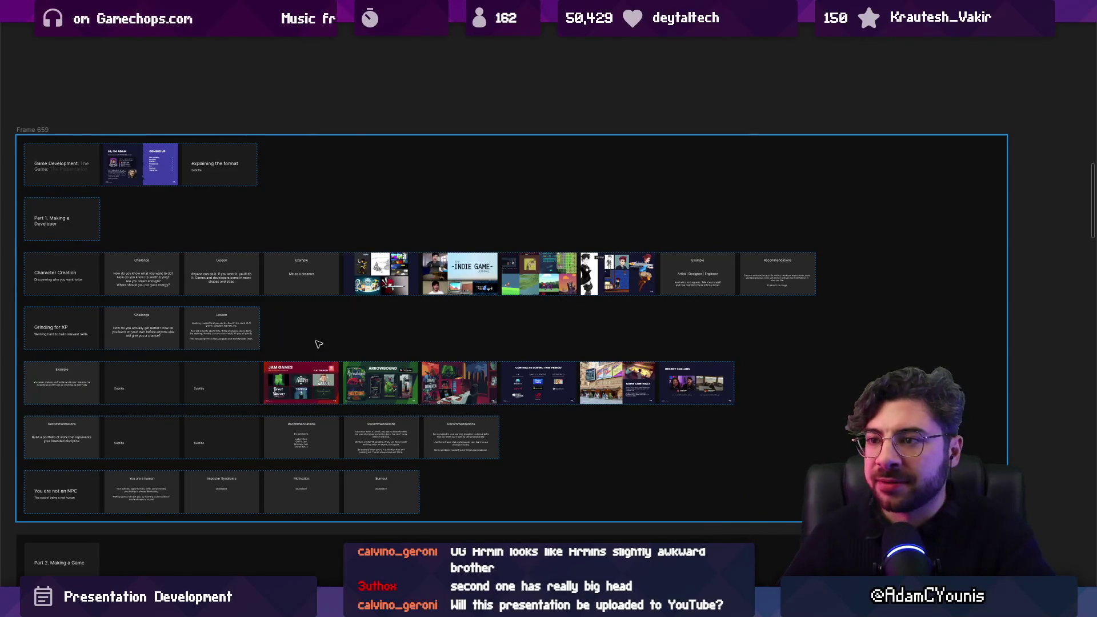
With panels hidden, select Frame 659 and centre the 'Game Development: The Game: The Presentation' title slide.
key(ctrl+backslash)
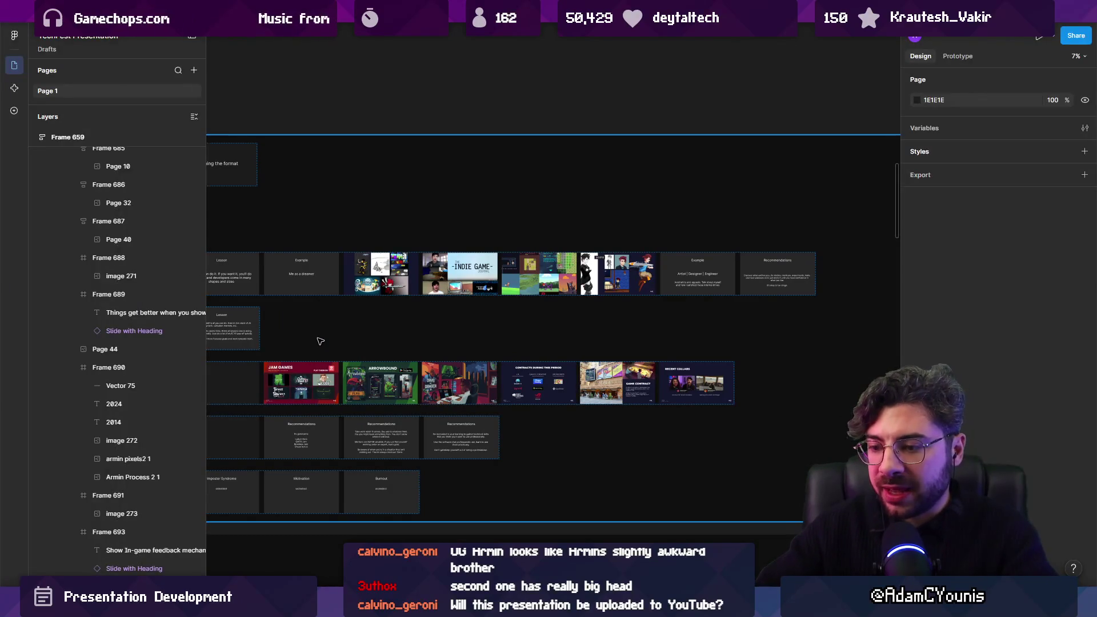
key(ctrl+backslash)
scroll(65, 199, left, 1)
click(52, 143)
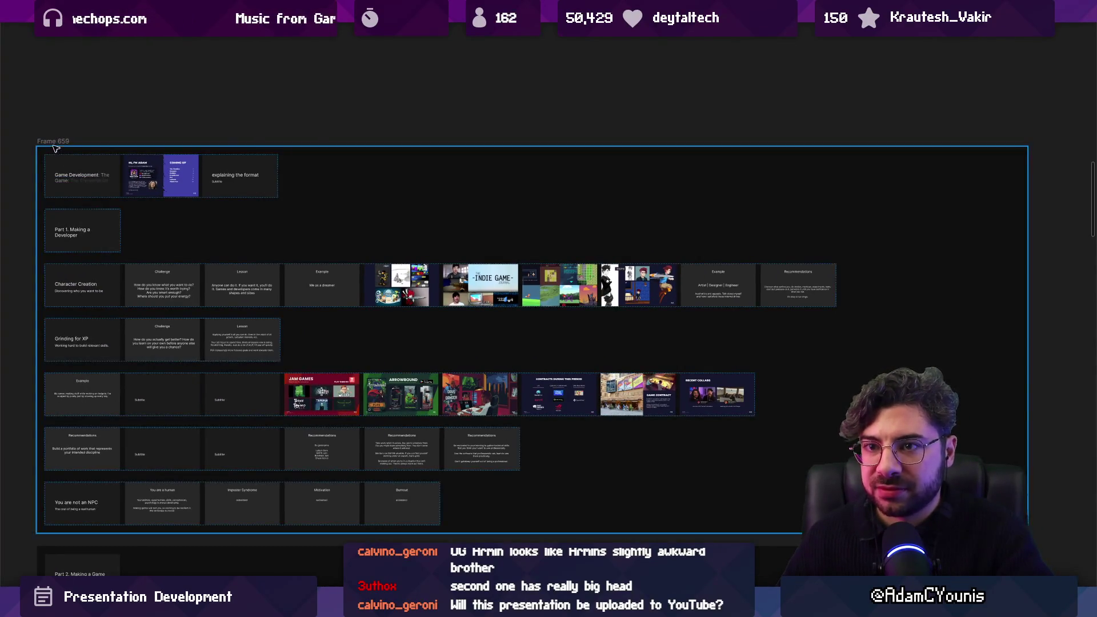
key(ctrl+backslash)
key(ctrl+backslash)
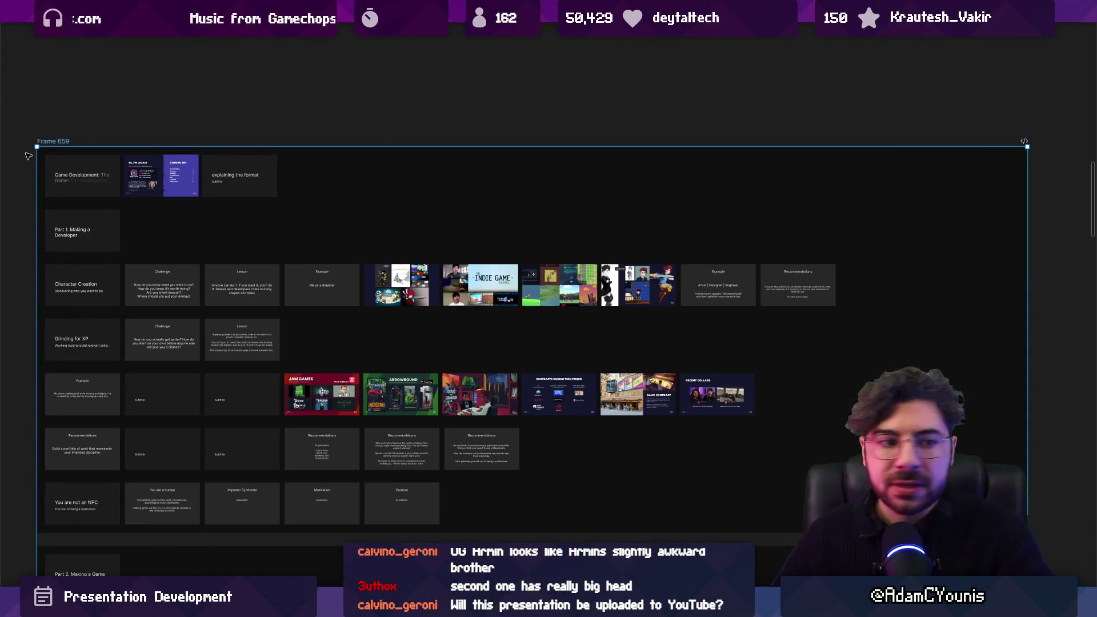
scroll(31, 155, up, 5)
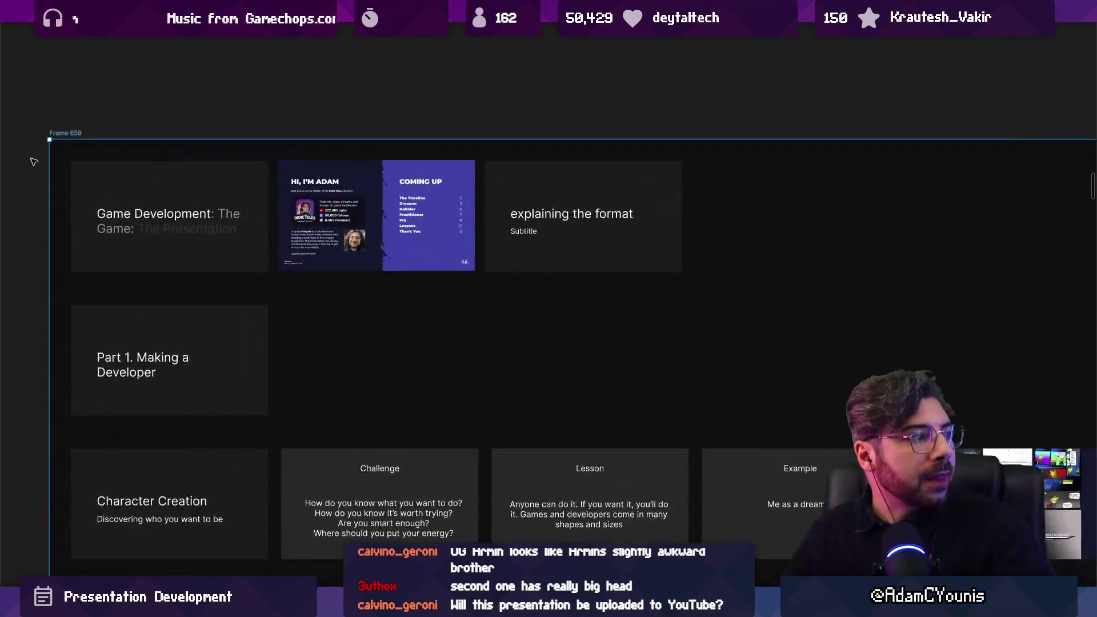
scroll(164, 228, up, 5)
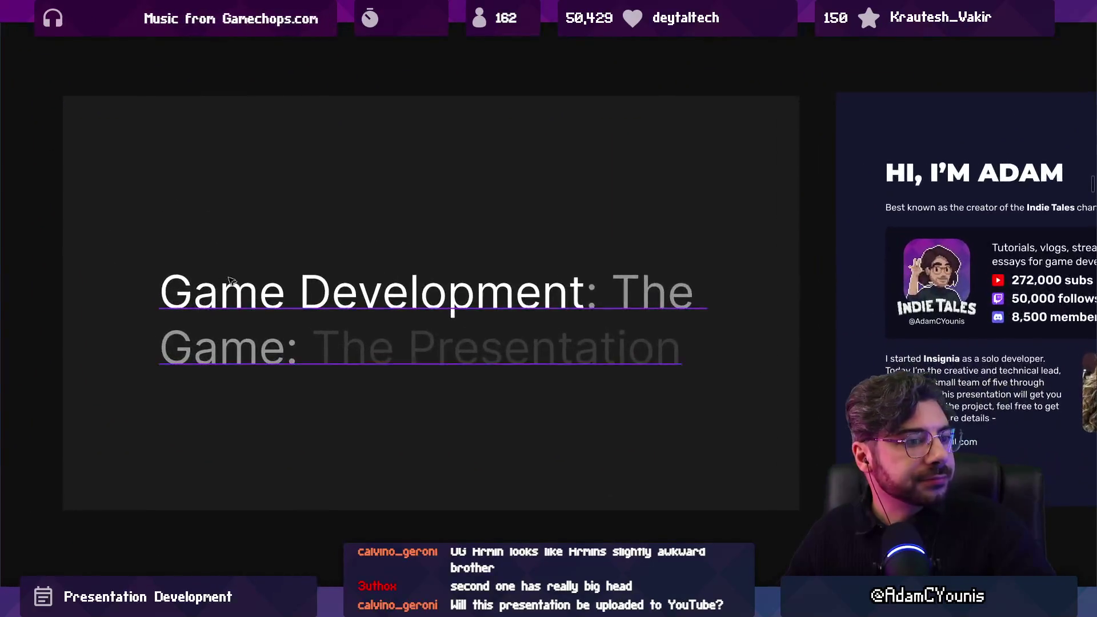
scroll(243, 255, up, 1)
drag(238, 252, 248, 231)
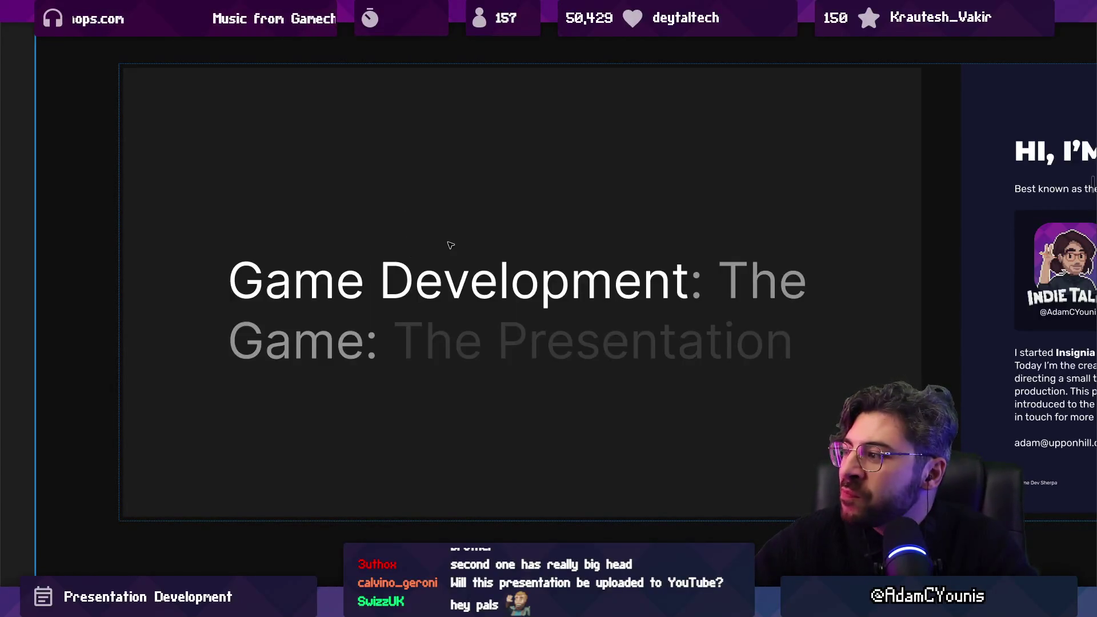
key(Right)
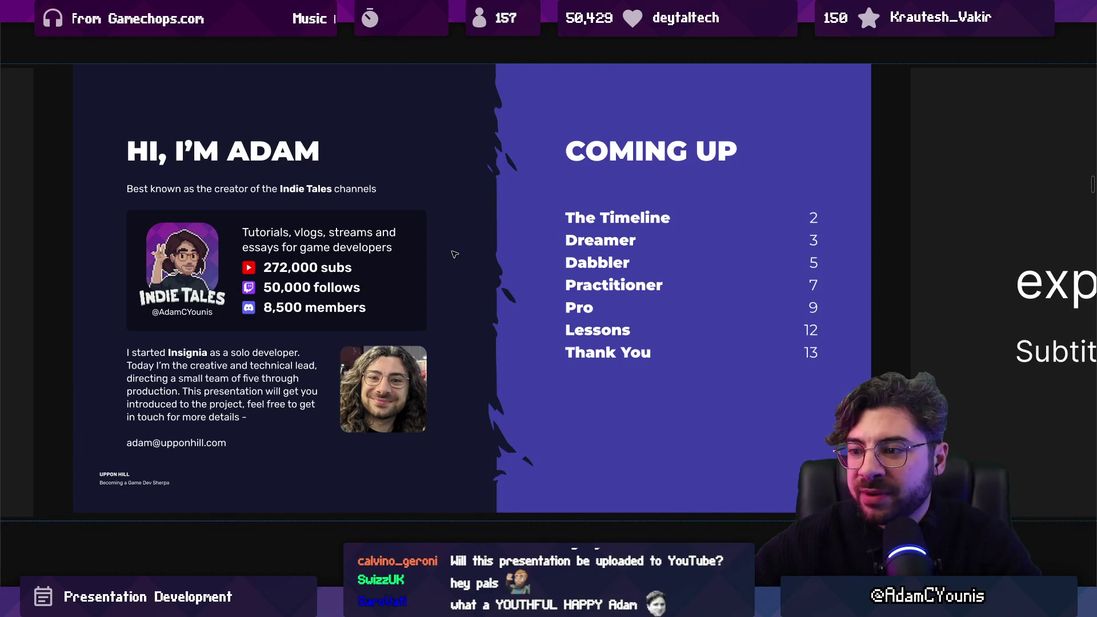
Step from the intro to the 'explaining the format' slide, then jump to Character Creation.
scroll(437, 263, down, 1)
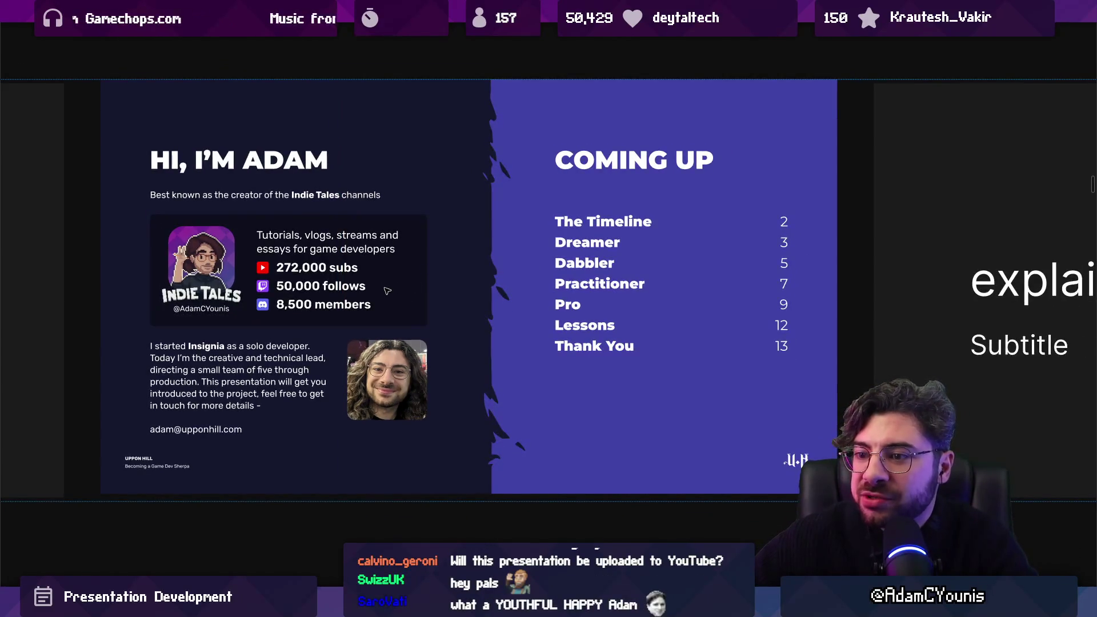
key(Right)
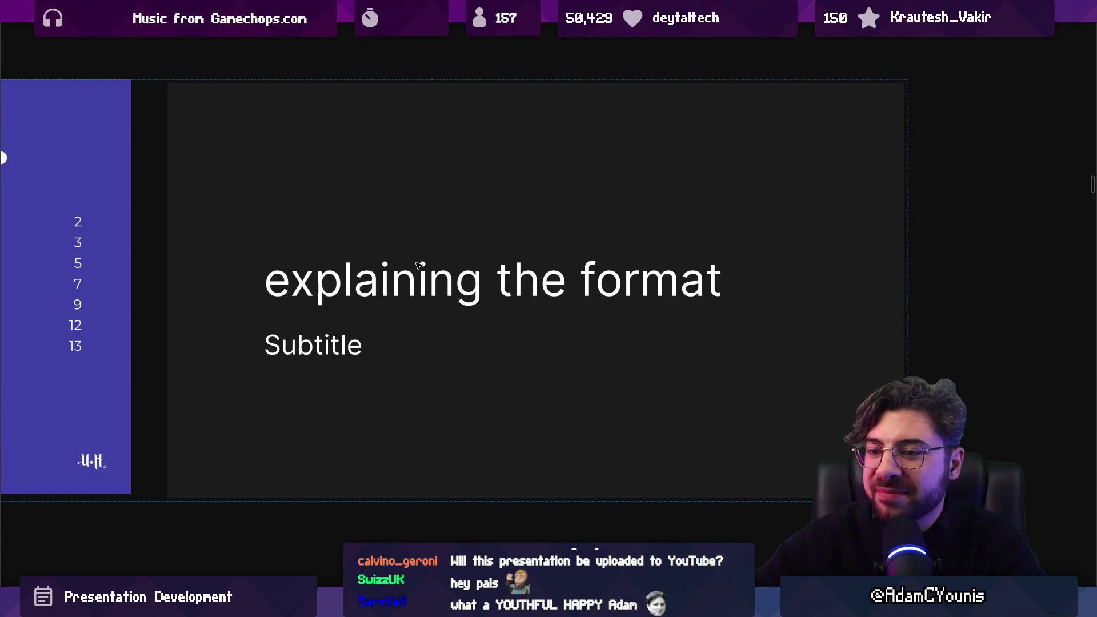
scroll(825, 172, down, 5)
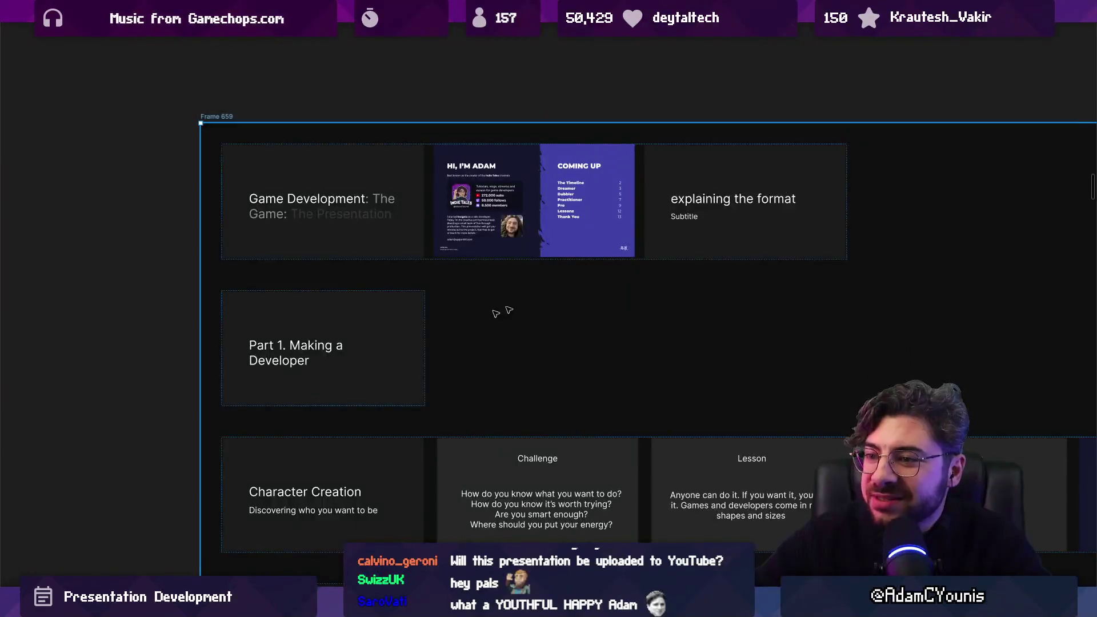
key(n)
key(n)
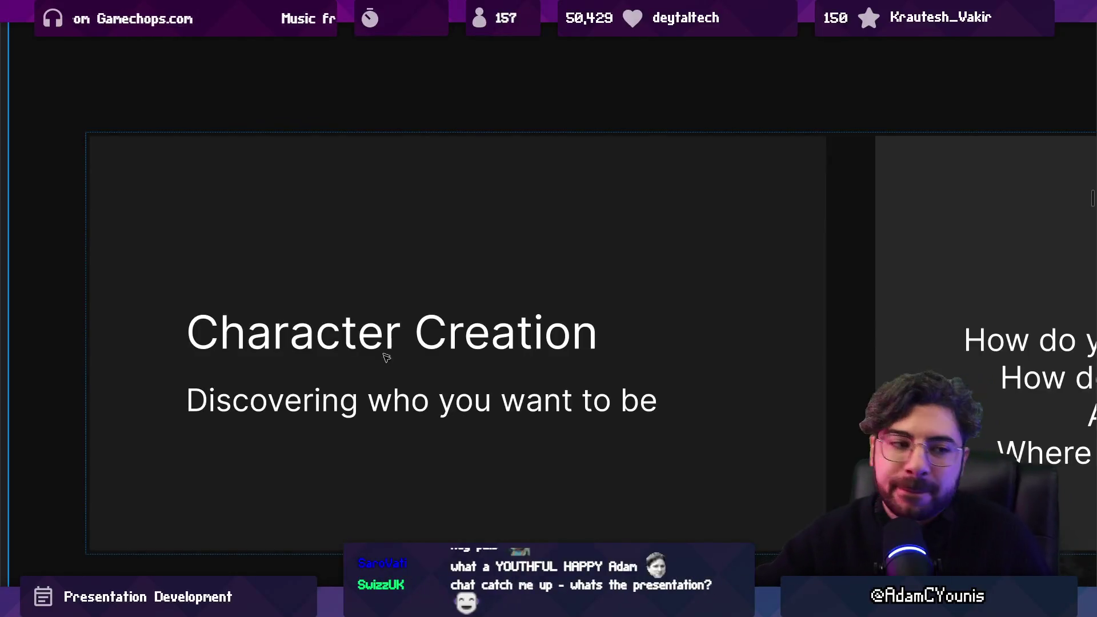
Advance through the Challenge and Lesson slides to the 'Me as a dreamer' Example slide.
key(n)
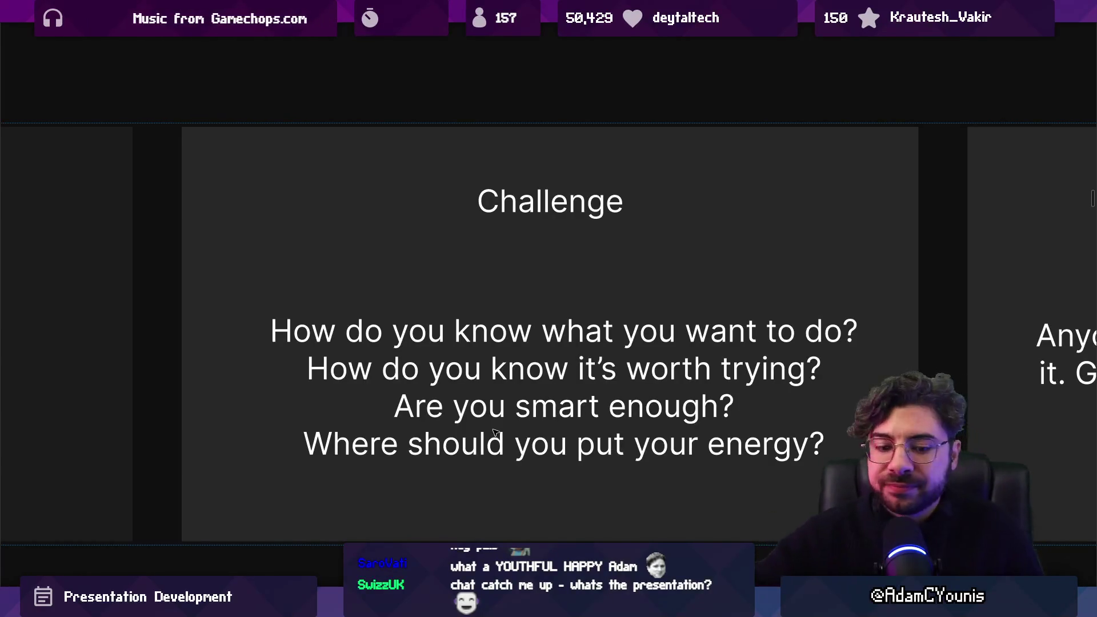
key(Right)
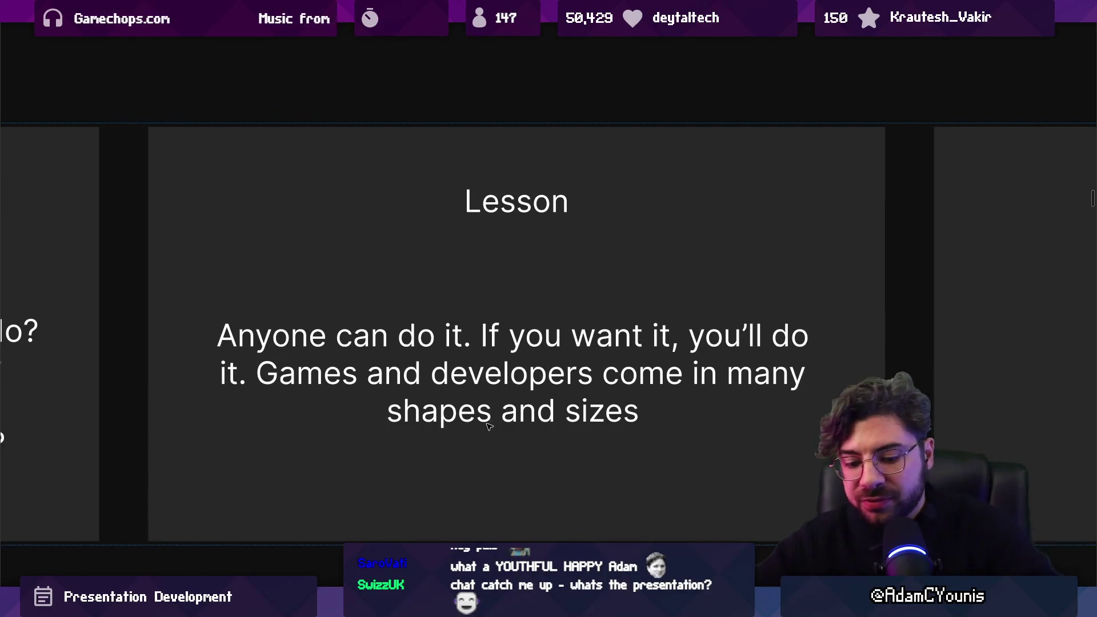
key(Right)
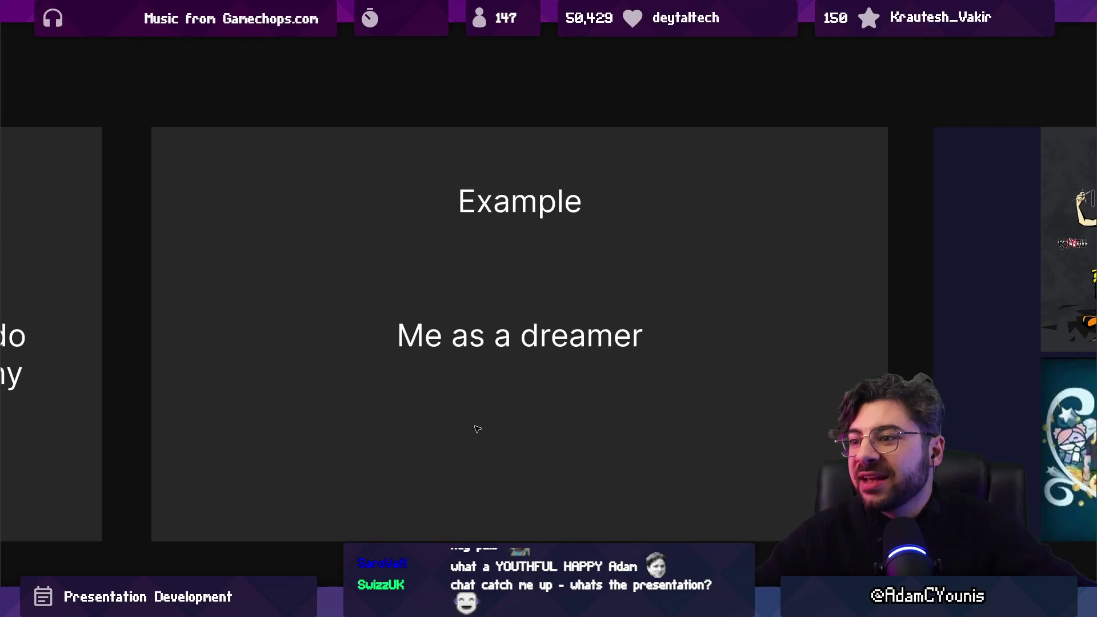
Move past the early-artwork collage slide to the Indie Game Journal video thumbnails slide.
click(477, 414)
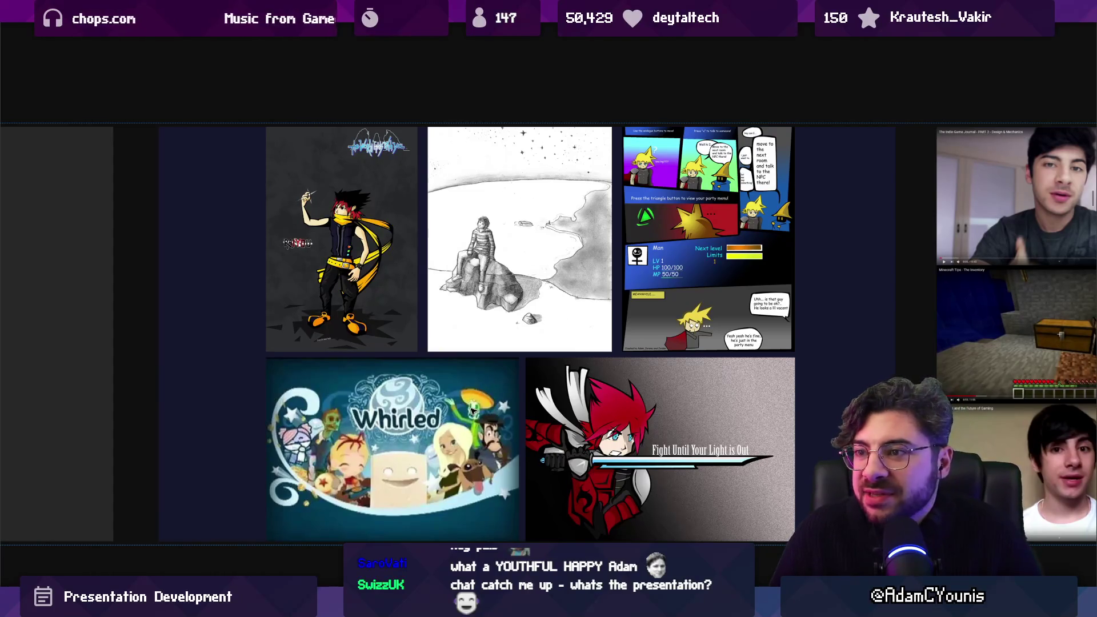
scroll(473, 411, up, 2)
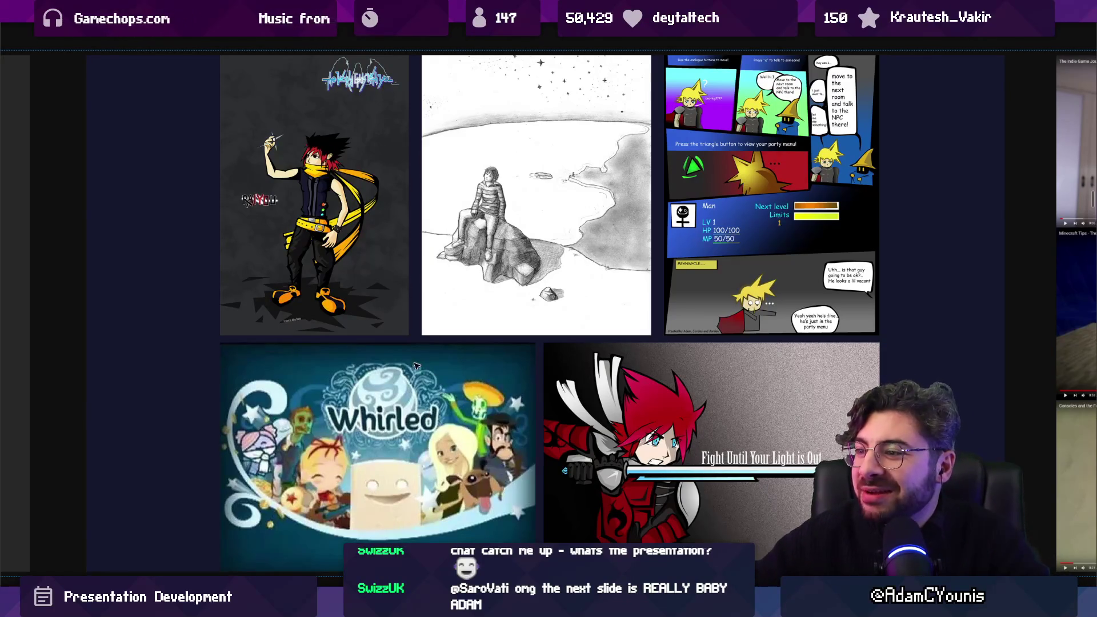
key(Right)
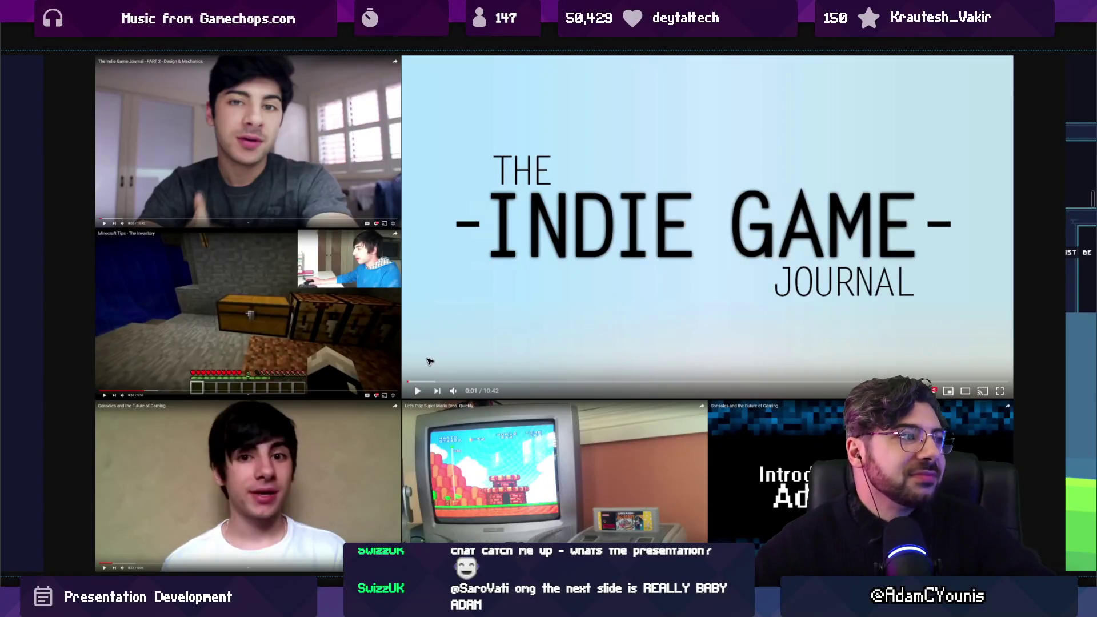
Step forward from the Indie Game Journal slide to the small game screenshot collage.
key(Right)
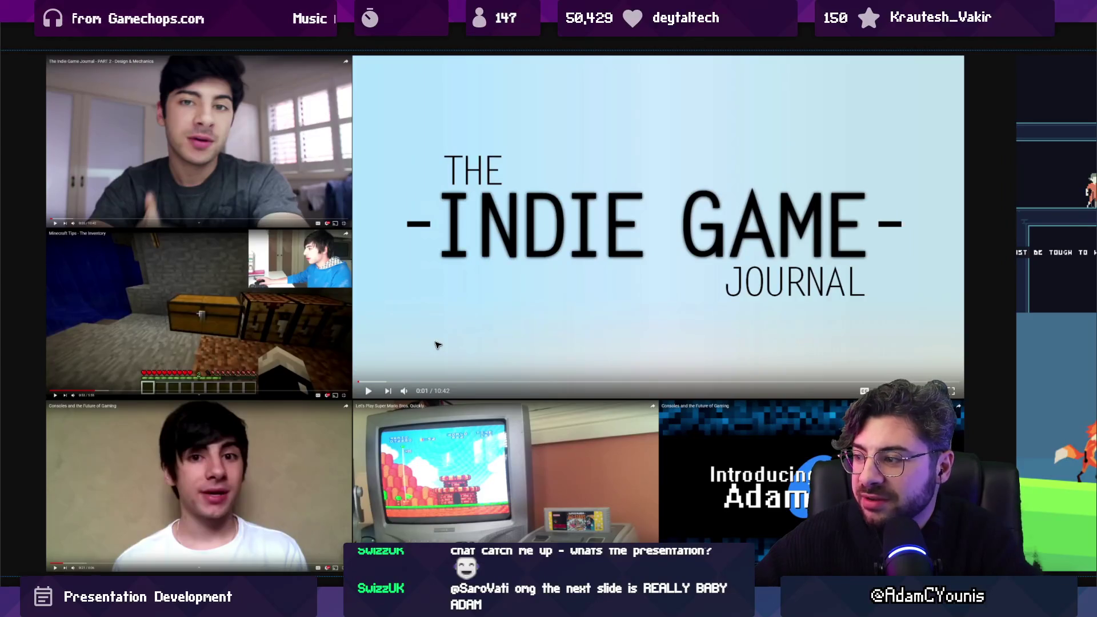
key(Right)
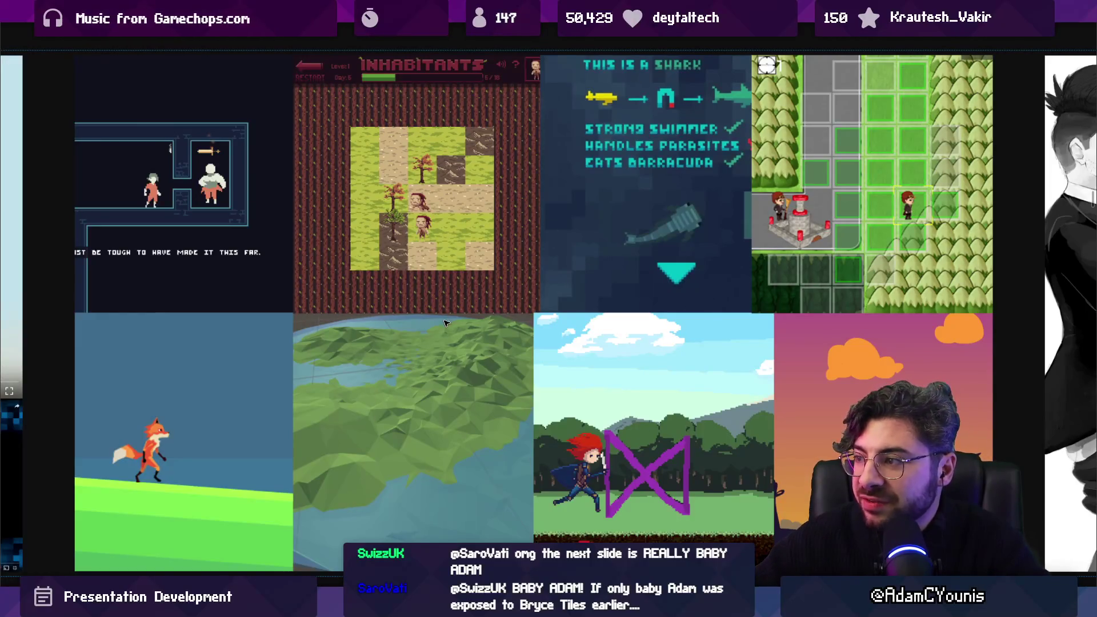
Advance to the character-art slide with sketches, pixel art and the guy.png illustration.
key(Right)
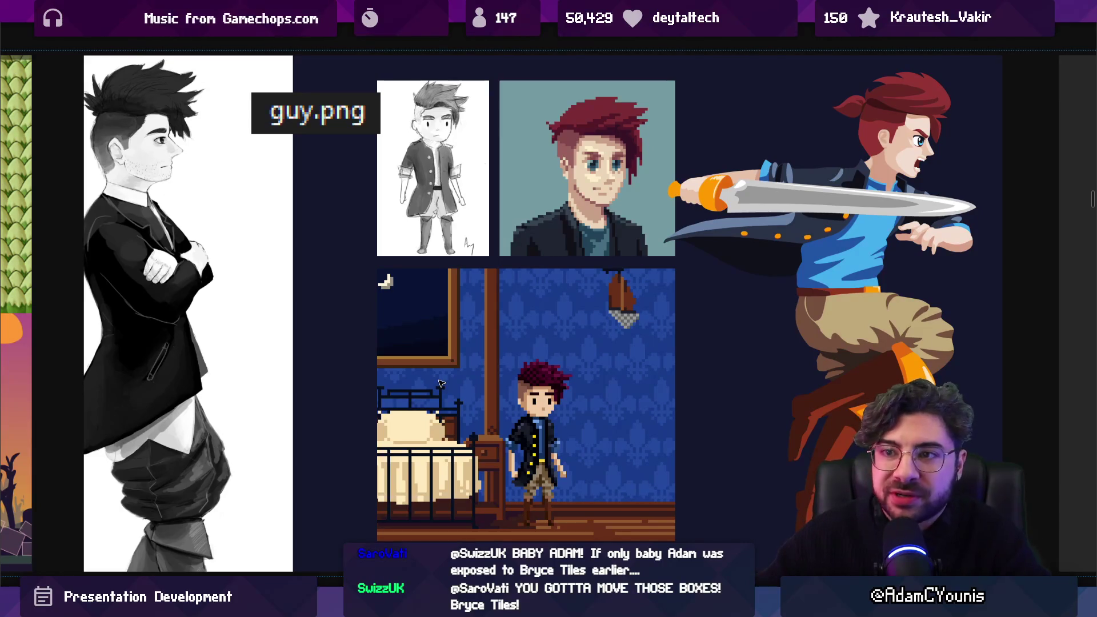
Advance to the 'Artist | Designer | Engineer' Example slide about aesthetics and internal drives.
key(Right)
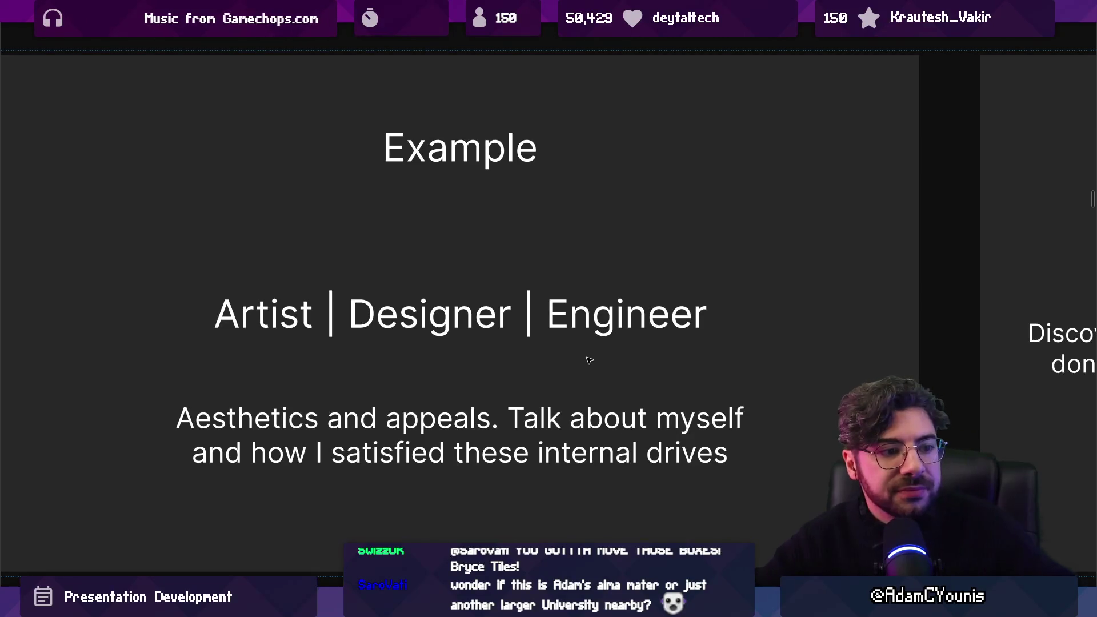
Pan past the Recommendations slide, zoom out to the slide grid, and open Grinding for XP.
scroll(452, 373, right, 10)
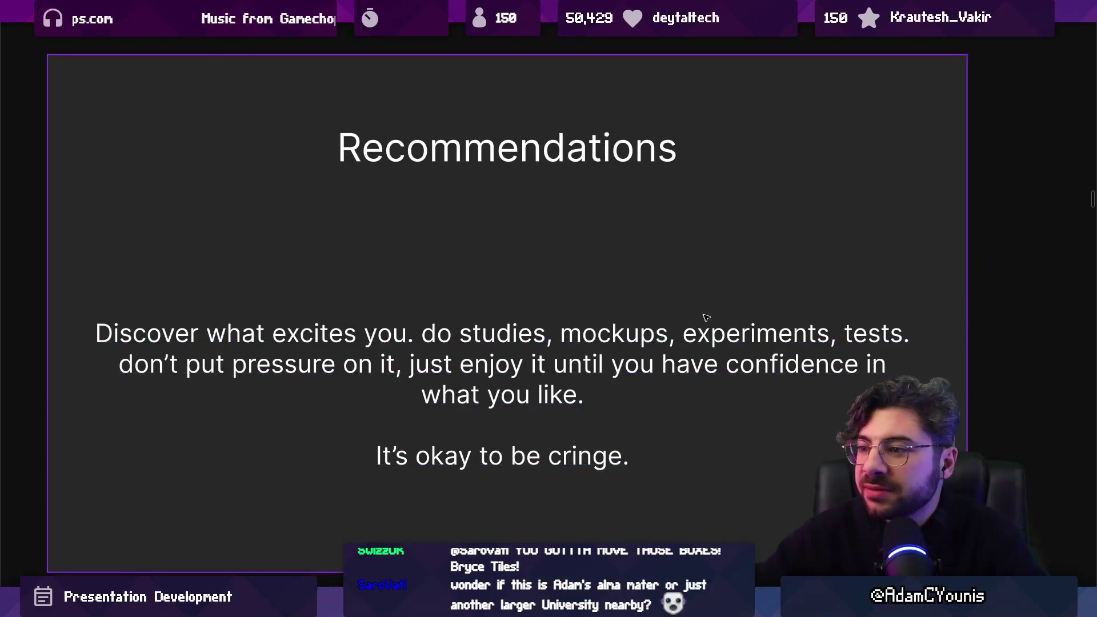
scroll(838, 275, down, 3)
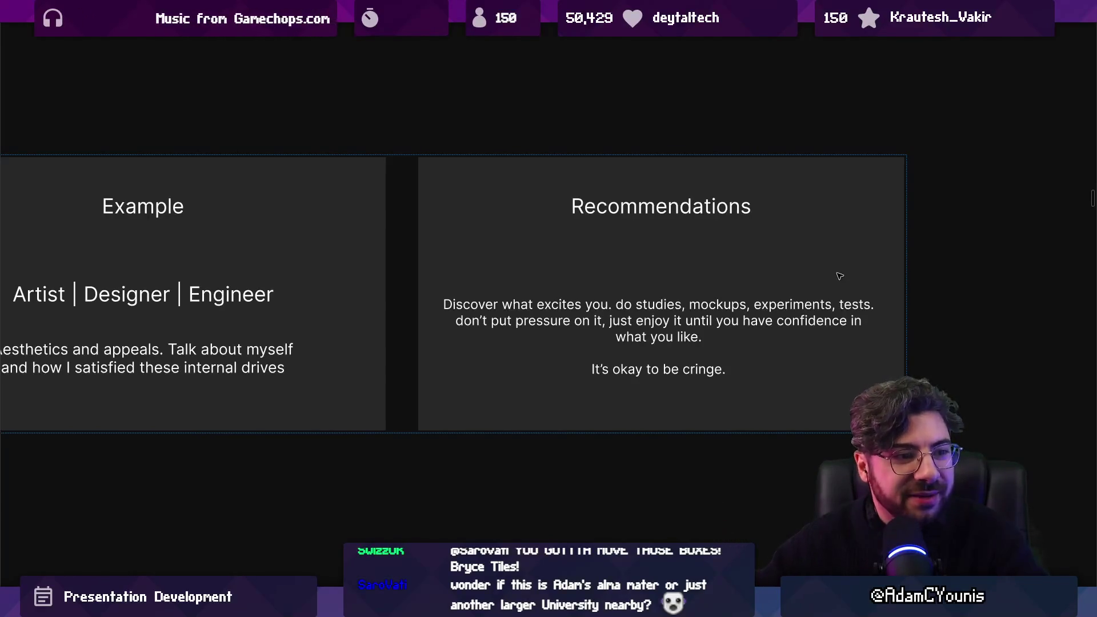
scroll(848, 268, down, 6)
double_click(392, 294)
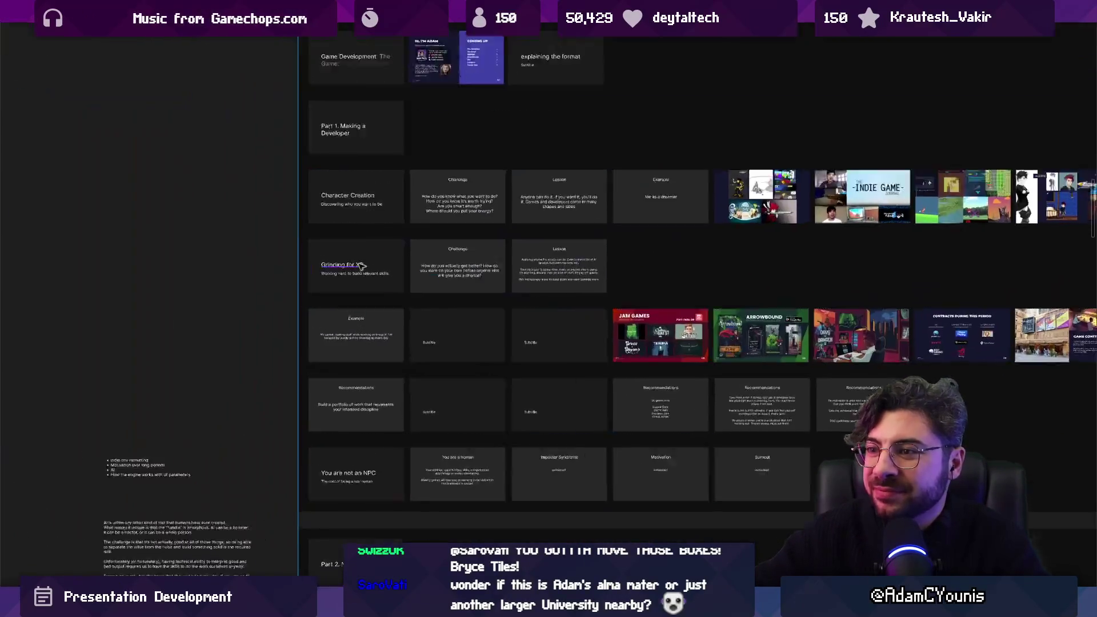
Step from Grinding for XP through Challenge to the 'Applying yourself is all you can do' Lesson.
scroll(341, 290, down, 5)
scroll(342, 280, up, 6)
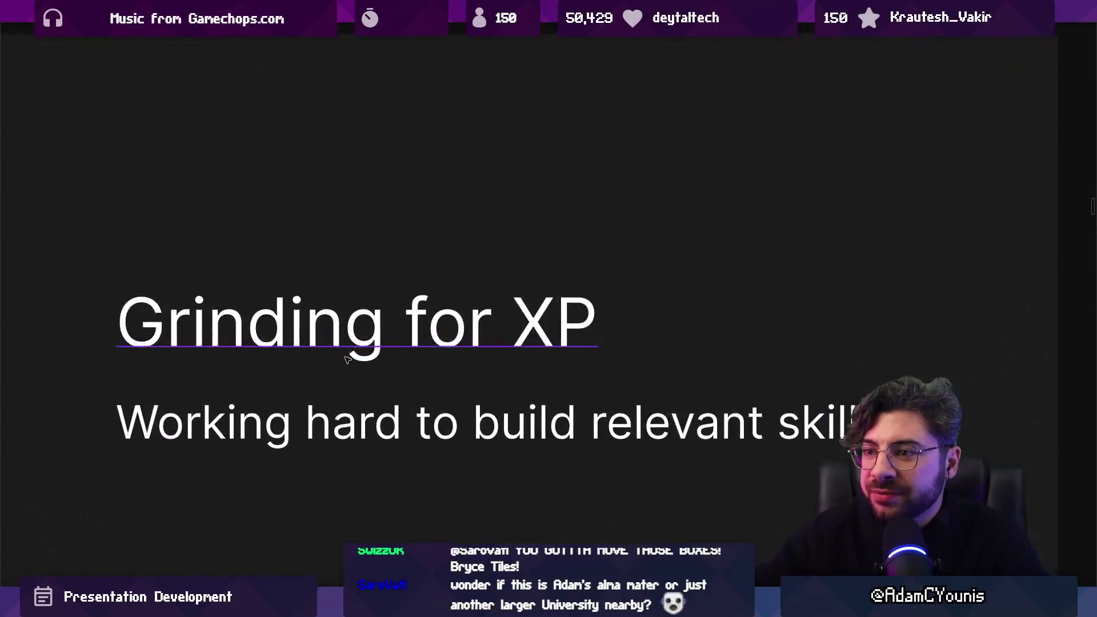
scroll(340, 263, down, 1)
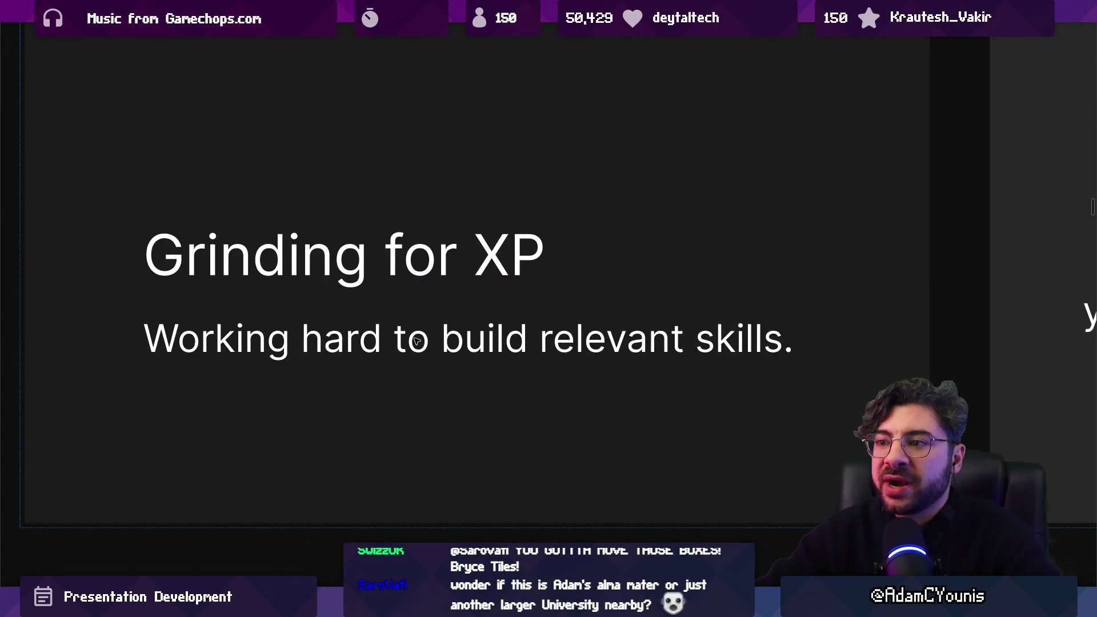
scroll(405, 429, up, 2)
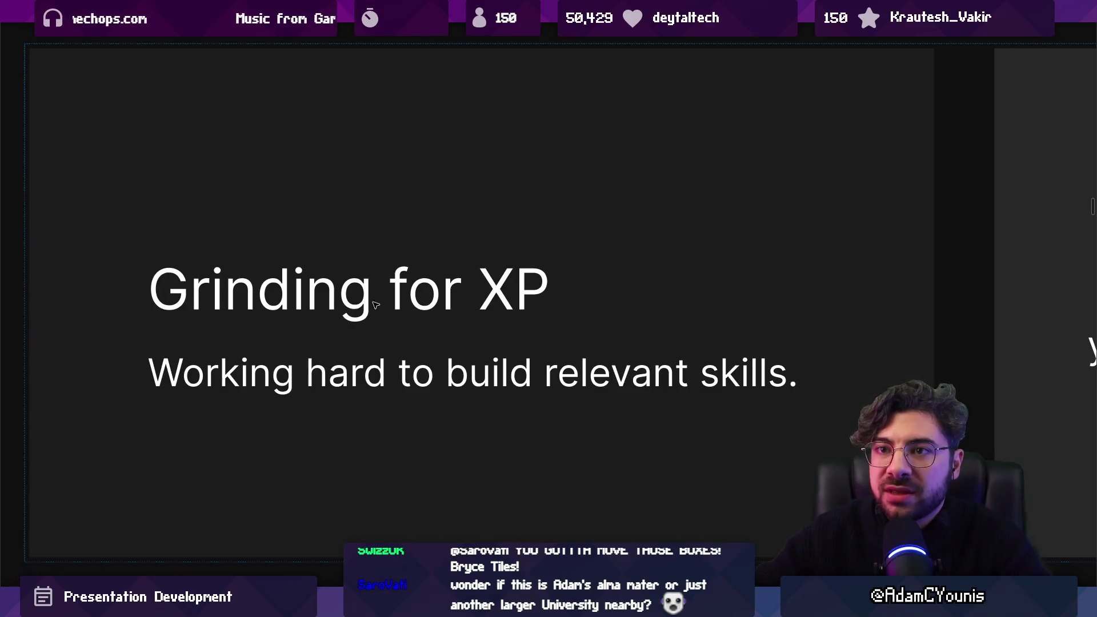
key(Right)
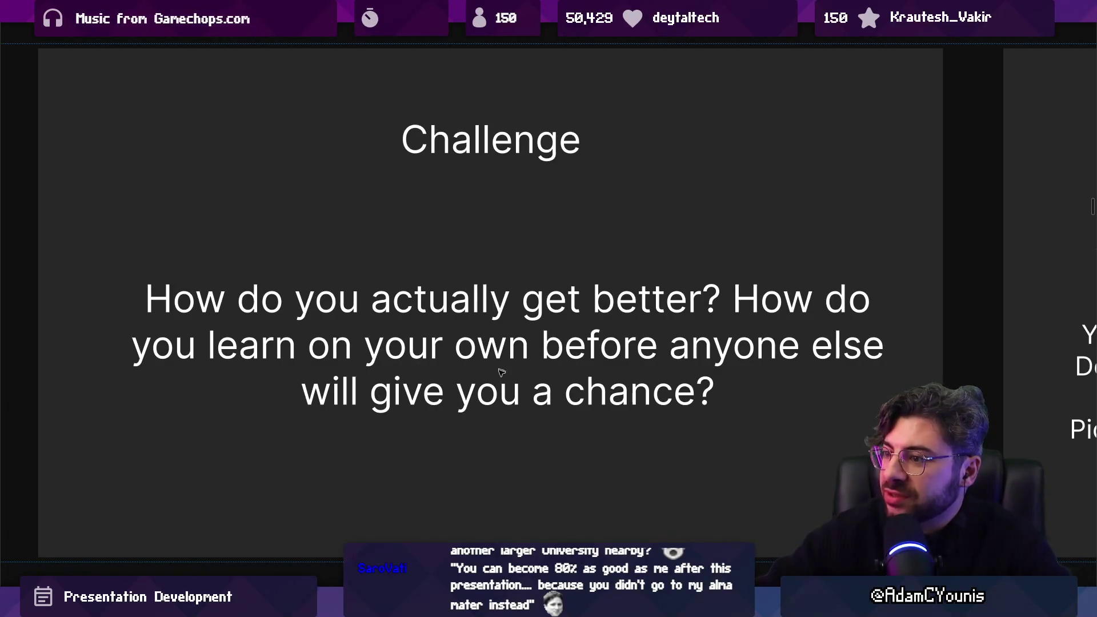
key(Right)
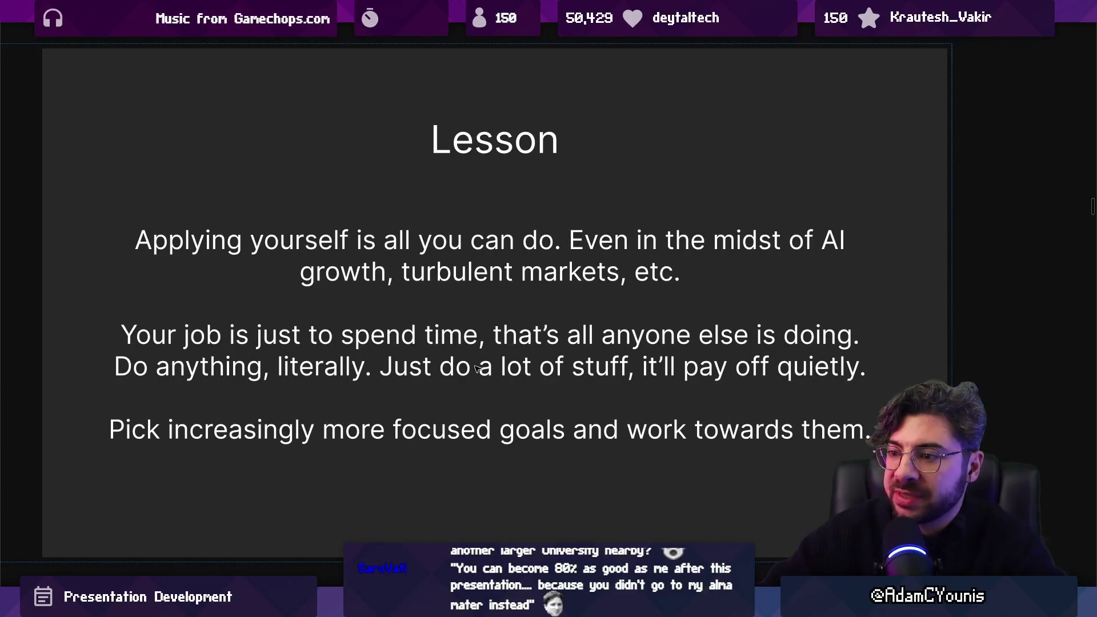
Return to the slide grid and zoom into the Example slide about working on Insignia.
key(Escape)
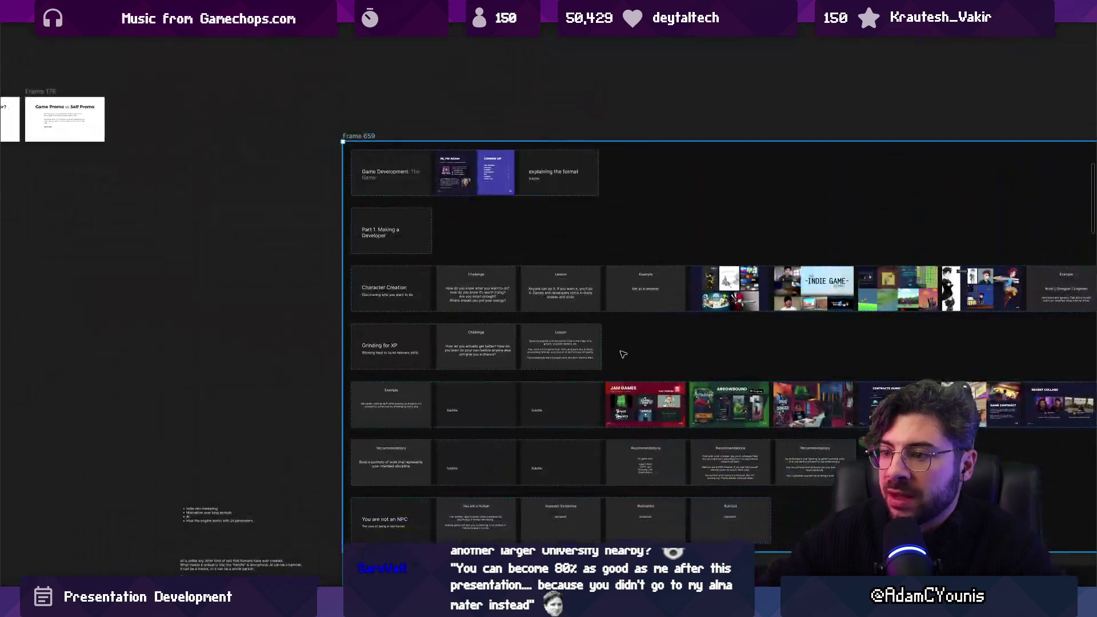
double_click(400, 388)
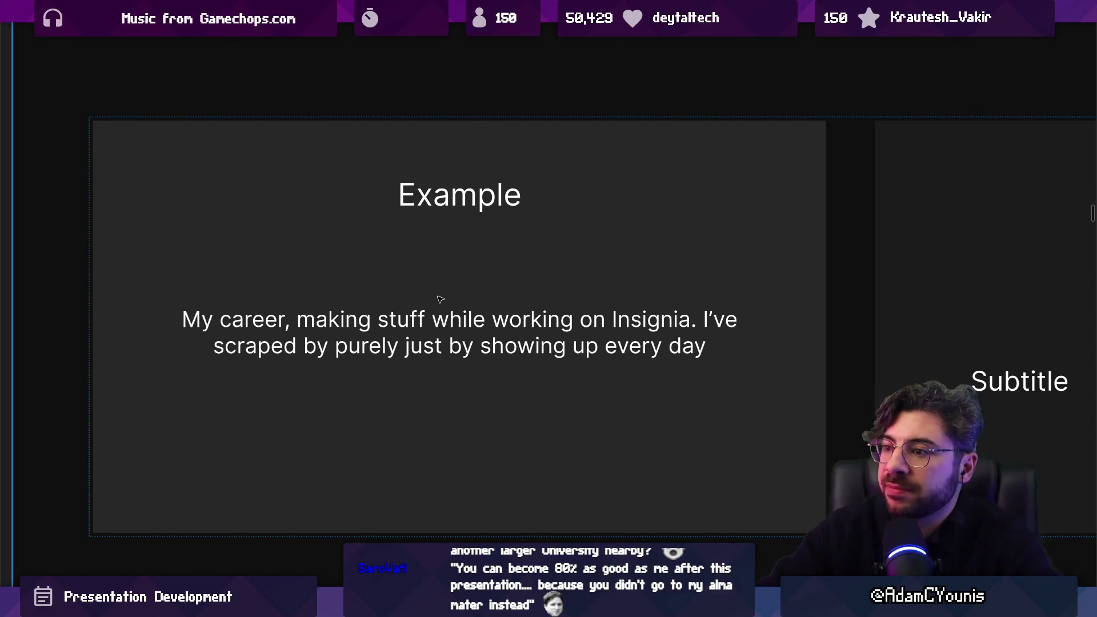
Zoom out and select the empty placeholder frame and the Example slide beside it.
scroll(440, 298, right, 10)
scroll(441, 298, down, 3)
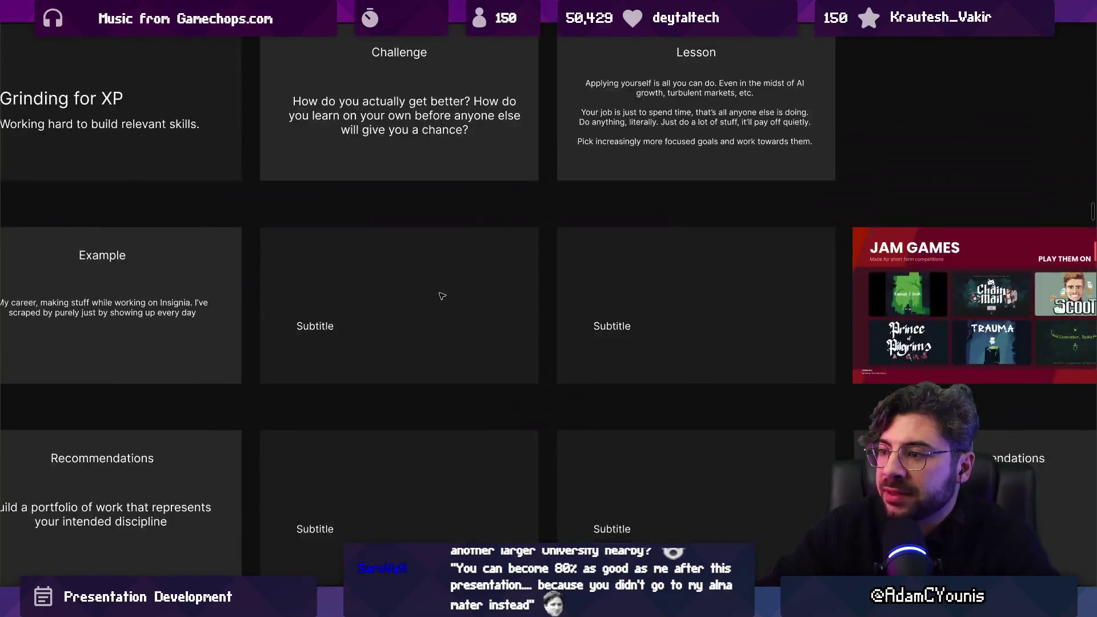
click(442, 296)
scroll(440, 296, down, 5)
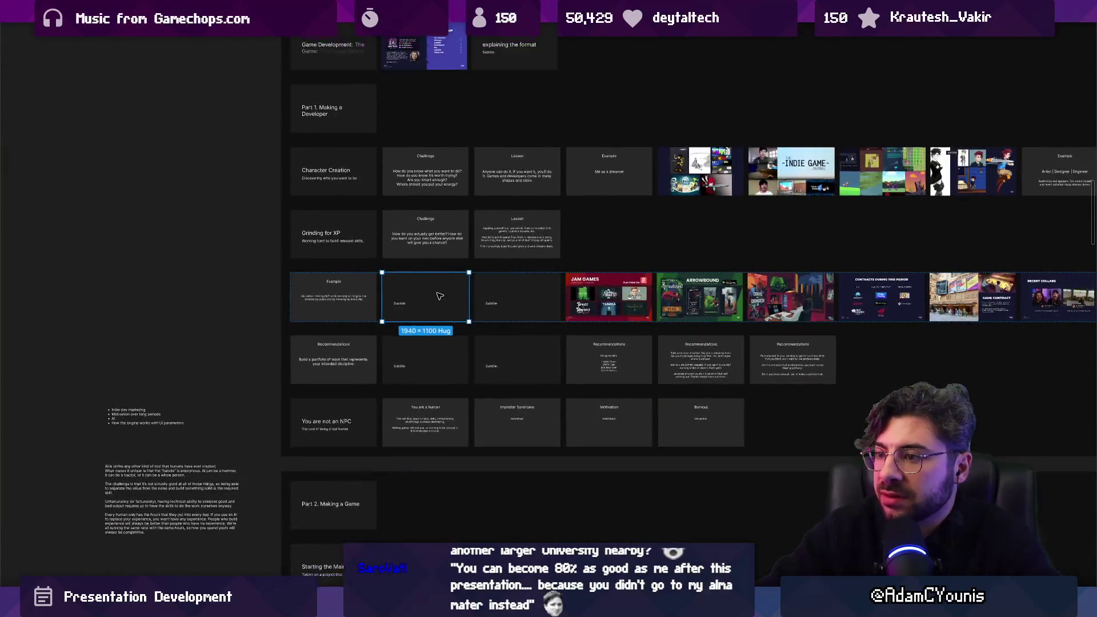
scroll(445, 296, up, 5)
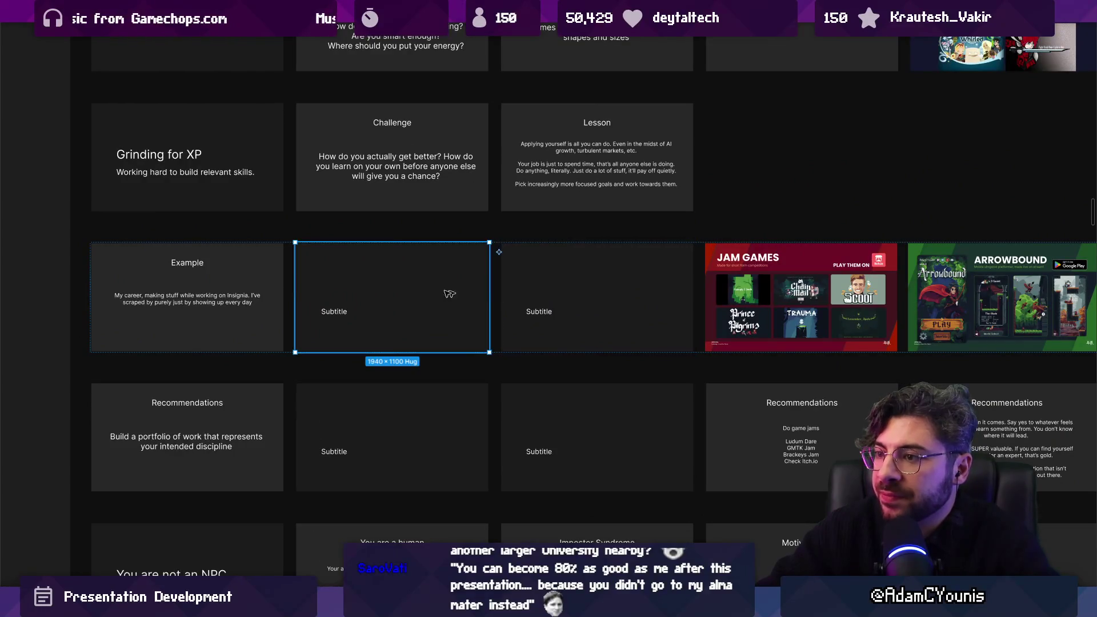
scroll(338, 277, down, 4)
click(268, 285)
scroll(275, 296, up, 6)
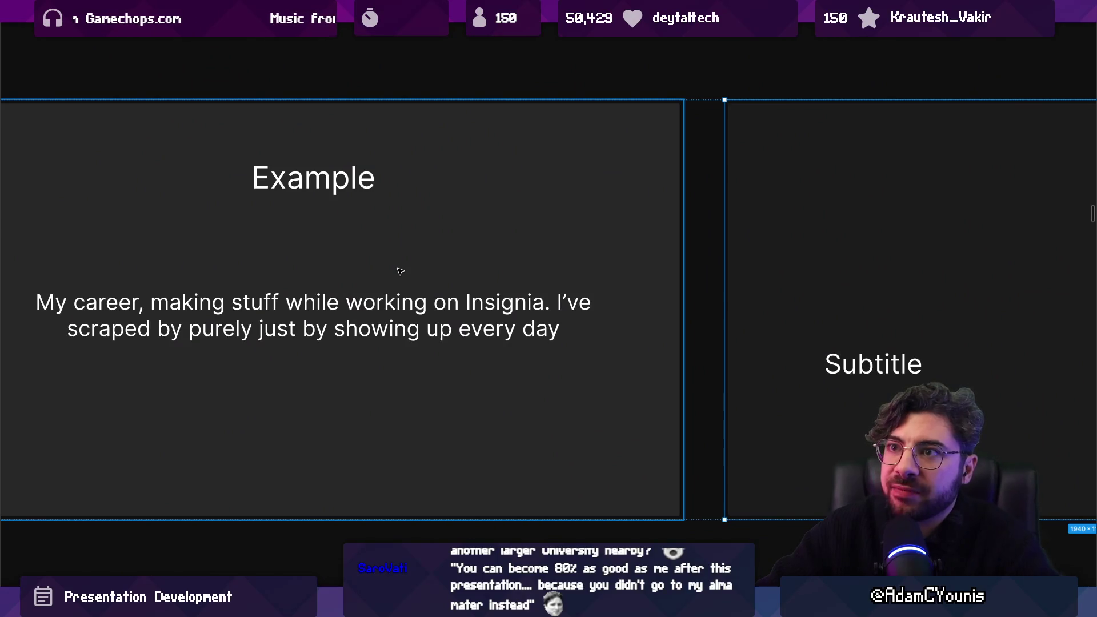
scroll(906, 325, left, 4)
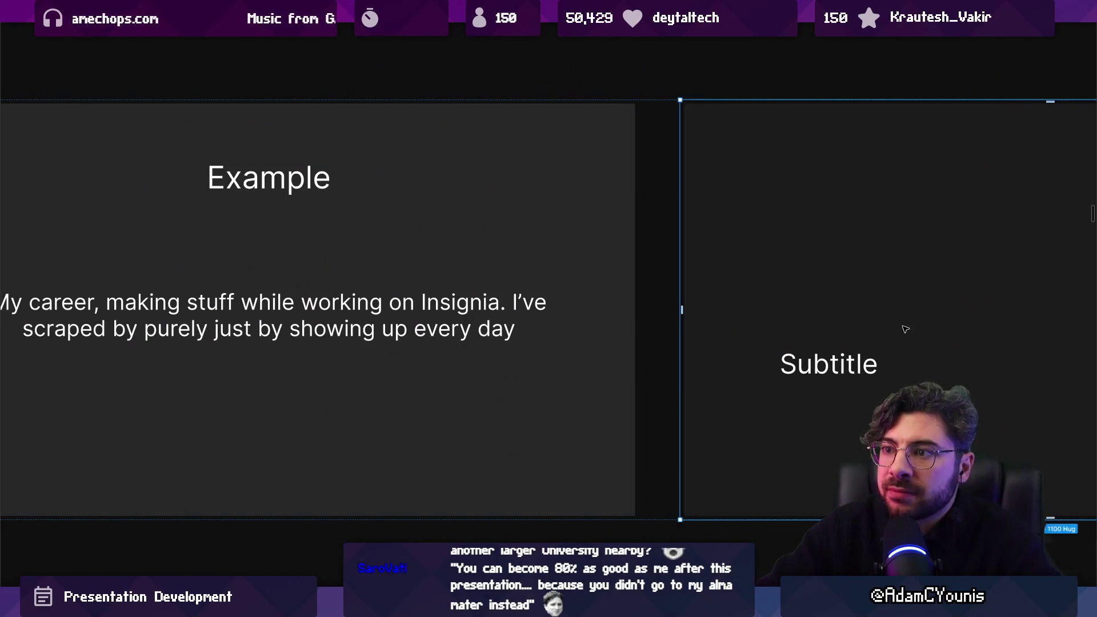
scroll(743, 325, right, 2)
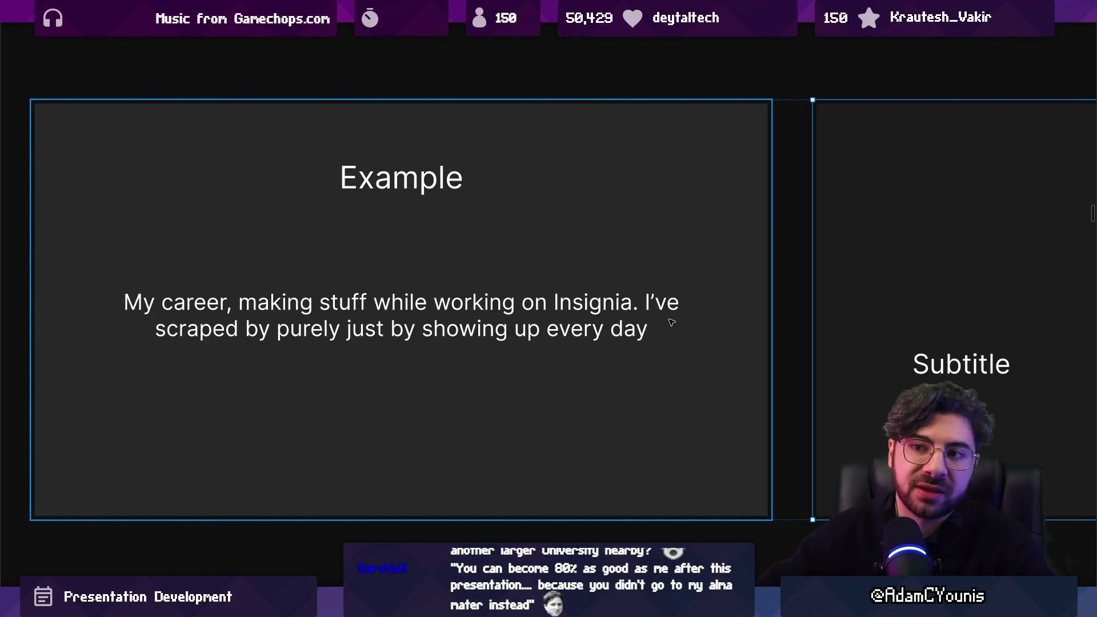
Step across the neighbouring slide frames toward the JAM GAMES slide.
key(Right)
key(Left)
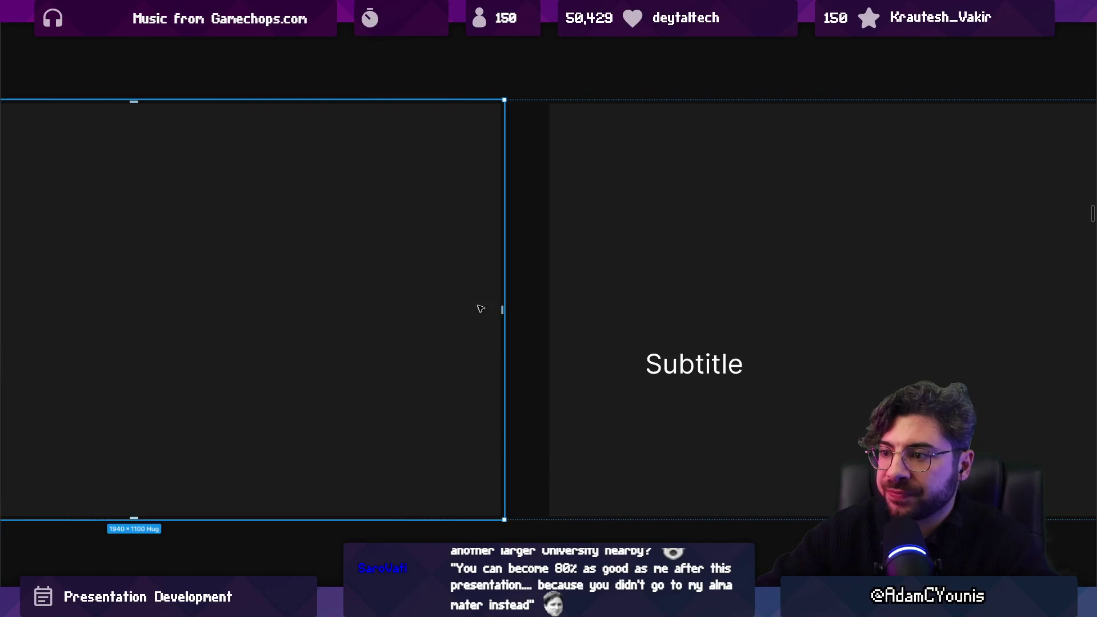
key(Right)
key(Right)
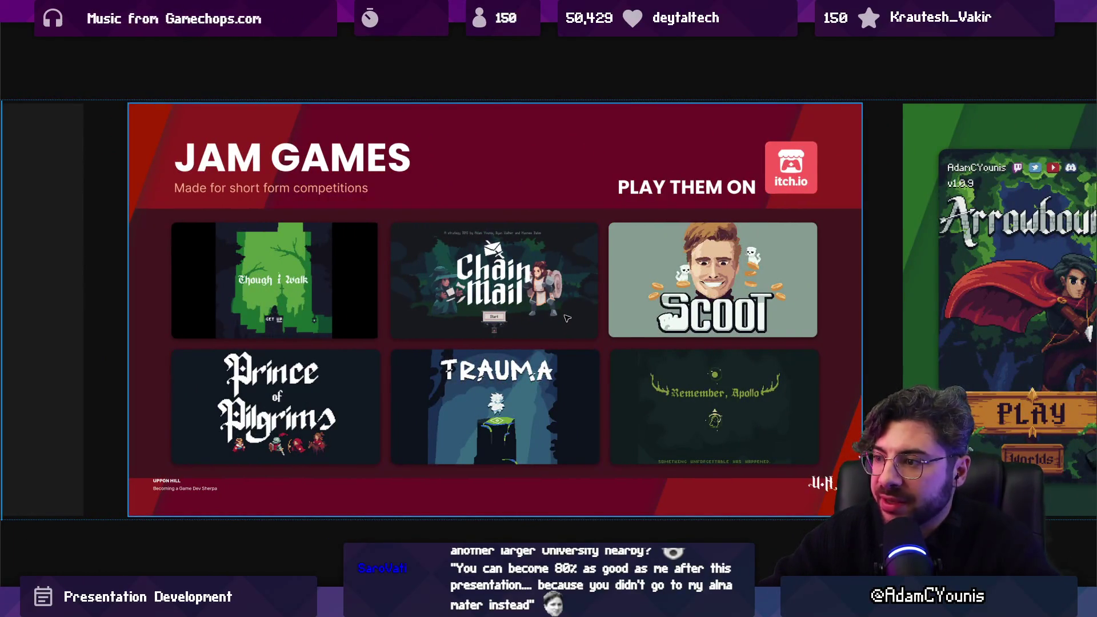
Step through the Arrowbound and Days of Danger 2 slides to Contracts During This Period.
key(Right)
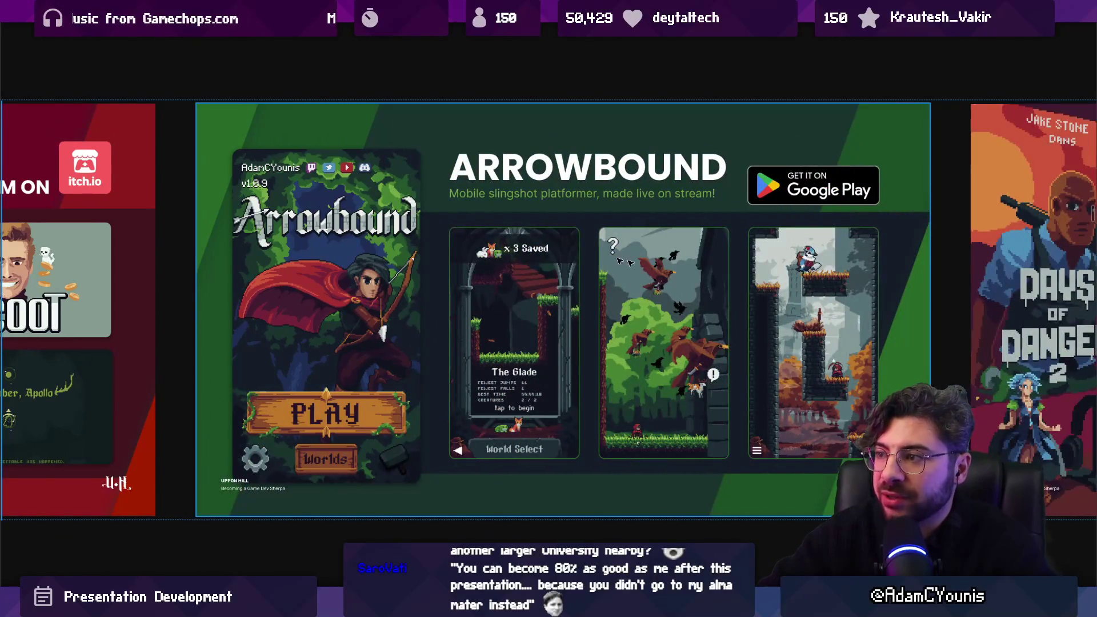
key(Right)
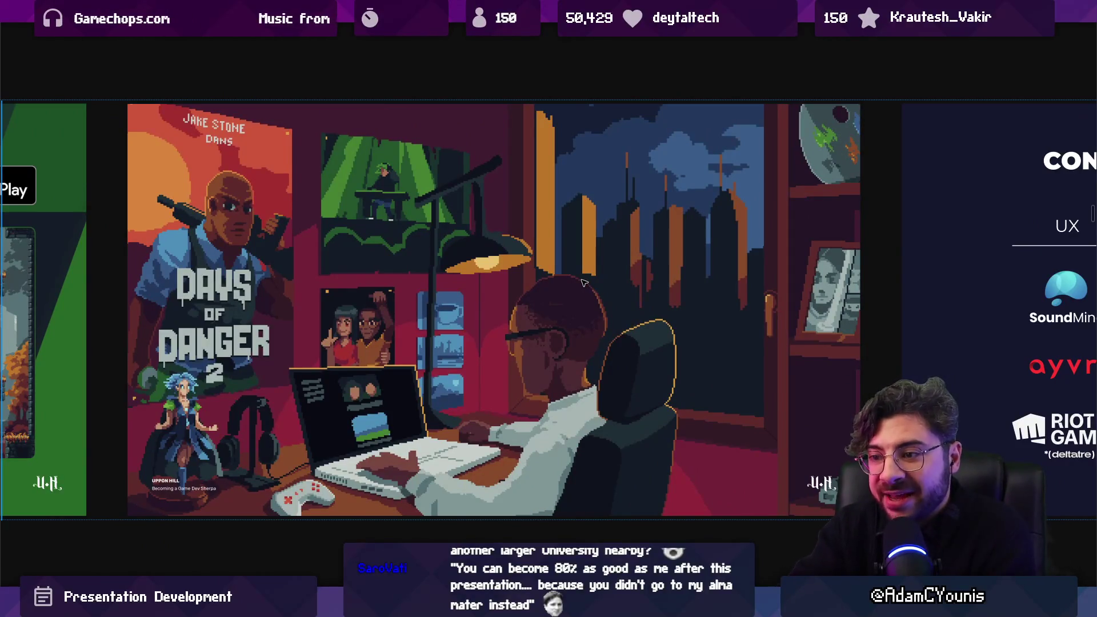
click(565, 292)
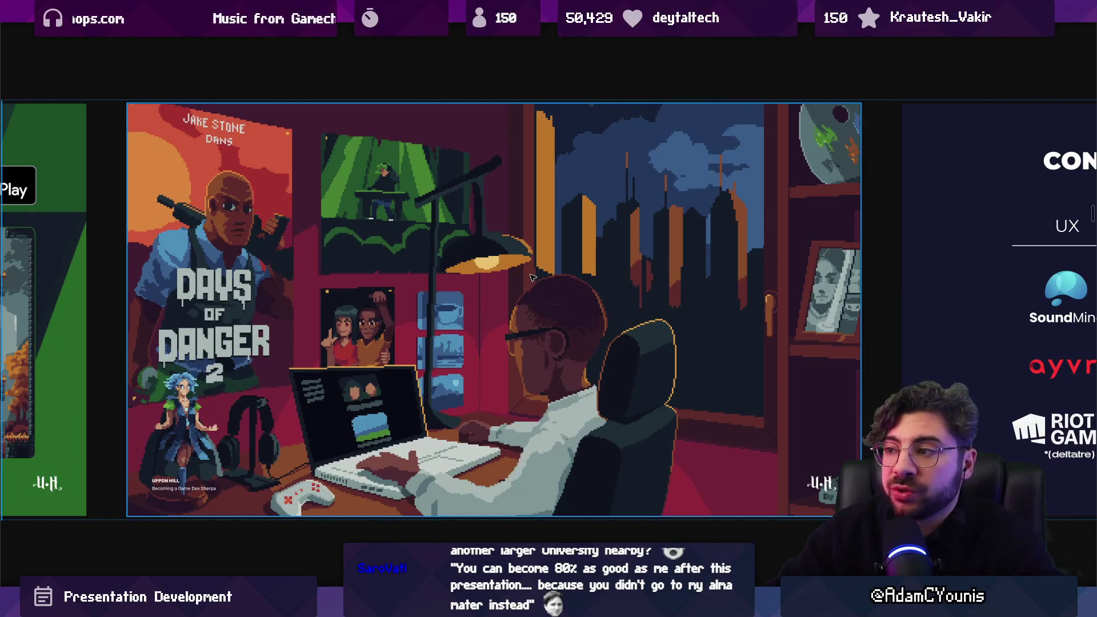
key(Right)
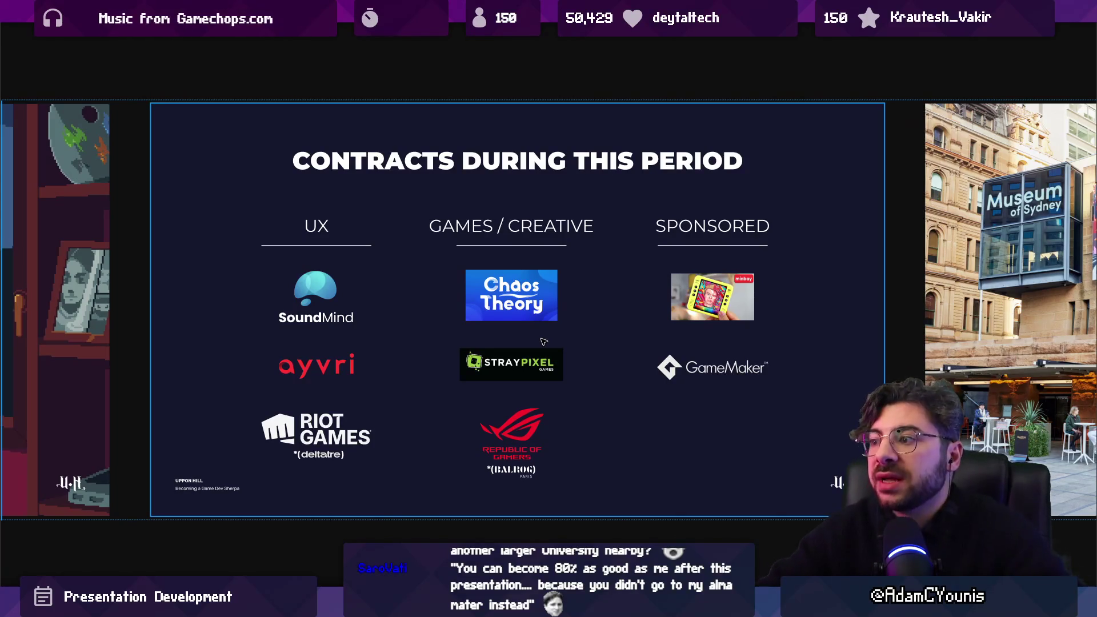
Review the Game Contract and Recent Collabs slides, then zoom out to the full slide board.
click(547, 372)
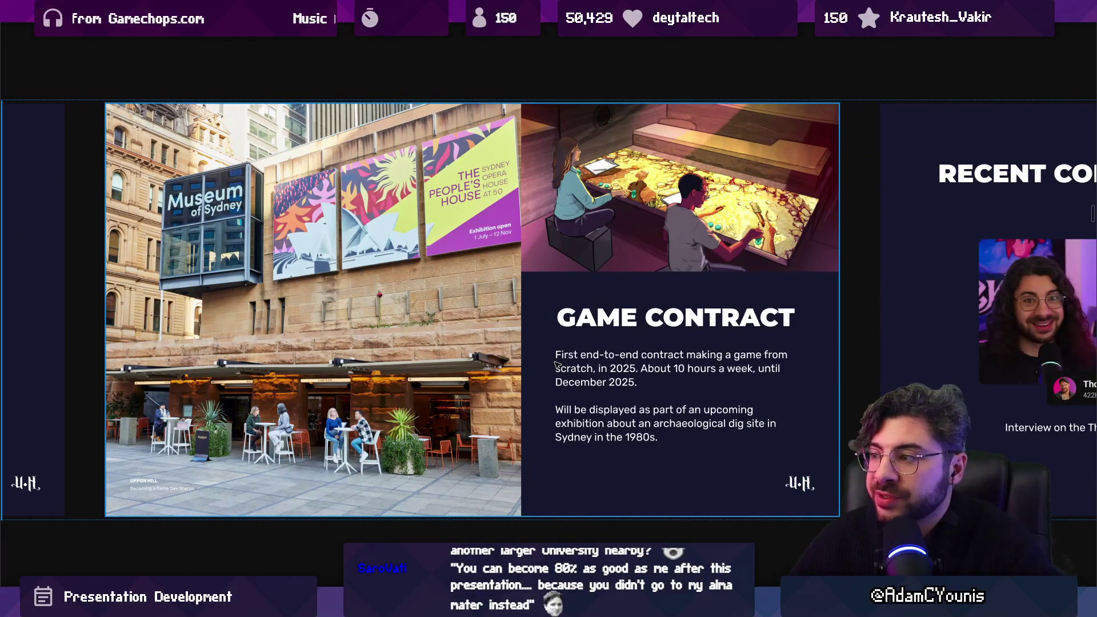
drag(466, 353, 493, 361)
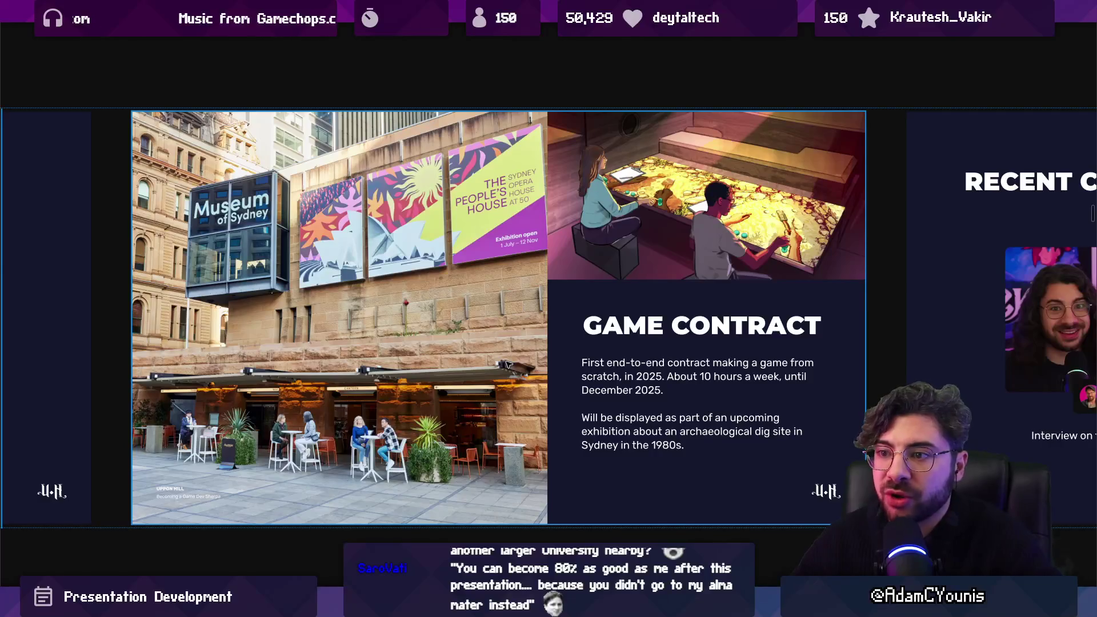
key(Right)
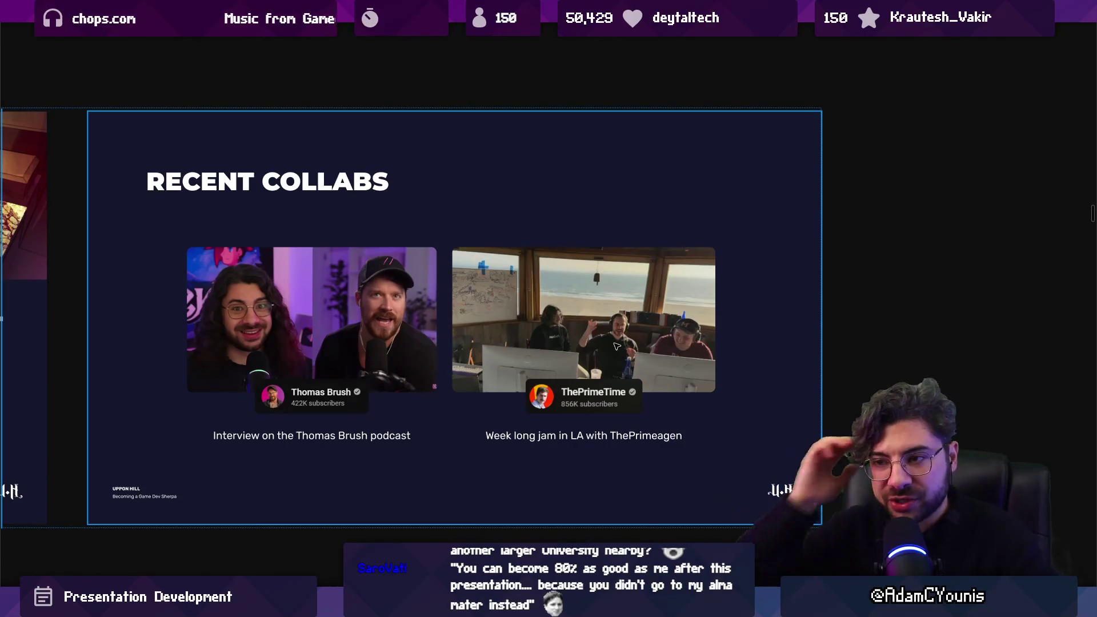
click(617, 346)
scroll(617, 347, down, 5)
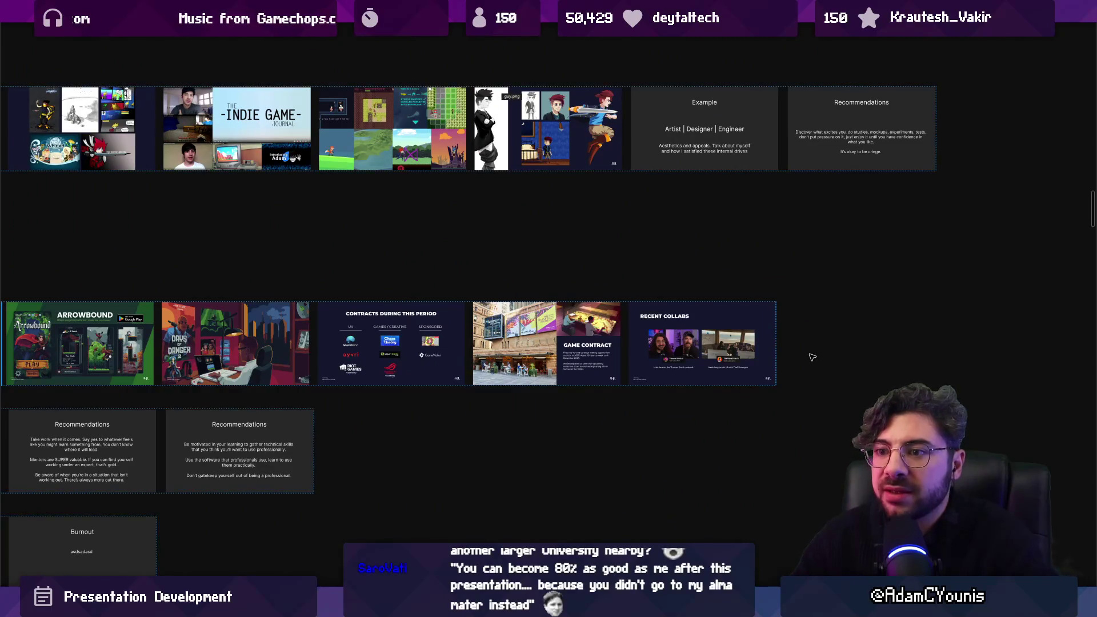
Browse the board and check the blank Subtitle slides in the Recommendations row.
scroll(812, 357, left, 5)
click(251, 343)
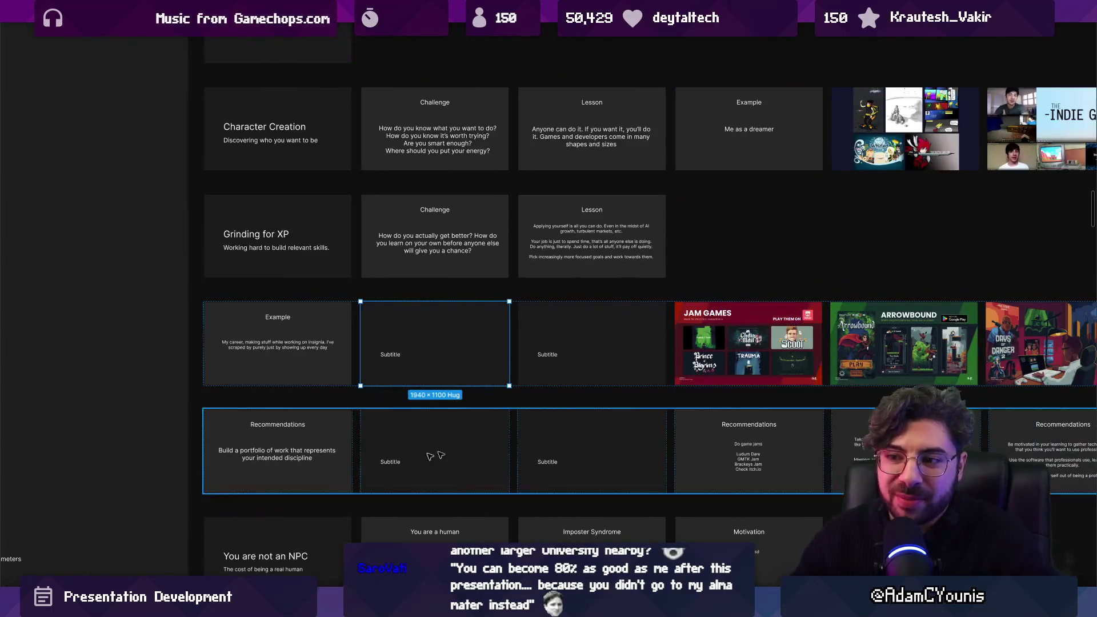
scroll(247, 490, up, 5)
scroll(246, 490, up, 5)
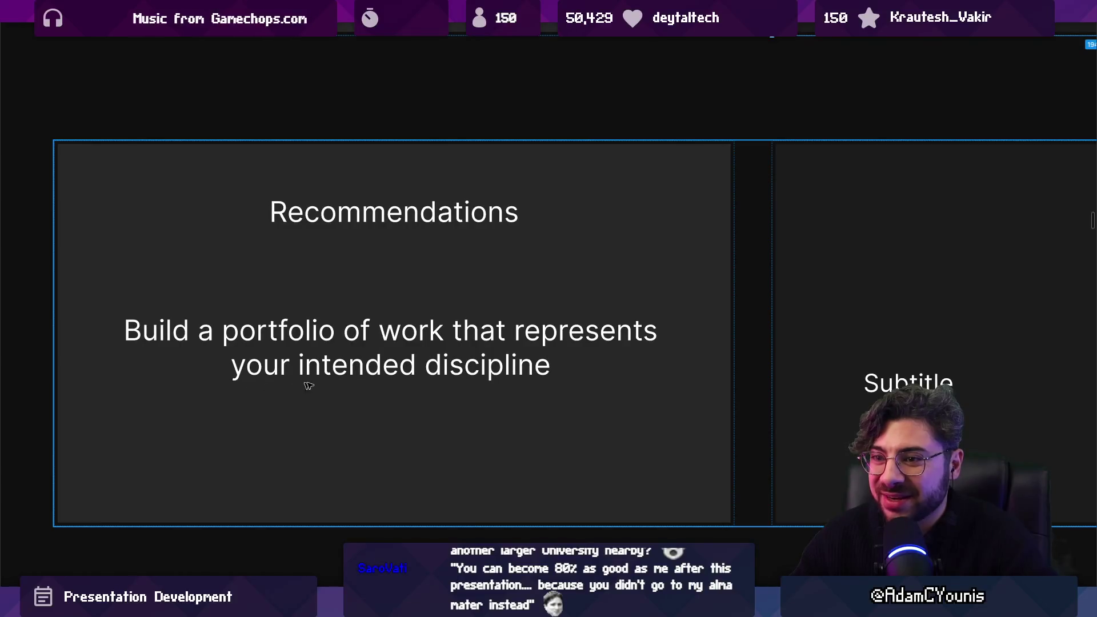
scroll(534, 417, down, 1)
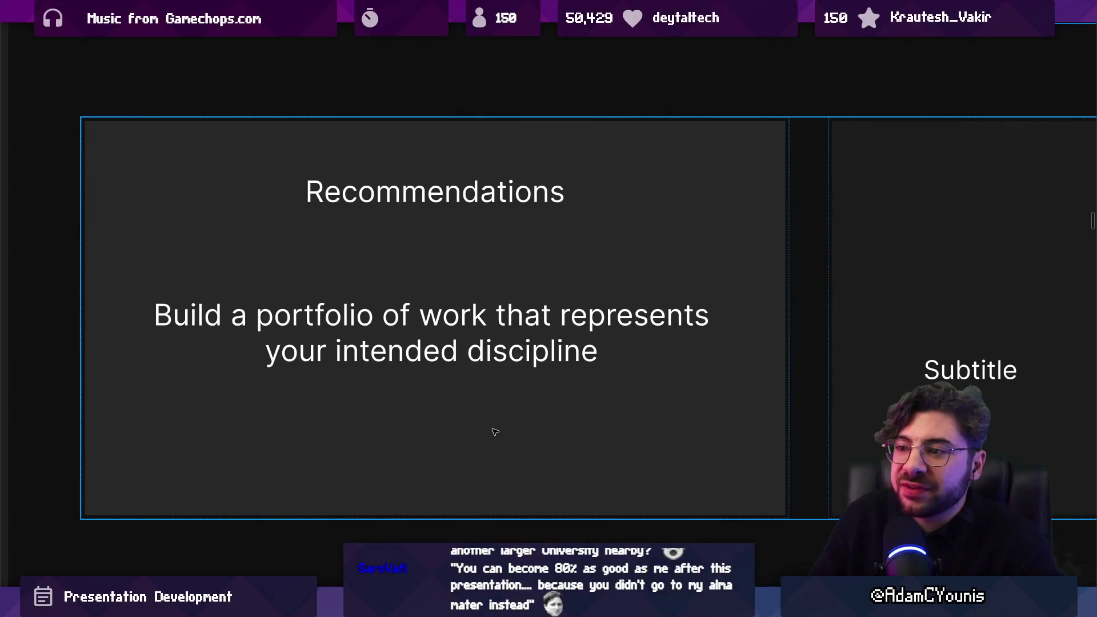
scroll(379, 377, right, 5)
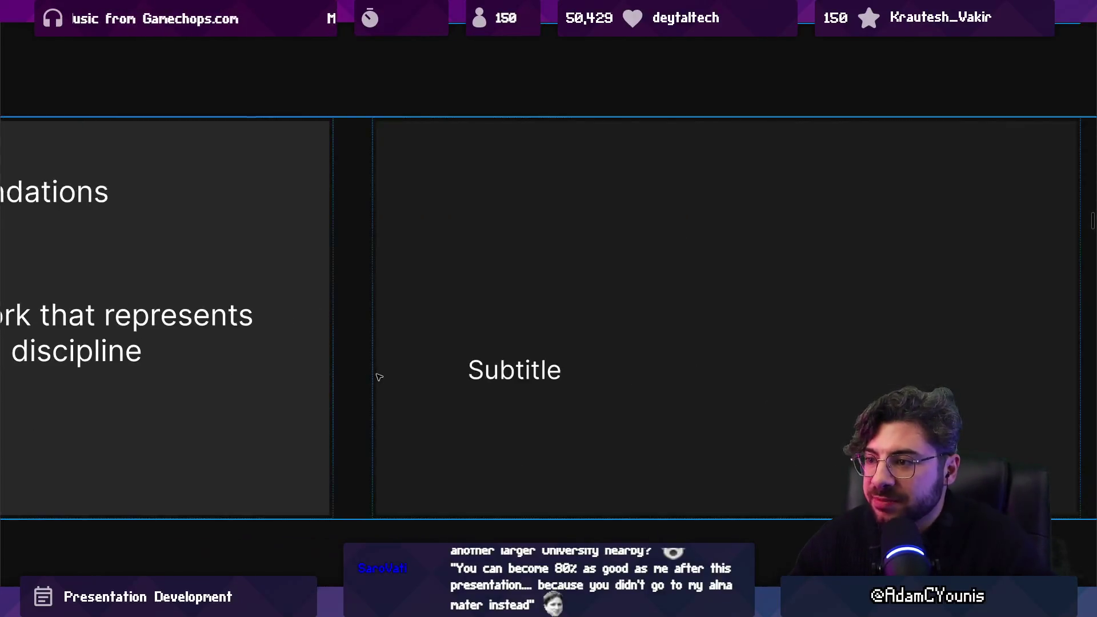
ctrl+scroll(366, 368, down, 5)
click(338, 356)
shift+click(383, 358)
Select the 'Do game jams' Recommendations slide and enter its list text for editing.
ctrl+scroll(578, 378, up, 5)
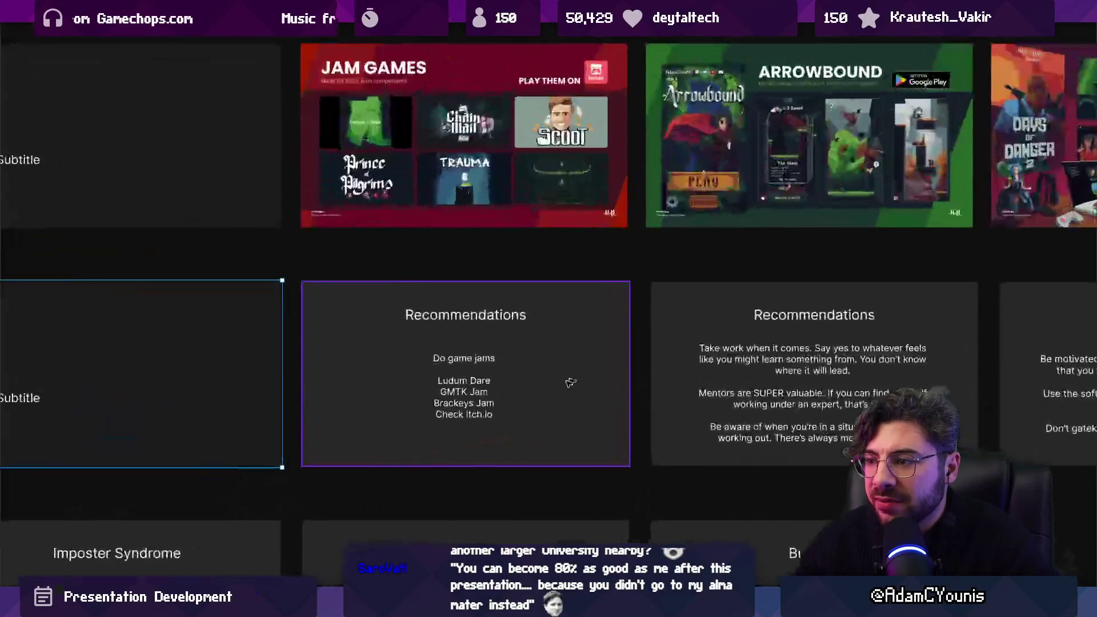
ctrl+scroll(578, 377, up, 5)
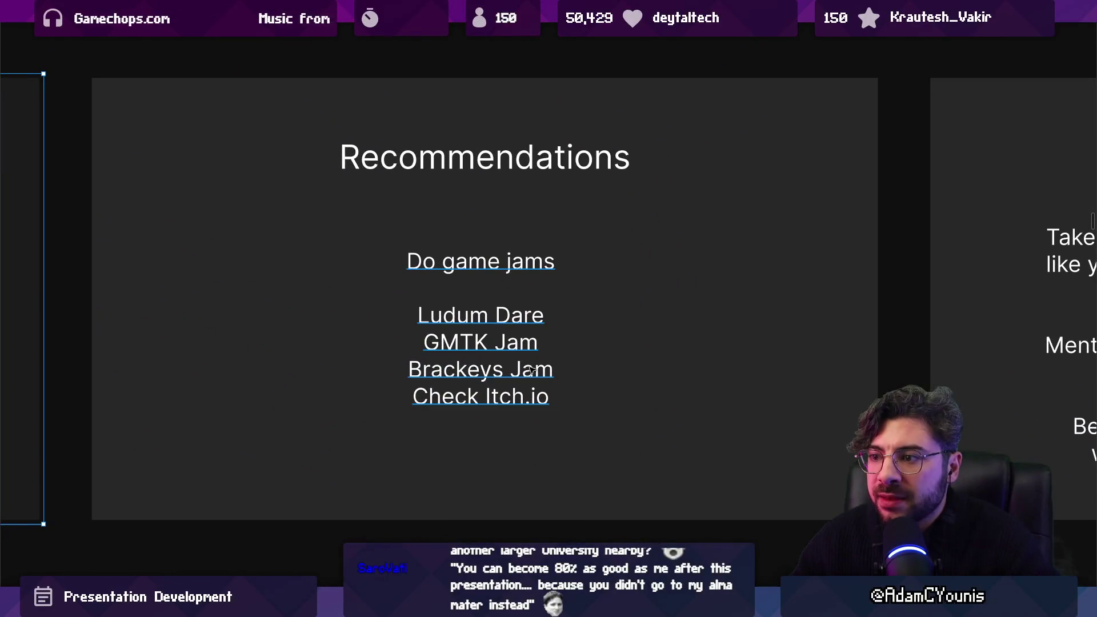
click(594, 469)
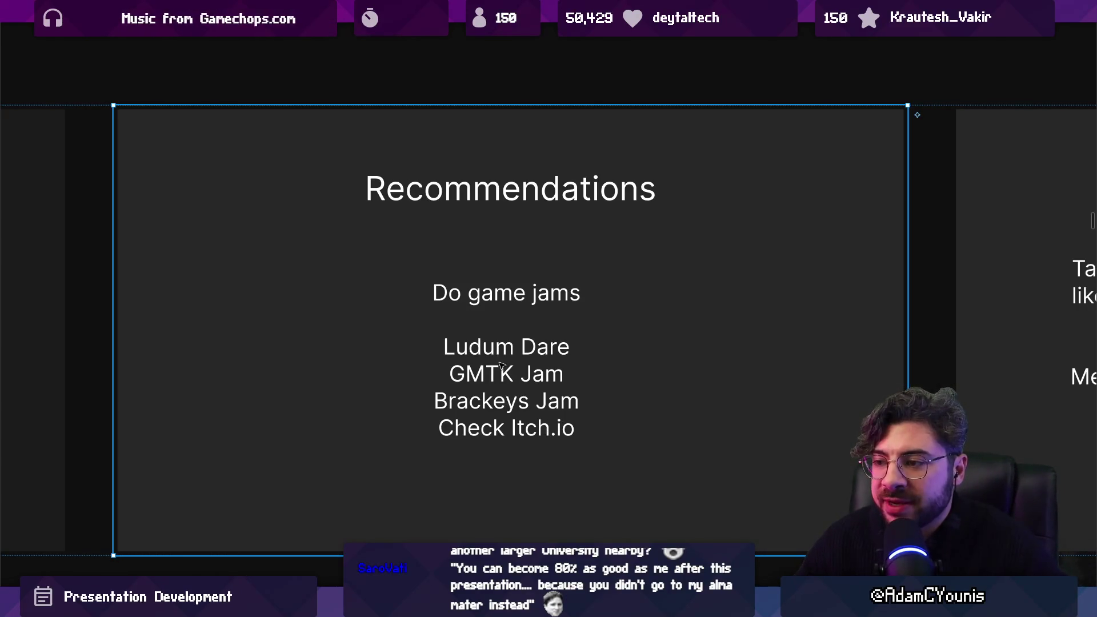
click(457, 347)
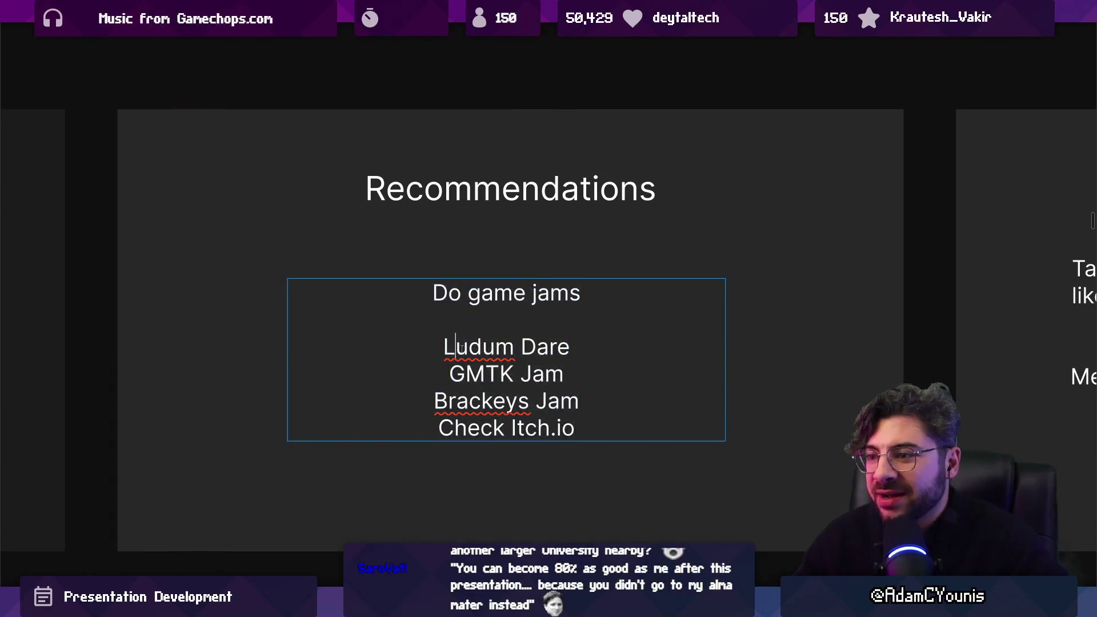
Insert 'Global Game Jam' as a new line above Ludum Dare.
click(446, 346)
text(Global)
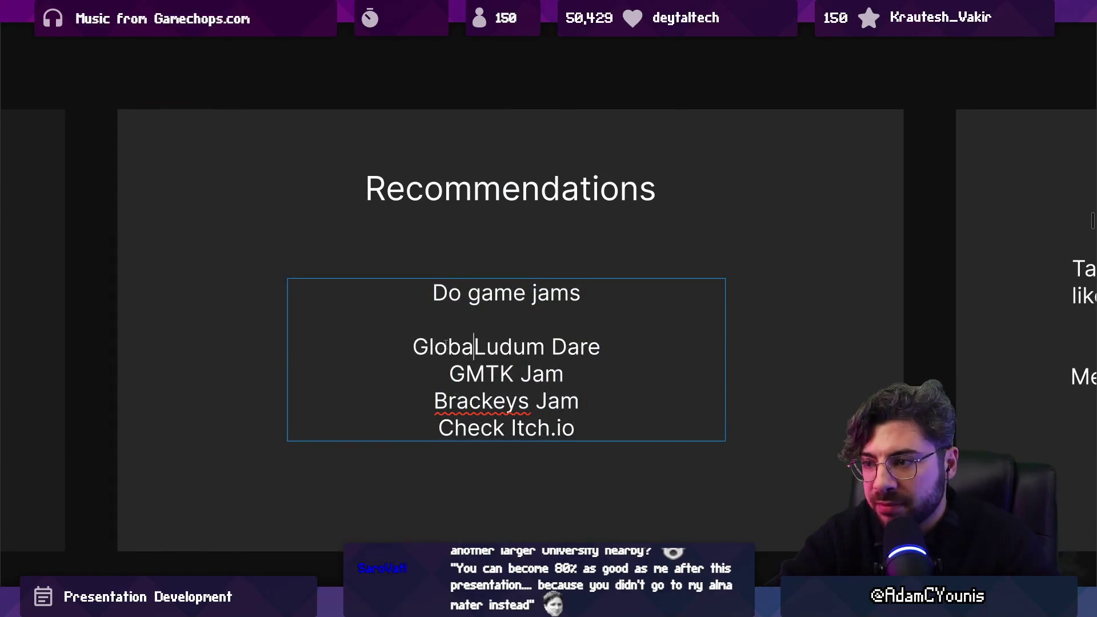
text( Game Jam)
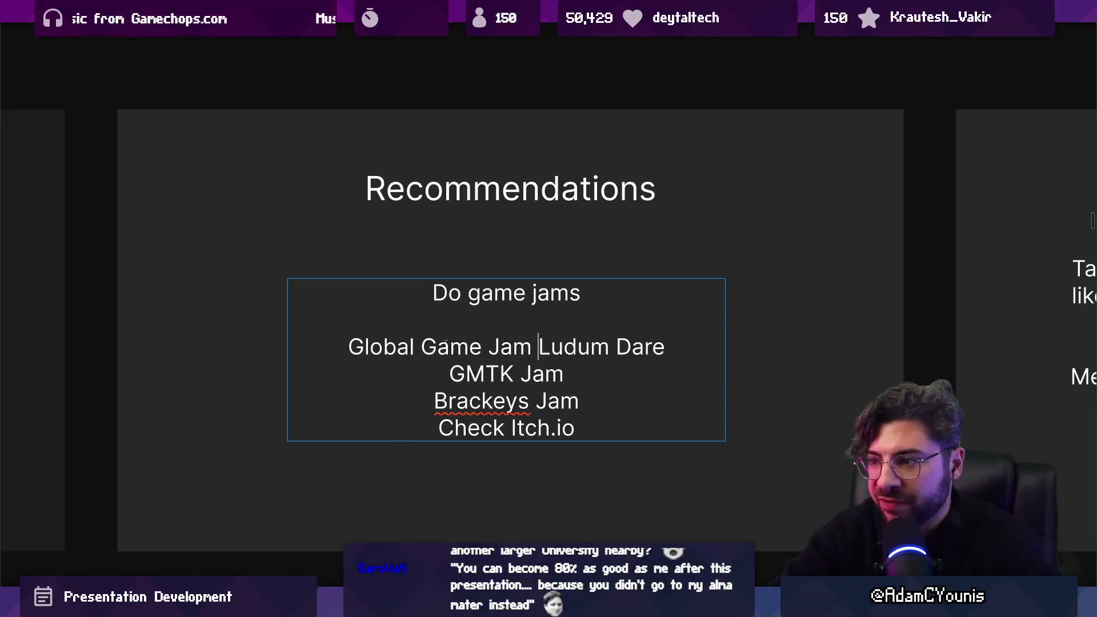
key(Return)
Check the GMTK Jam, Brackeys Jam and Check Itch.io lines, finish editing, and advance a slide.
double_click(502, 412)
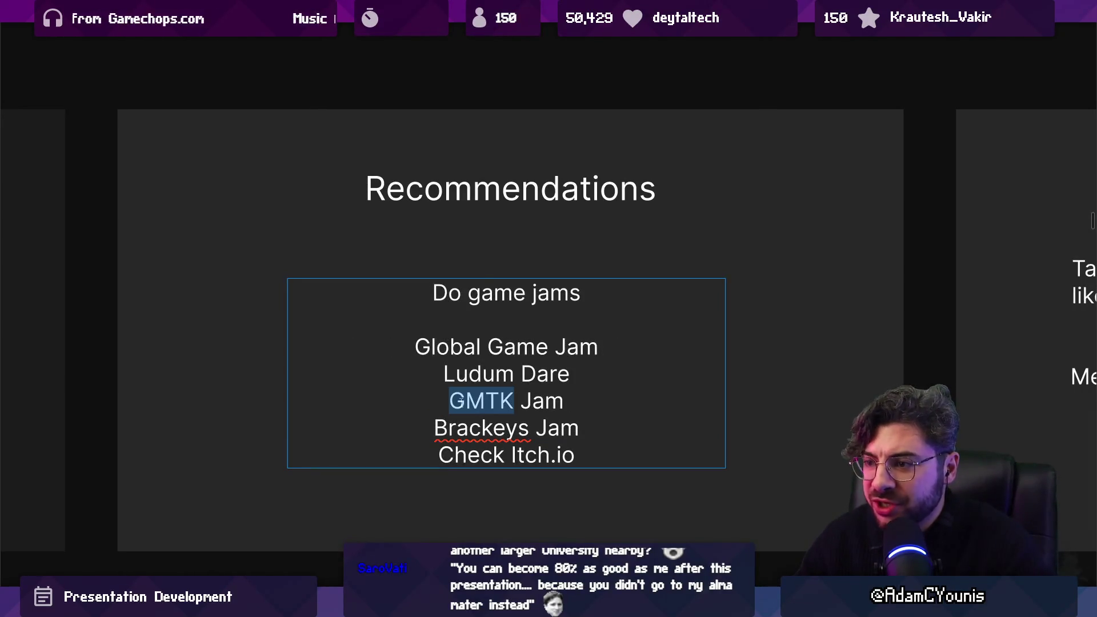
double_click(486, 428)
shift+click(443, 396)
click(565, 402)
click(589, 426)
key(Right)
key(shift+End)
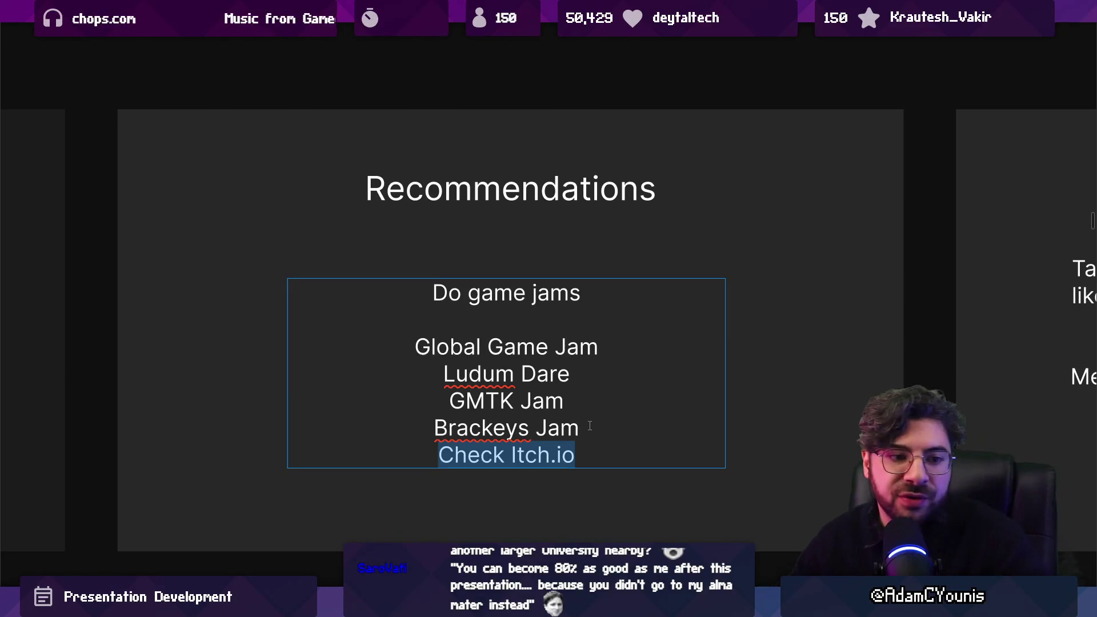
key(Escape)
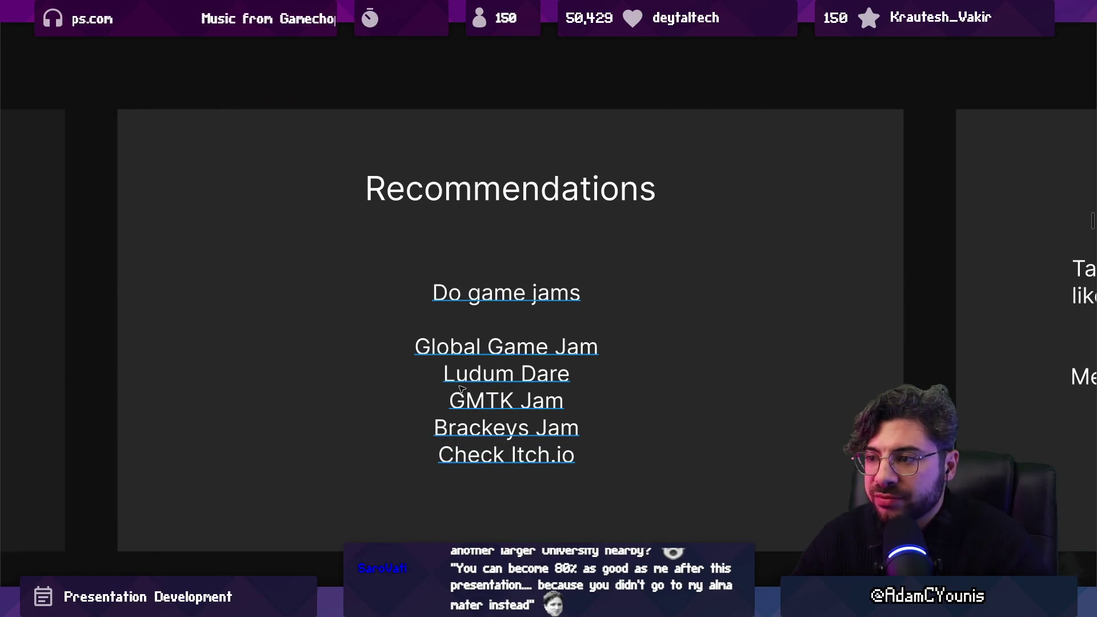
key(Escape)
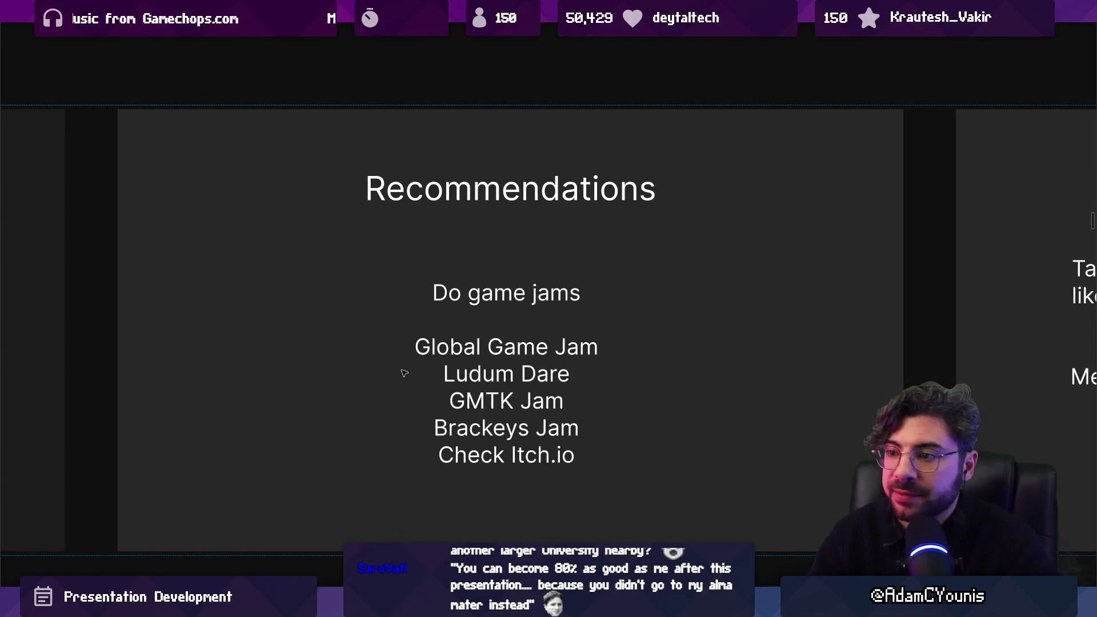
key(Right)
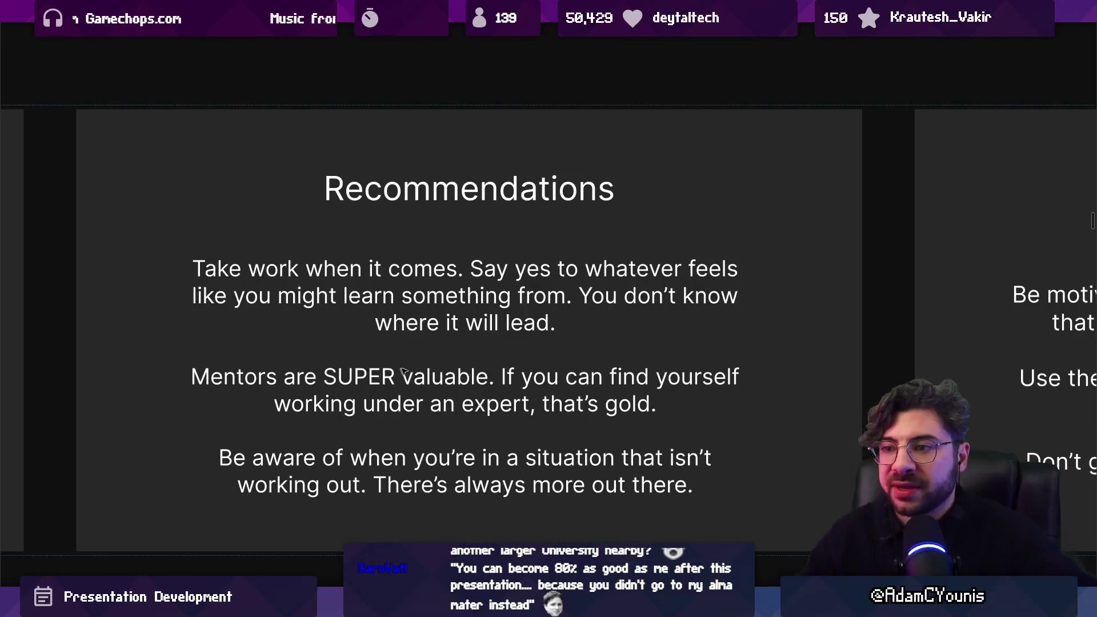
Bring the technical-skills Recommendations slide into view and enter its body text for editing.
ctrl+scroll(625, 228, down, 2)
ctrl+scroll(426, 355, up, 1)
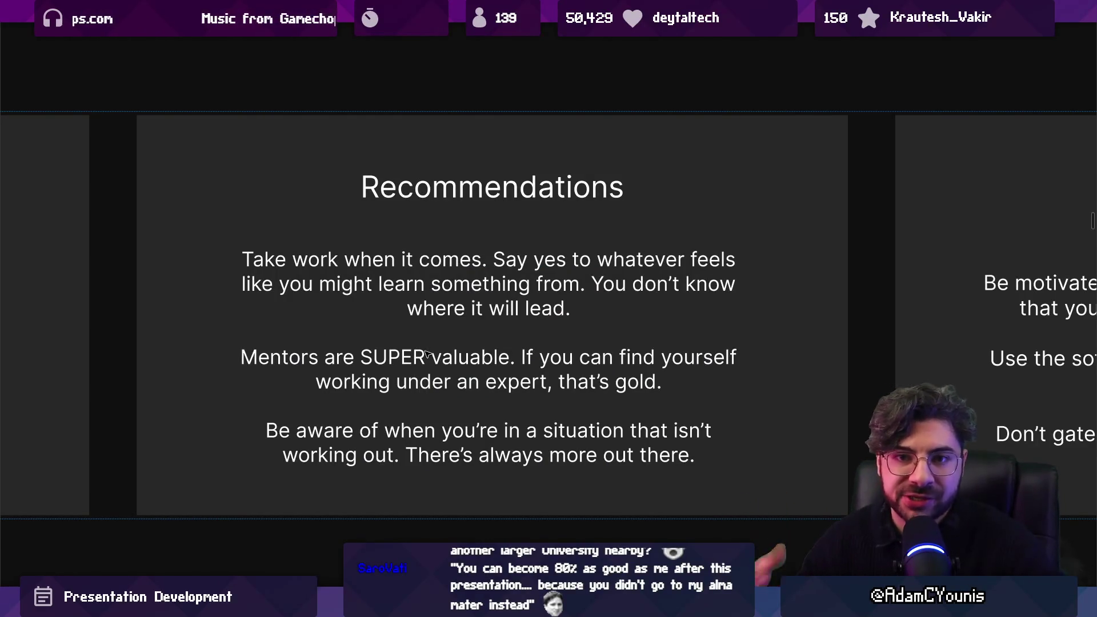
scroll(425, 355, right, 10)
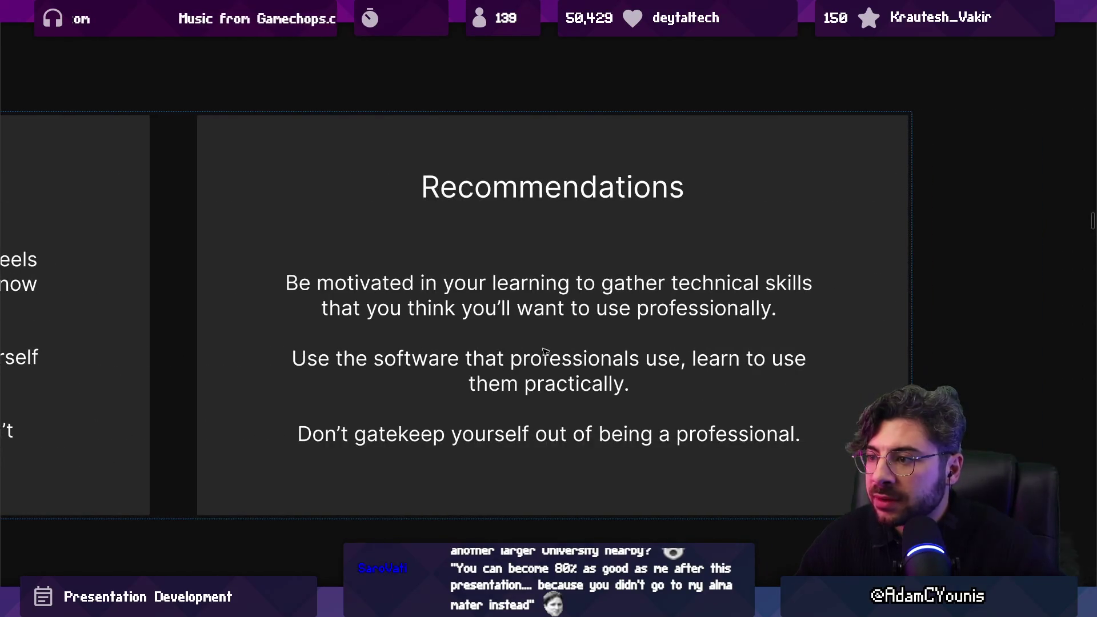
ctrl+scroll(602, 368, up, 1)
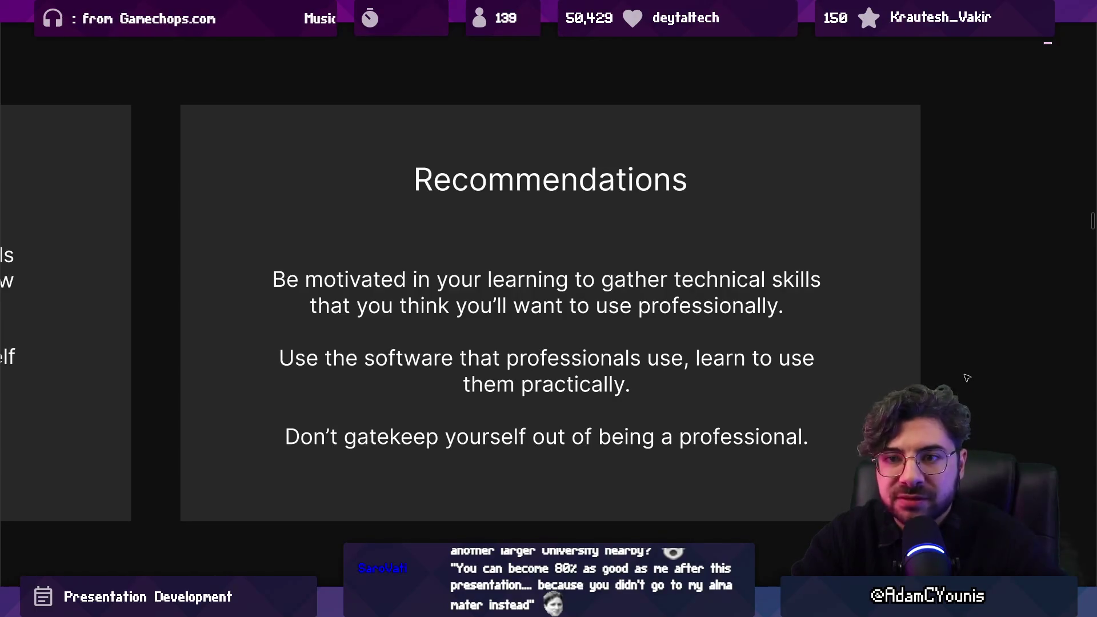
click(576, 307)
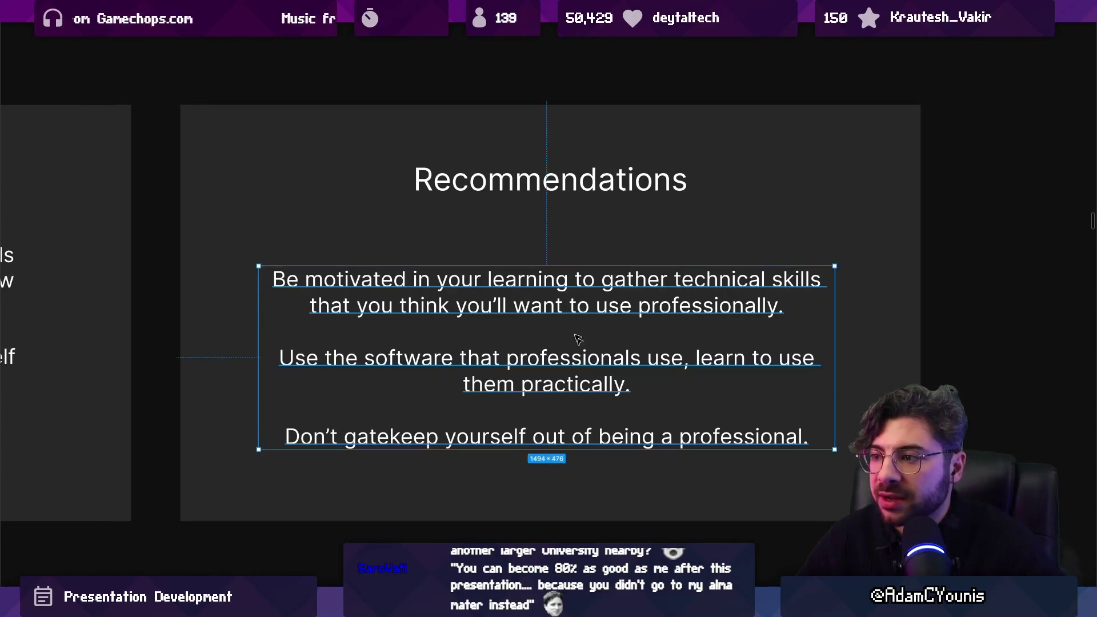
Add a new line after 'professionally.' reading 'Go to events, even as a hobbyist'.
click(784, 306)
key(Return)
key(Return)
text(FG)
key(Left)
key(BackSpace)
key(Right)
text(o to events)
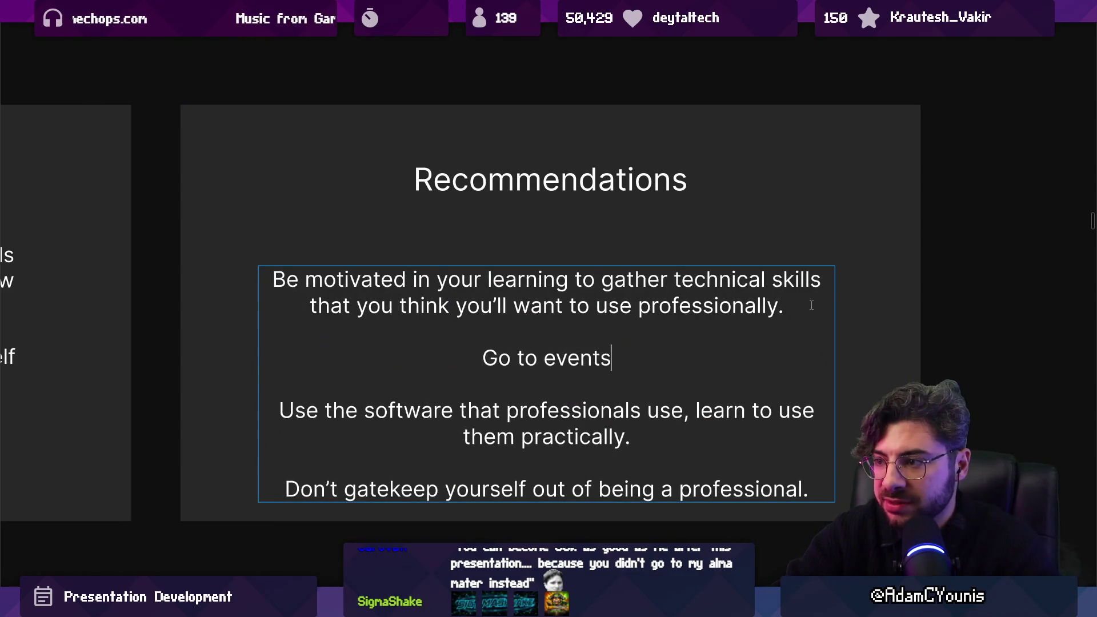
text(, even as a hobbyist)
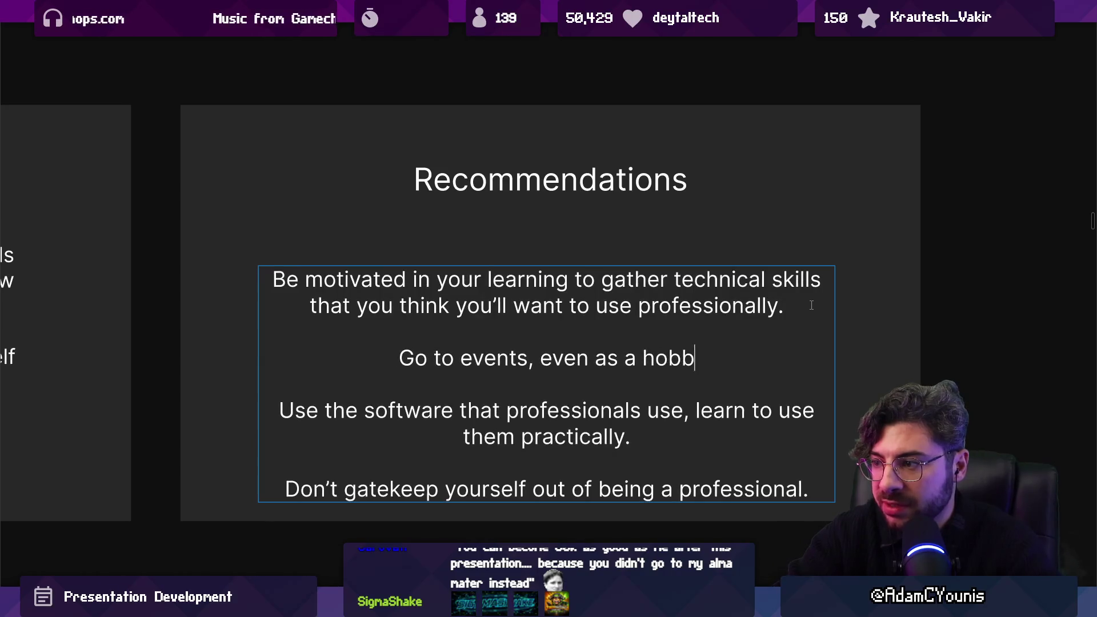
Replace 'Go to events' with 'Consider attending conferences' and finish editing the text.
key(ctrl+Left)
key(ctrl+Left)
key(ctrl+Left)
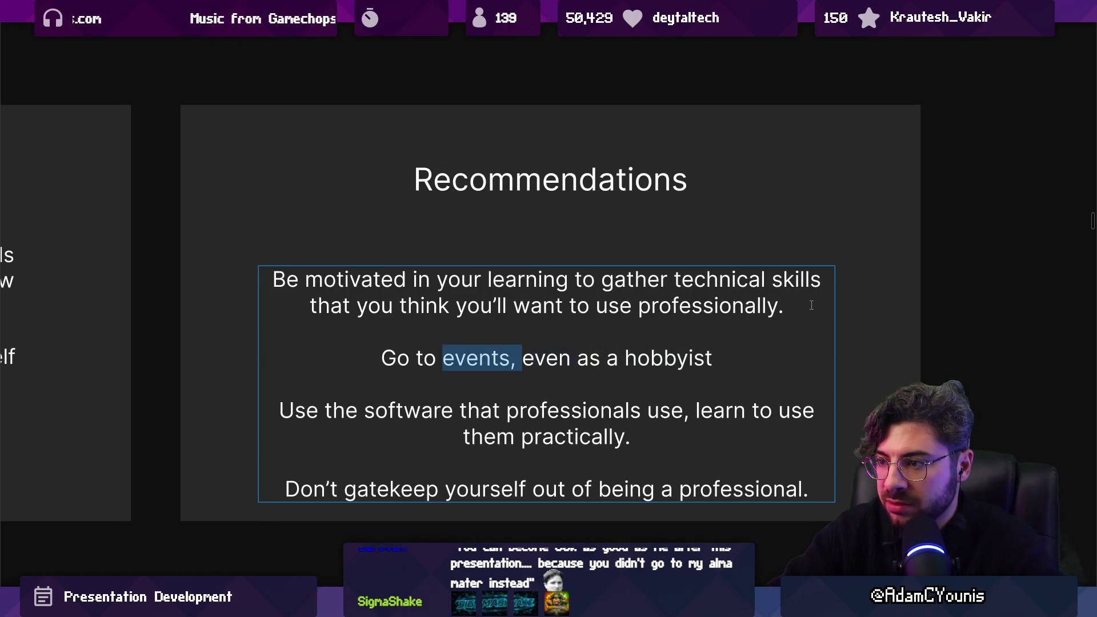
key(ctrl+shift+Left)
key(ctrl+shift+Left)
key(ctrl+shift+Left)
text(Conm)
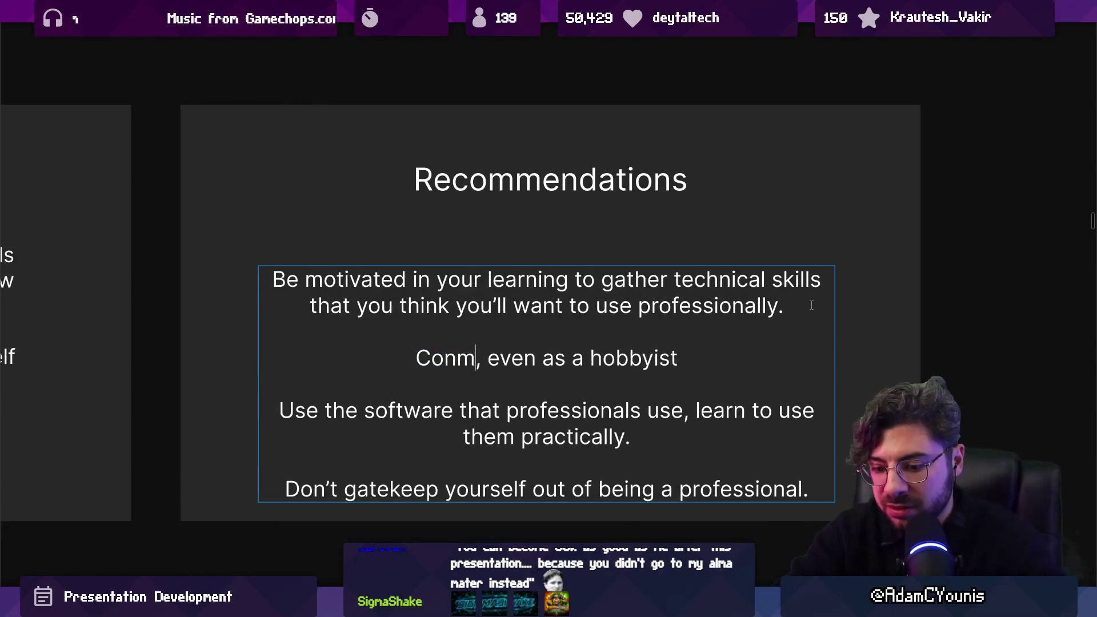
text(sider attending )
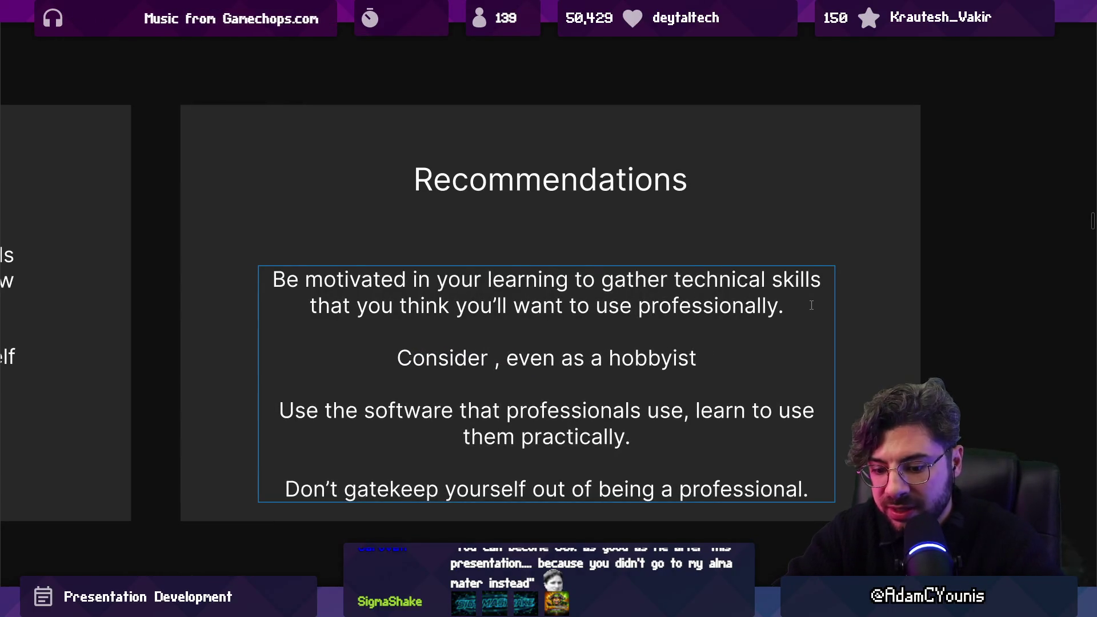
text(conferences)
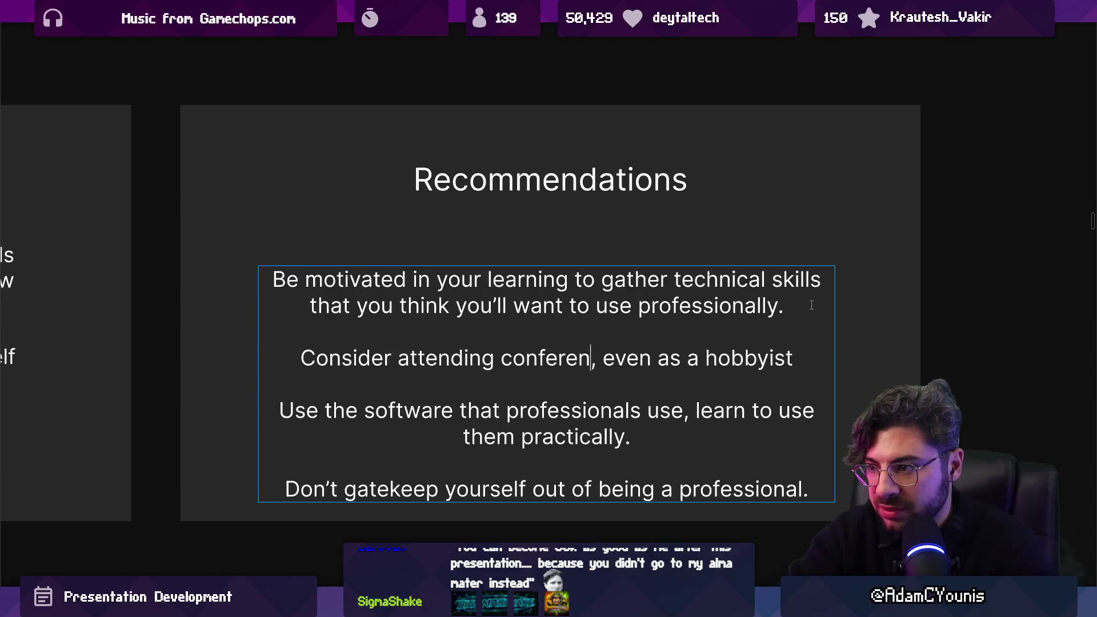
key(Escape)
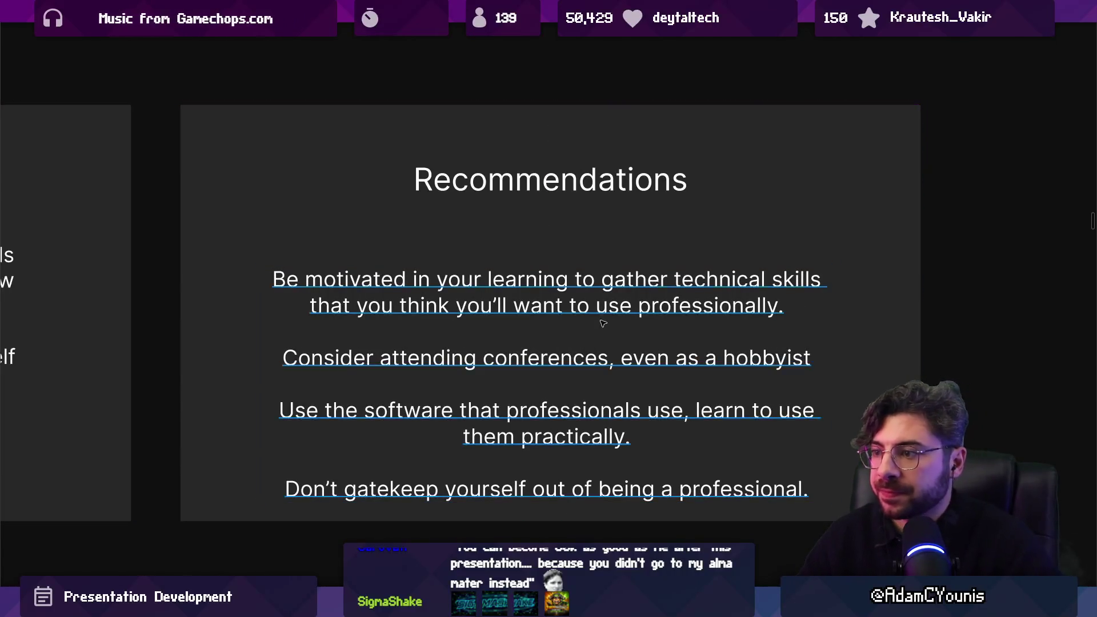
scroll(573, 316, down, 2)
scroll(832, 282, down, 6)
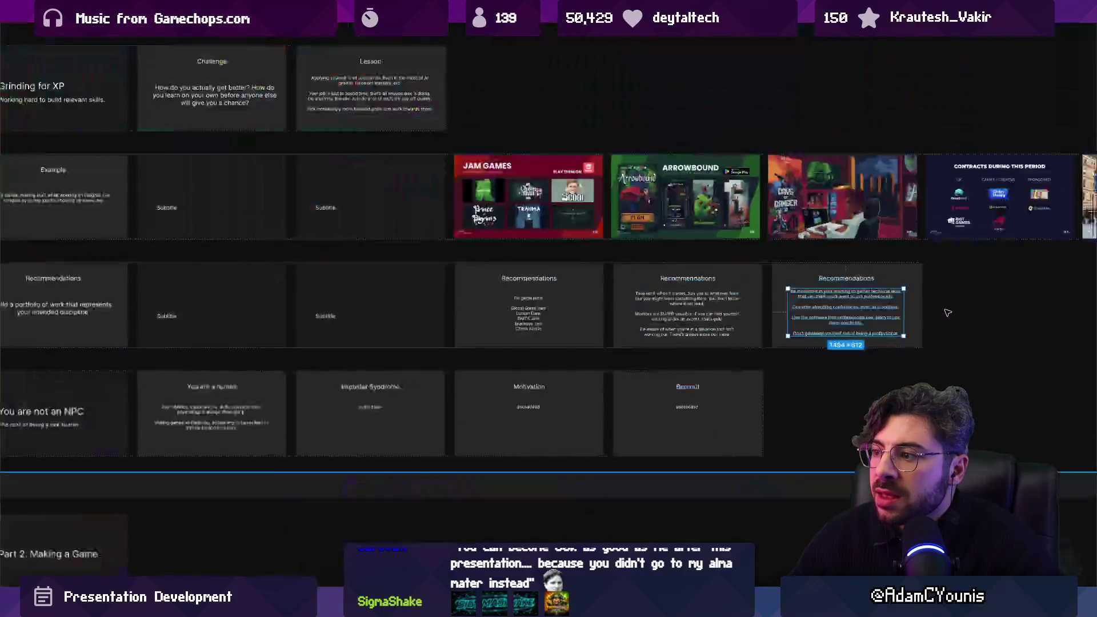
Zoom to the 'You are not an NPC' and 'You are a human' slides.
scroll(400, 389, up, 6)
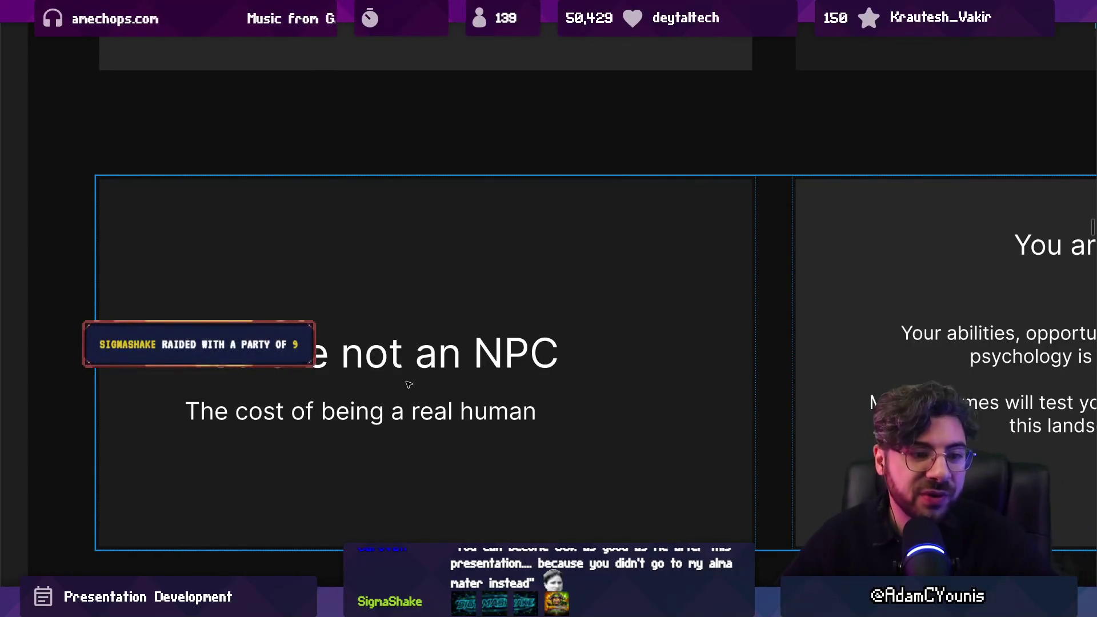
scroll(429, 286, down, 1)
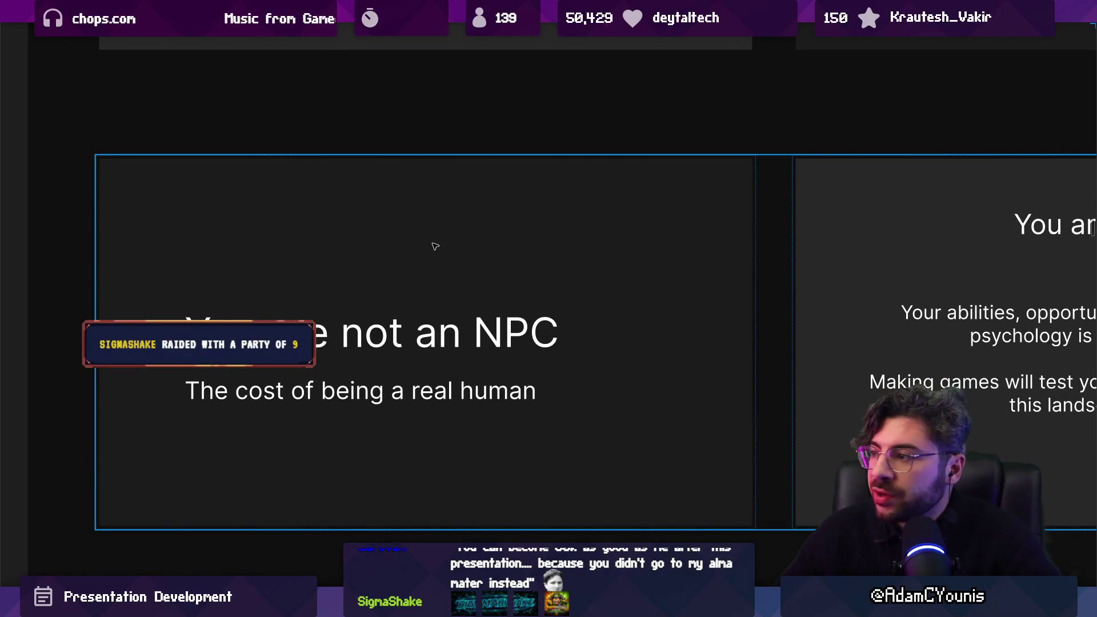
scroll(433, 244, right, 5)
scroll(430, 240, right, 3)
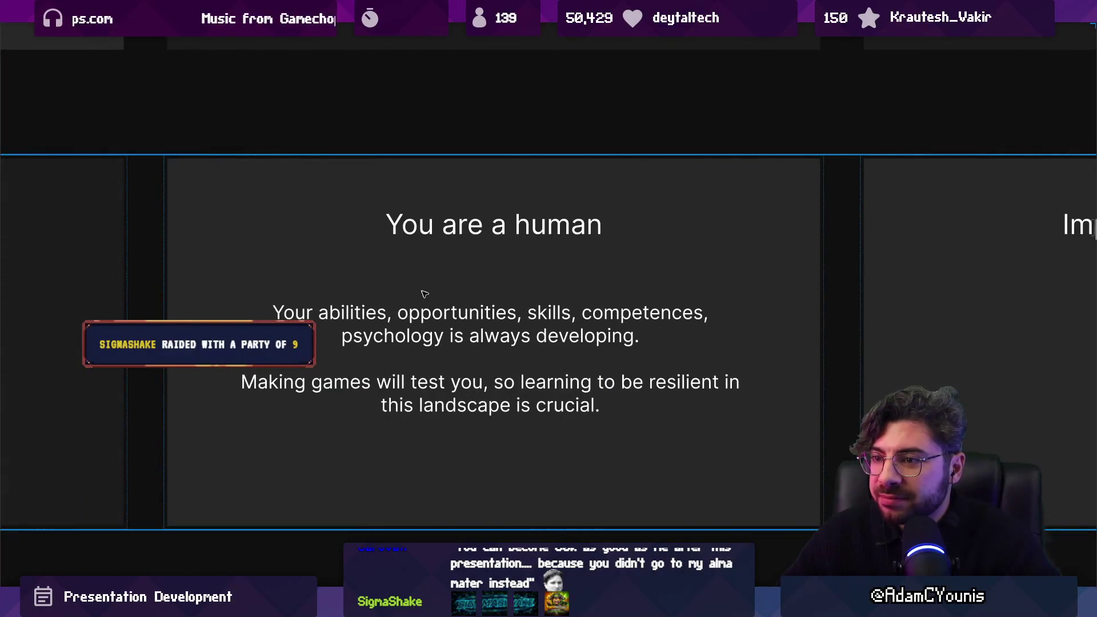
scroll(431, 315, up, 1)
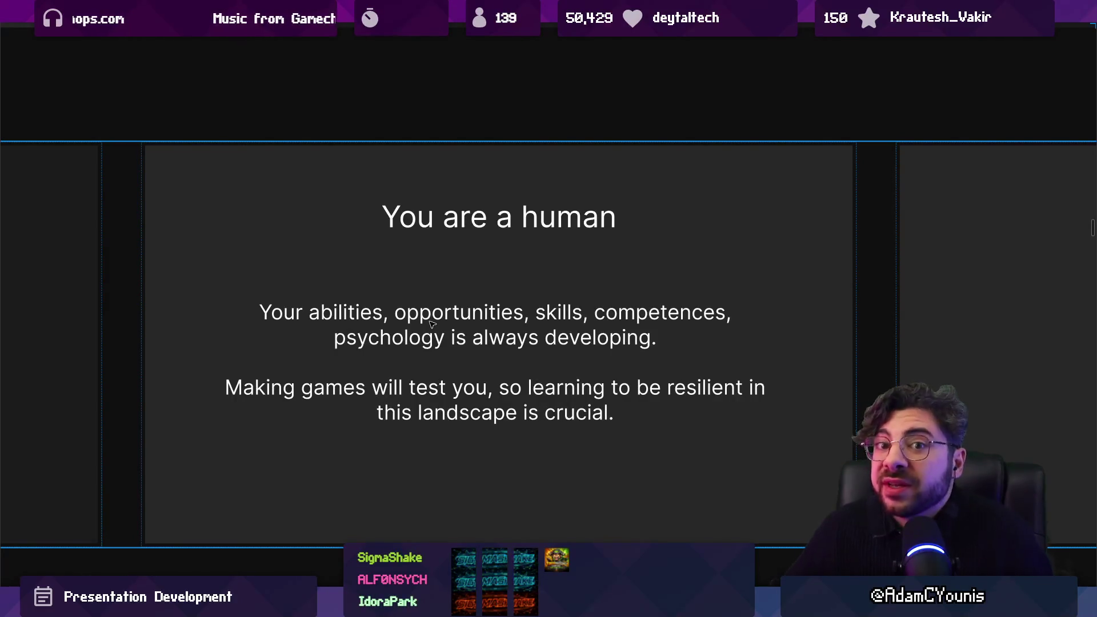
Advance through Imposter Syndrome to the Motivation slide, then return to the slide overview.
key(Right)
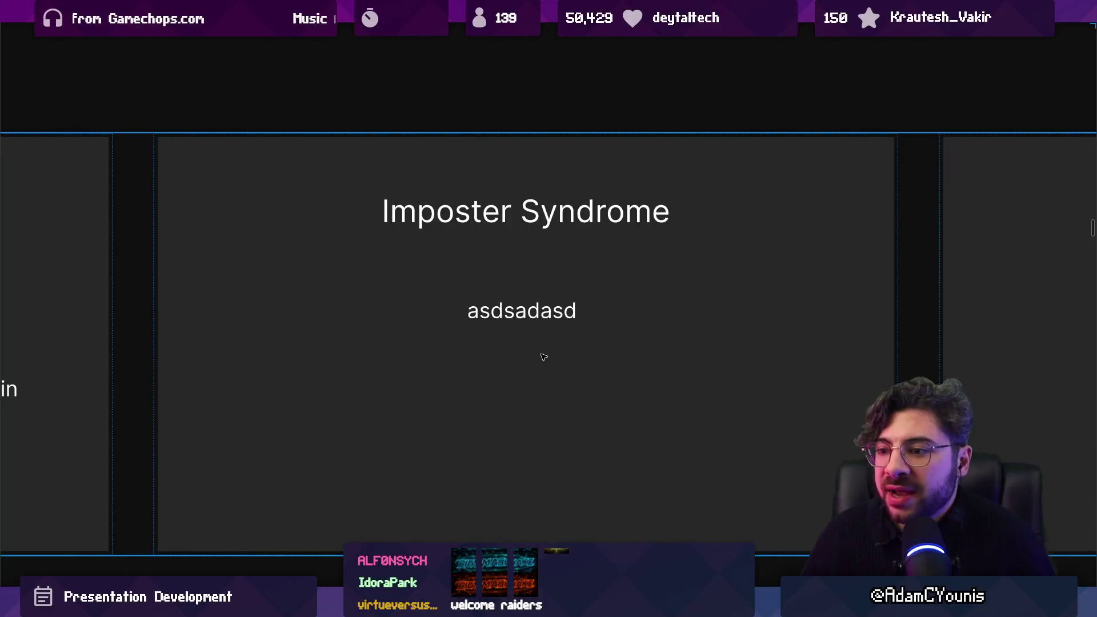
scroll(505, 310, right, 5)
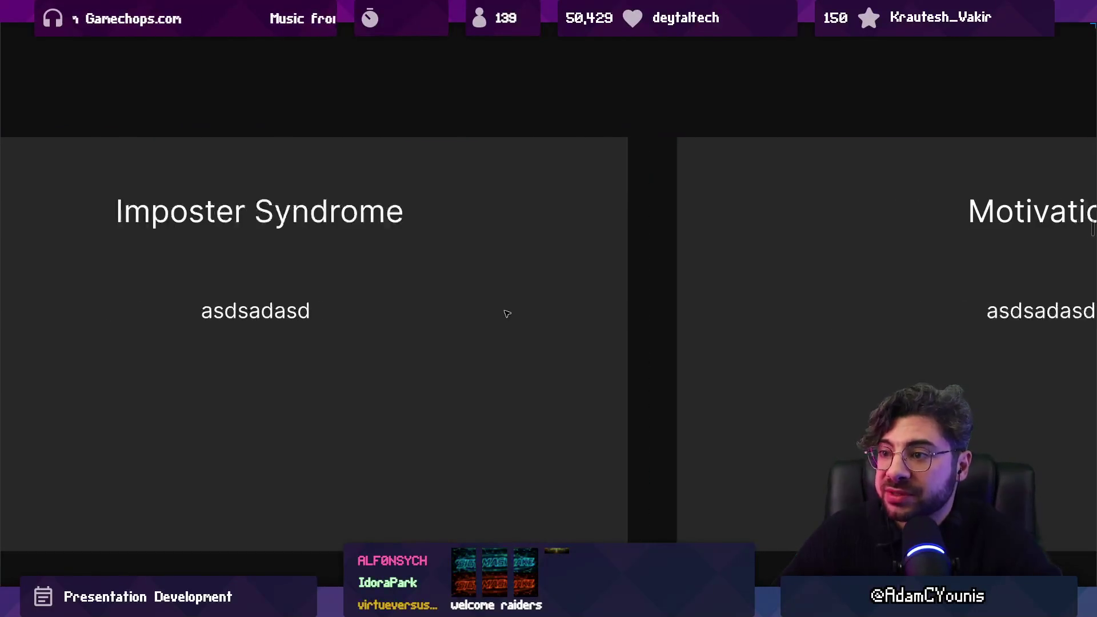
scroll(469, 309, left, 3)
scroll(420, 309, right, 4)
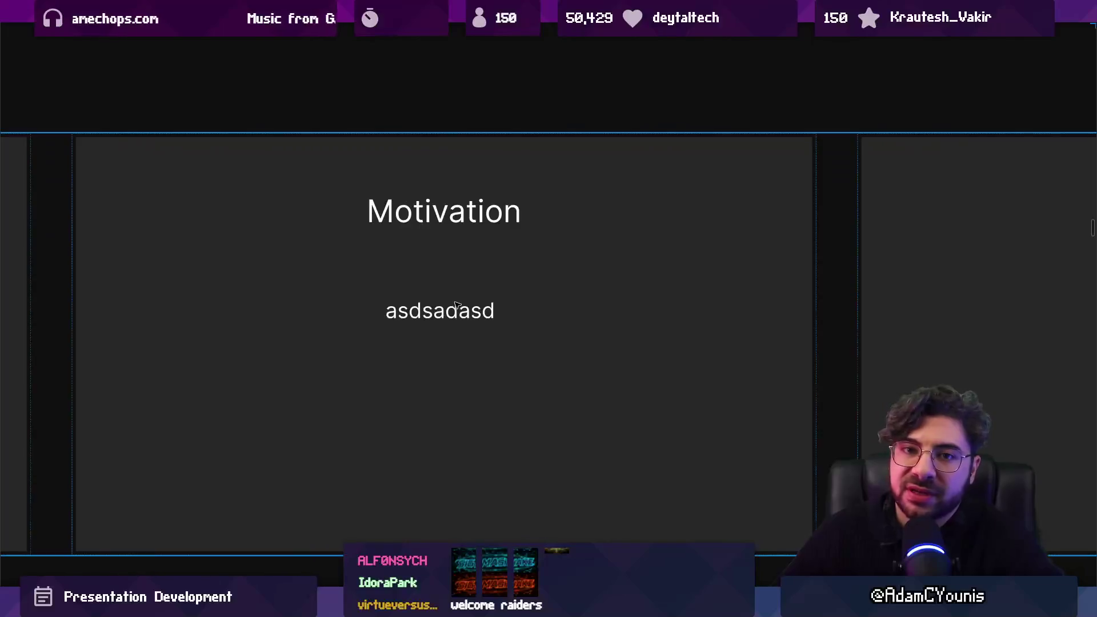
scroll(403, 312, up, 4)
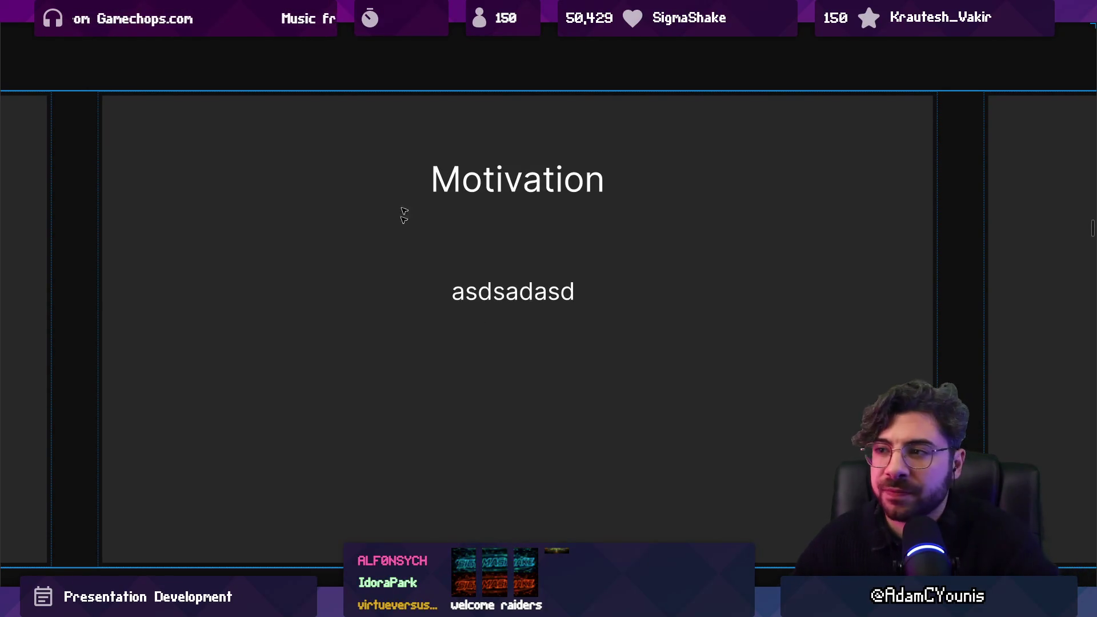
key(Escape)
Zoom into the slide grid and bring the Burnout slide into focus.
scroll(384, 250, up, 2)
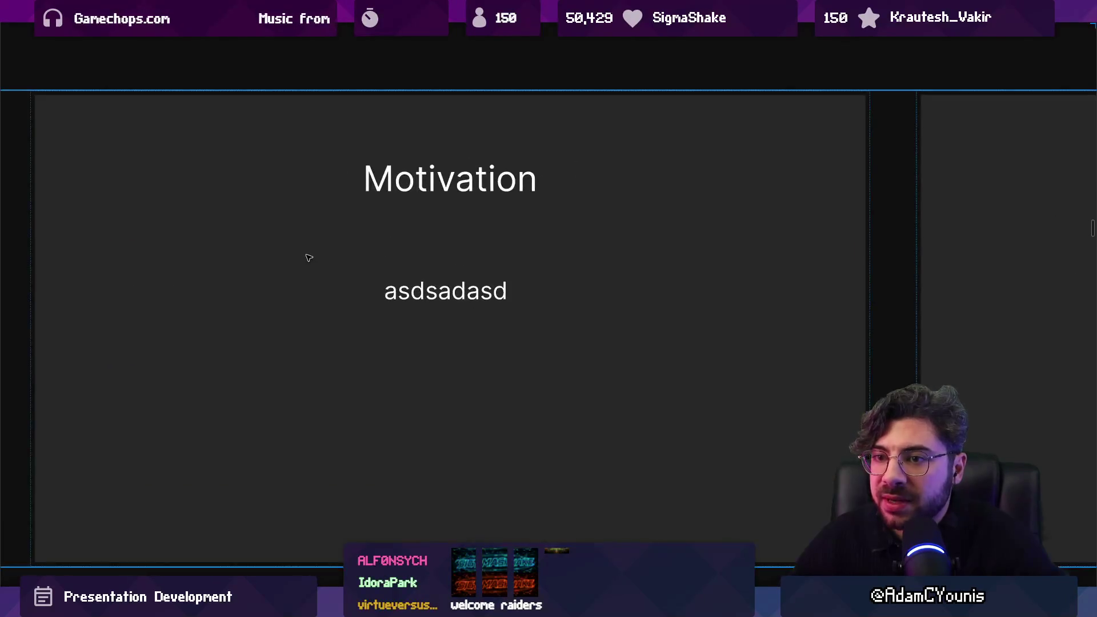
scroll(503, 255, up, 3)
click(502, 256)
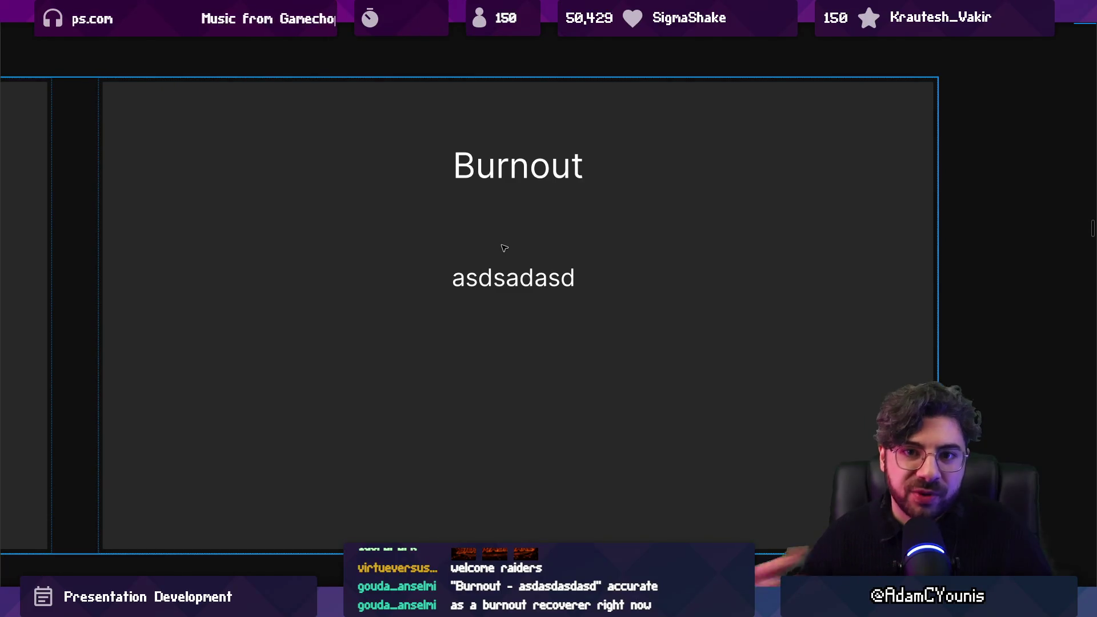
Go back to the slide board and pick the 'Part 2. Making a Game' slide.
key(Escape)
scroll(743, 161, down, 3)
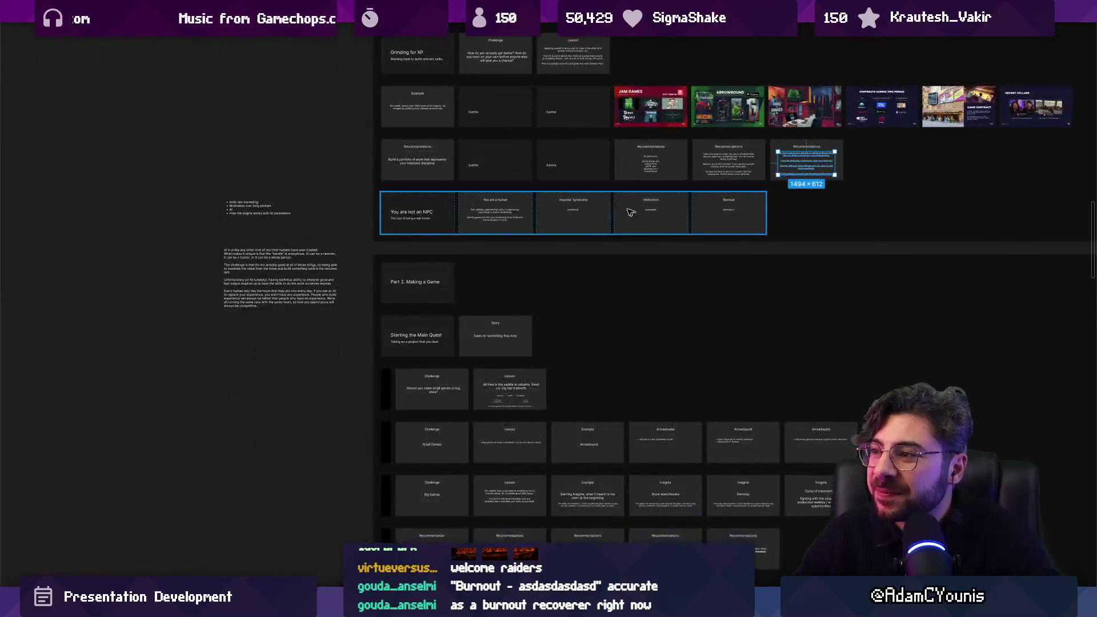
scroll(372, 234, up, 3)
click(373, 234)
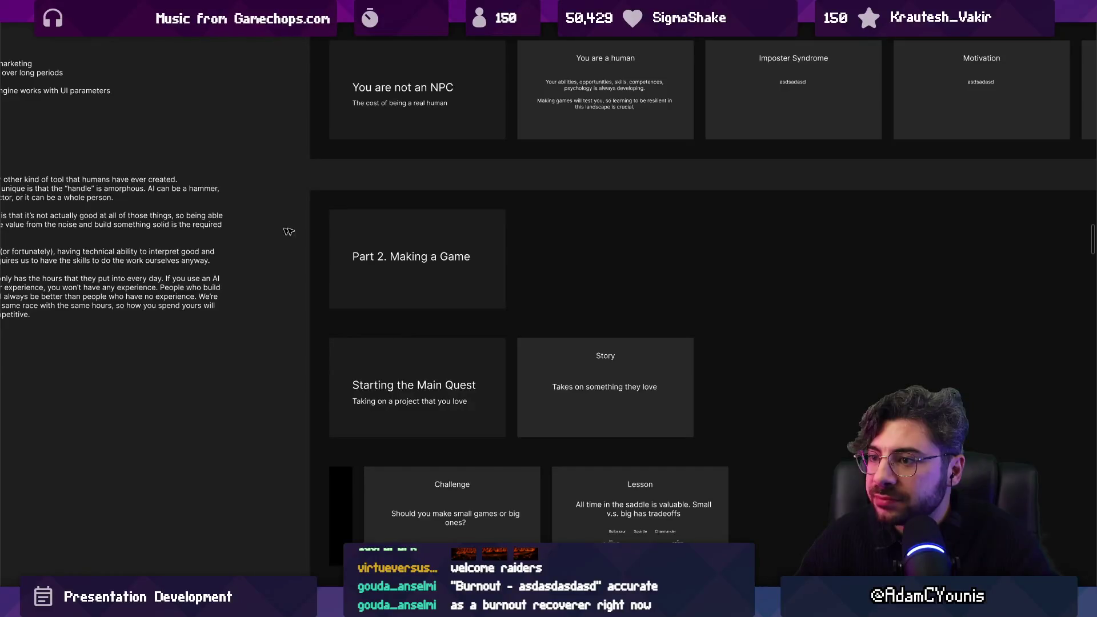
scroll(363, 132, up, 5)
scroll(363, 132, down, 10)
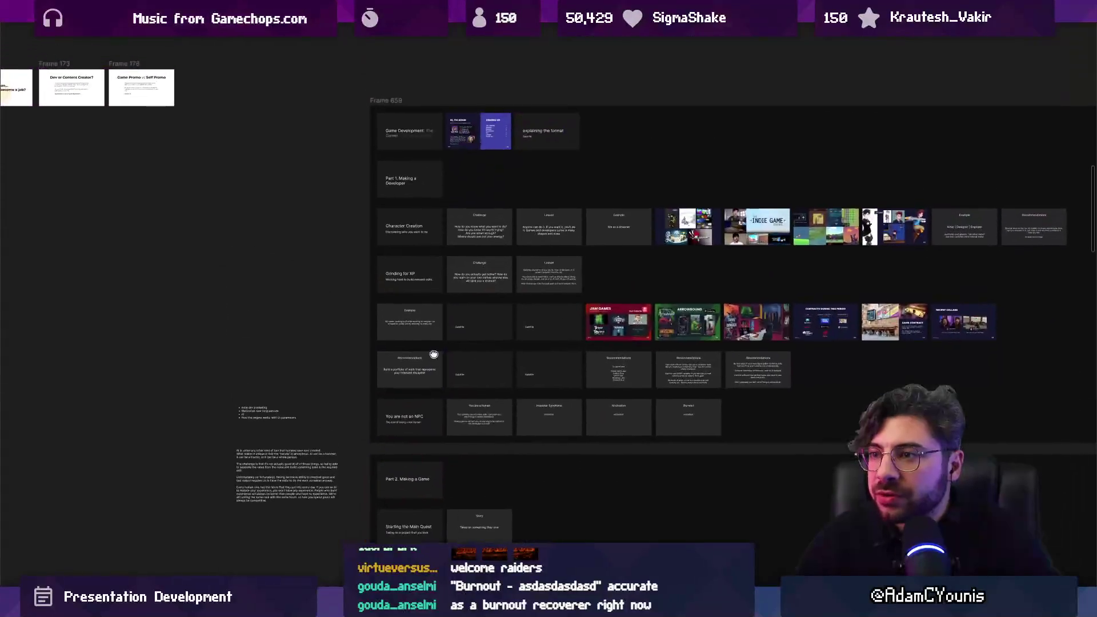
scroll(449, 376, down, 5)
scroll(351, 272, up, 10)
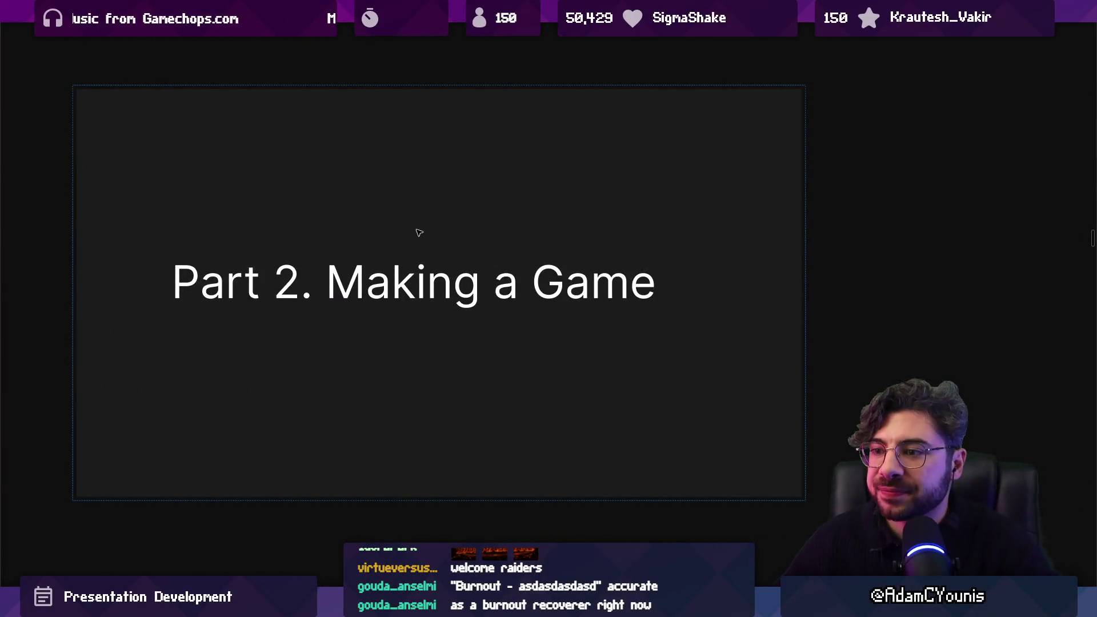
Step forward through 'Starting the Main Quest' to the Story slide.
key(n)
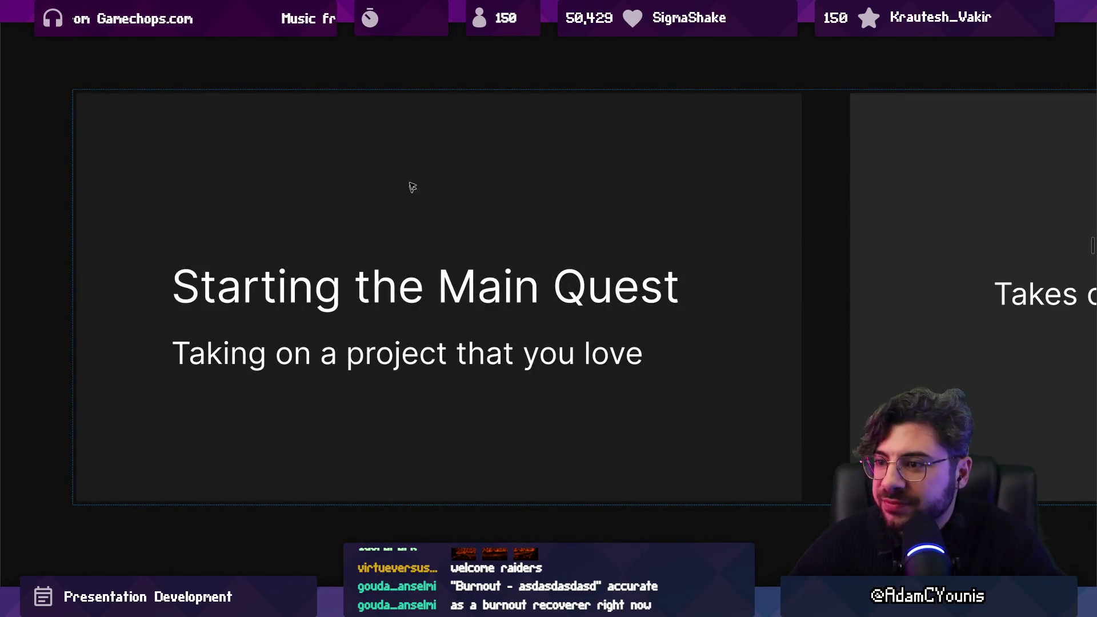
key(n)
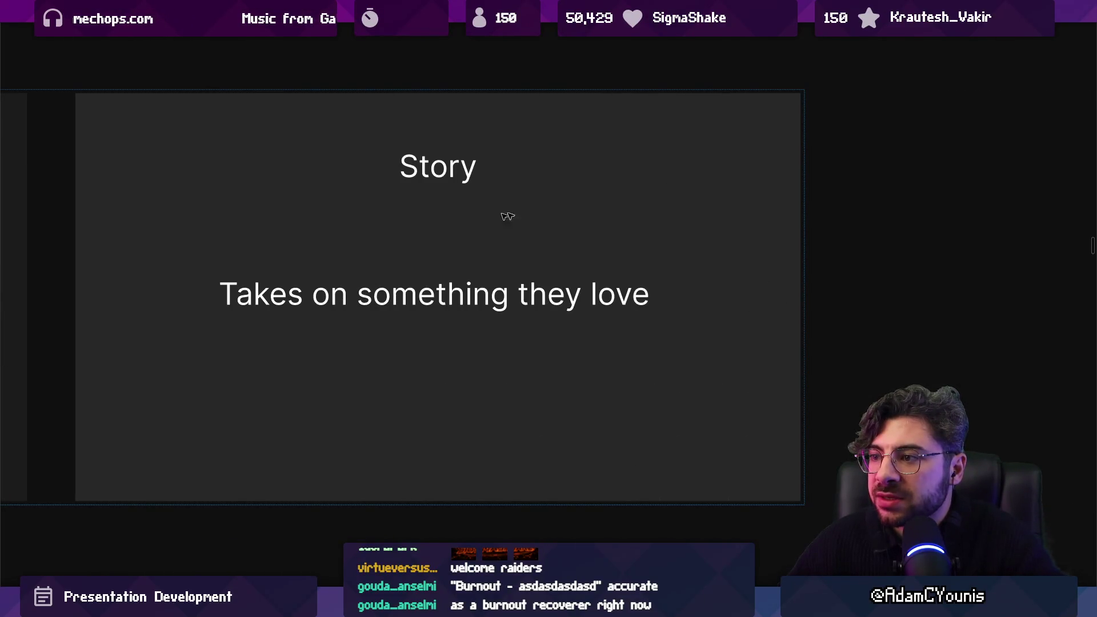
scroll(507, 216, down, 3)
Select the Story slide on its own and delete it.
click(503, 209)
click(504, 210)
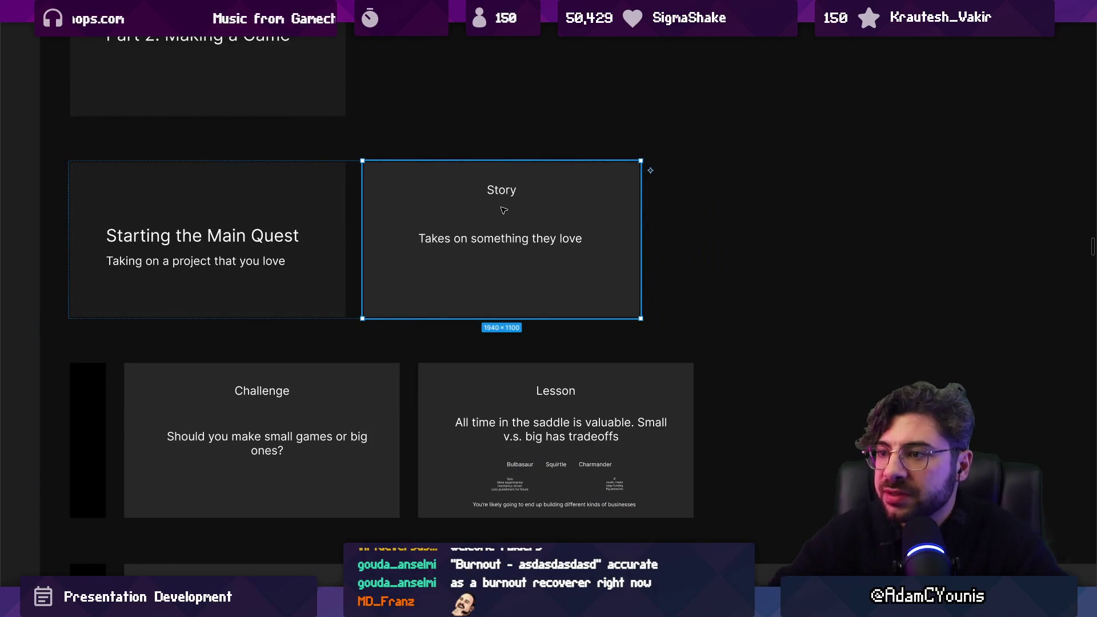
key(Delete)
scroll(328, 309, down, 2)
scroll(372, 276, up, 5)
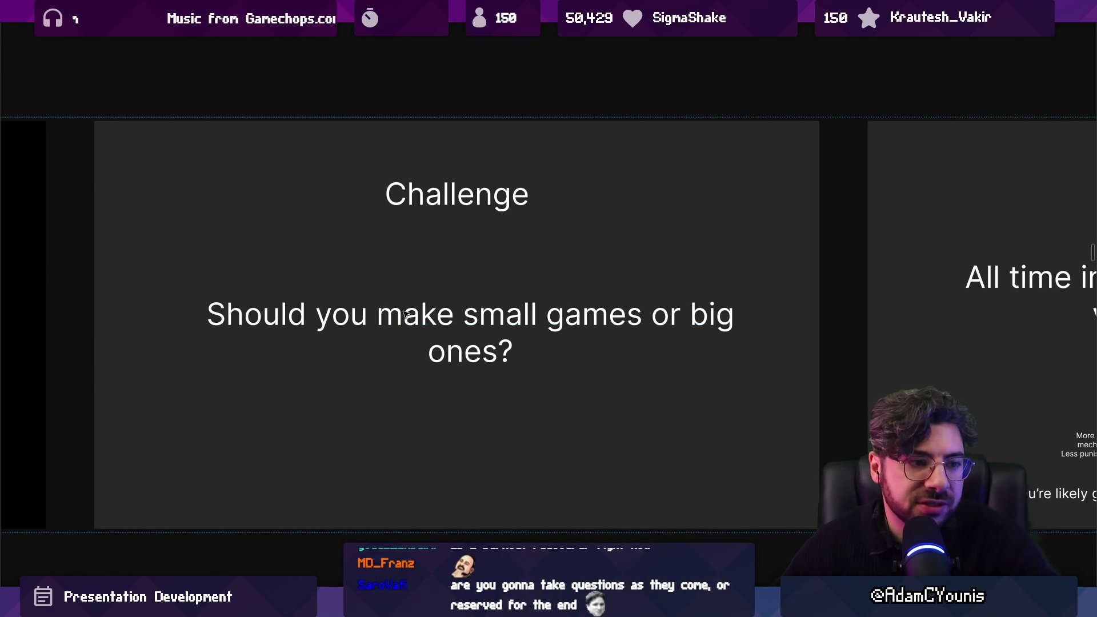
scroll(404, 314, down, 5)
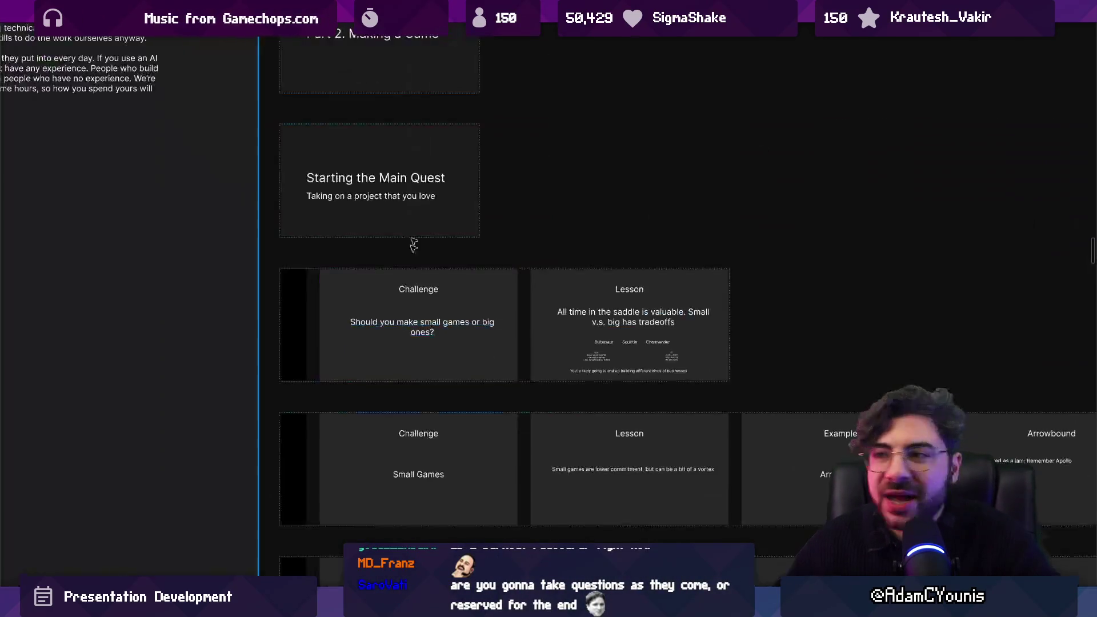
scroll(277, 355, up, 5)
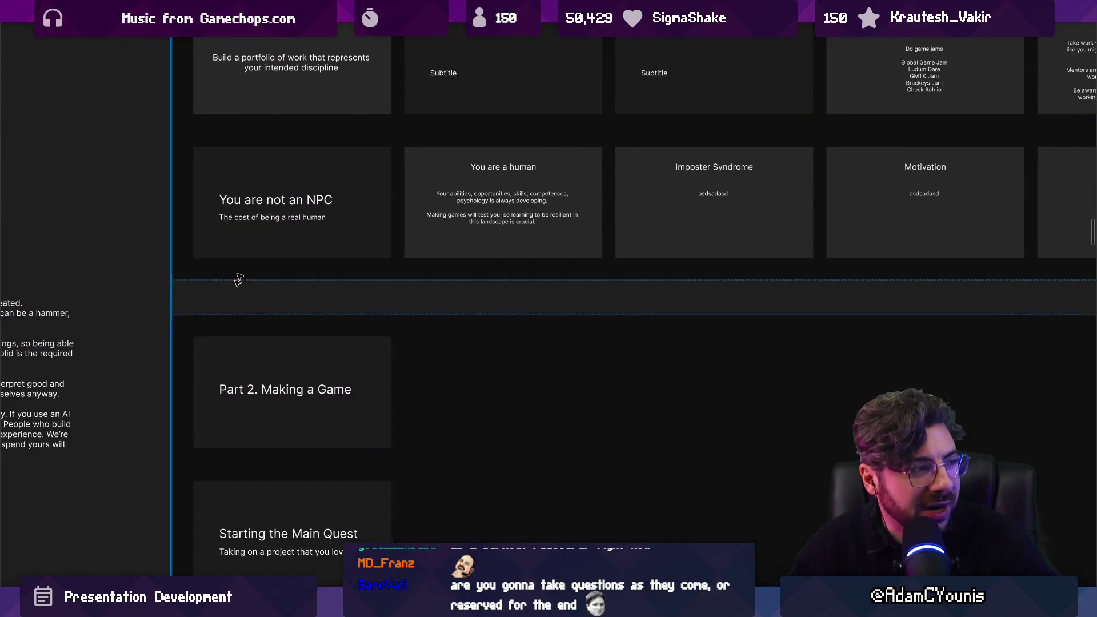
scroll(240, 303, down, 6)
scroll(302, 167, down, 3)
scroll(302, 166, up, 2)
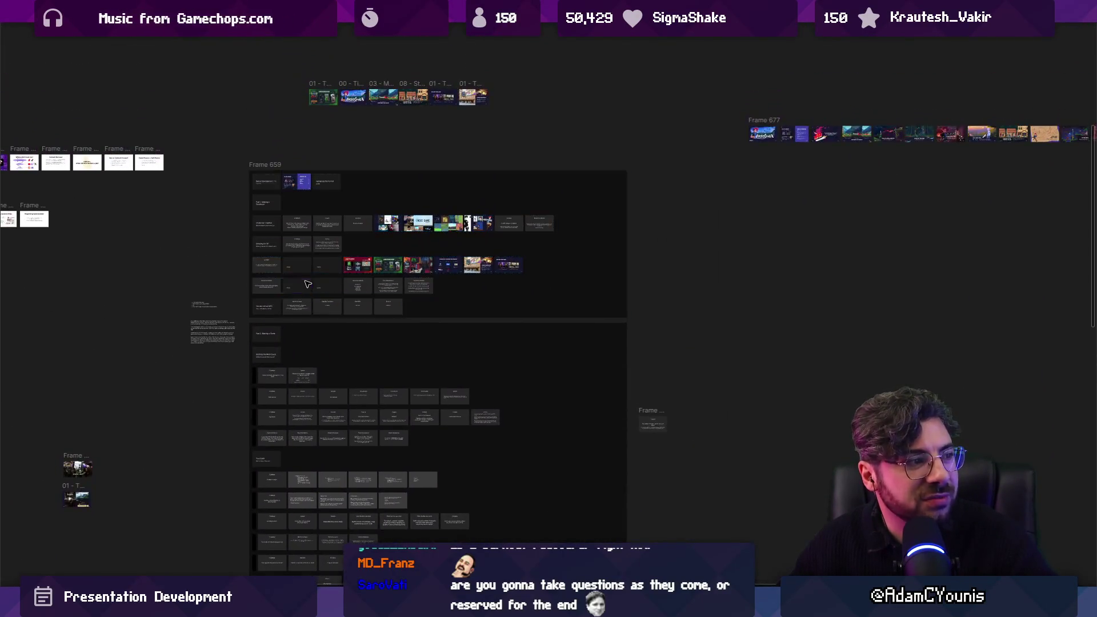
scroll(296, 242, up, 2)
click(358, 350)
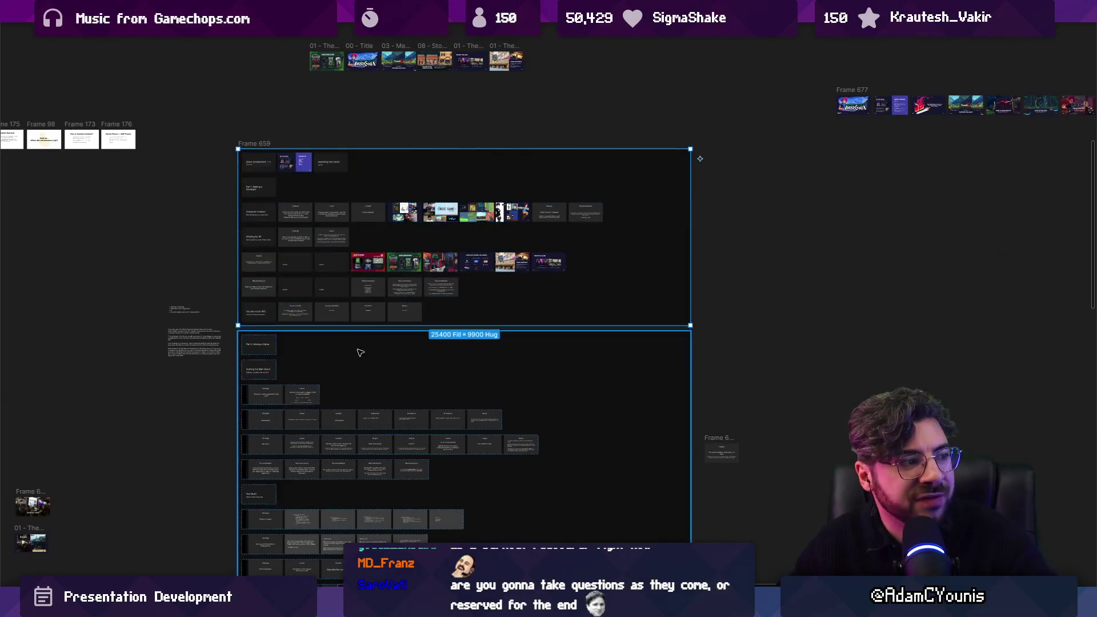
scroll(357, 350, down, 4)
scroll(375, 208, down, 3)
scroll(367, 216, up, 10)
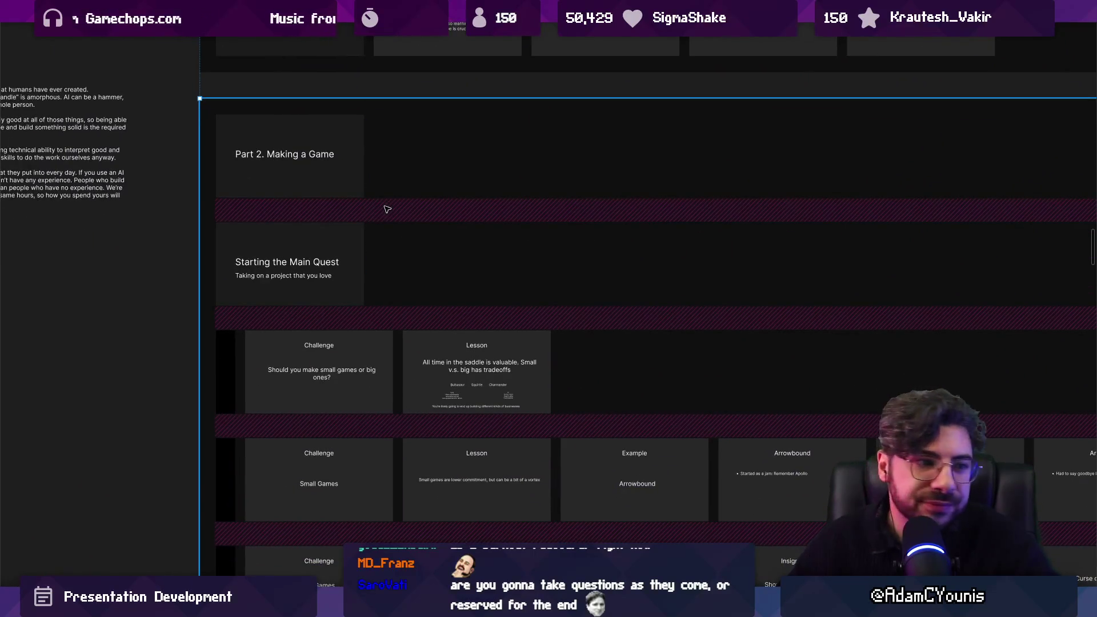
scroll(436, 294, up, 3)
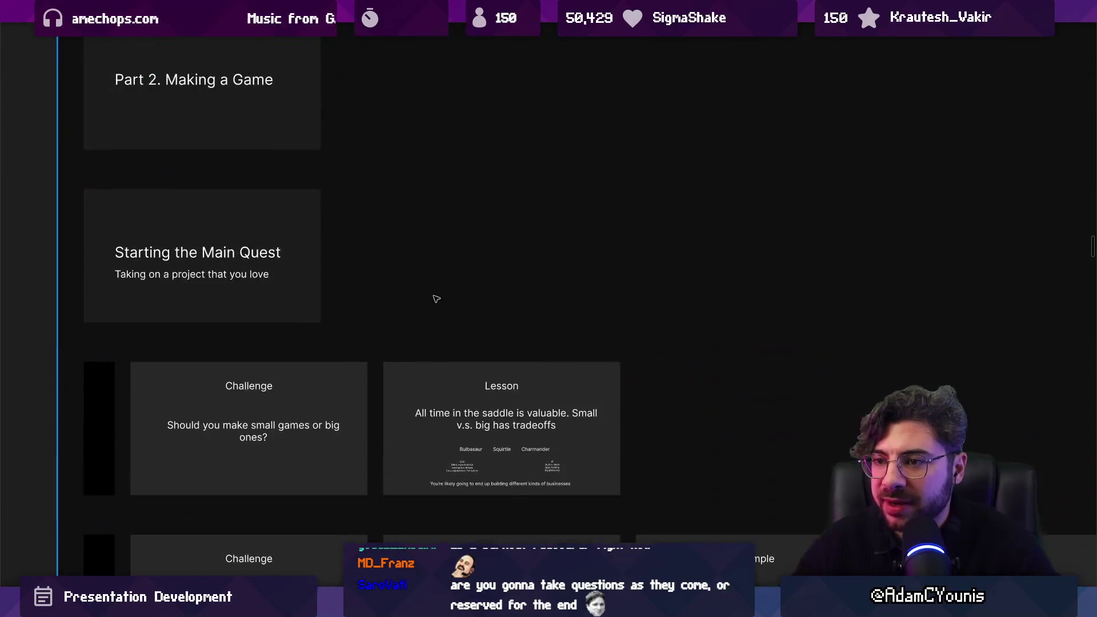
scroll(436, 280, down, 1)
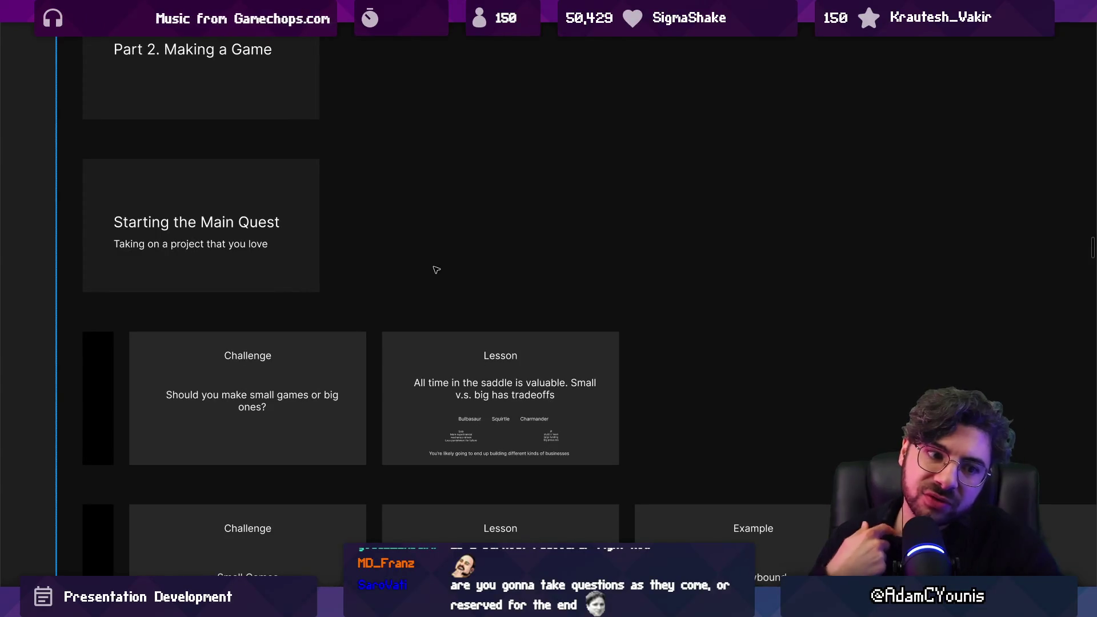
scroll(434, 269, down, 3)
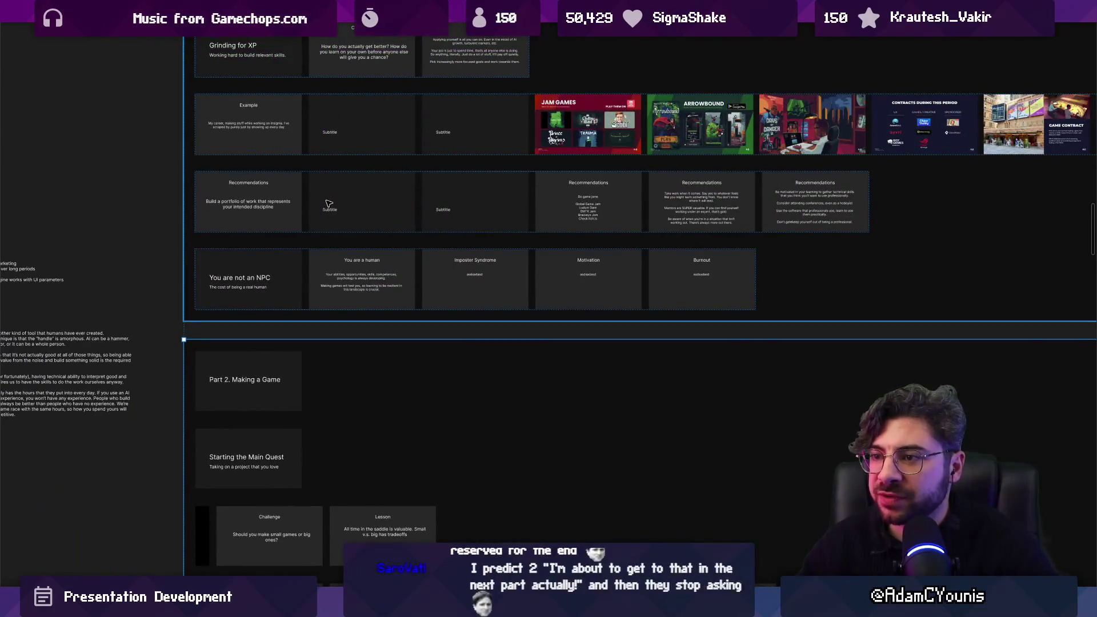
scroll(327, 207, down, 5)
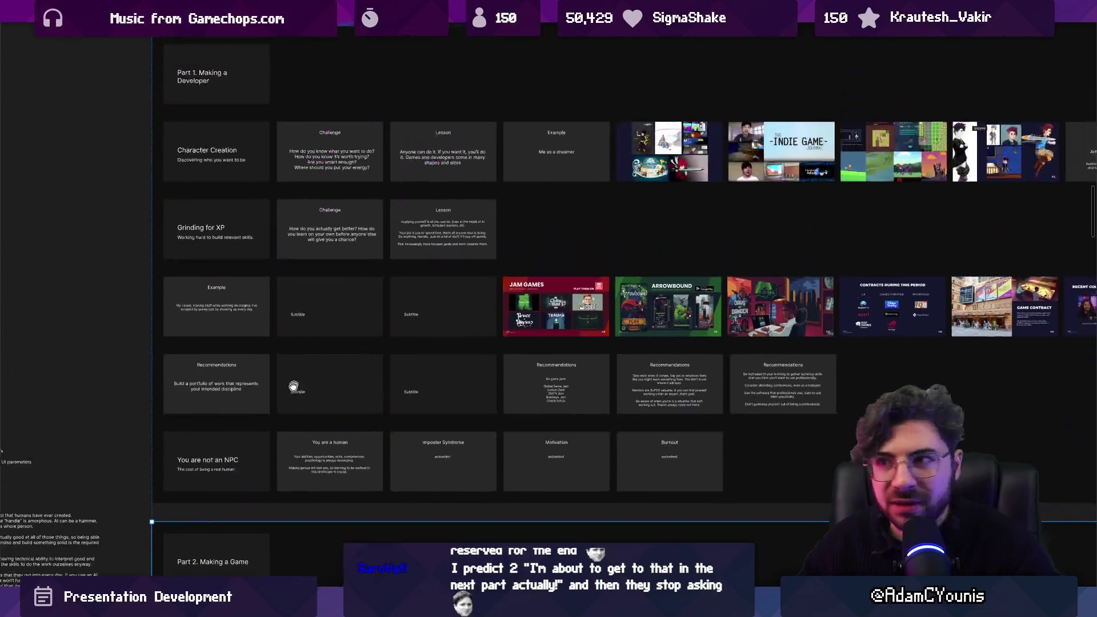
scroll(264, 368, down, 3)
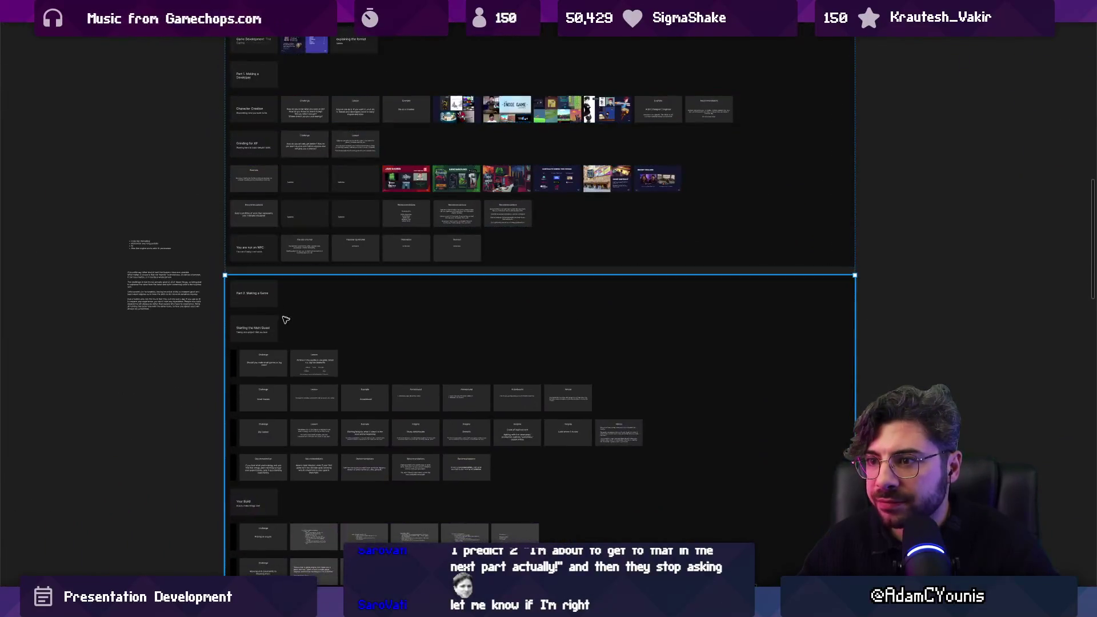
scroll(284, 313, down, 5)
scroll(162, 361, up, 10)
scroll(272, 217, up, 3)
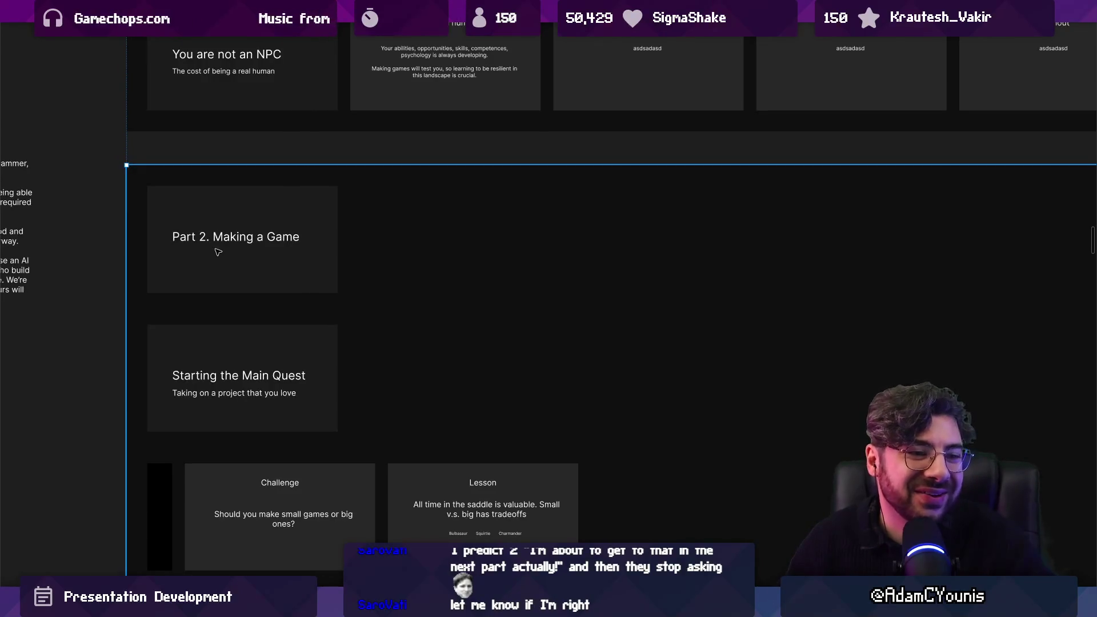
scroll(231, 260, up, 3)
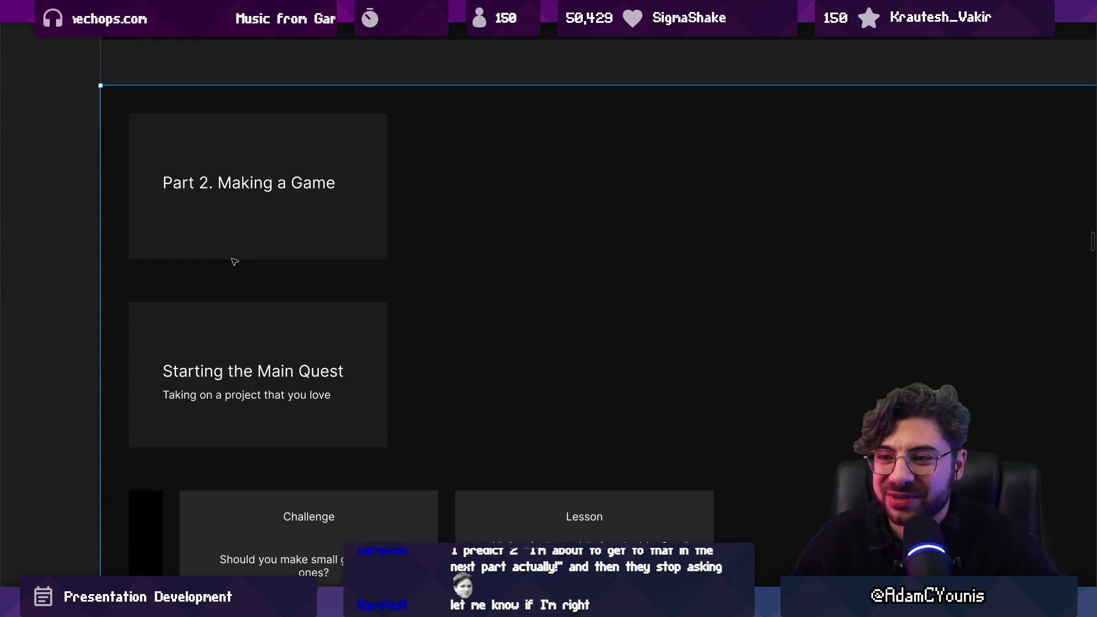
scroll(233, 260, down, 3)
scroll(265, 346, up, 2)
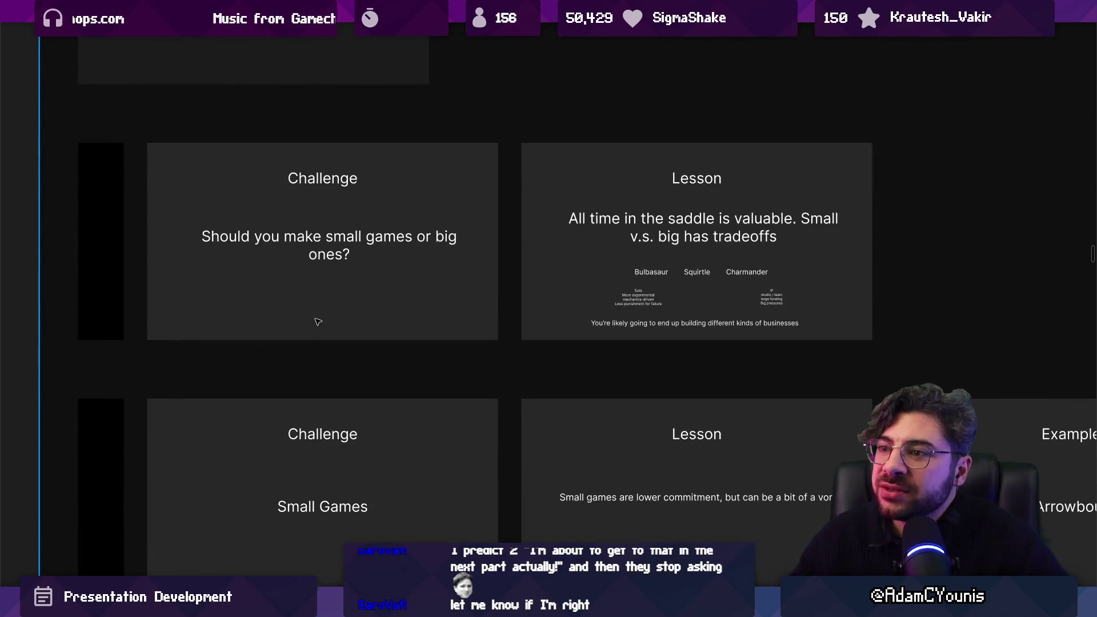
scroll(306, 284, up, 2)
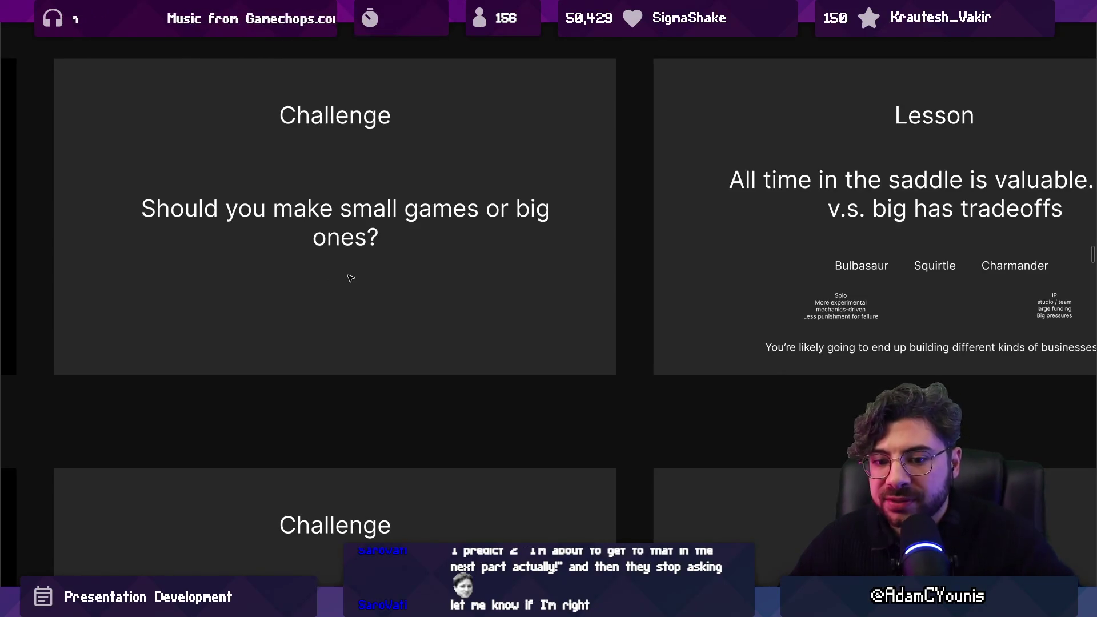
scroll(351, 279, right, 5)
scroll(406, 263, up, 2)
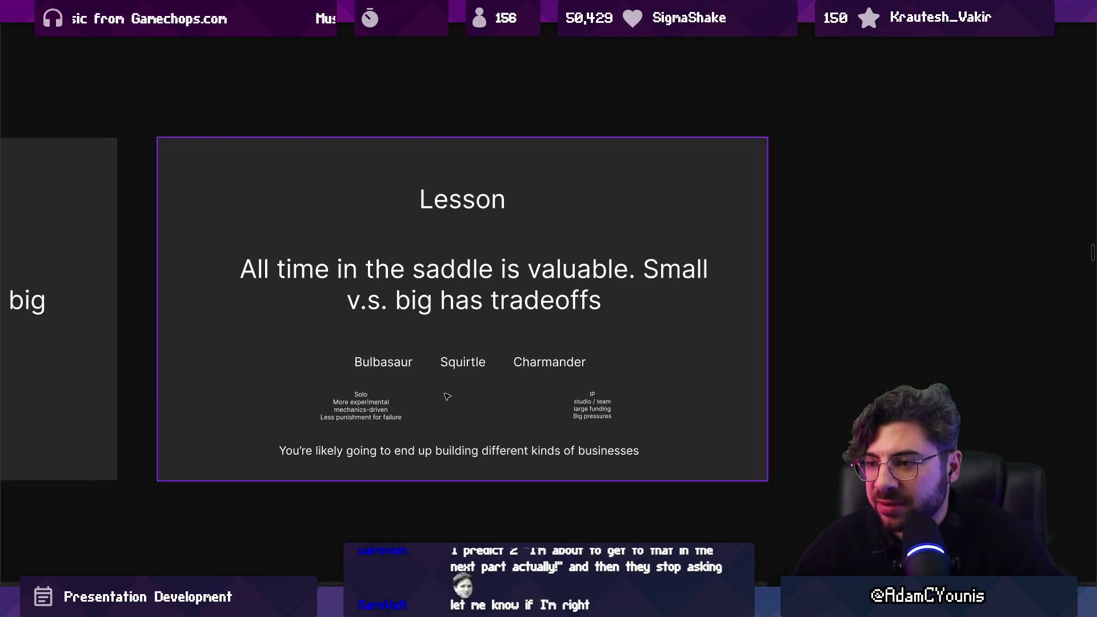
scroll(446, 393, up, 2)
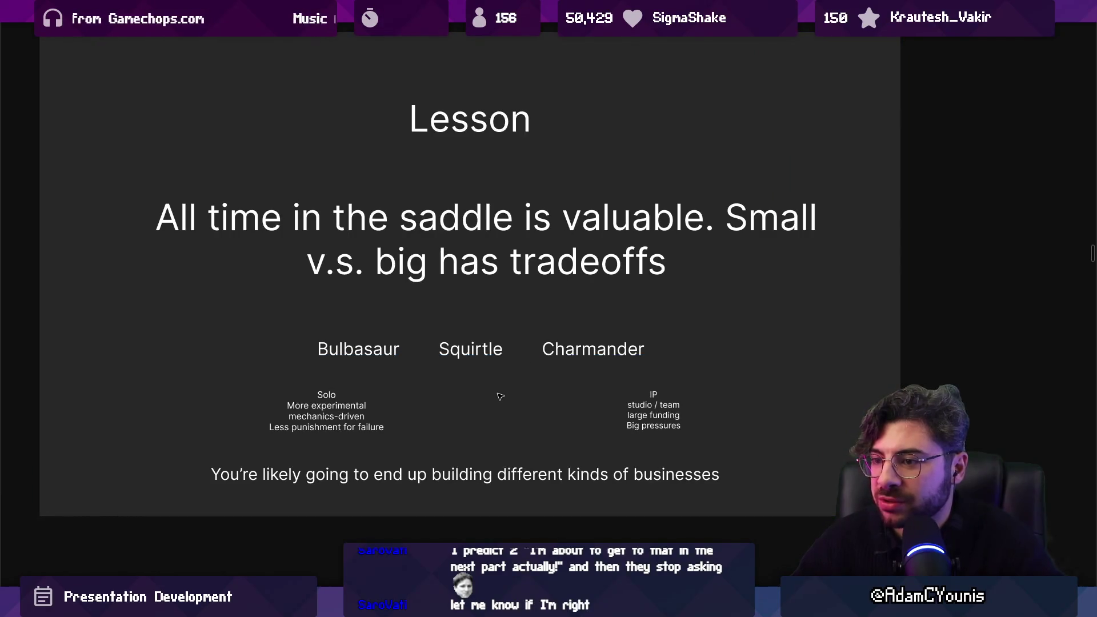